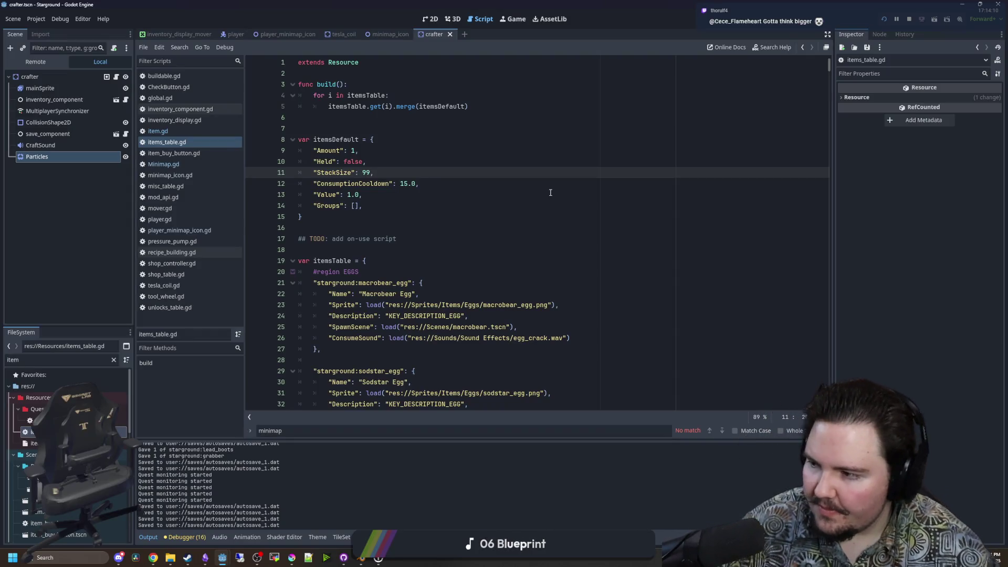
Browse items_table.gd and put the caret on the Coin's StackSize 198 line.
click(411, 236)
scroll(411, 235, down, 15)
scroll(388, 226, down, 13)
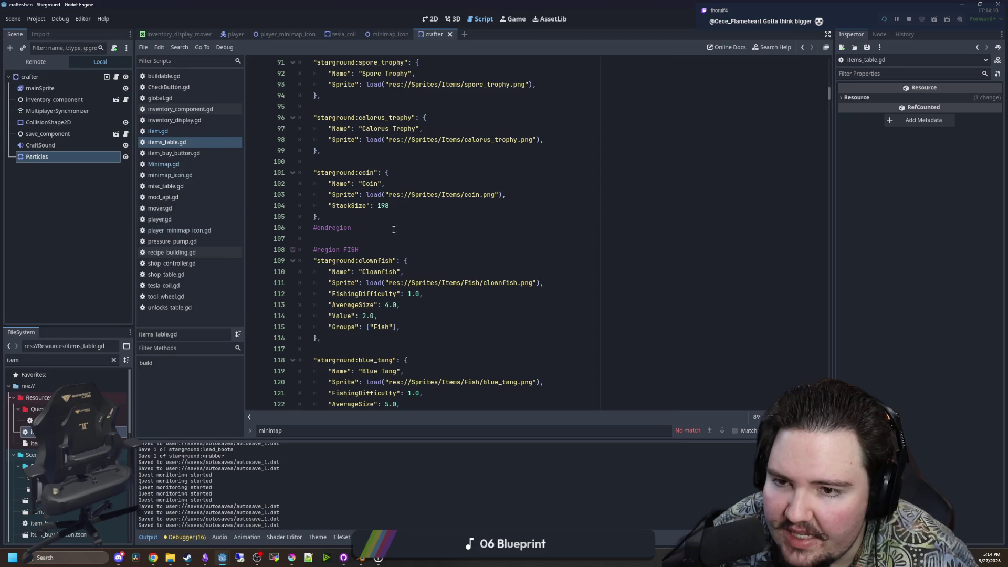
click(397, 205)
click(375, 215)
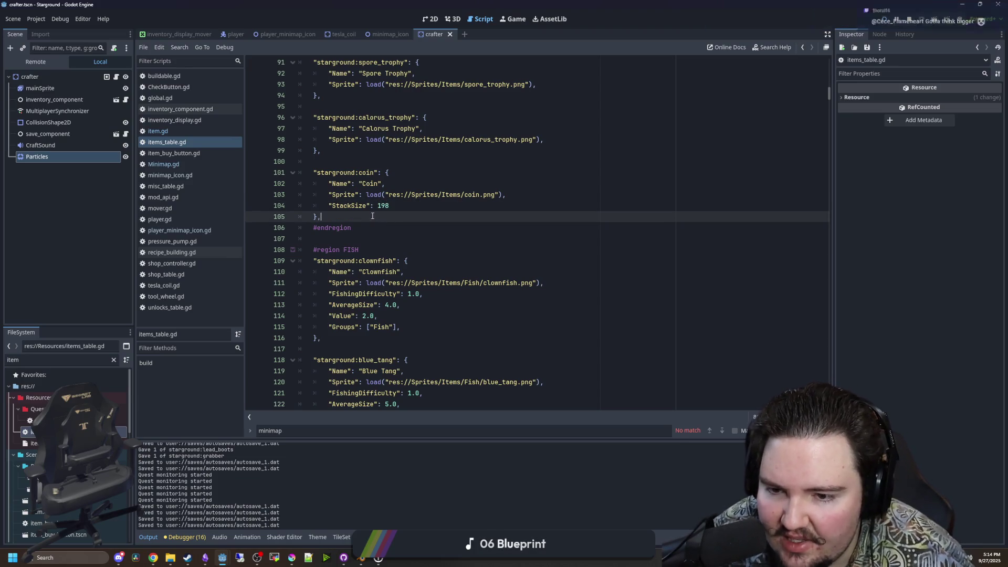
click(328, 204)
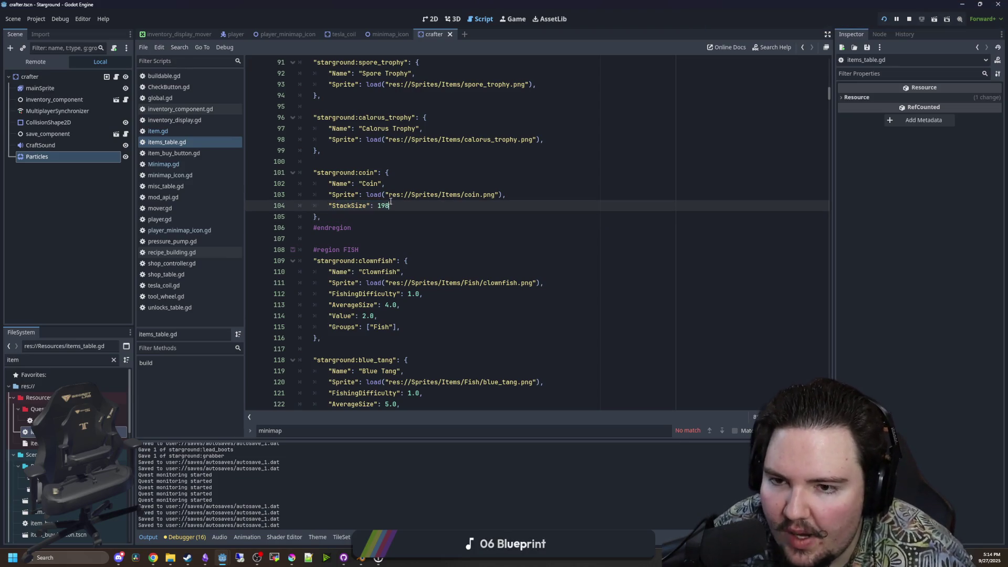
Scroll through the remaining item definitions, then switch to the running game's Game view.
scroll(390, 202, down, 8)
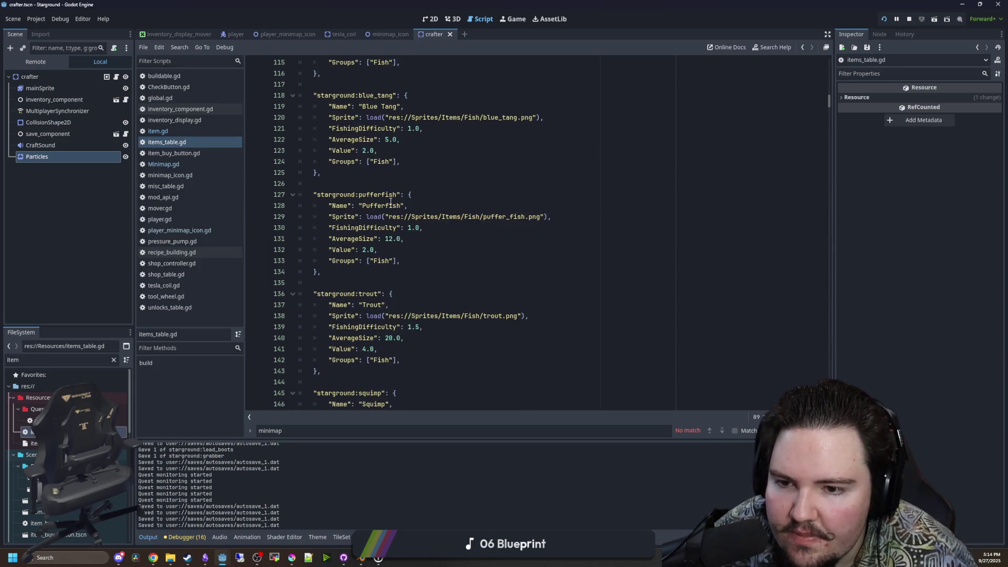
scroll(389, 203, down, 20)
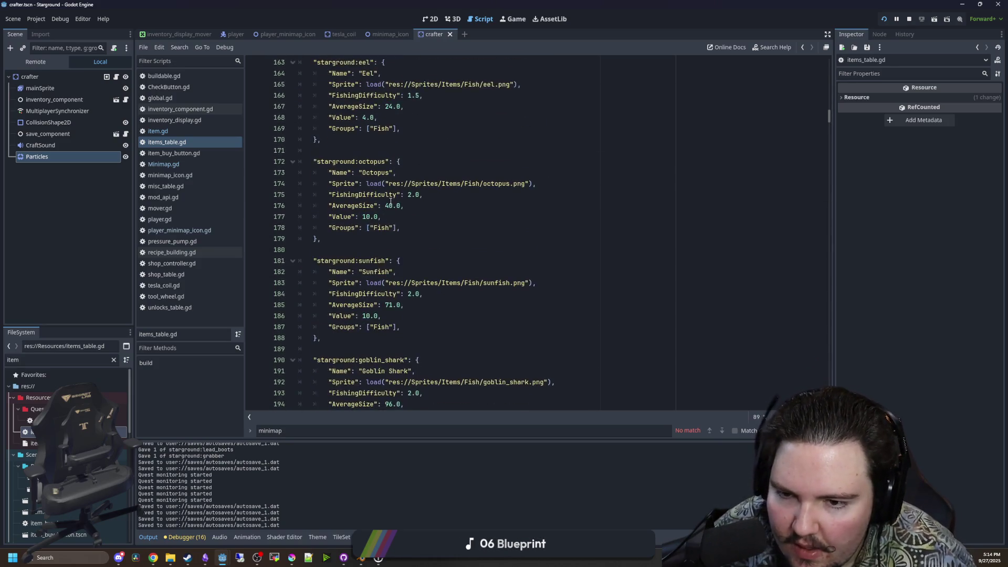
scroll(390, 201, down, 20)
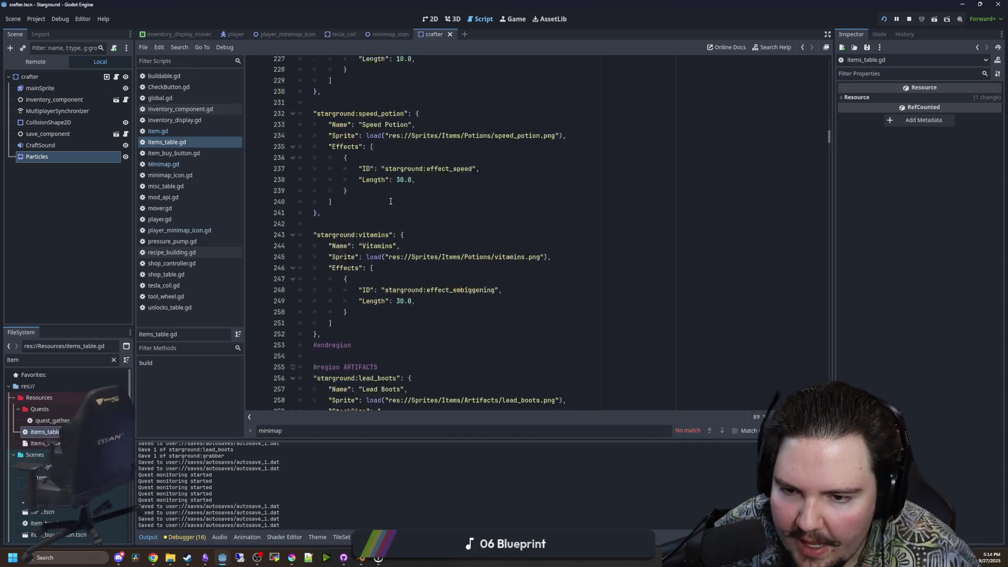
scroll(389, 201, down, 10)
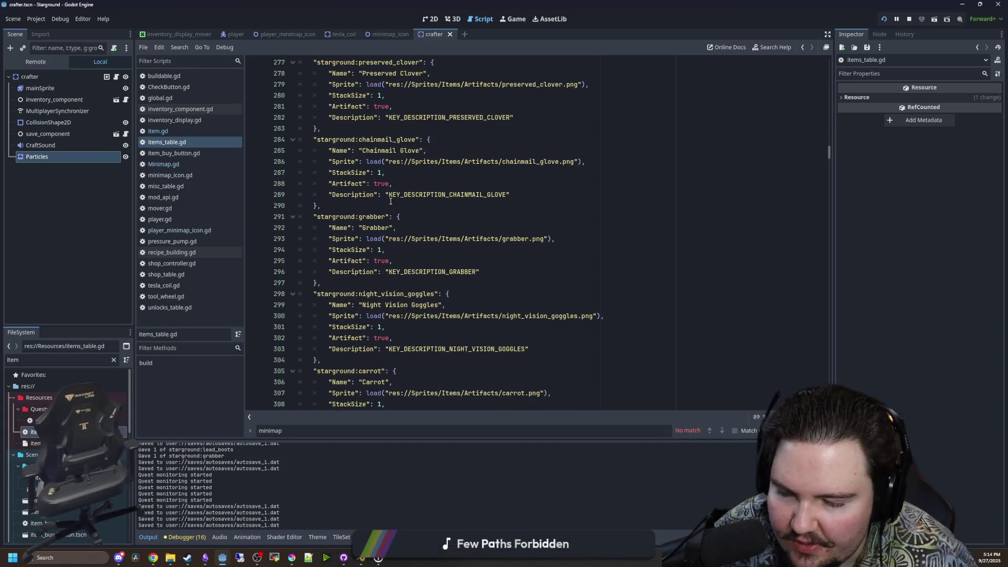
click(502, 21)
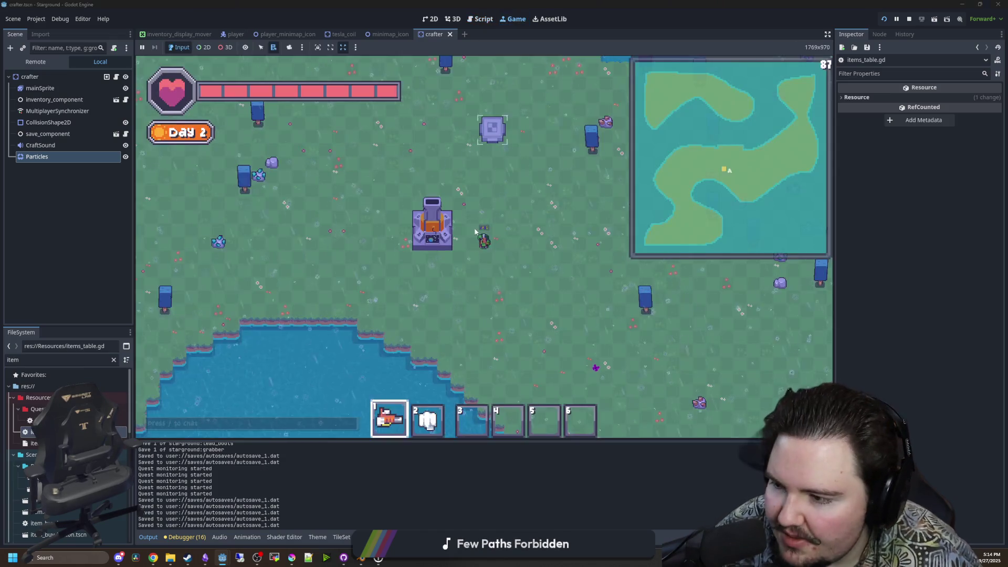
Walk the player around and place two Mover pieces right of the crafter.
key(a)
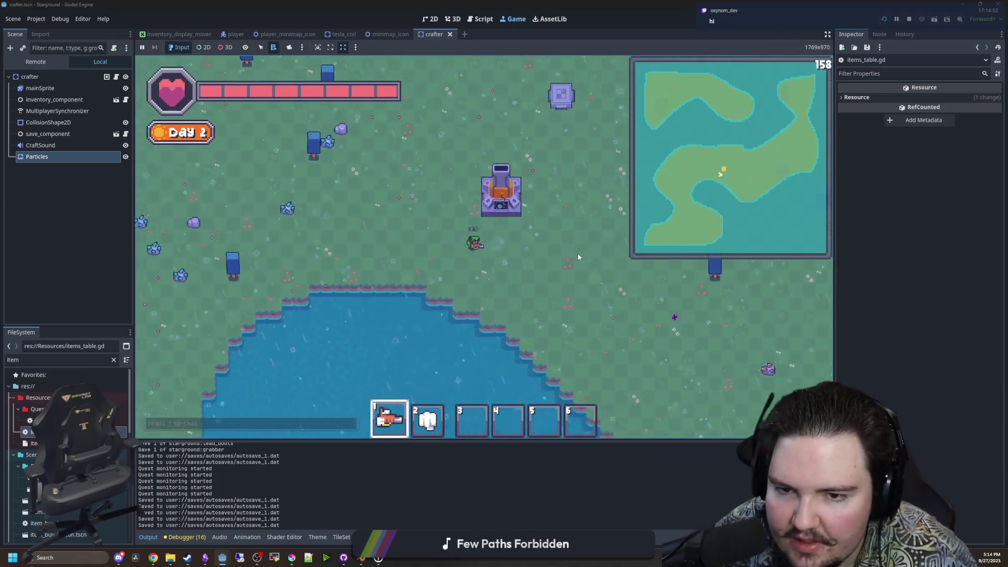
key(e)
key(Escape)
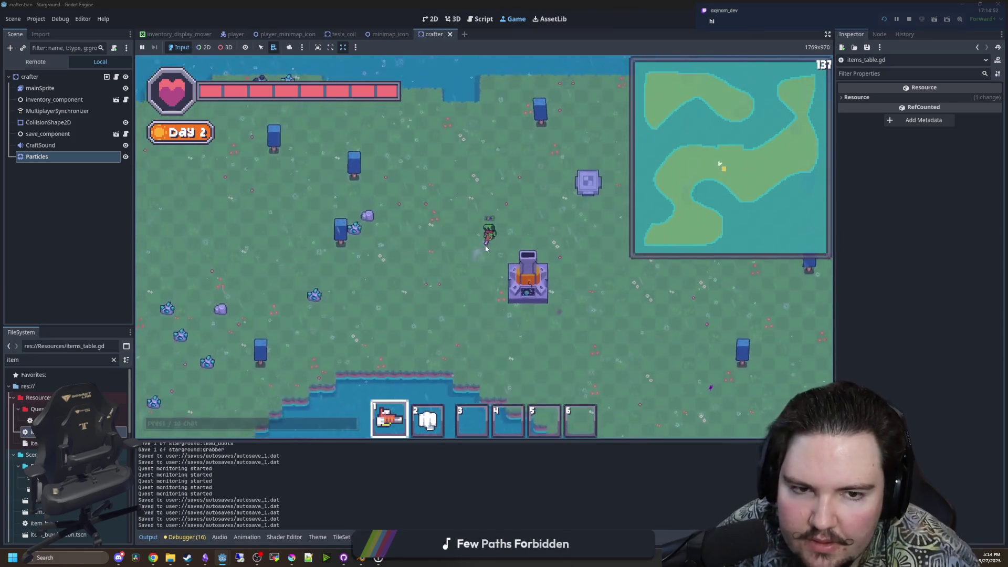
key(d)
key(b)
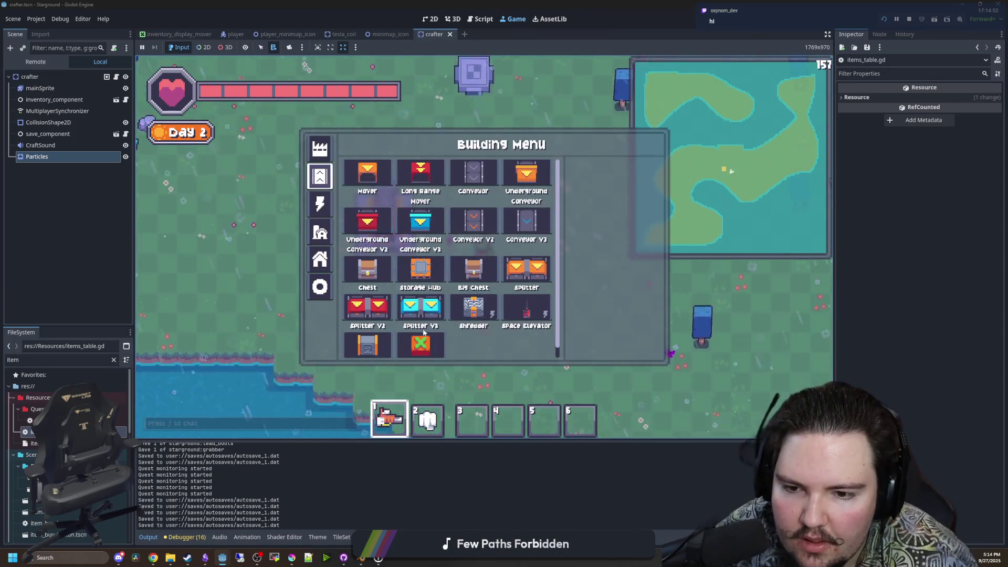
key(s)
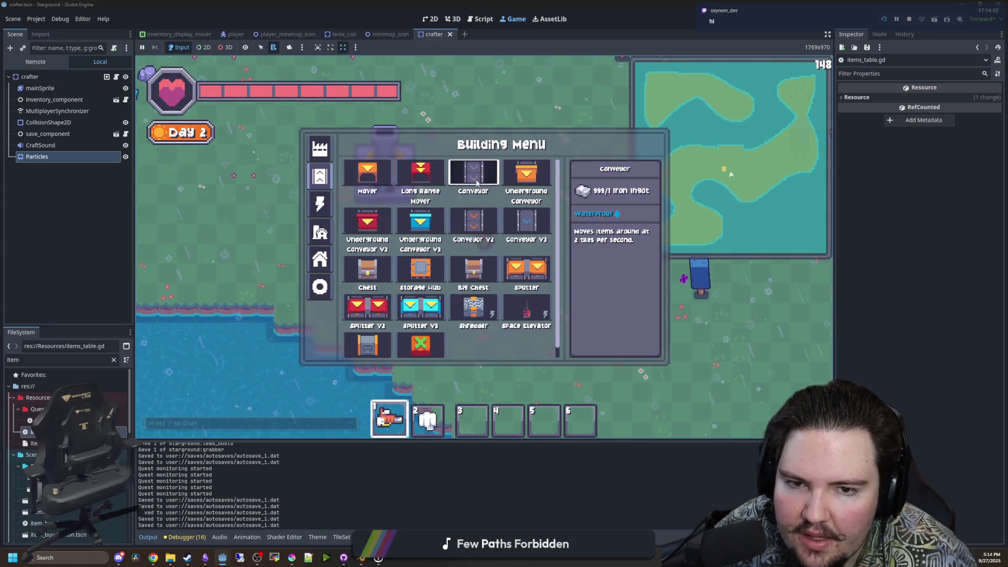
click(364, 171)
click(464, 197)
click(513, 197)
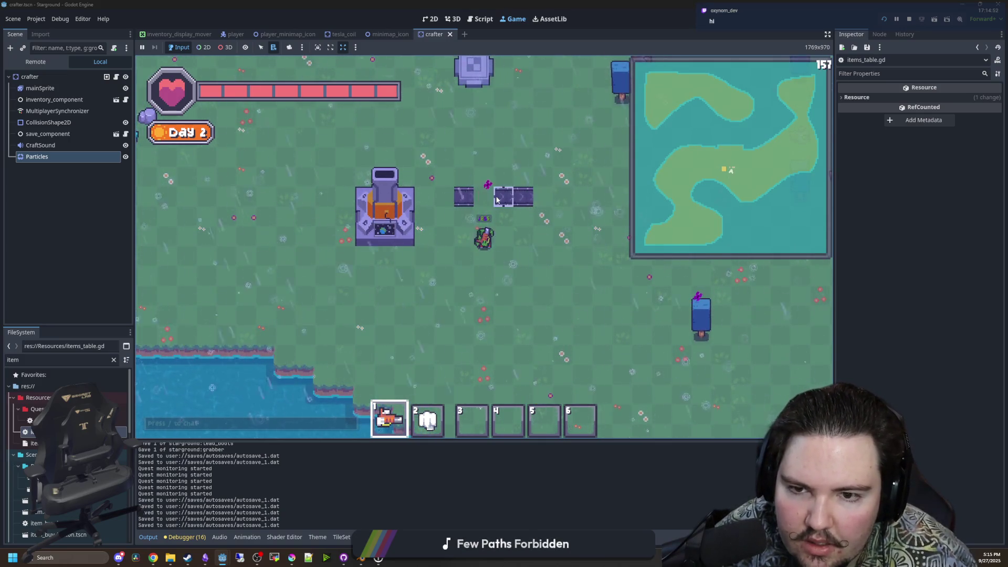
Switch to the mining beam and mine away the mover strip and the crafter.
key(b)
key(d)
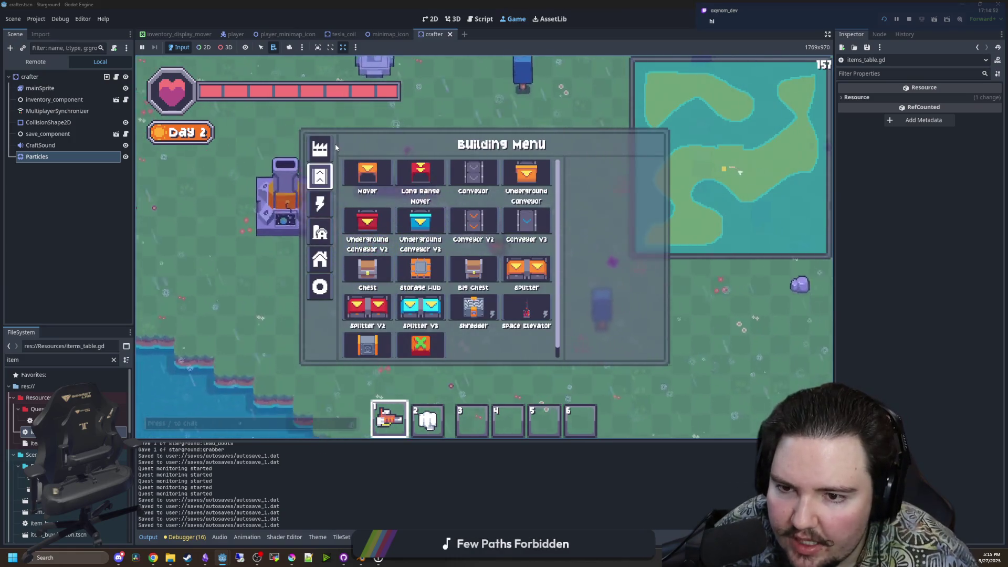
key(a)
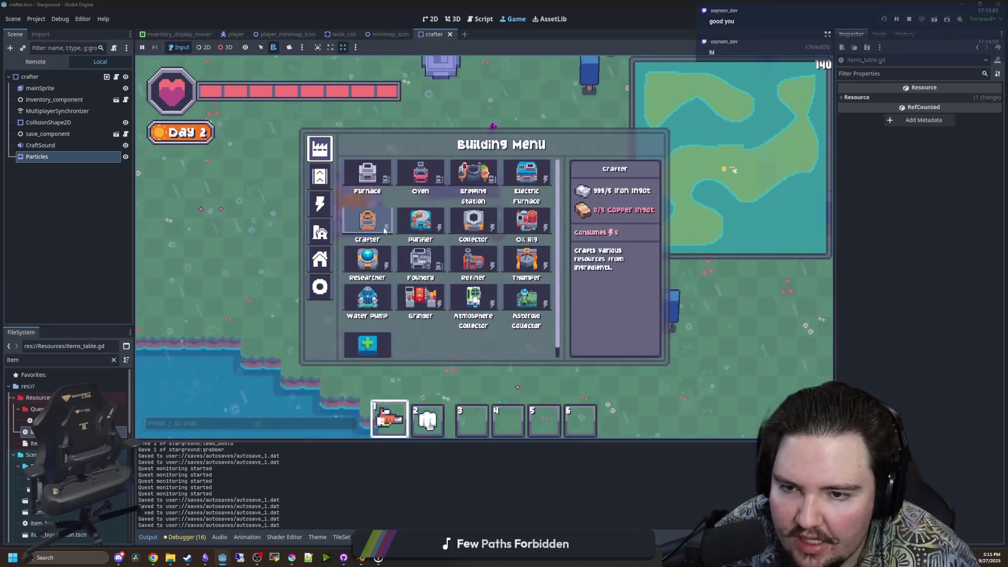
key(b)
key(d)
key(s)
key(a)
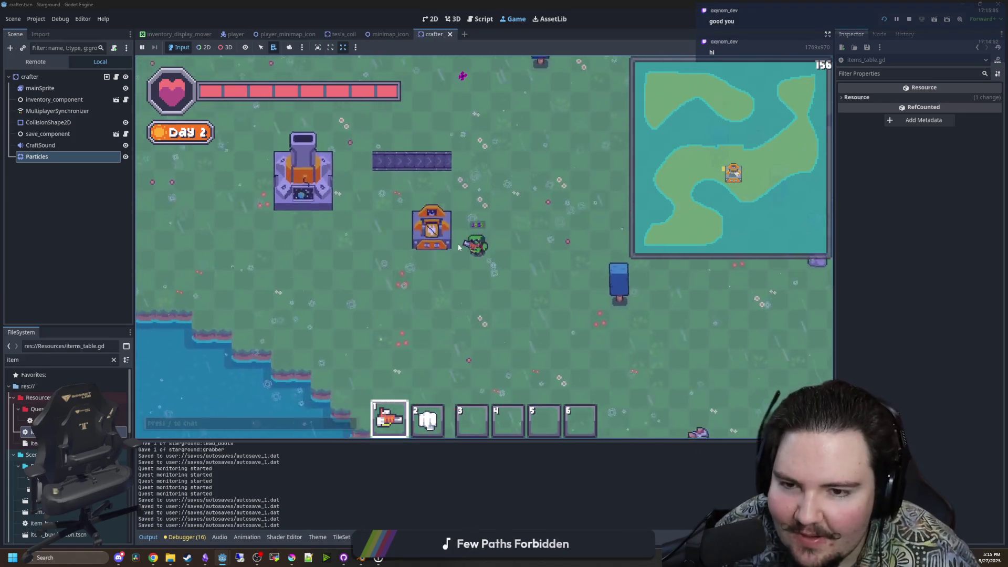
click(443, 225)
key(w)
key(a)
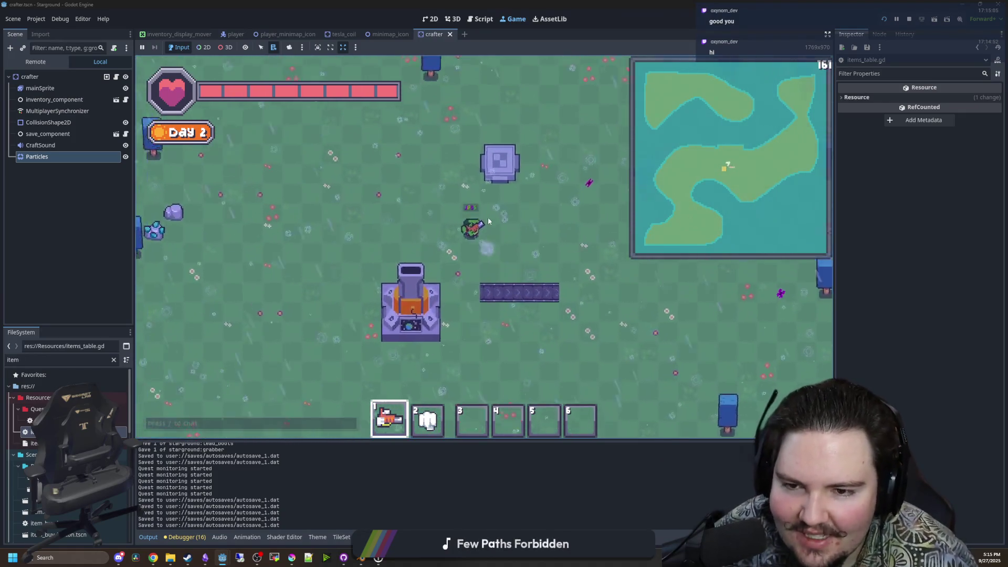
mouse_move(546, 286)
mouse_down()
mouse_move(505, 271)
mouse_move(462, 280)
mouse_move(511, 259)
mouse_up()
key(a)
key(s)
key(s)
Walk around the lake area and reopen the Building Menu of production machines.
key(d)
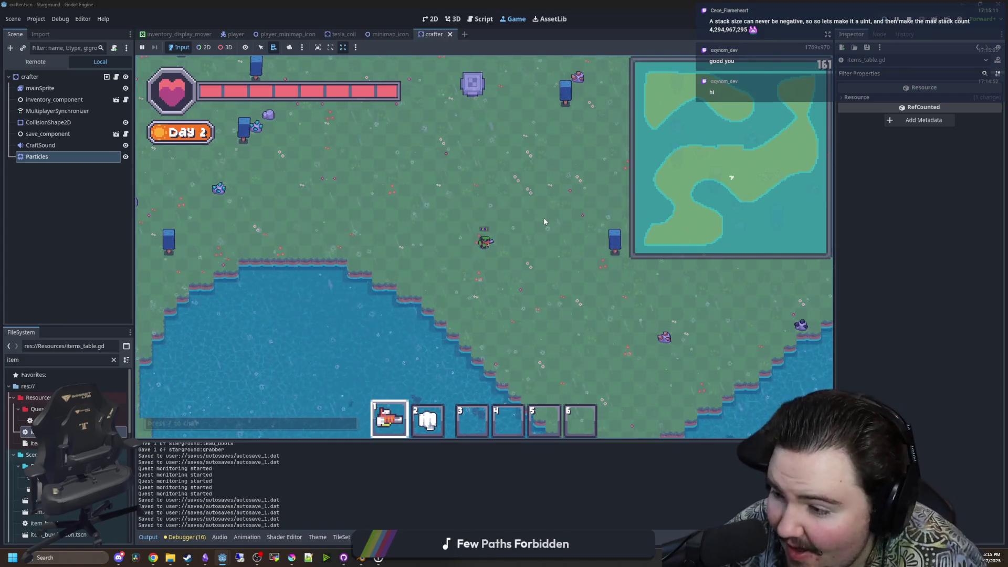
key(w)
key(a)
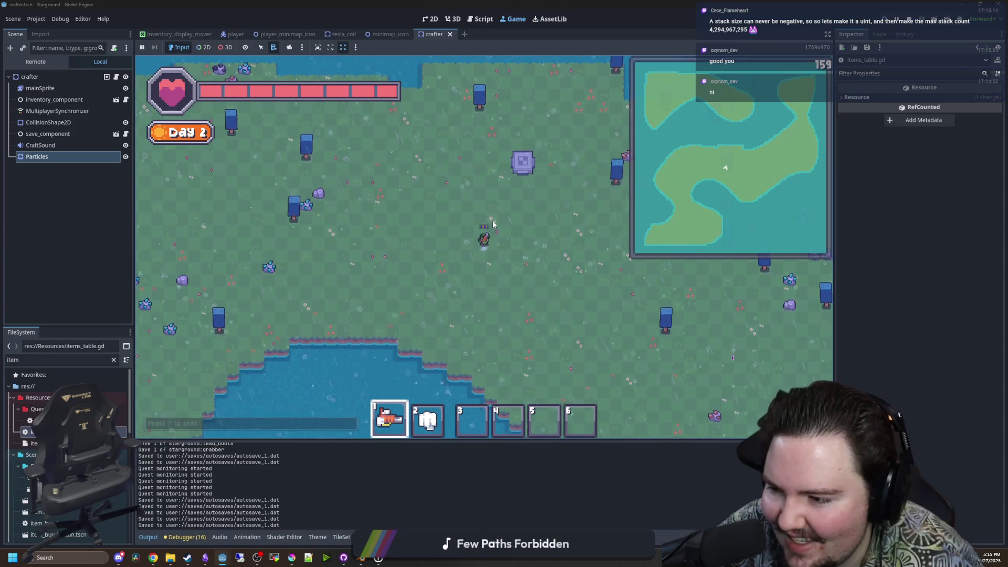
key(w)
key(s)
key(a)
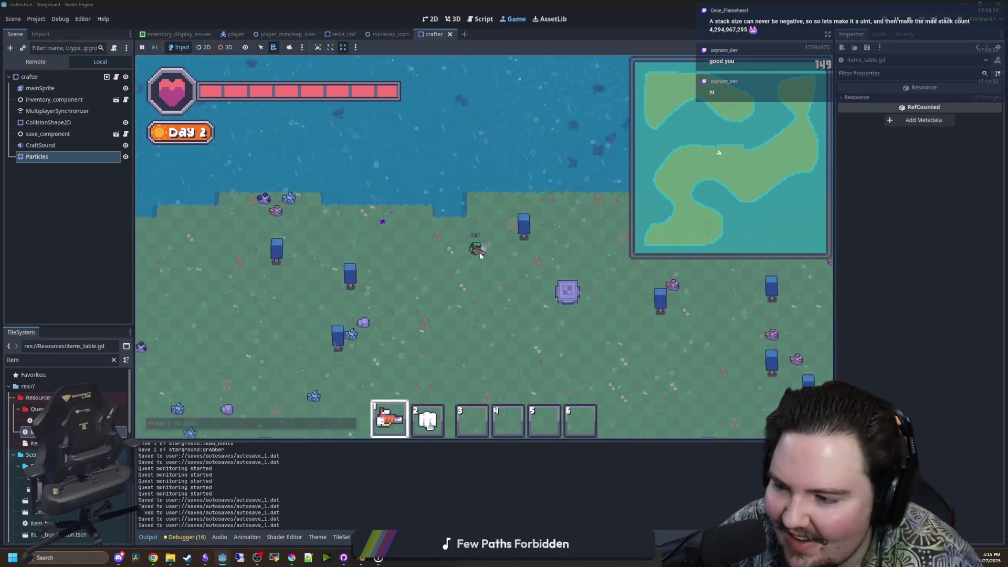
key(s)
key(d)
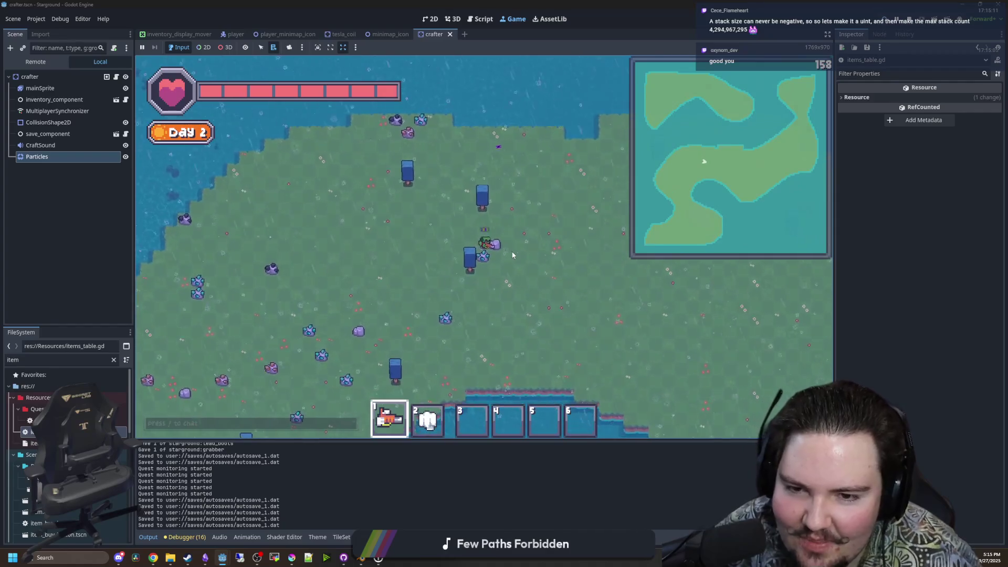
key(d)
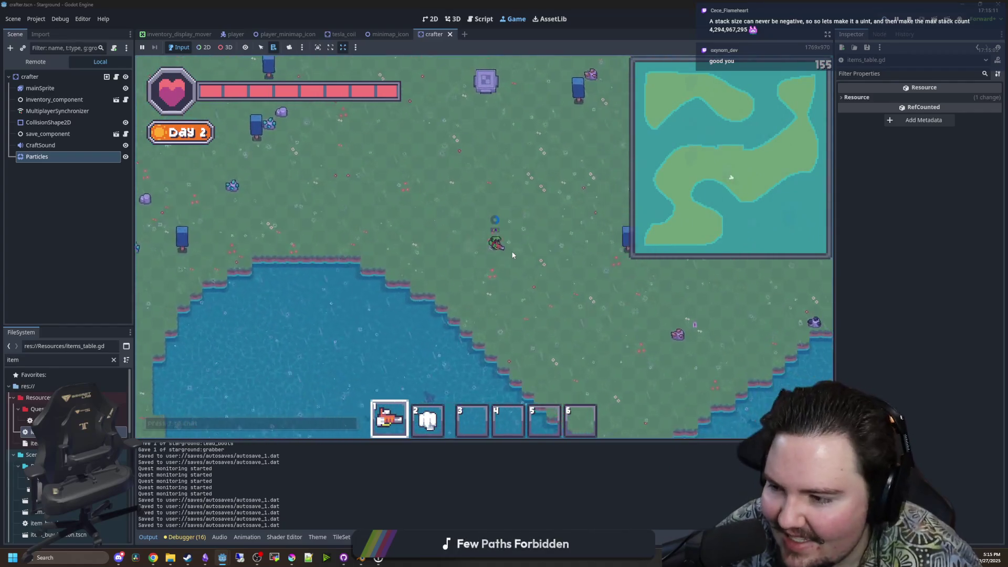
key(b)
mouse_move(415, 213)
key(w)
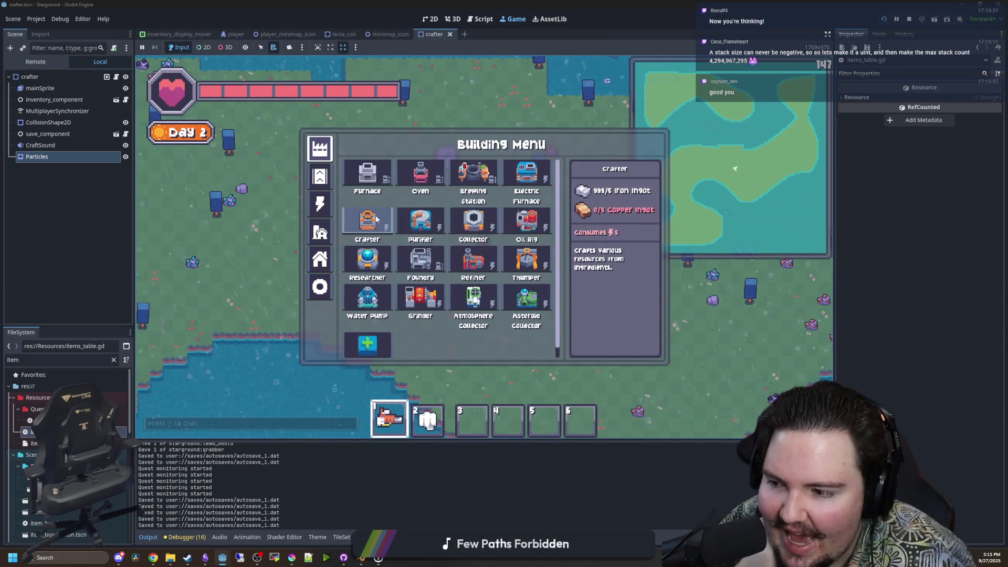
Browse the logistics buildings and lay a U-shaped conveyor loop down from the crafter.
click(324, 179)
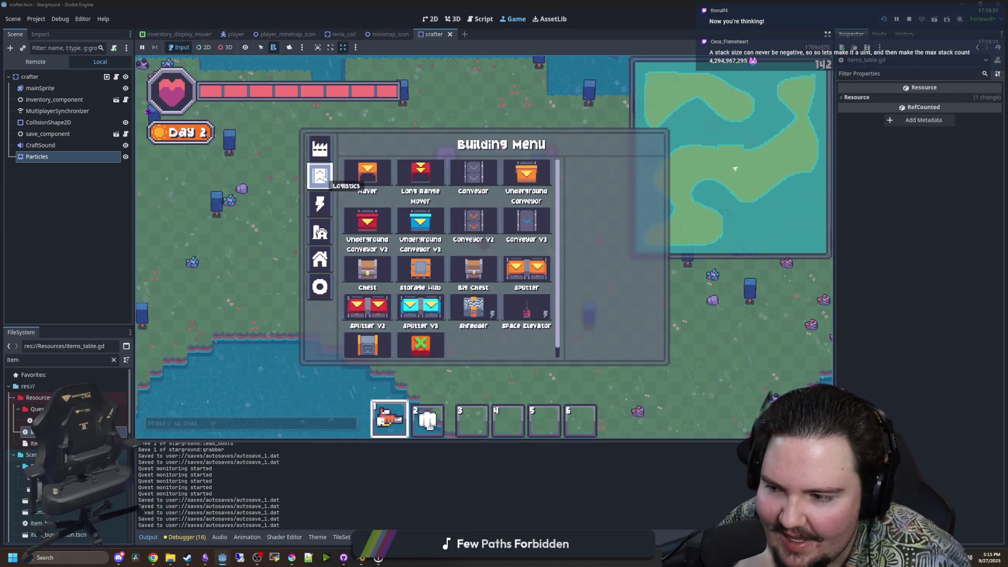
mouse_move(433, 314)
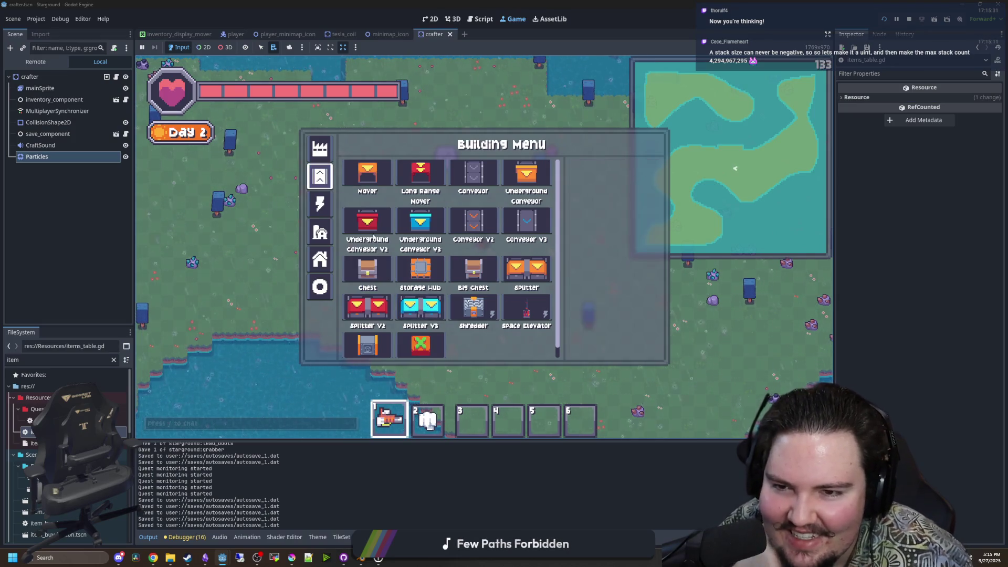
key(Escape)
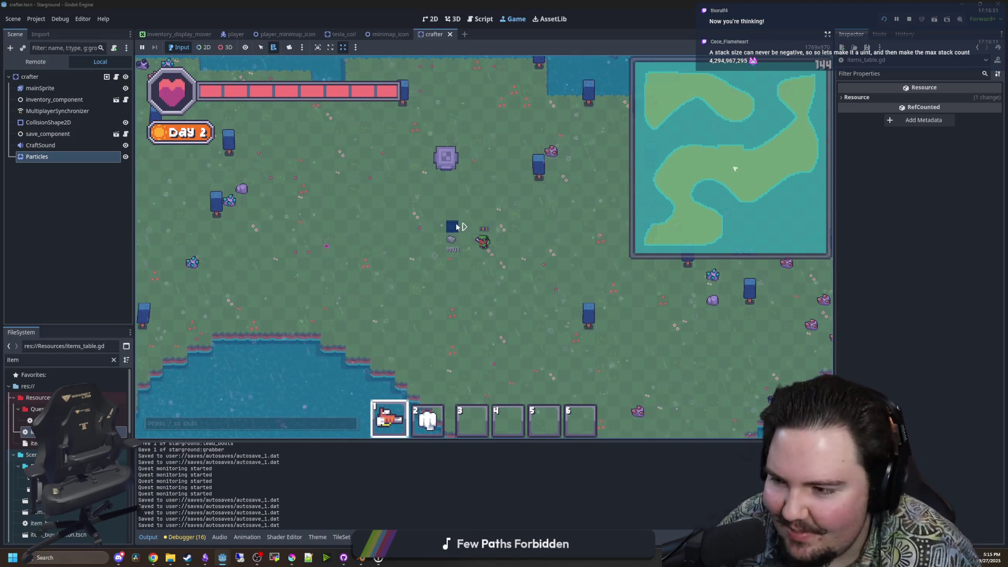
scroll(462, 249, up, 3)
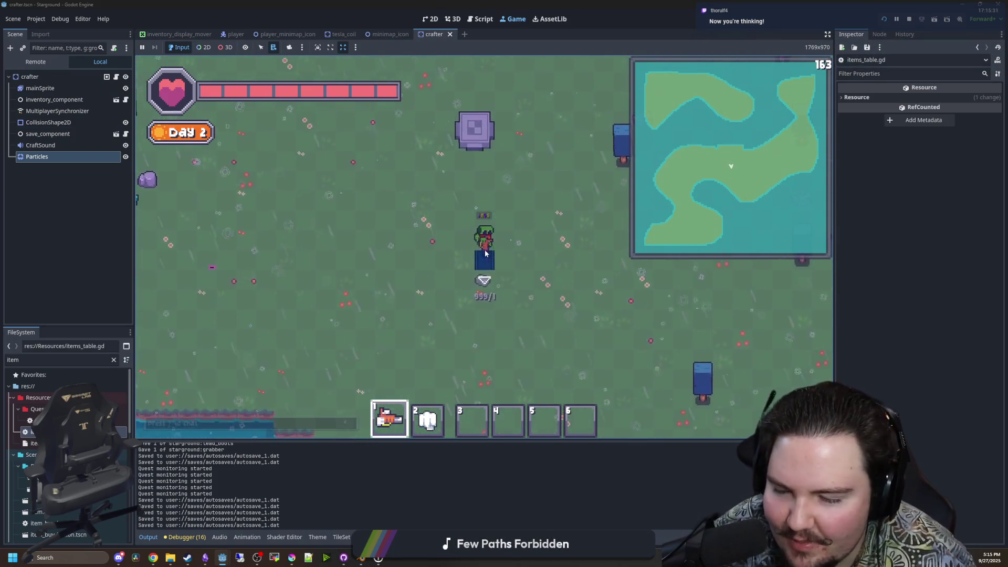
key(w)
key(w)
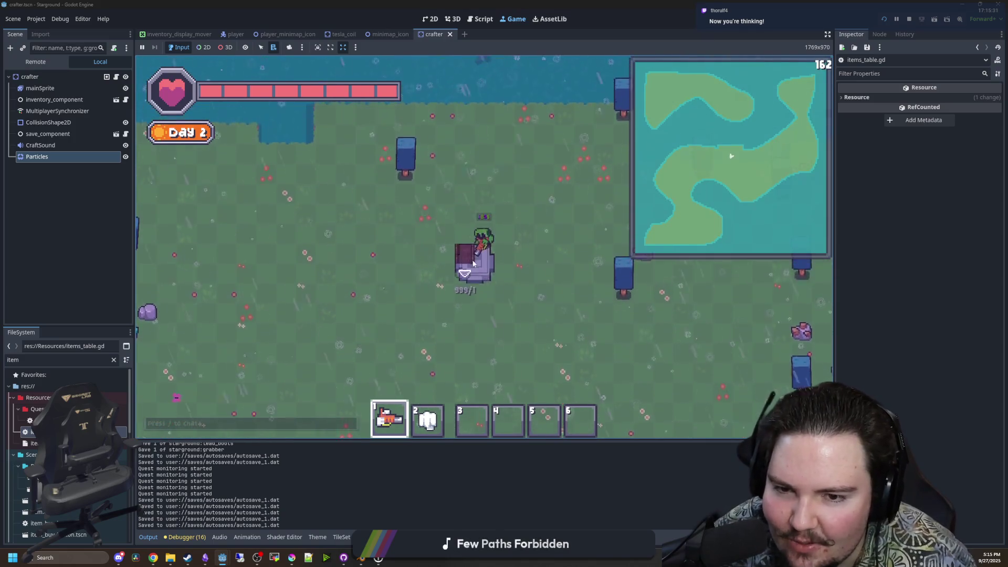
key(s)
mouse_move(488, 247)
mouse_down()
mouse_move(486, 288)
mouse_move(497, 278)
mouse_move(461, 302)
mouse_move(505, 297)
mouse_move(499, 225)
mouse_move(472, 193)
mouse_move(435, 192)
mouse_up()
key(d)
key(w)
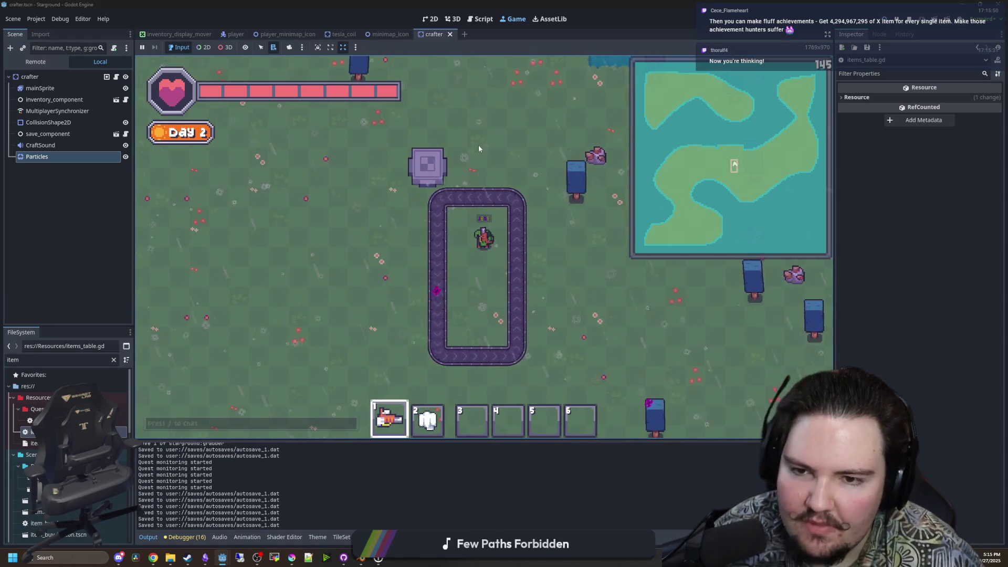
Pick Chest from the Building Menu and place three chests inside the conveyor loop.
key(b)
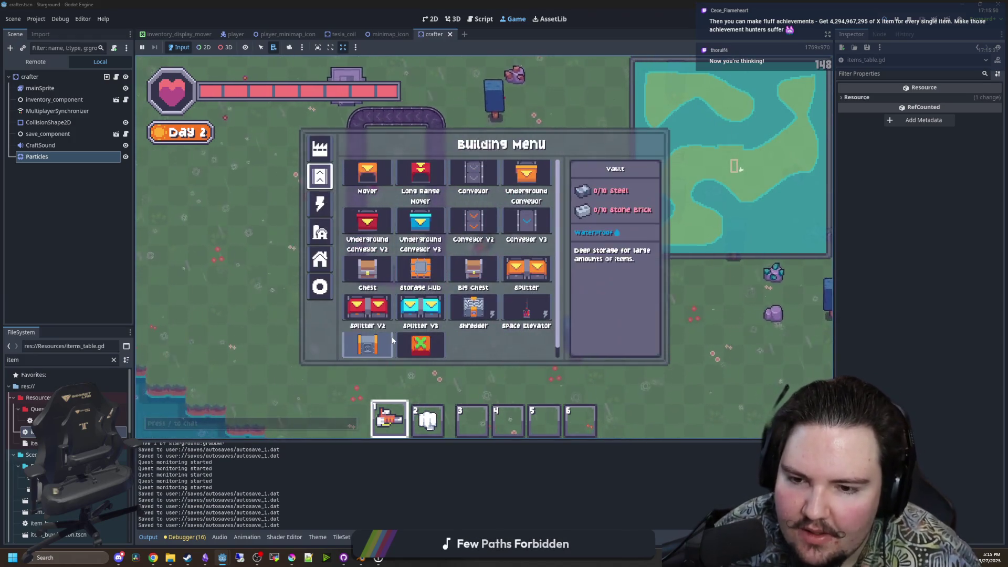
scroll(395, 335, down, 1)
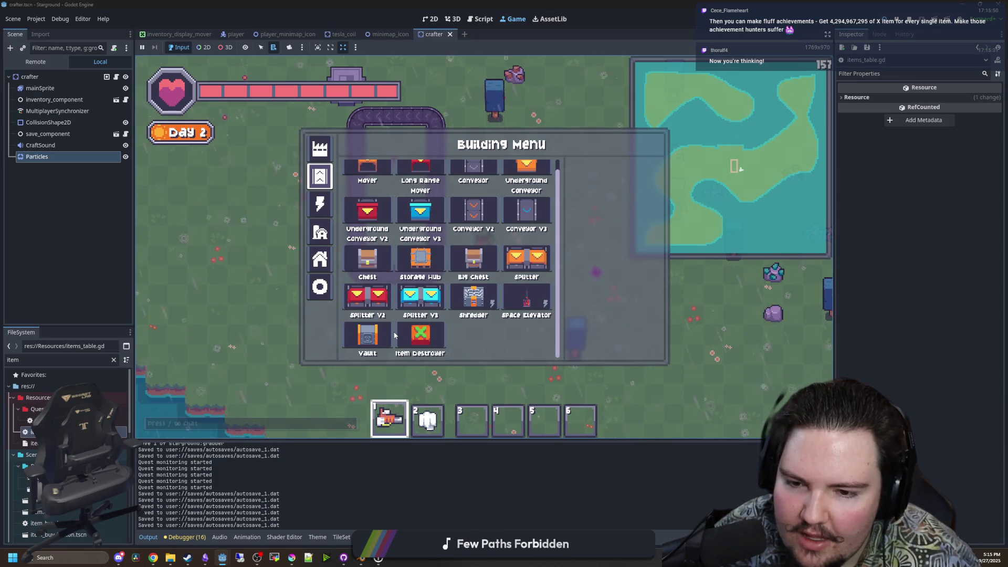
scroll(394, 335, up, 1)
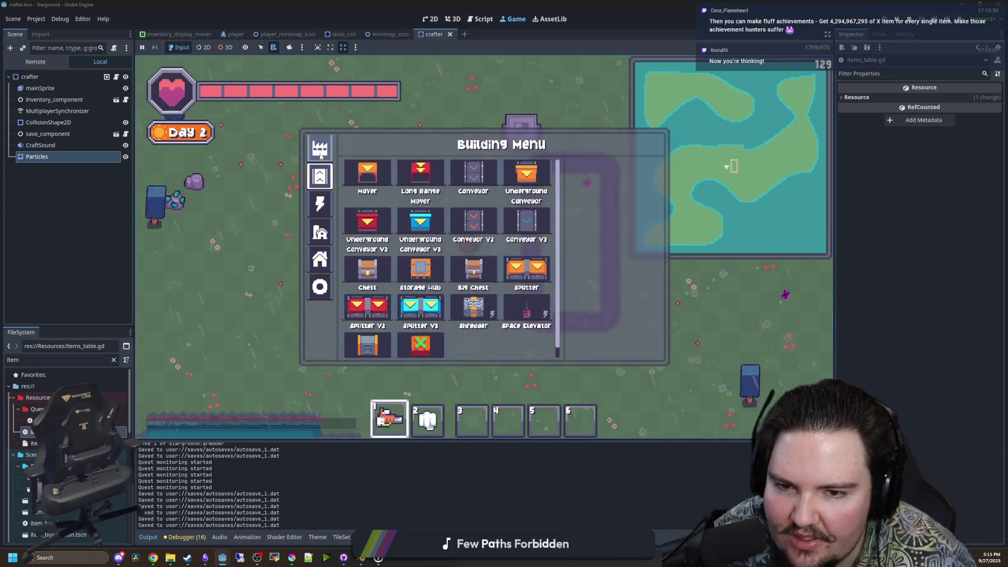
click(367, 223)
click(375, 245)
click(375, 245)
click(369, 265)
key(a)
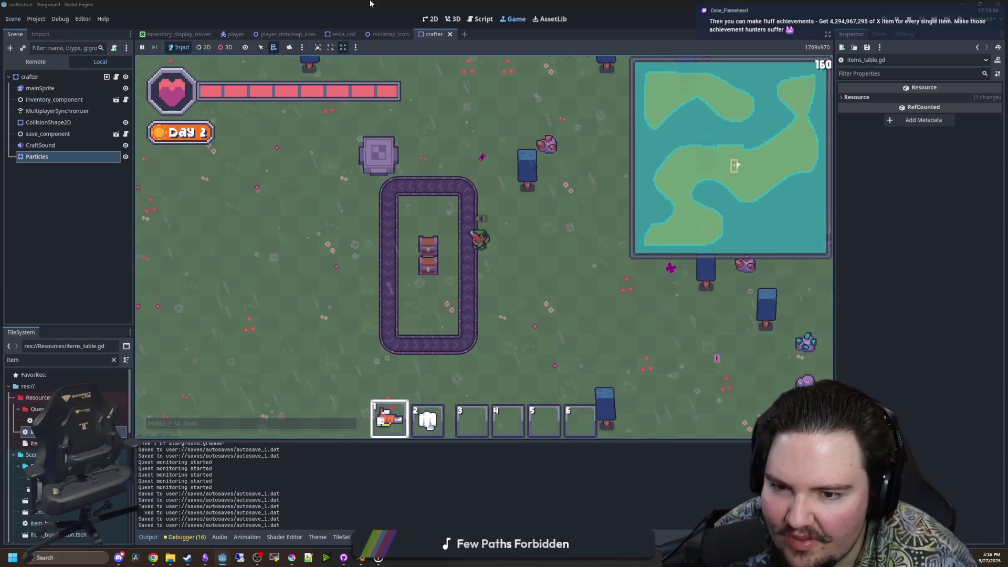
click(434, 272)
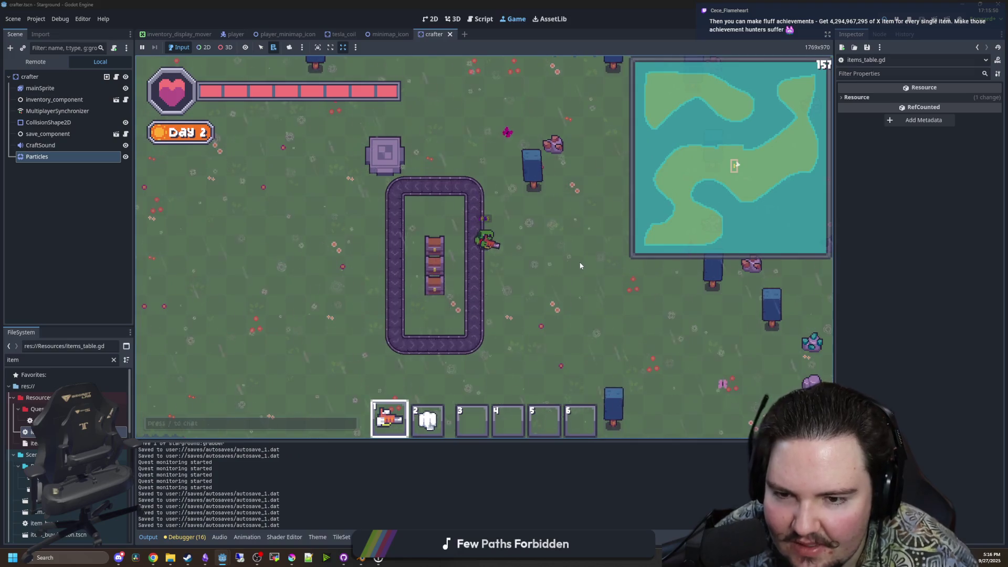
Walk the player down to the shoreline, past the crafter, and into the conveyor loop.
key(s)
key(d)
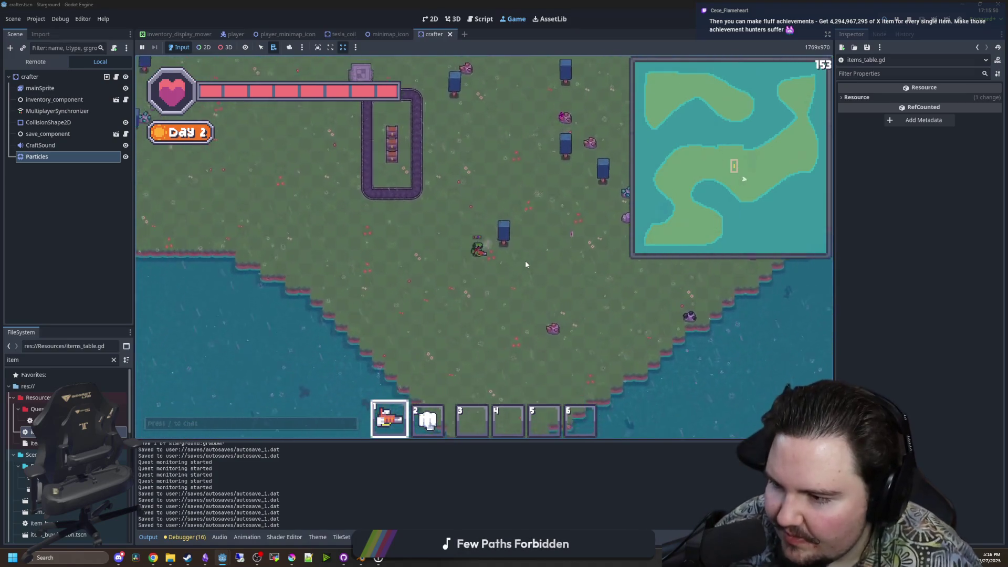
key(w)
key(a)
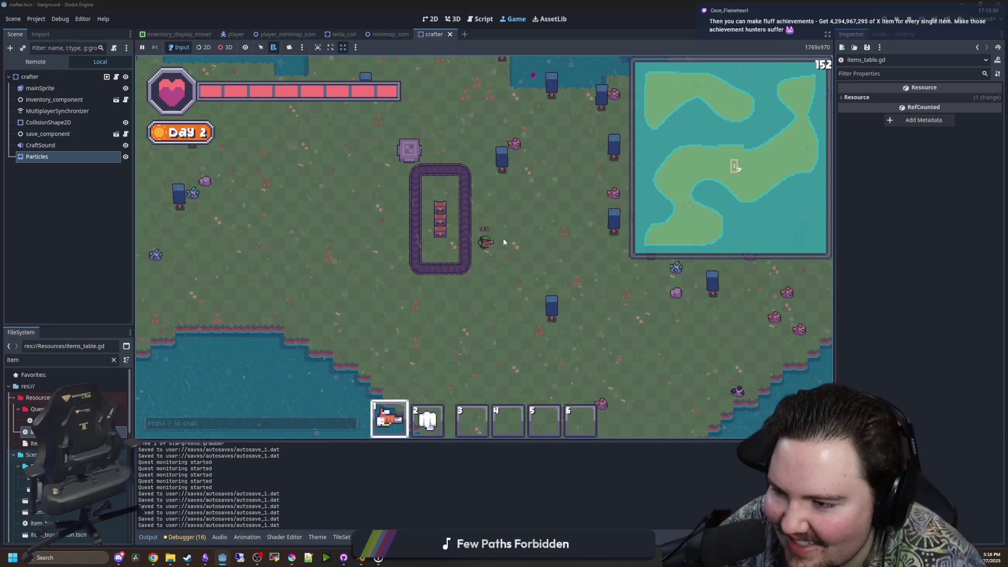
key(w)
key(a)
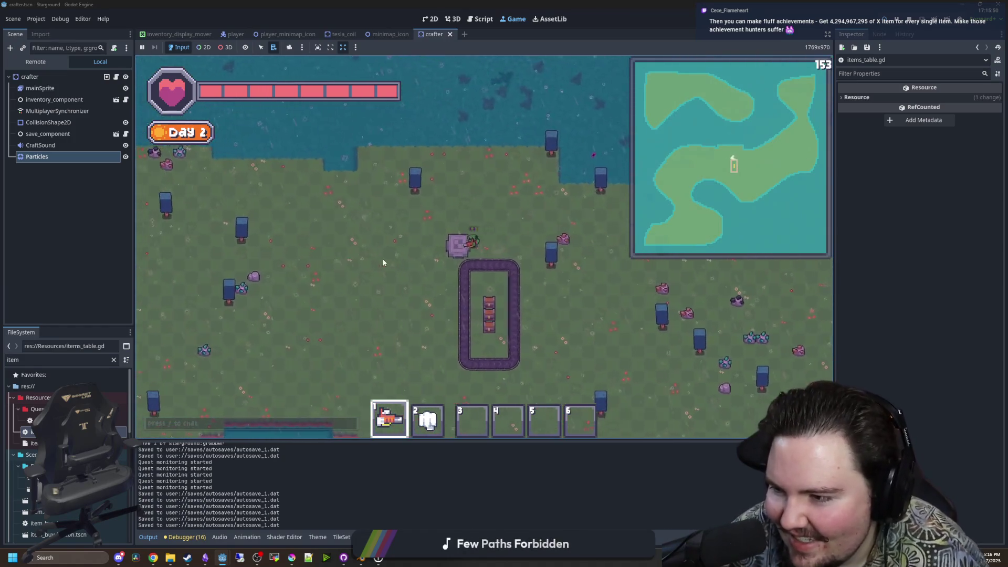
key(s)
key(d)
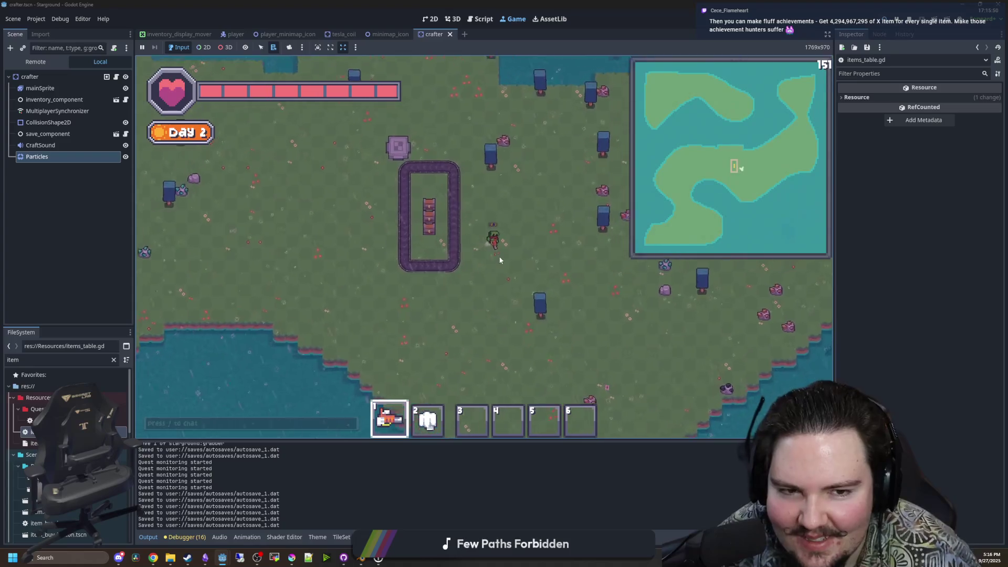
scroll(488, 258, up, 5)
key(a)
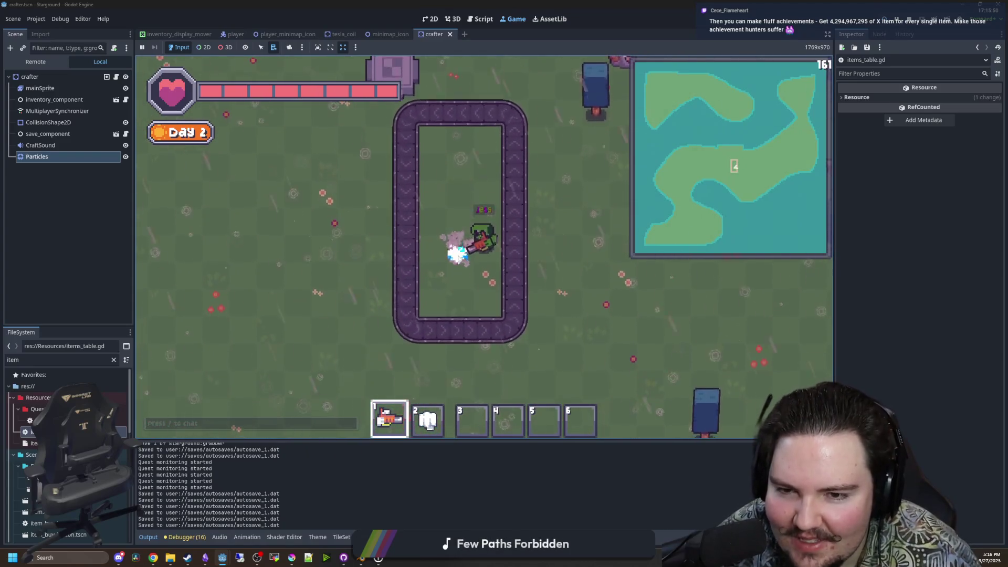
Beam away most of the conveyor loop, carry the crafter off, and stop the game with F8.
mouse_move(458, 256)
mouse_down()
mouse_move(506, 223)
mouse_move(466, 153)
mouse_move(419, 264)
mouse_move(416, 126)
mouse_move(580, 322)
mouse_move(387, 128)
mouse_move(387, 196)
mouse_move(458, 234)
mouse_up()
key(w)
key(3)
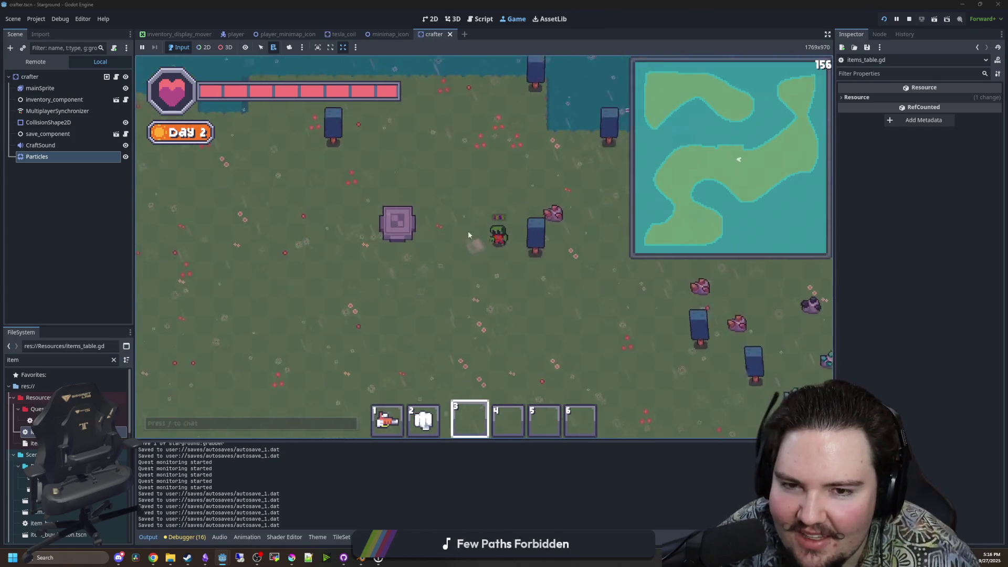
key(1)
key(d)
key(s)
key(a)
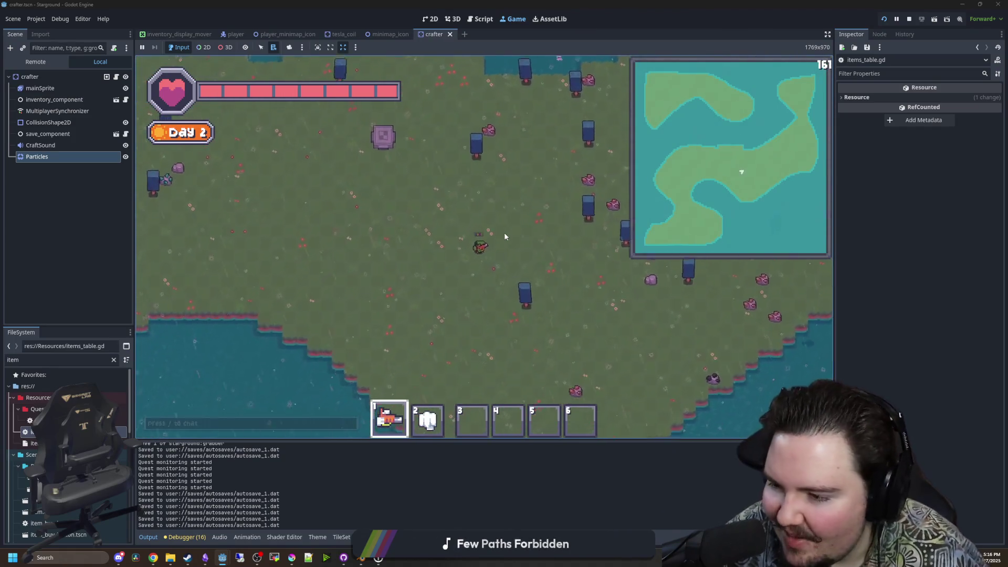
key(w)
key(a)
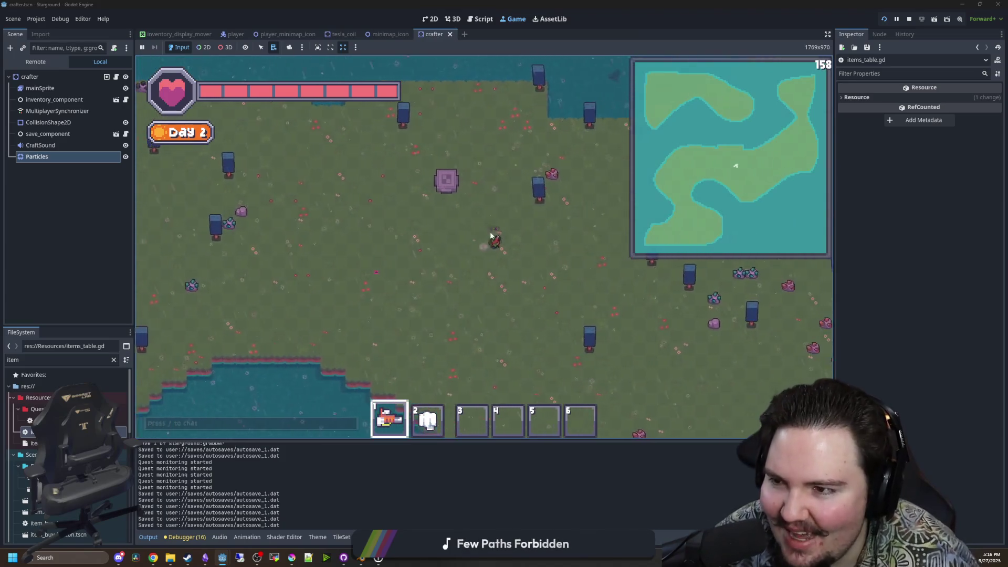
key(F8)
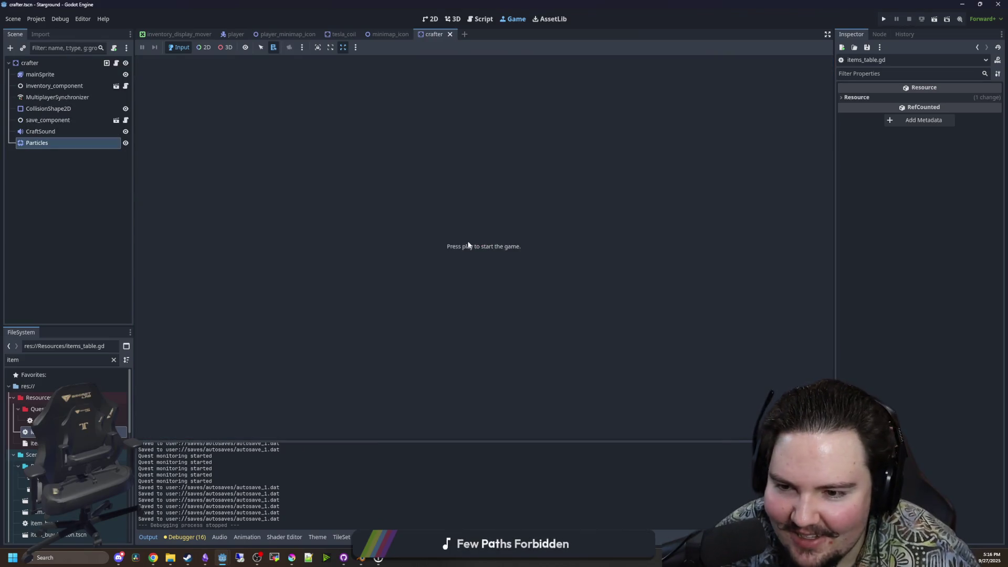
Save the current and tesla_coil scenes, then bring up GitHub Desktop's repository history.
key(ctrl+s)
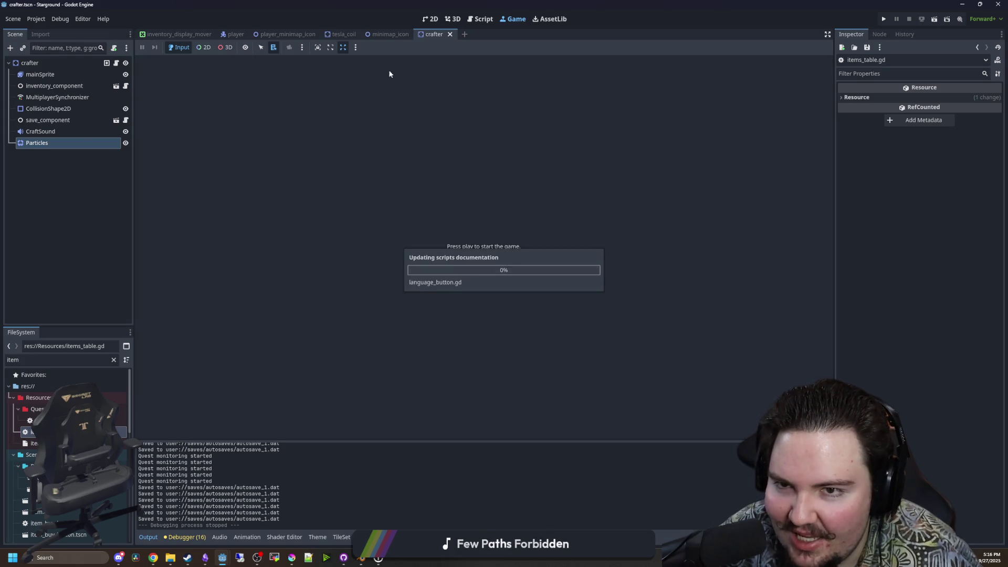
click(395, 33)
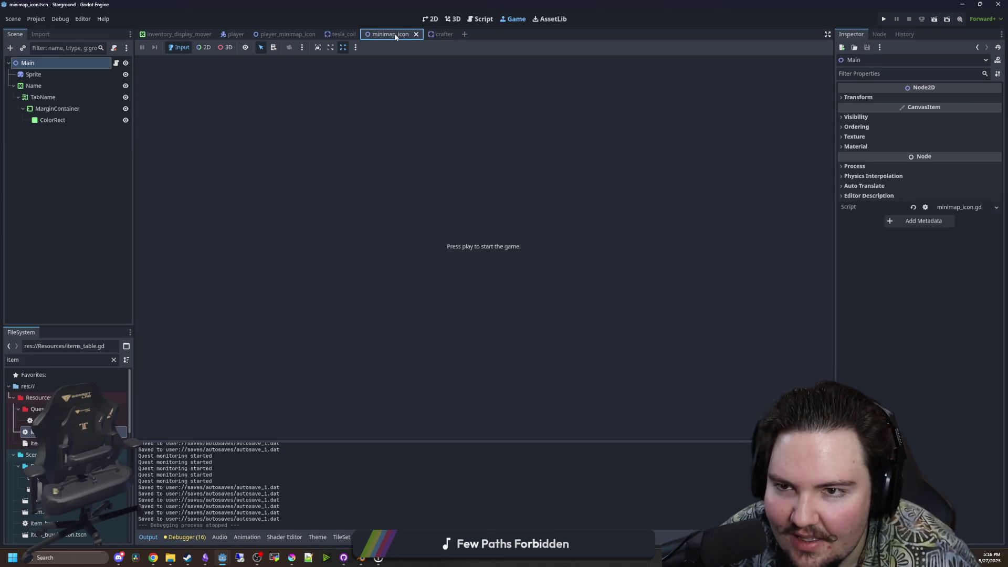
click(334, 35)
key(ctrl+s)
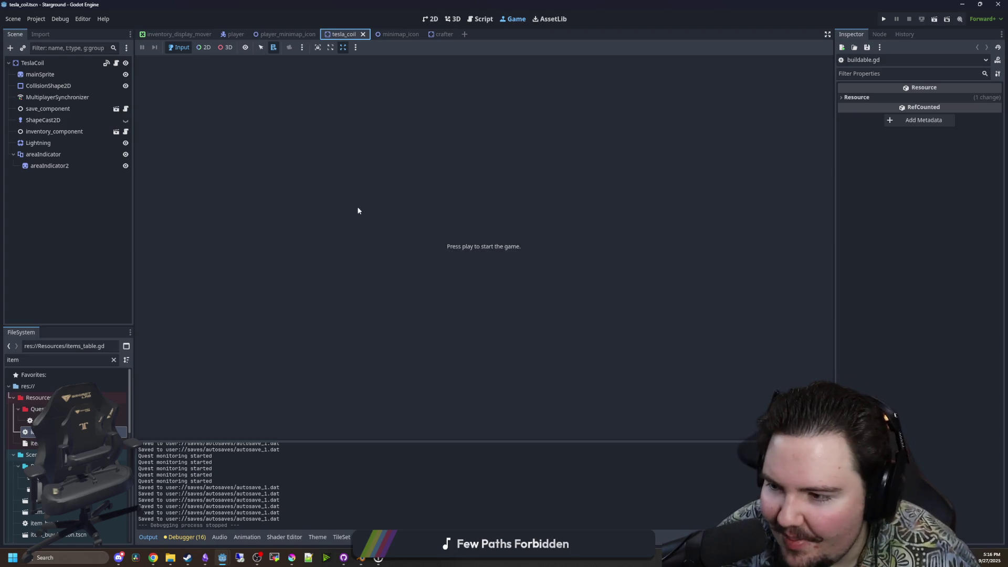
click(344, 558)
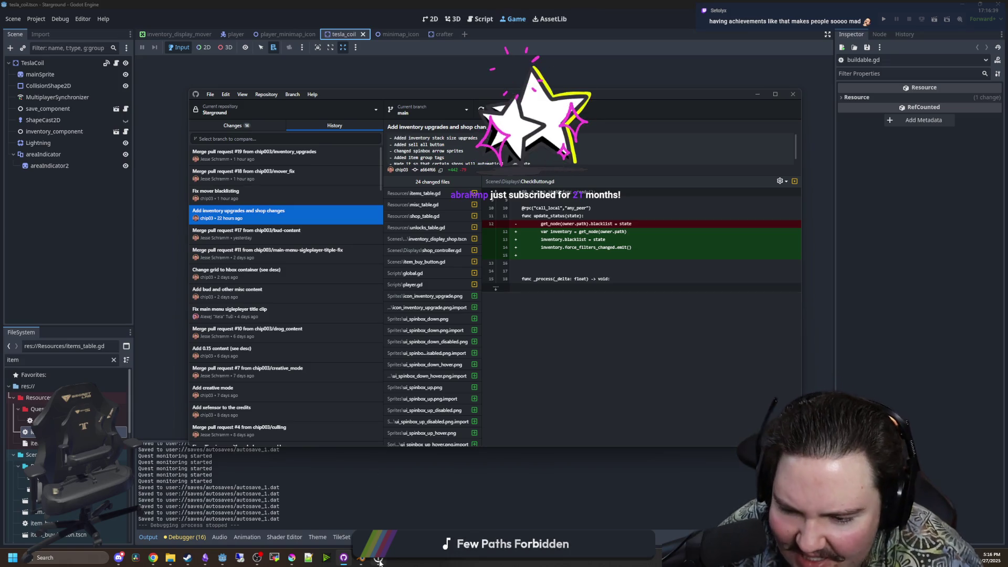
View the Merge pull request #19 diff and the 14 uncommitted files, then return to Godot.
click(653, 462)
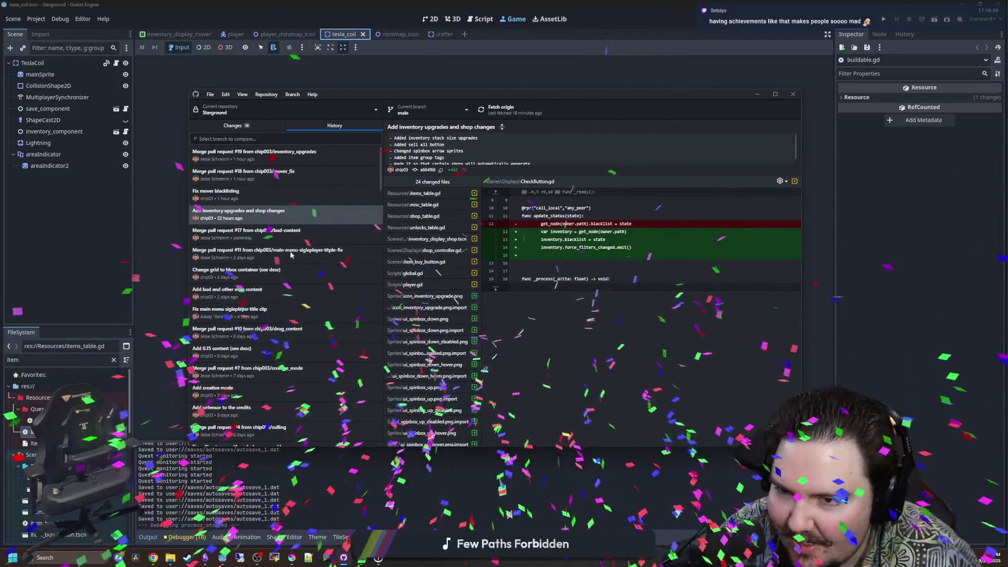
click(274, 156)
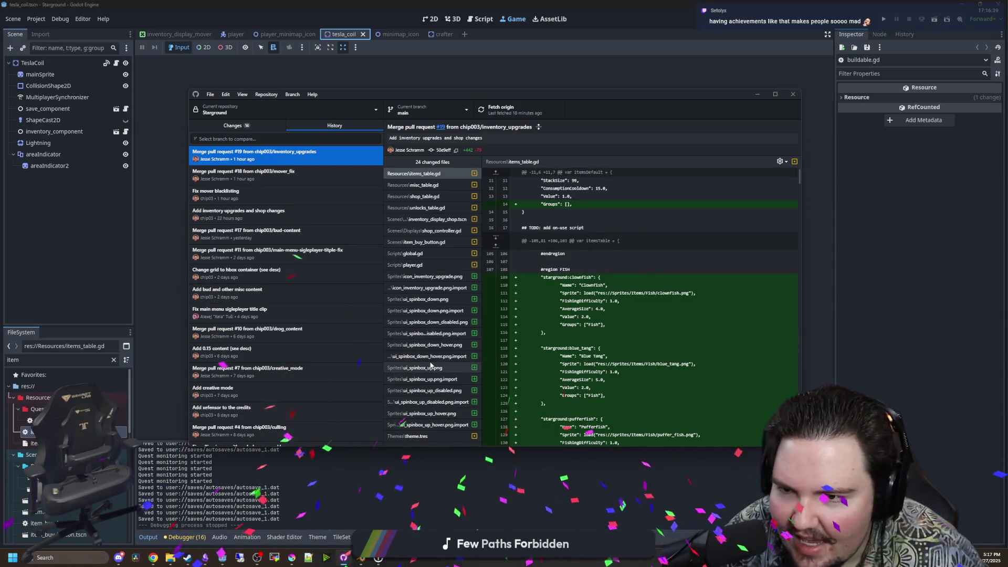
key(ctrl+1)
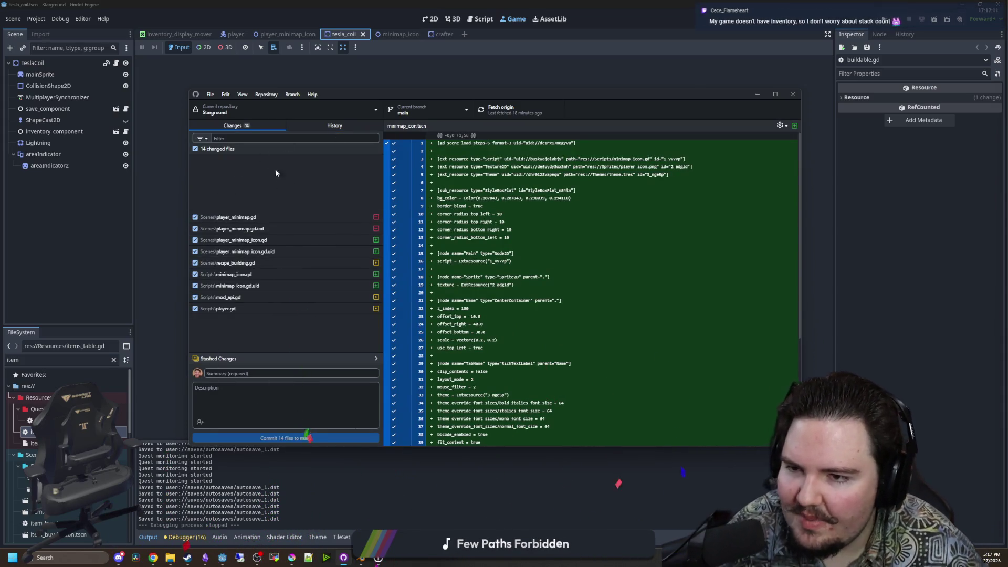
click(810, 103)
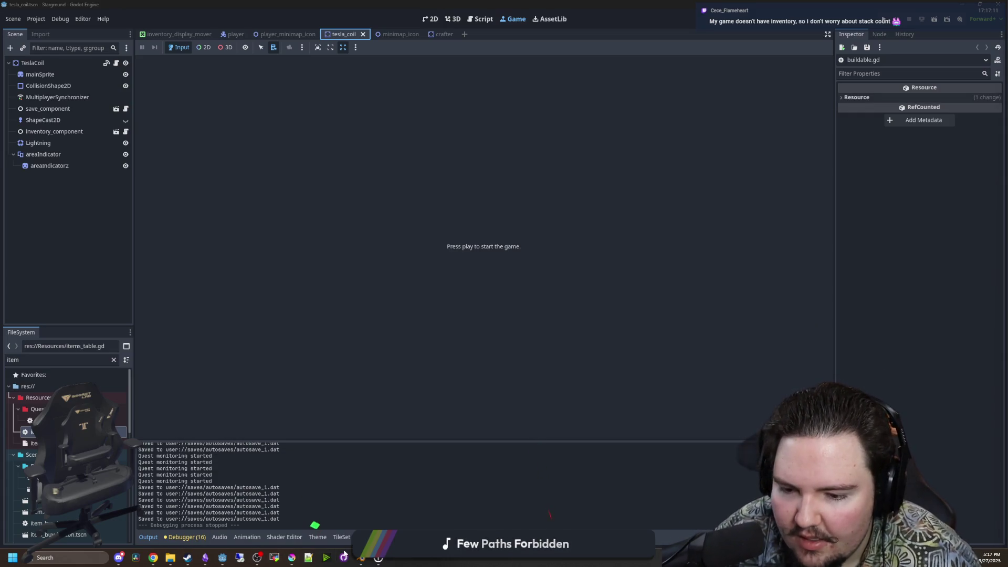
Bring GitHub Desktop's Changes list back up, then switch to the Starground Miro board in Chrome.
click(346, 558)
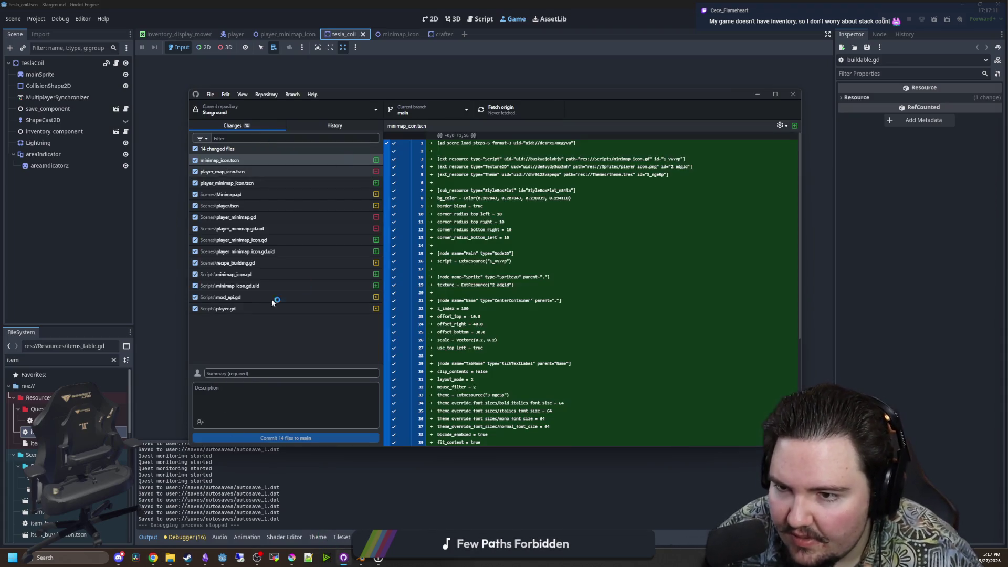
mouse_move(151, 559)
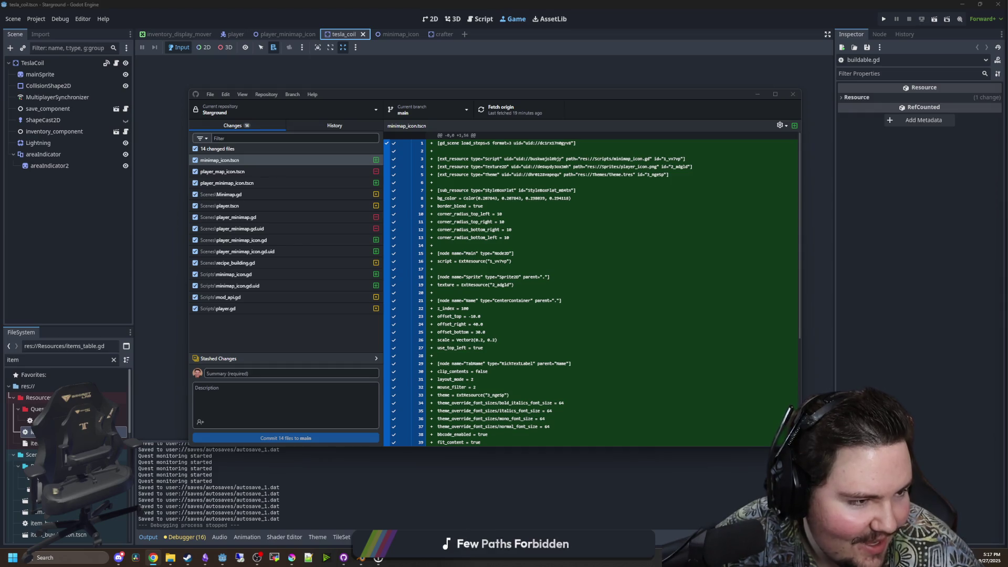
key(alt+Tab)
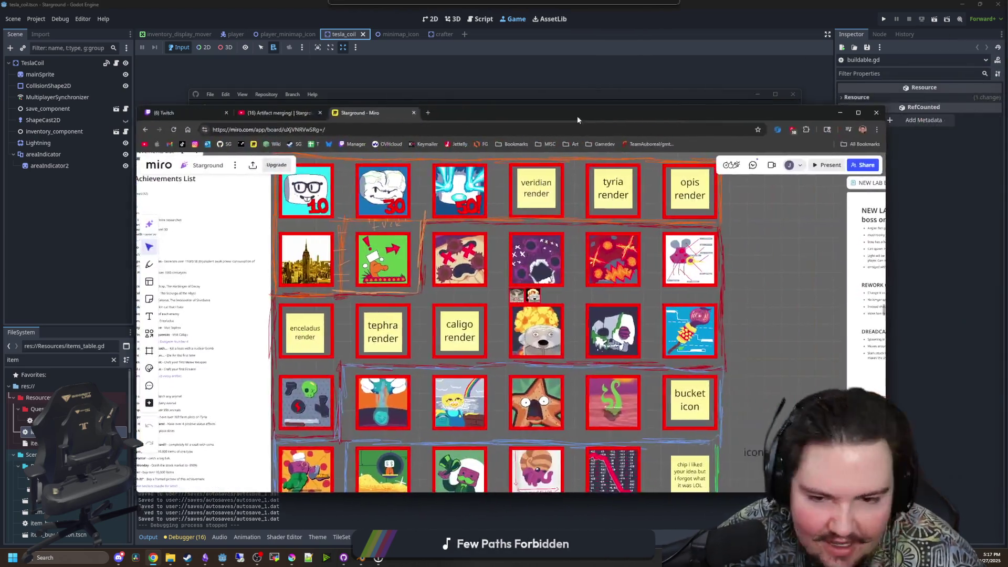
drag(751, 307, 750, 307)
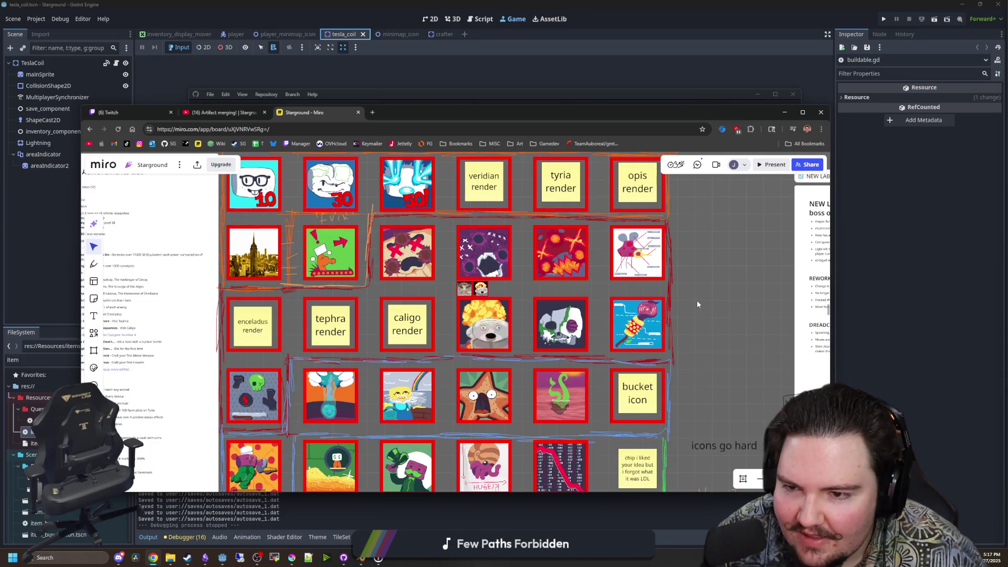
drag(718, 302, 714, 303)
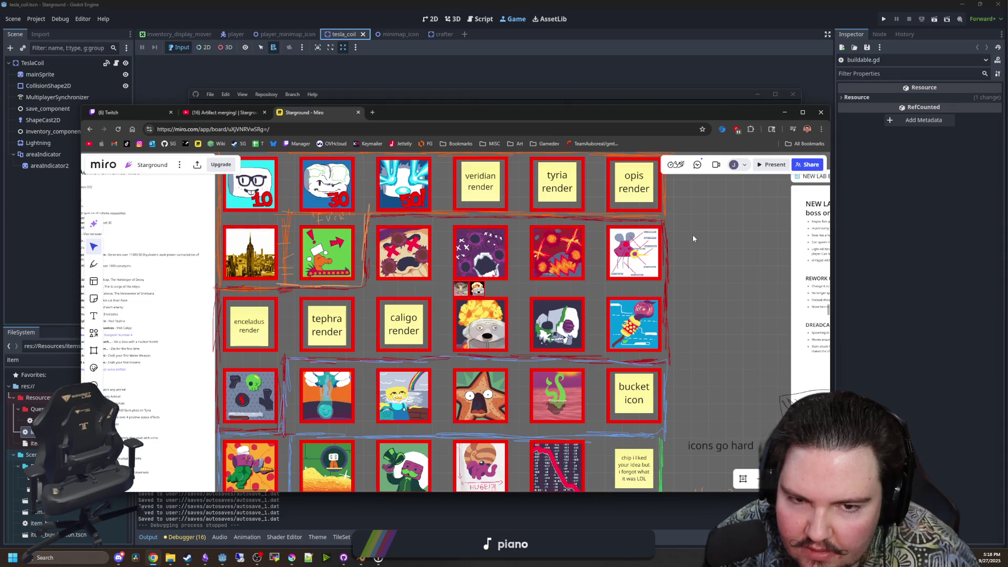
scroll(278, 311, up, 5)
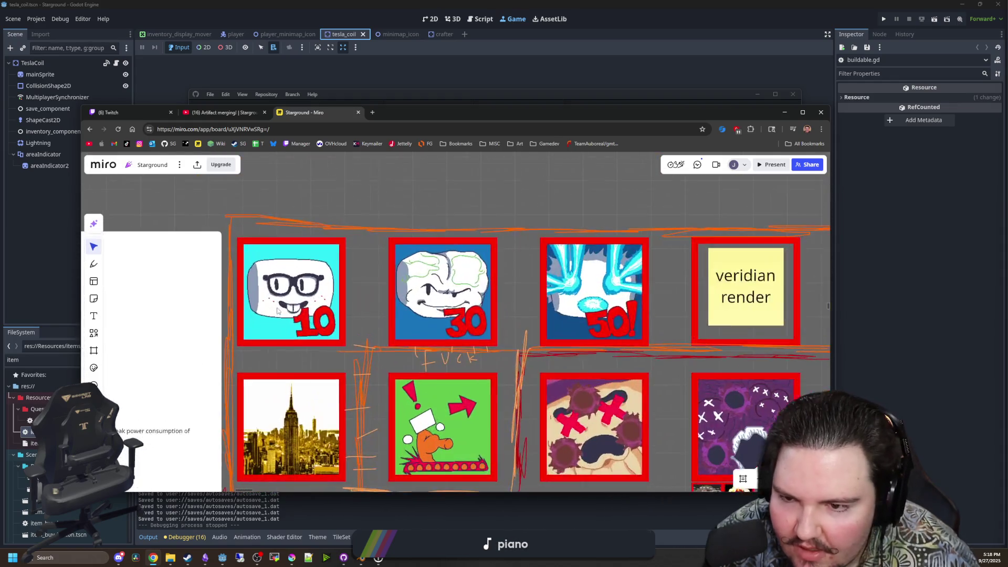
scroll(278, 311, down, 3)
scroll(299, 329, down, 2)
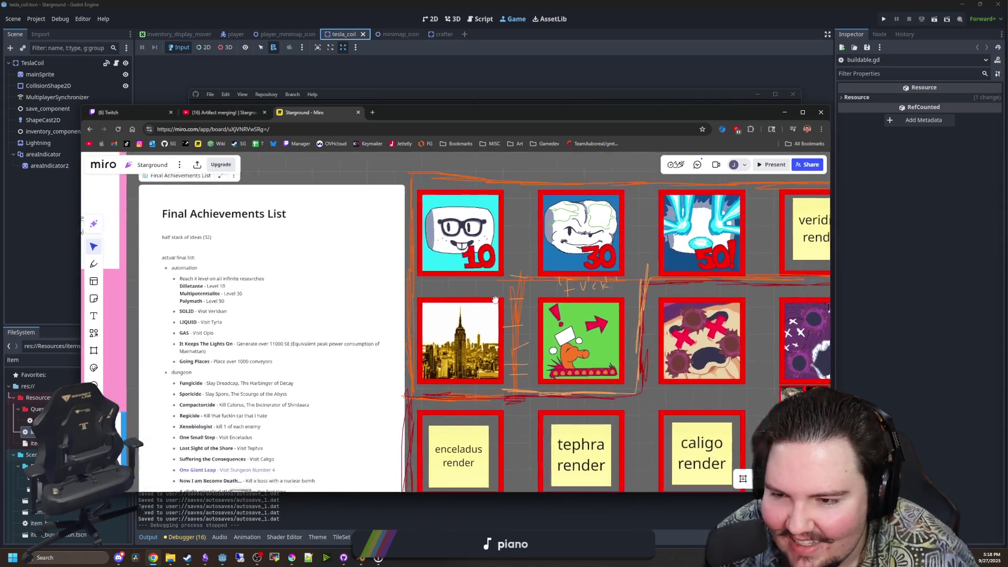
scroll(229, 345, up, 3)
scroll(228, 345, up, 3)
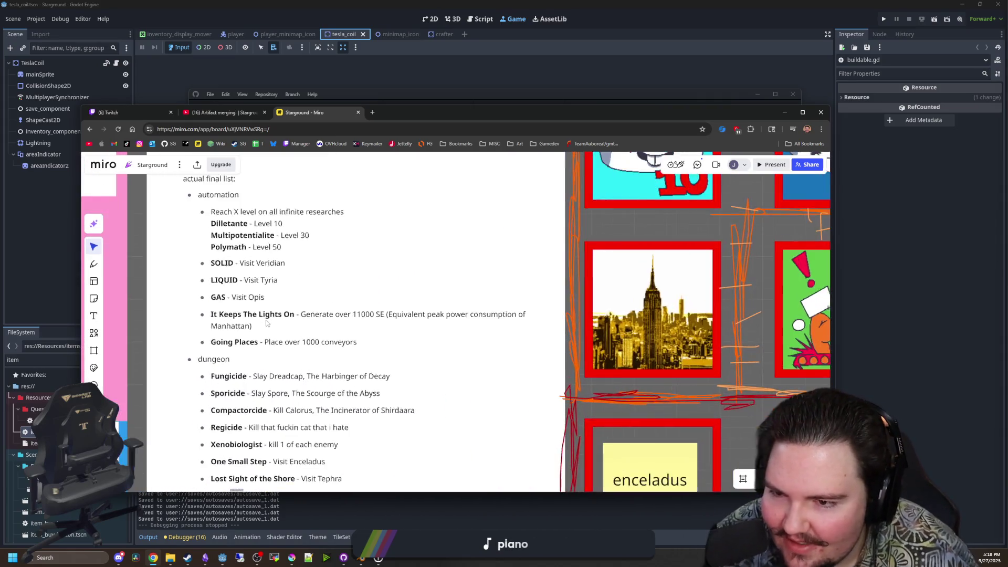
scroll(374, 340, down, 3)
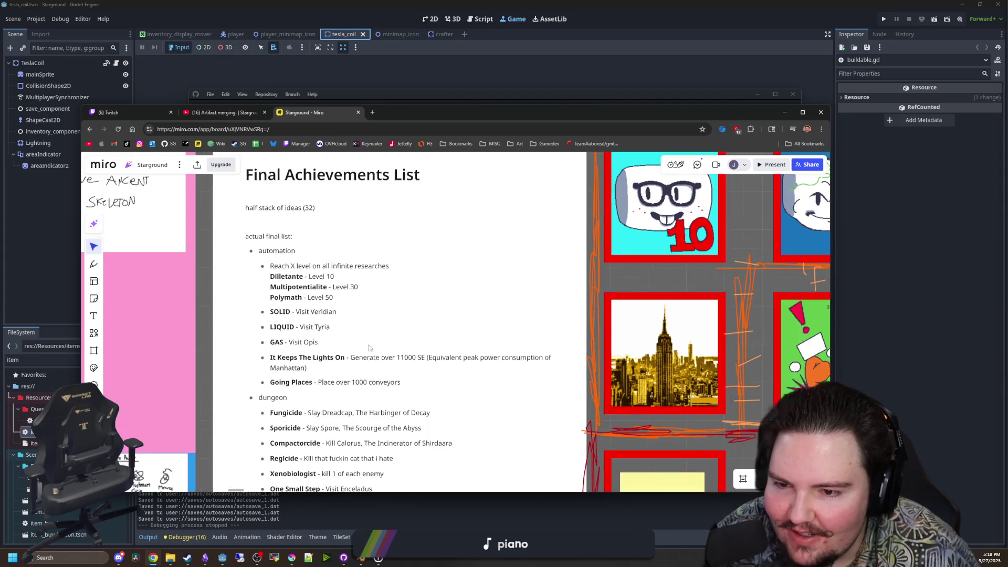
scroll(340, 341, up, 2)
scroll(340, 341, down, 3)
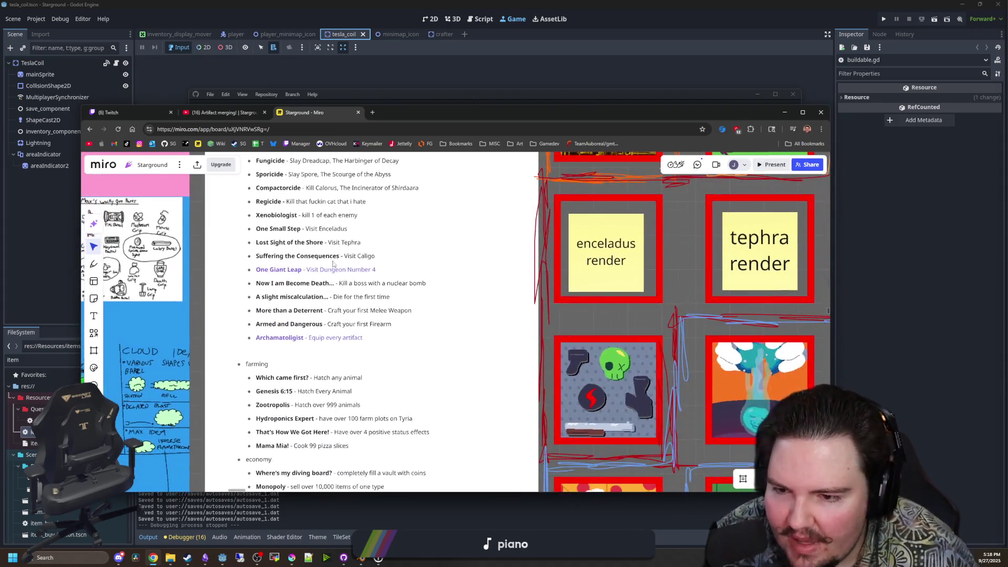
scroll(354, 286, down, 3)
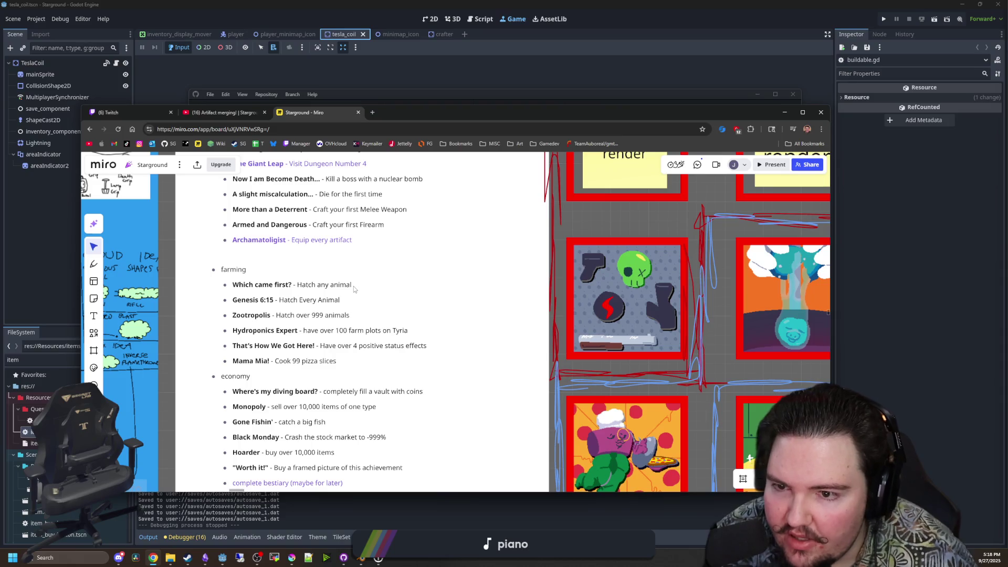
scroll(353, 286, down, 5)
scroll(373, 265, down, 1)
scroll(379, 228, up, 8)
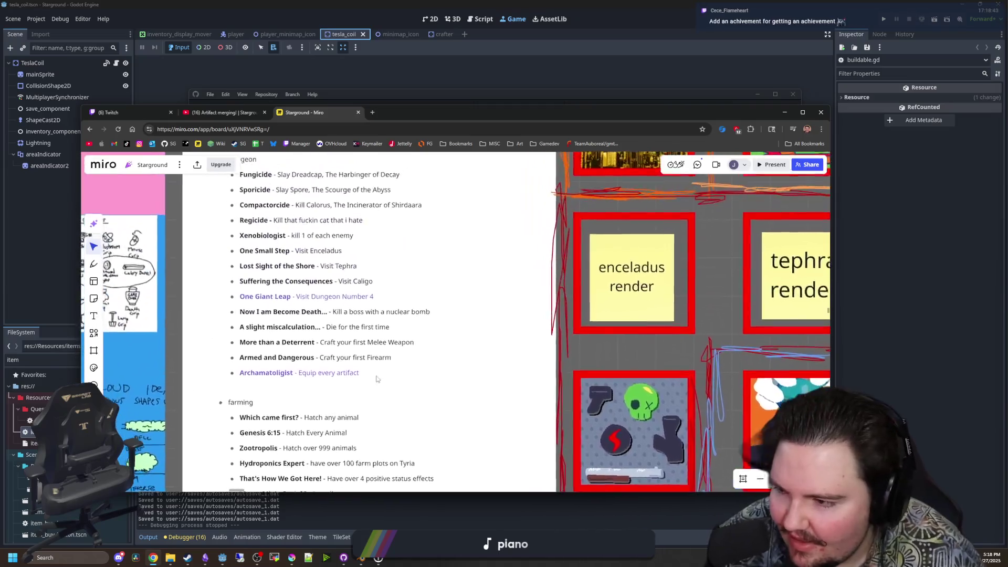
scroll(392, 275, up, 4)
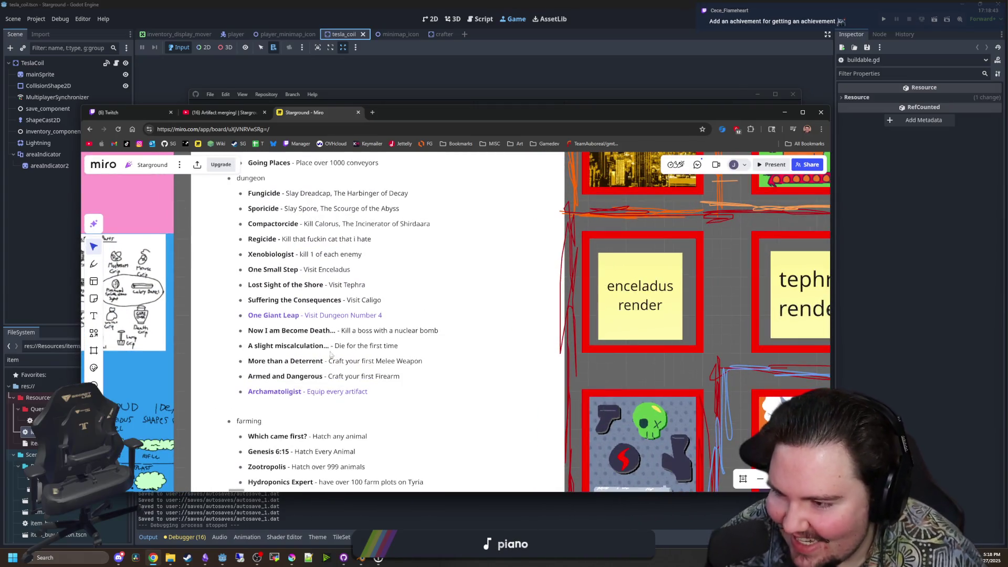
scroll(364, 353, down, 3)
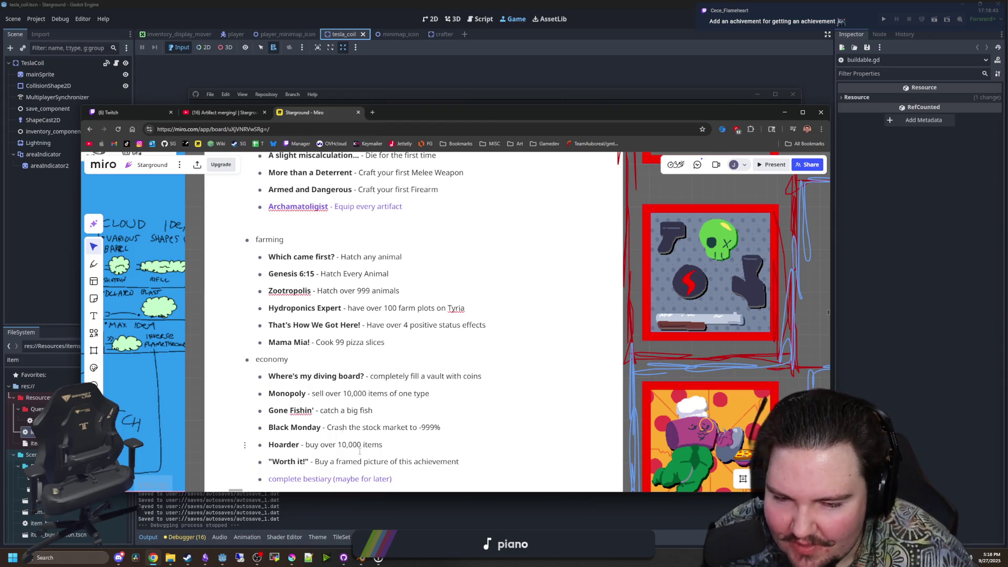
drag(396, 482, 251, 359)
click(332, 376)
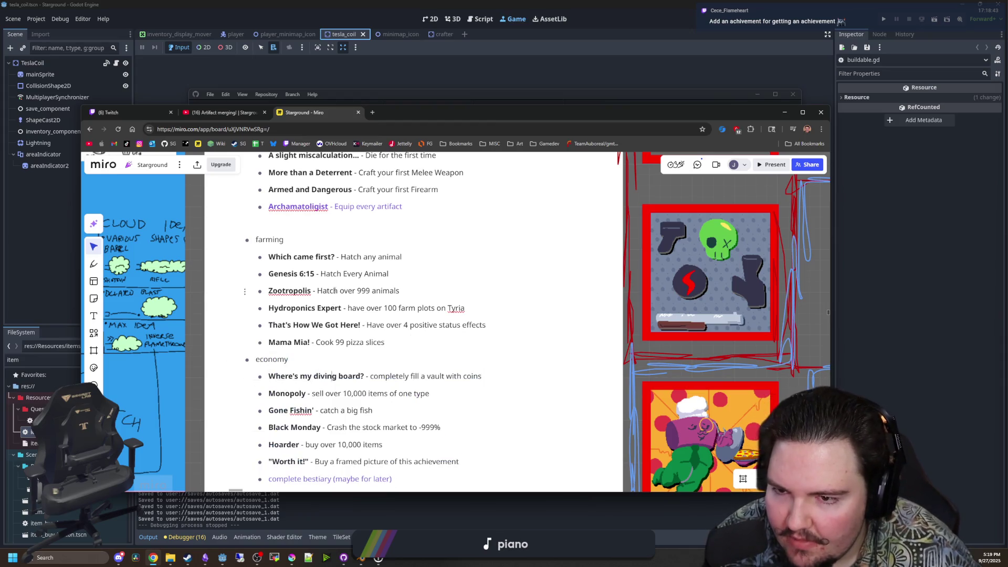
scroll(193, 231, up, 10)
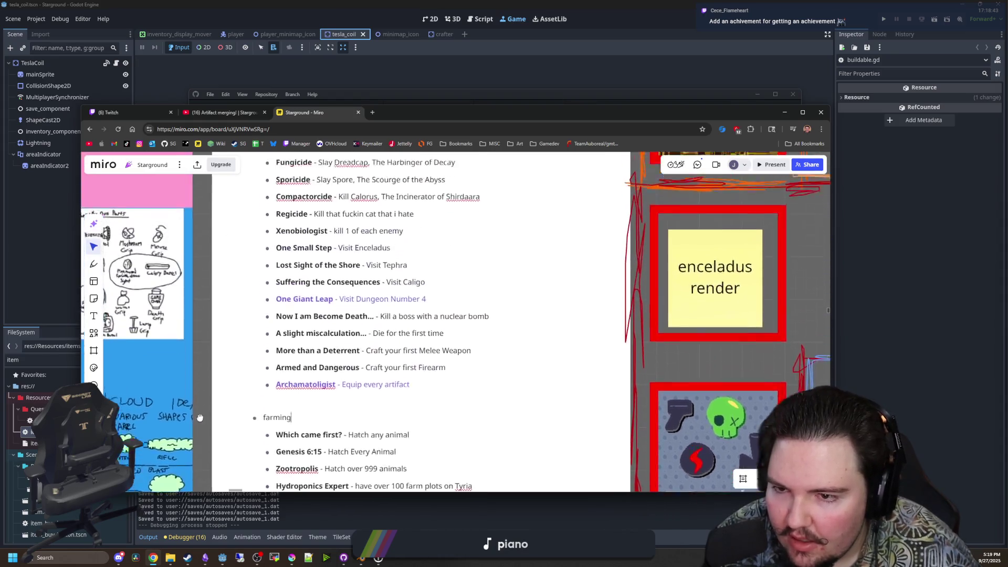
click(309, 393)
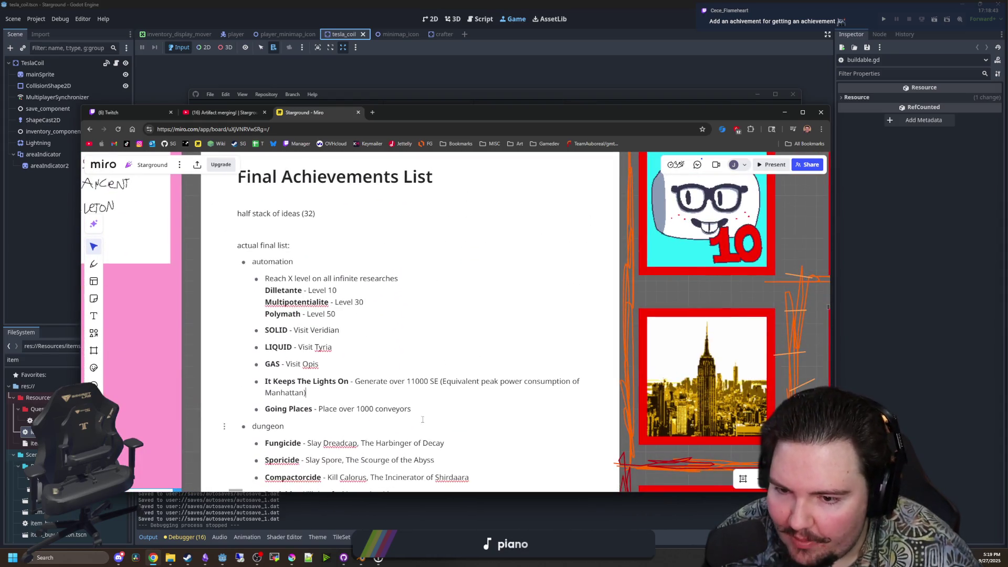
drag(446, 417, 226, 277)
click(202, 314)
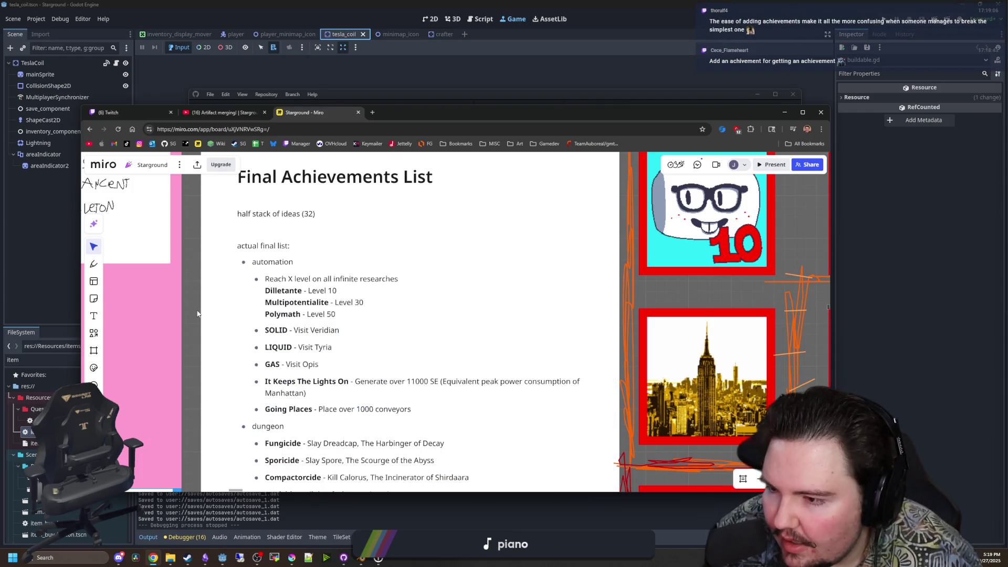
scroll(189, 335, right, 10)
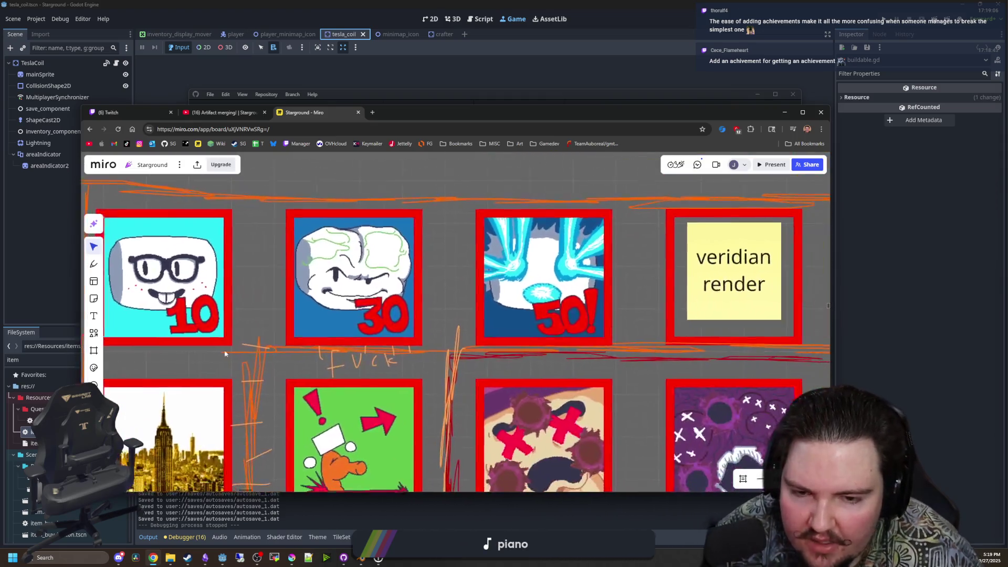
Pan across the Miro achievement art, minimize Chrome, and bring Godot back to the front.
scroll(470, 360, down, 10)
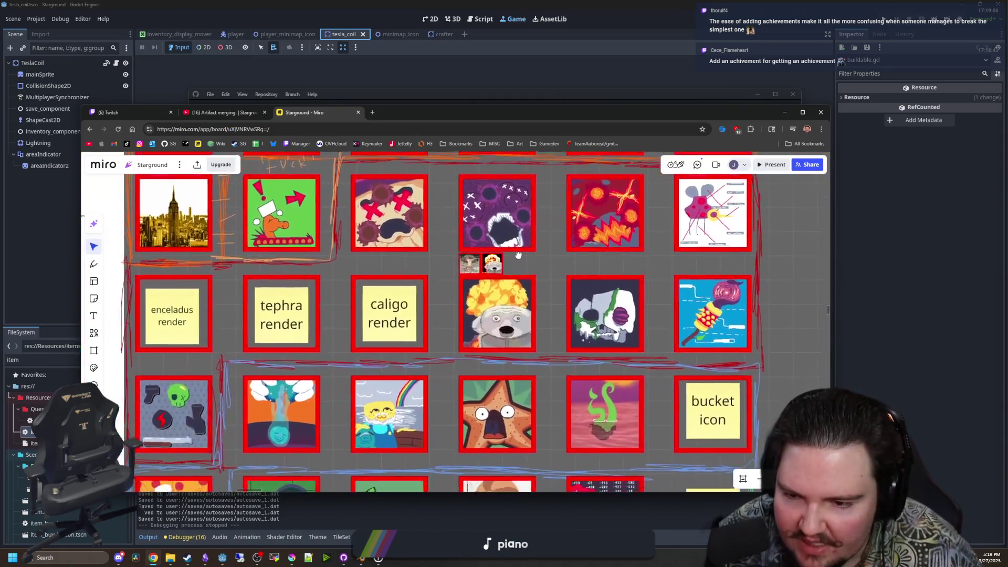
drag(518, 256, 524, 154)
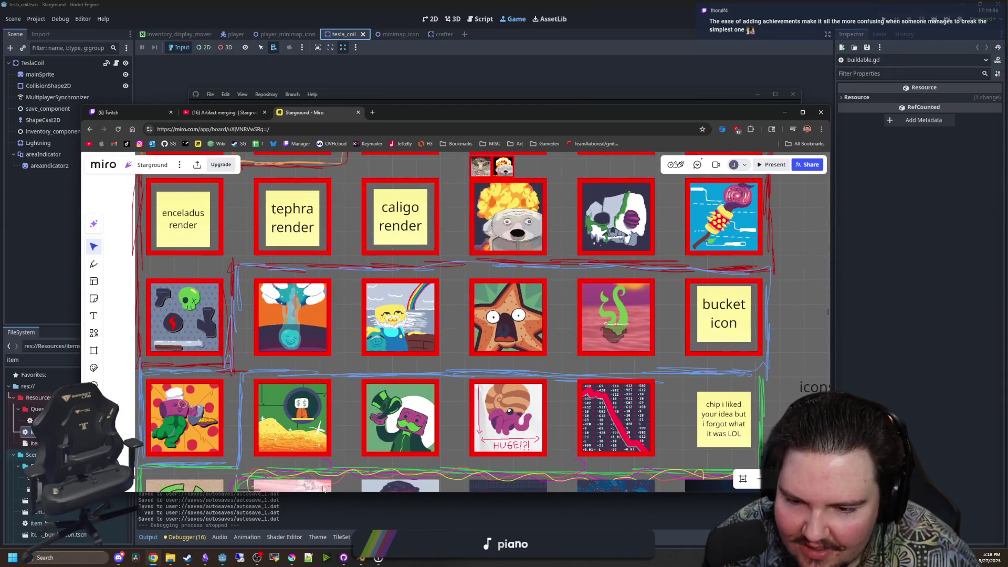
scroll(472, 315, up, 5)
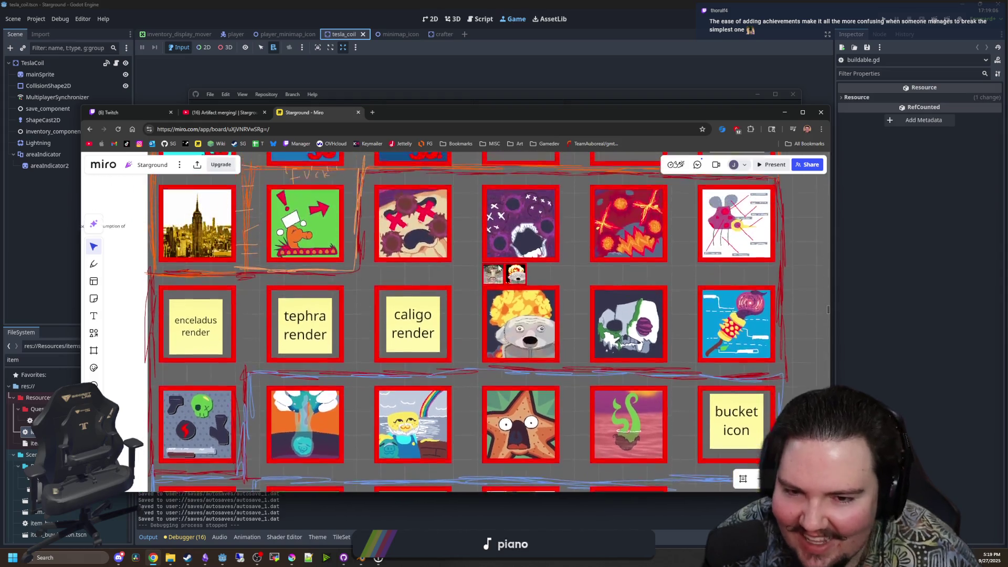
click(358, 112)
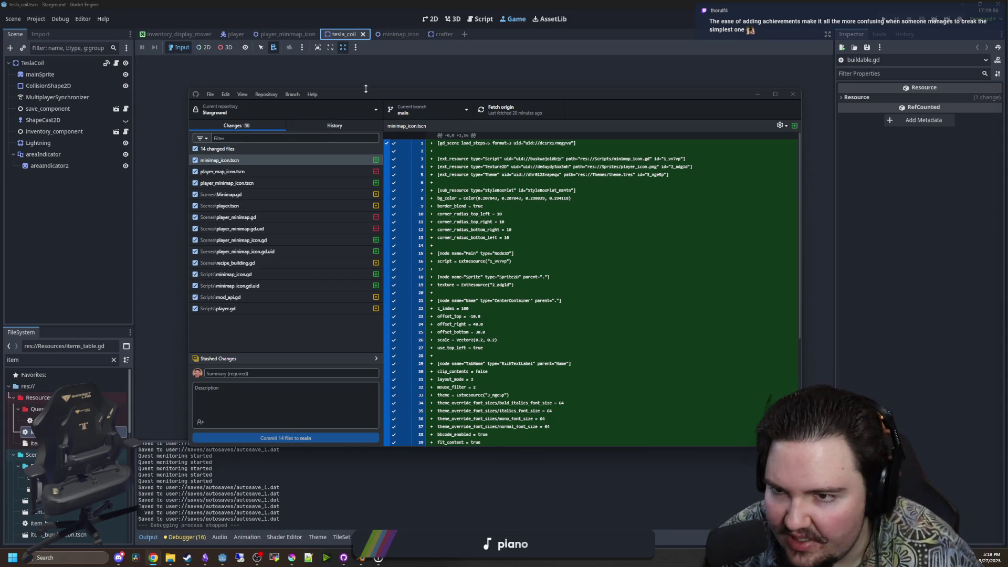
click(157, 285)
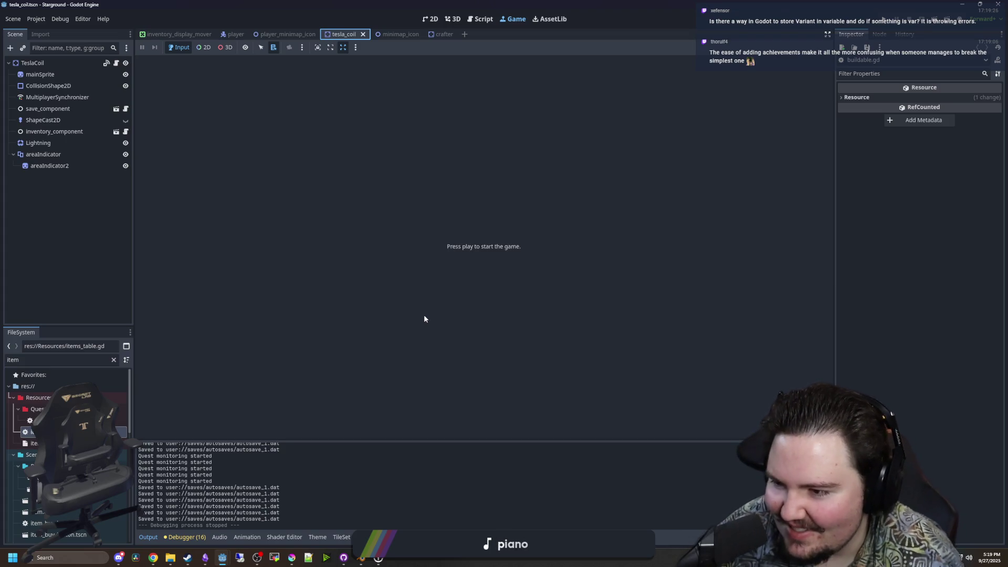
Click into the Scene dock and Inspector, then switch from tesla_coil to the player scene.
click(96, 267)
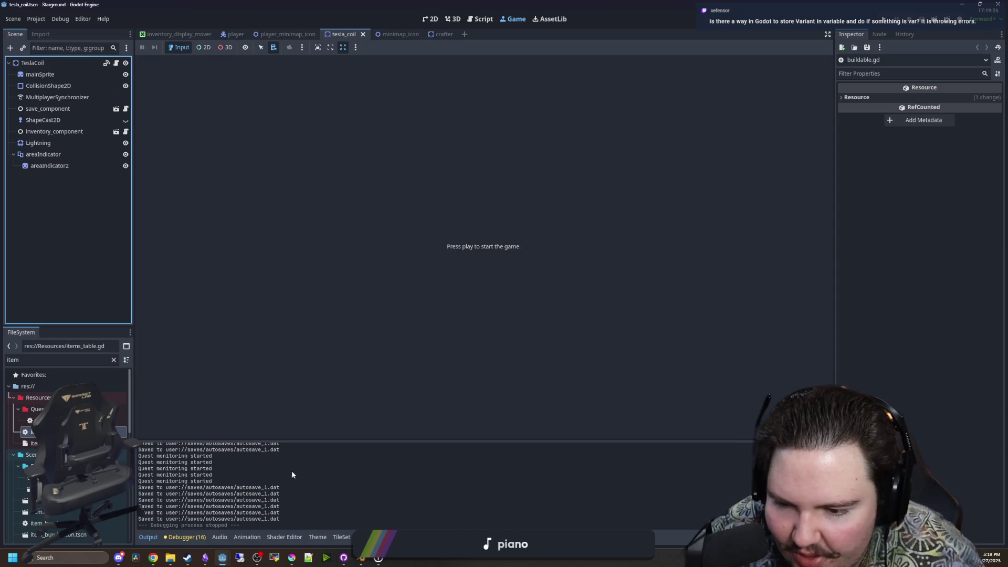
click(940, 390)
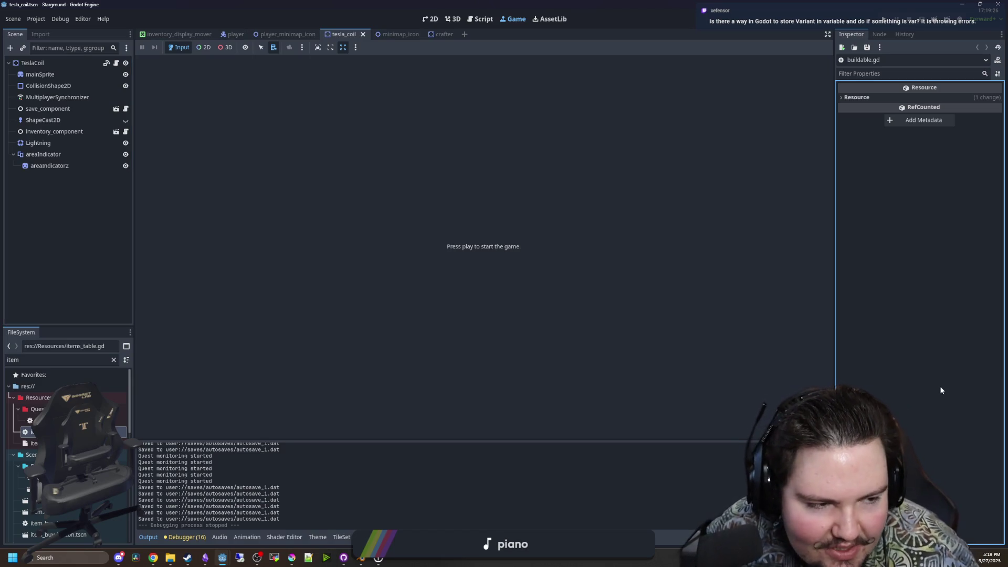
click(66, 266)
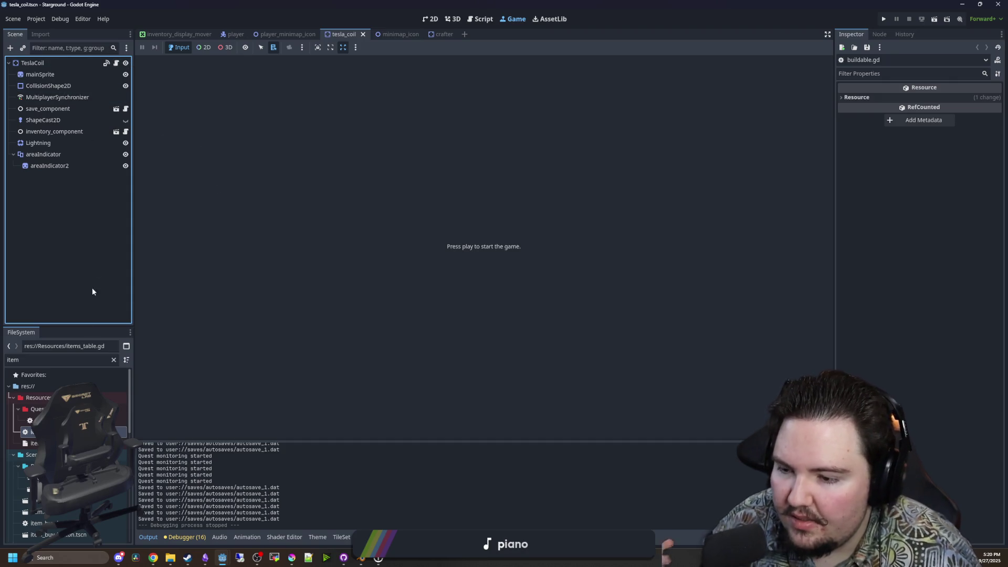
click(231, 33)
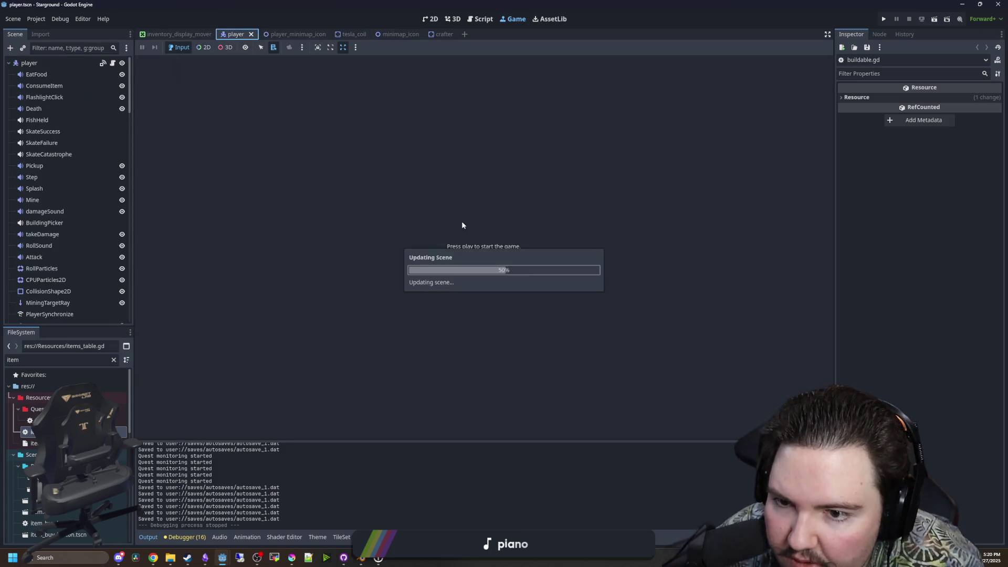
In player.gd, add a test declaration 'var thing : Variant' below the blueprinter line.
scroll(104, 84, up, 10)
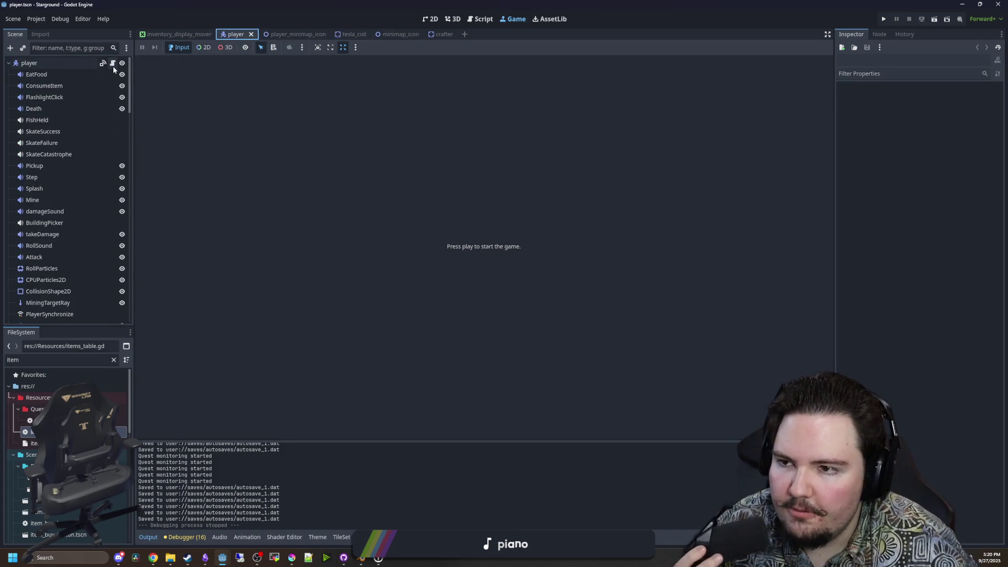
click(113, 63)
click(323, 271)
key(Return)
key(Return)
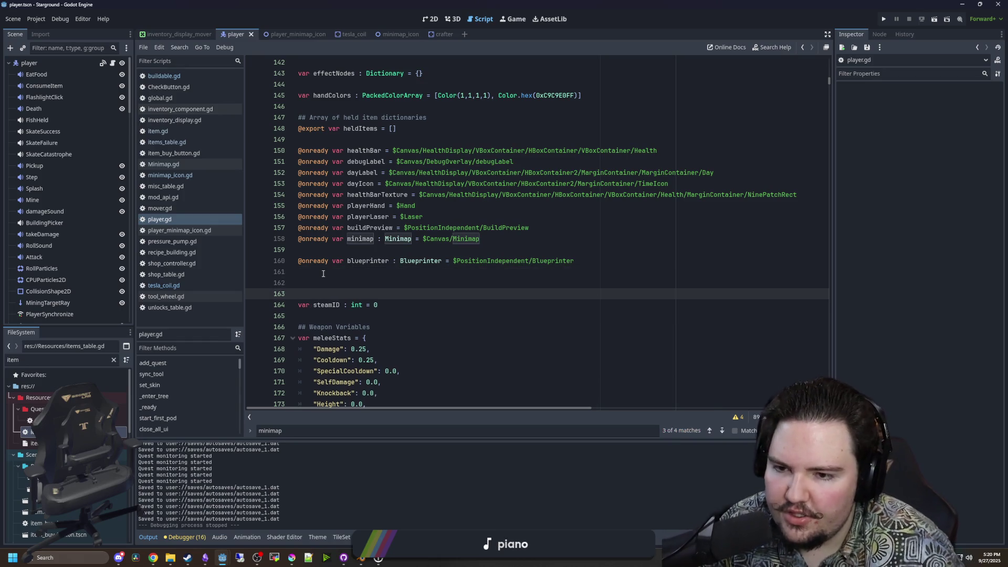
key(Up)
text(var )
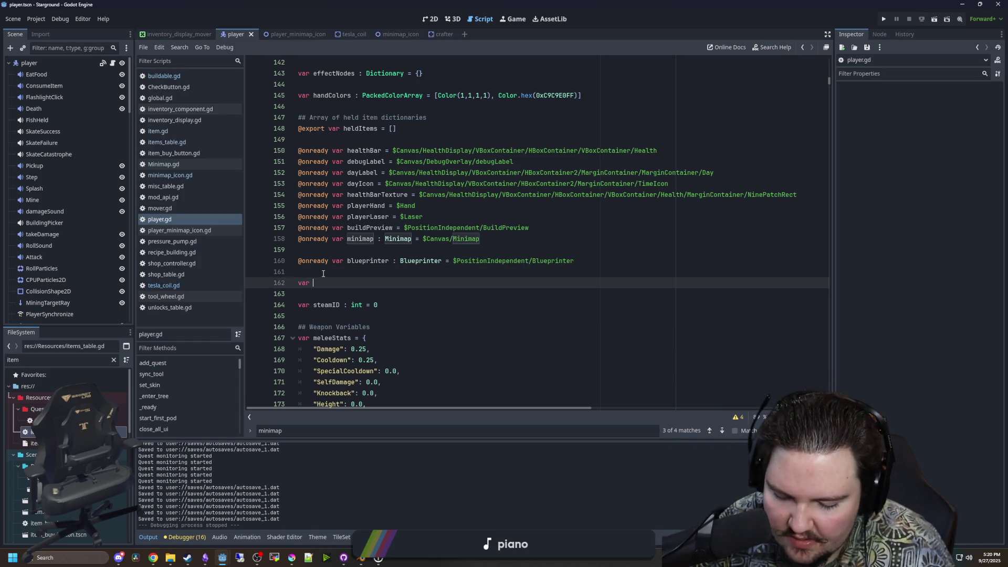
text(thing : Variant)
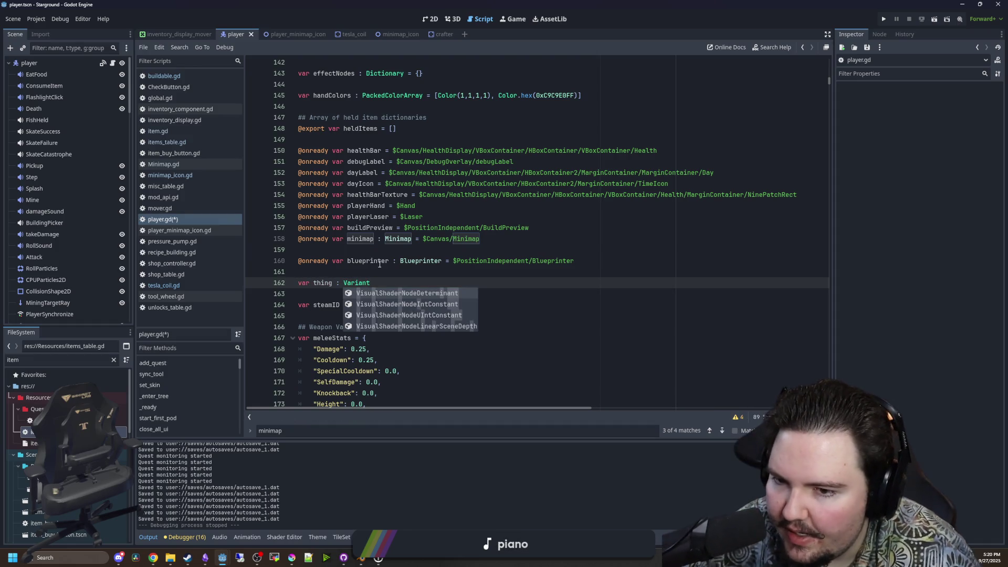
click(324, 274)
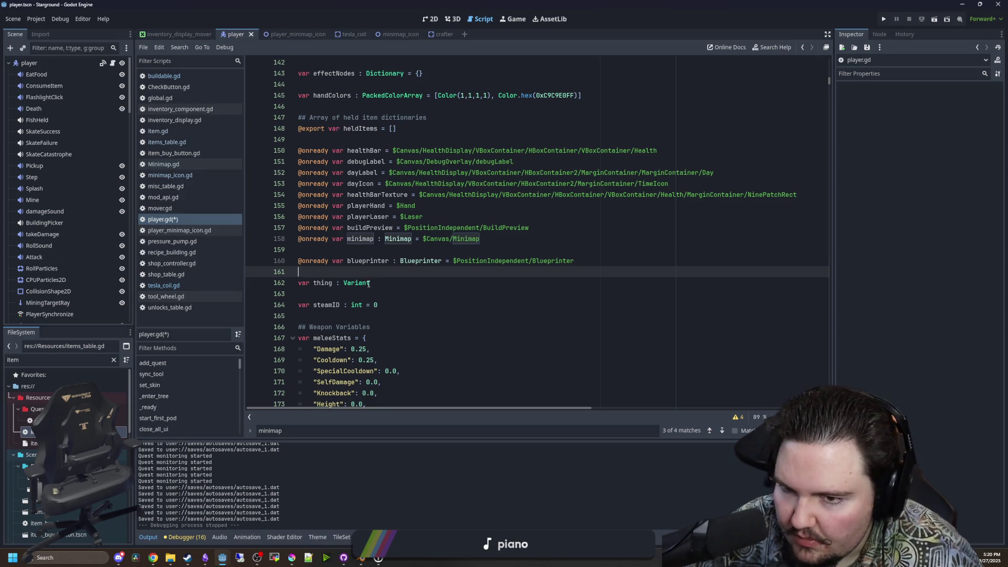
Delete the Variant test line and the extra blank line, then save player.gd.
drag(372, 283, 273, 282)
key(BackSpace)
key(BackSpace)
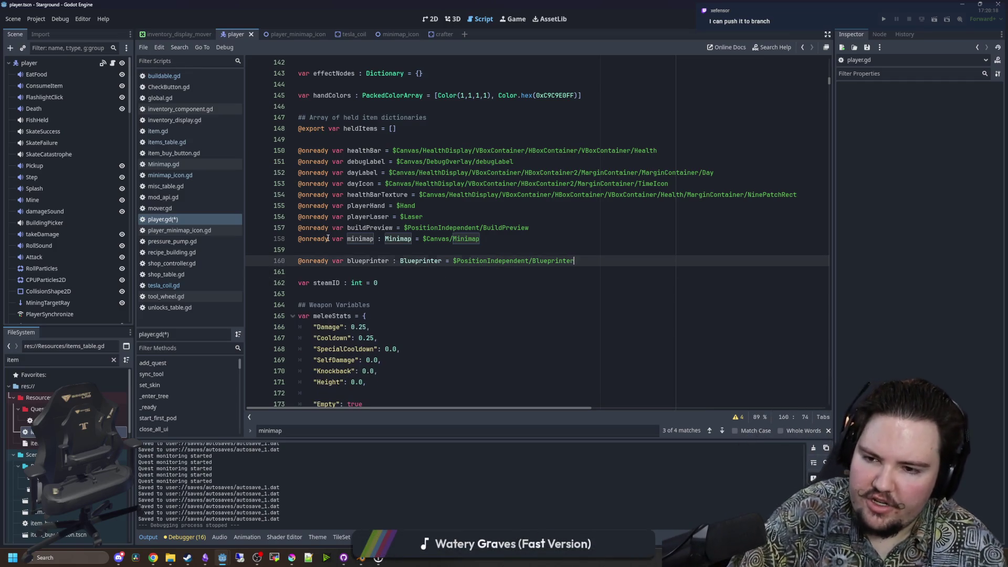
key(BackSpace)
click(329, 238)
key(Down)
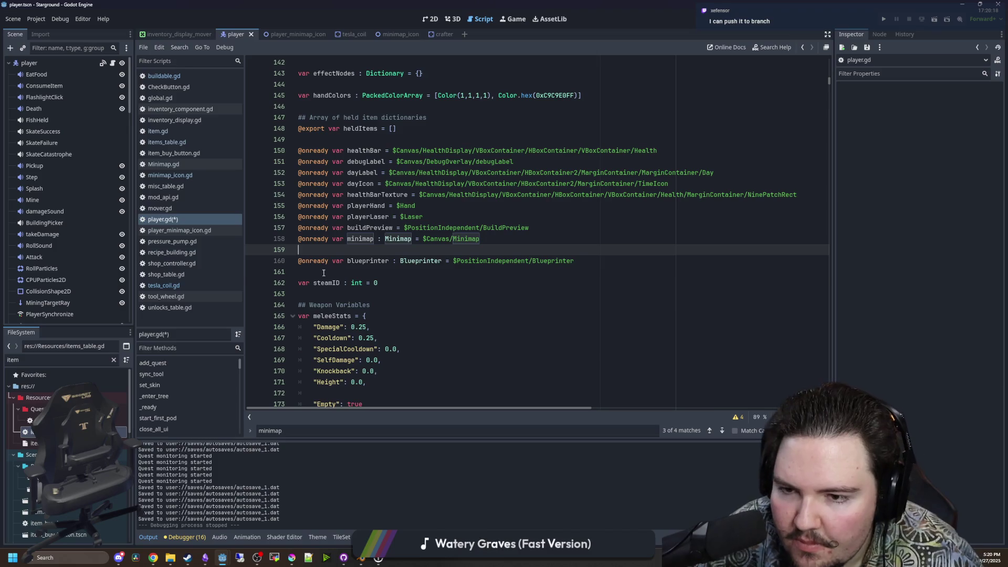
click(329, 275)
key(ctrl+s)
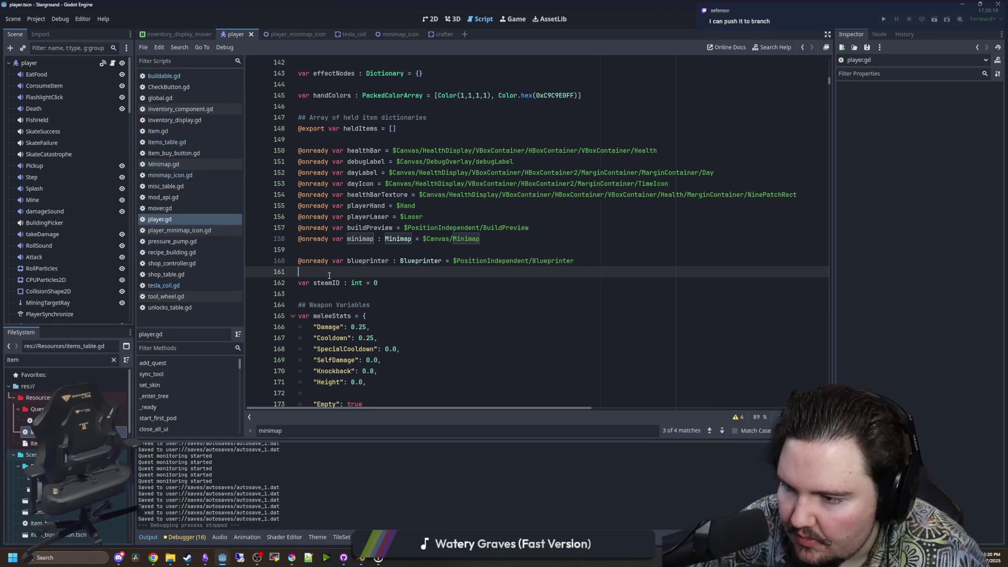
Look over the weaponHandOffset area, then open minimap_icon.gd at its $Sprite line.
scroll(350, 272, down, 10)
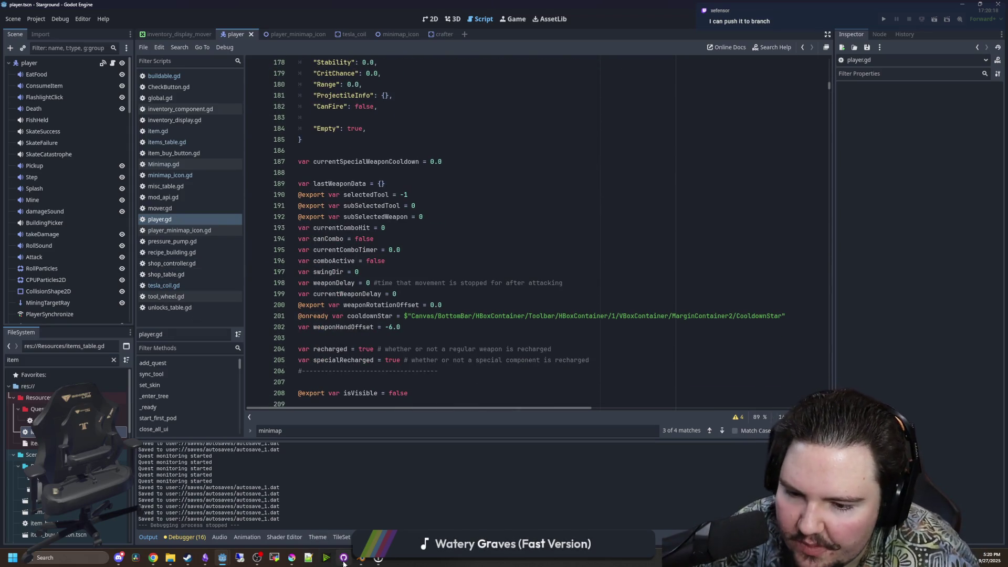
mouse_move(343, 563)
click(353, 331)
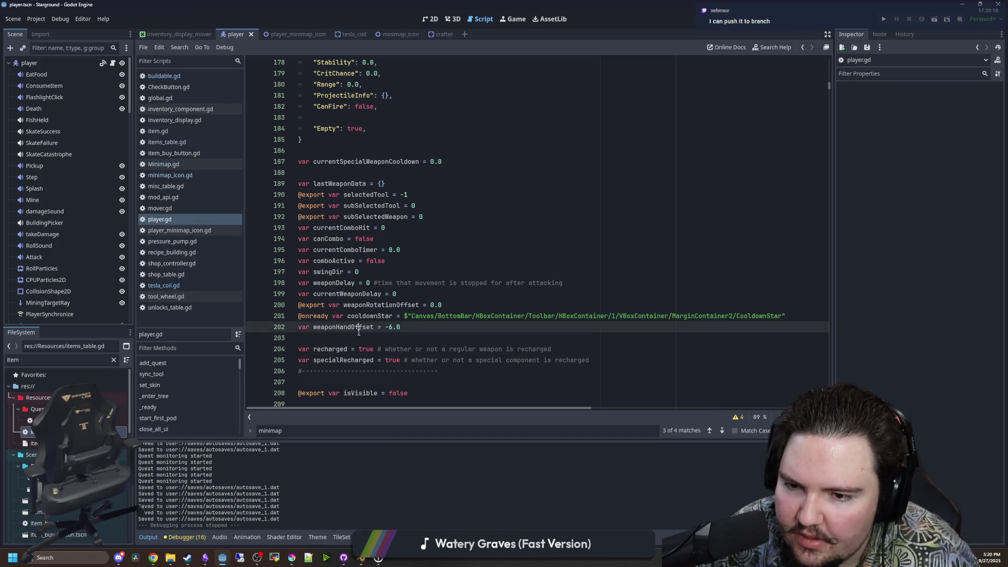
click(352, 334)
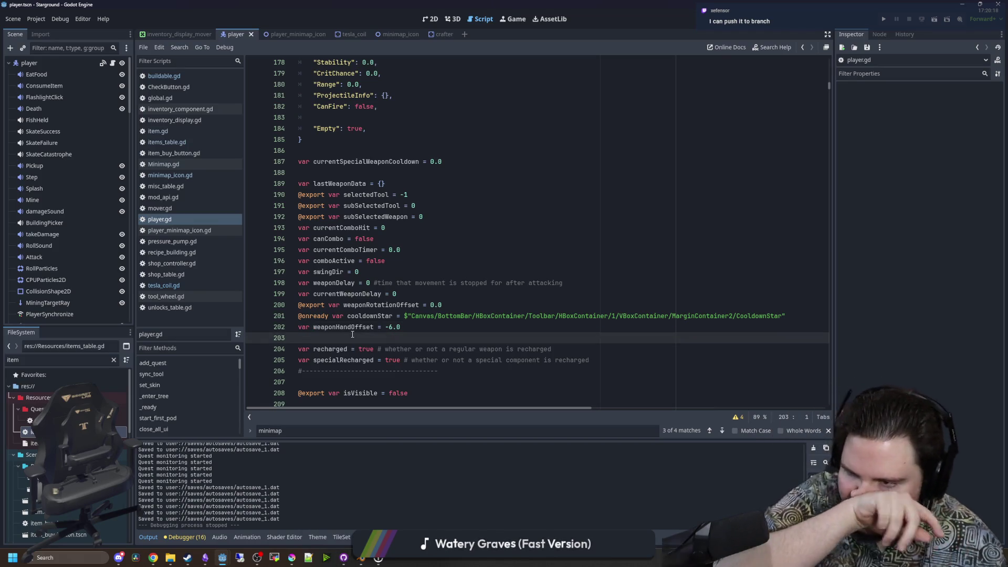
click(186, 176)
click(321, 173)
Declare 'var scaleMultiplier : int = 1' on a new line below the sprite variable.
click(334, 198)
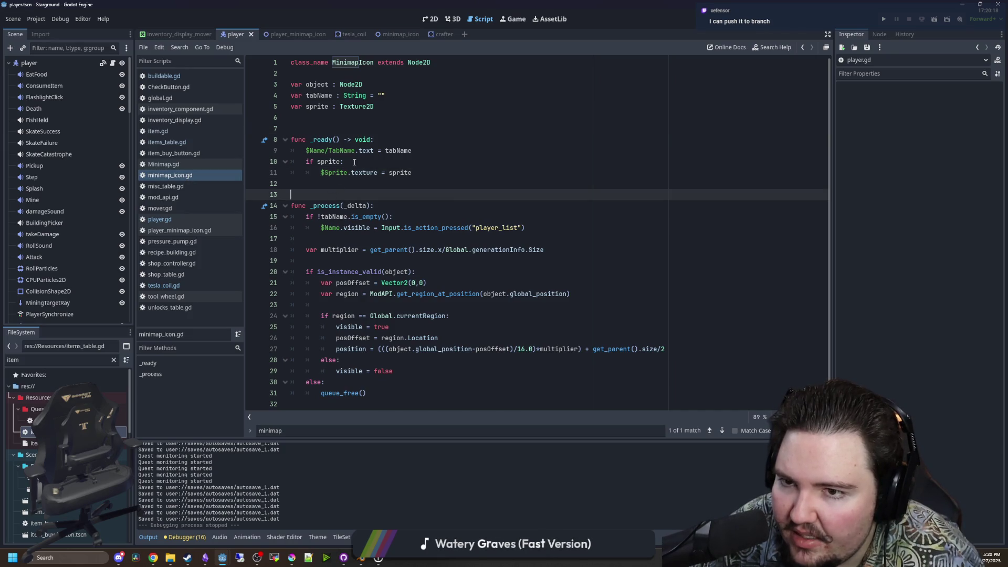
click(404, 107)
key(Return)
text(cale)
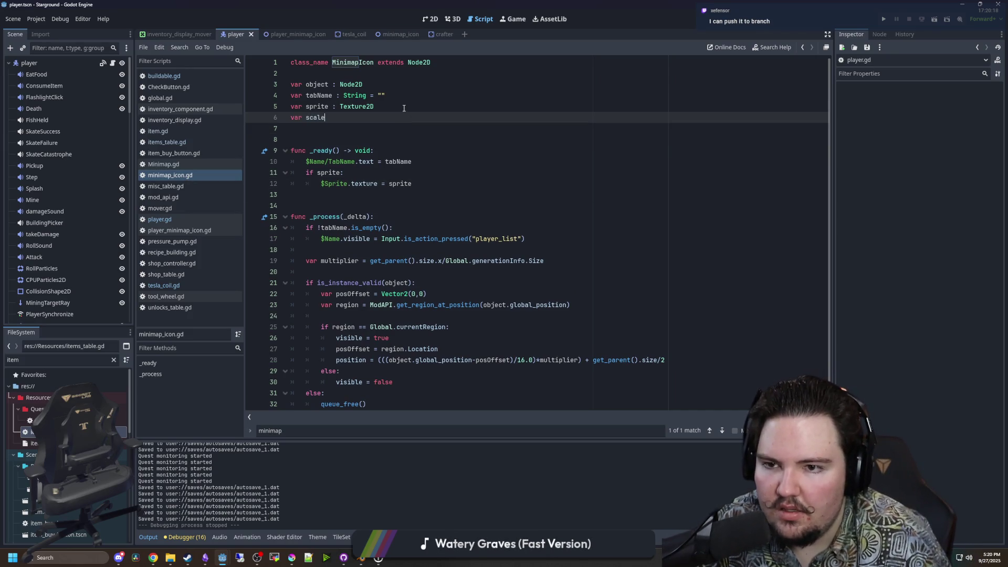
text(size =)
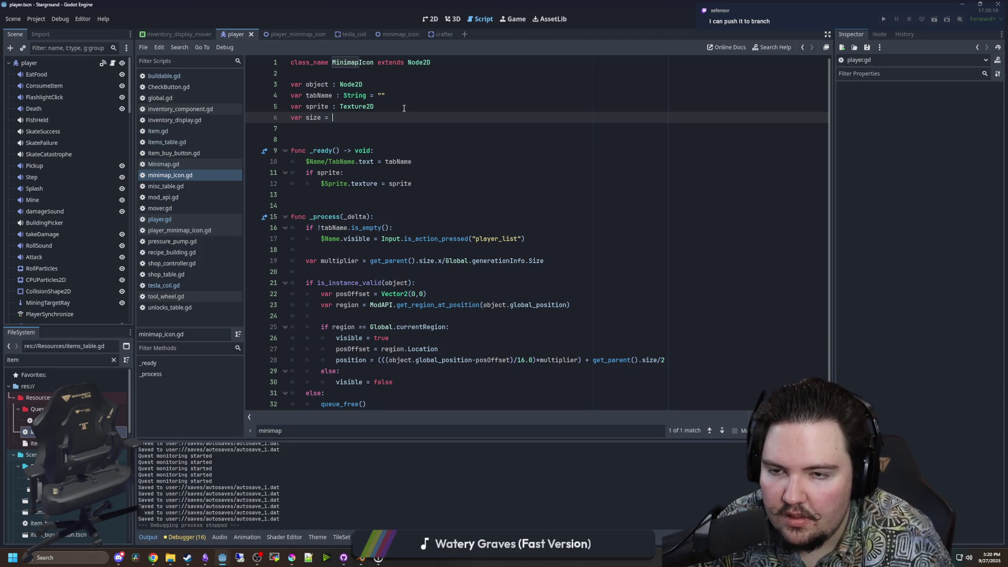
key(ctrl+space)
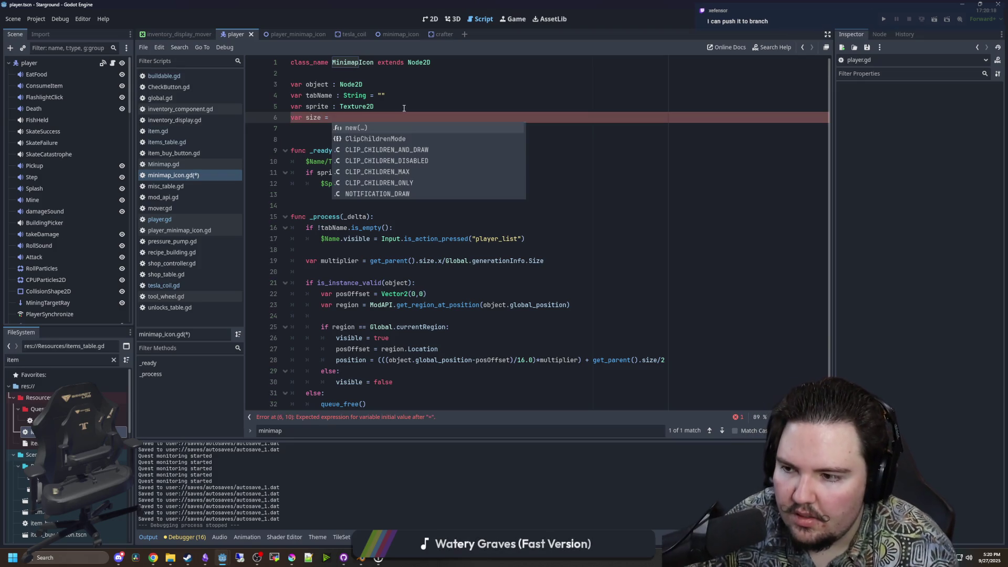
key(BackSpace)
key(BackSpace)
key(BackSpace)
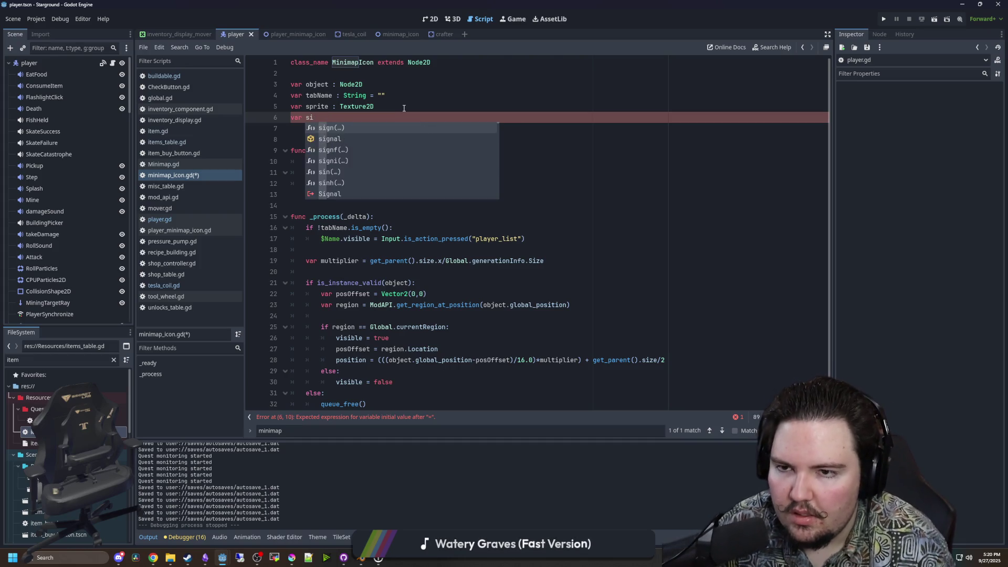
text(scaleMultiplier =)
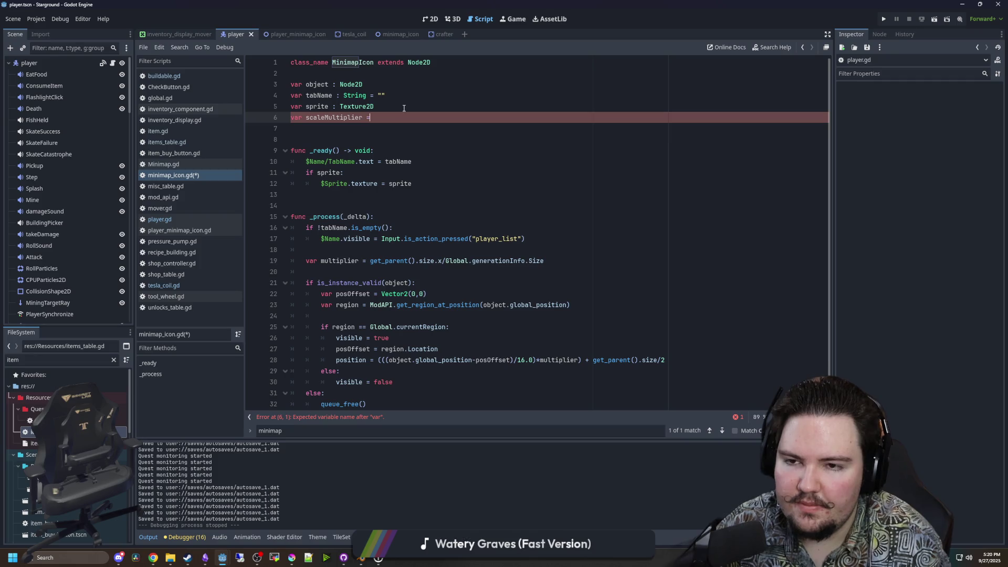
key(BackSpace)
text(: int =)
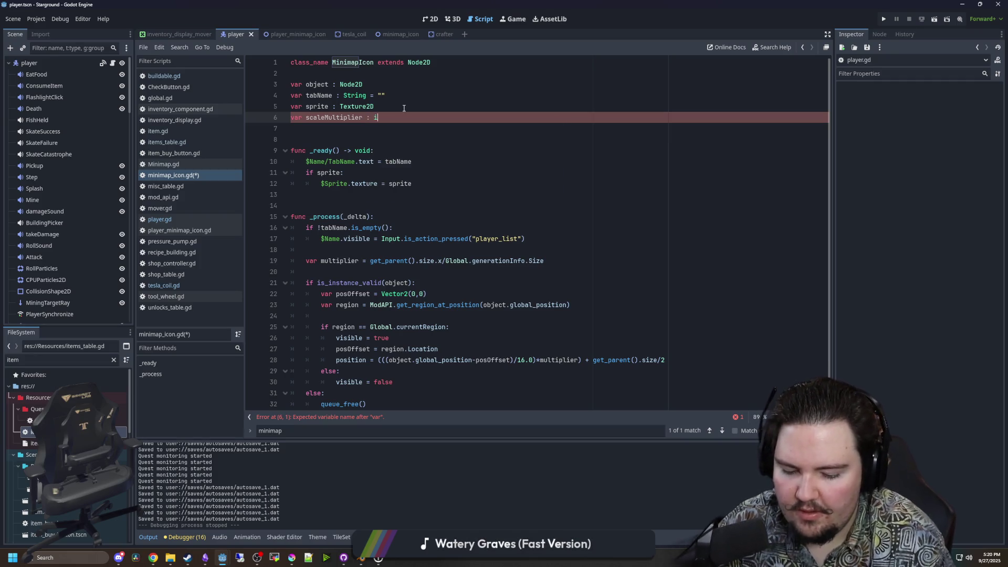
click(404, 108)
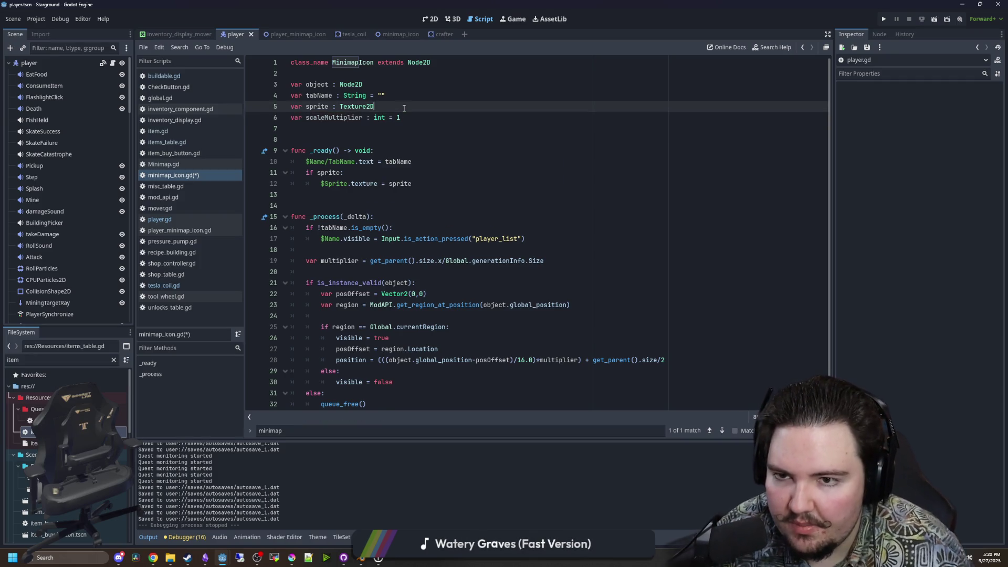
double_click(329, 119)
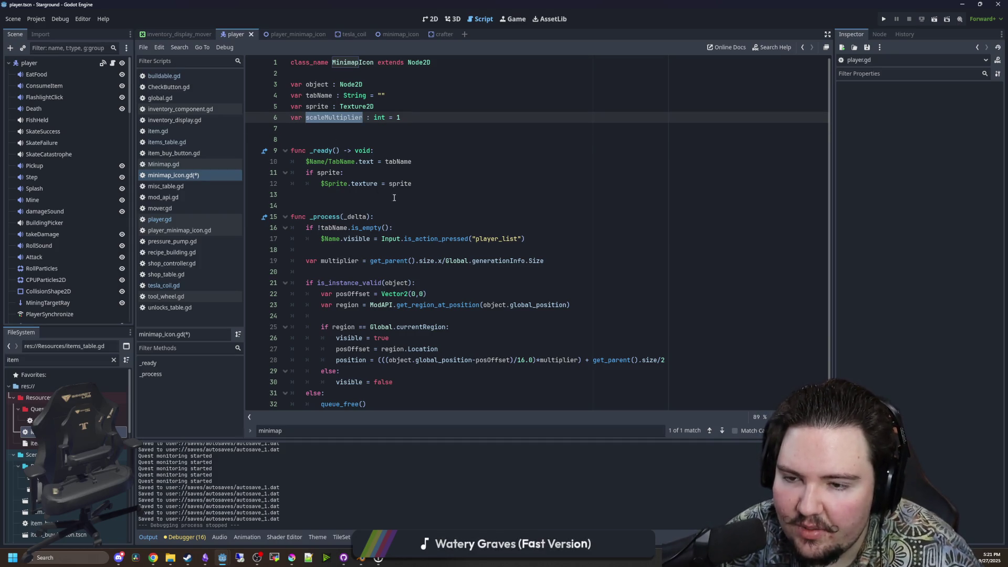
scroll(394, 197, down, 1)
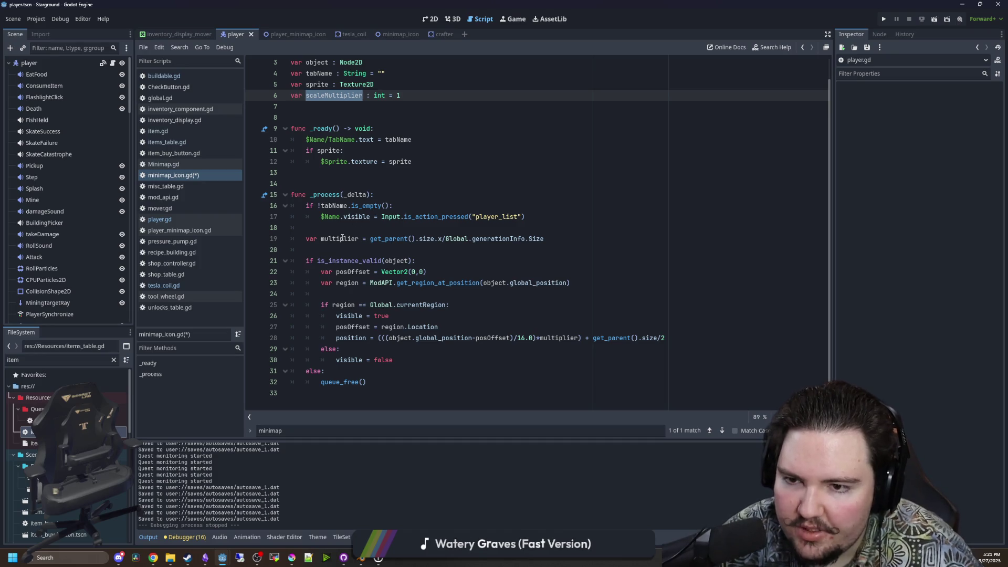
scroll(342, 238, up, 1)
In _ready, add the line '$Sprite.scale = Vector2.ONE*scaleMultiplier' after the sprite texture assignment.
click(425, 191)
click(442, 184)
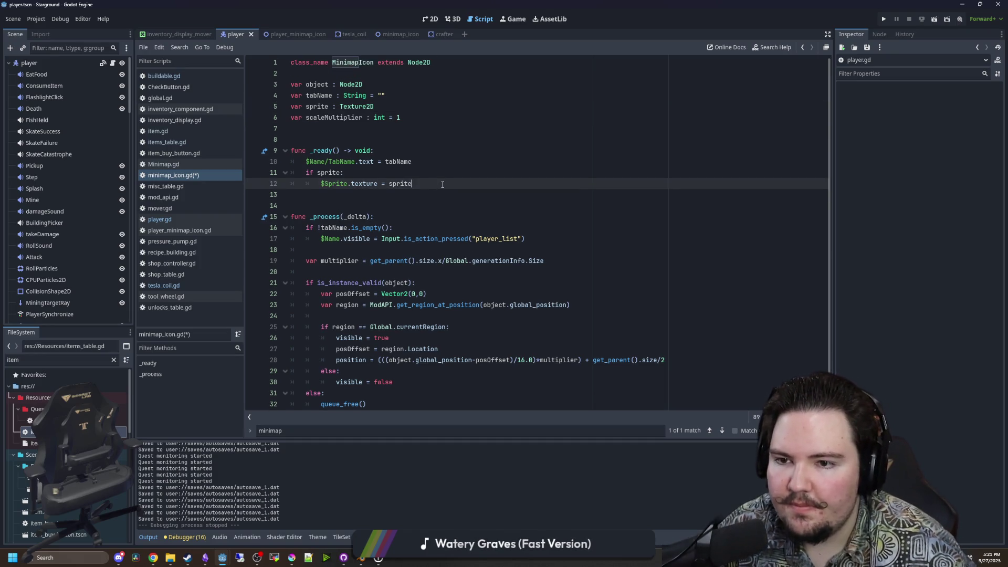
key(Return)
key(Return)
text(scaleMultiplier)
key(BackSpace)
key(BackSpace)
key(BackSpace)
text(scal)
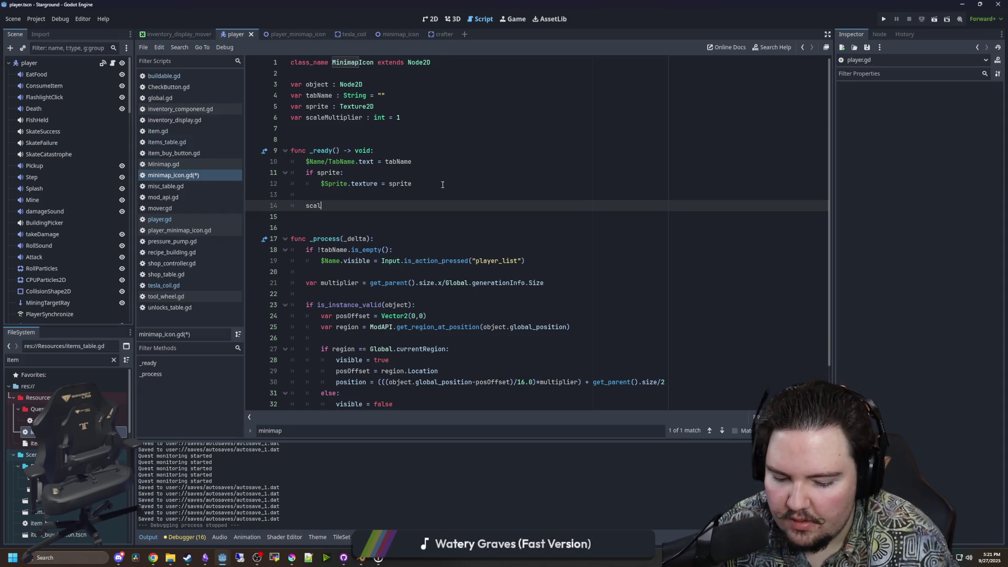
key(BackSpace)
key(BackSpace)
key(BackSpace)
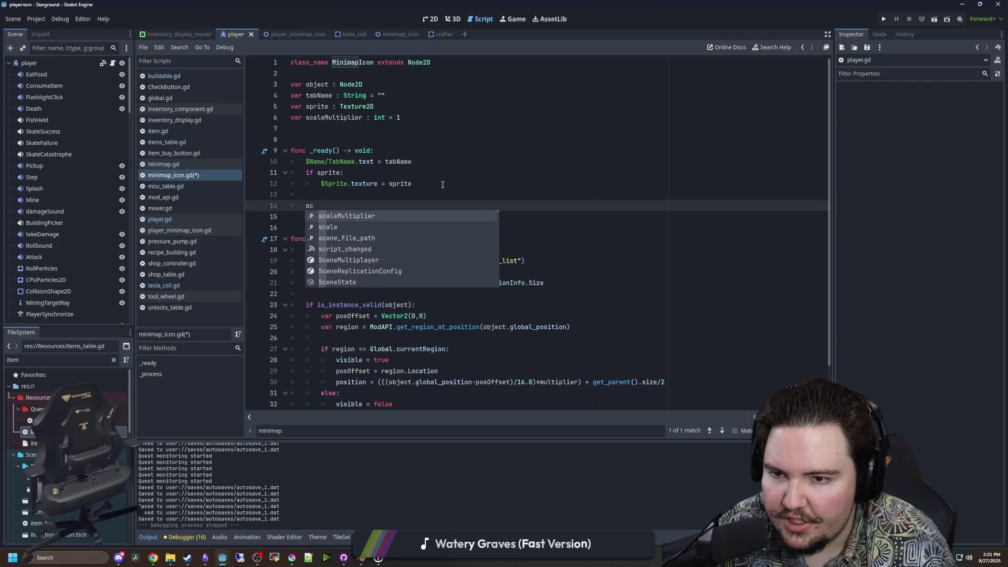
text($Sprite)
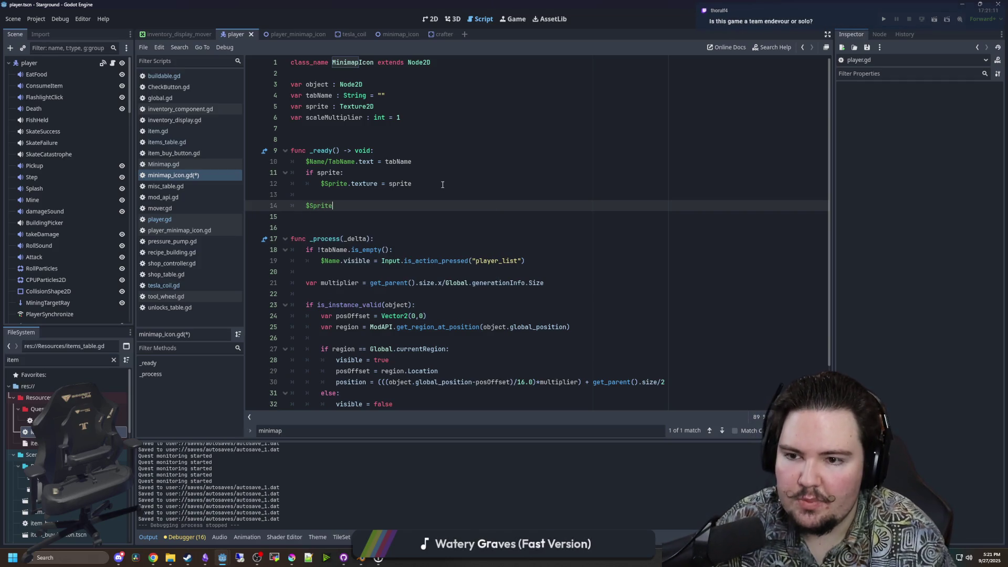
text(.scascaleMultiplier)
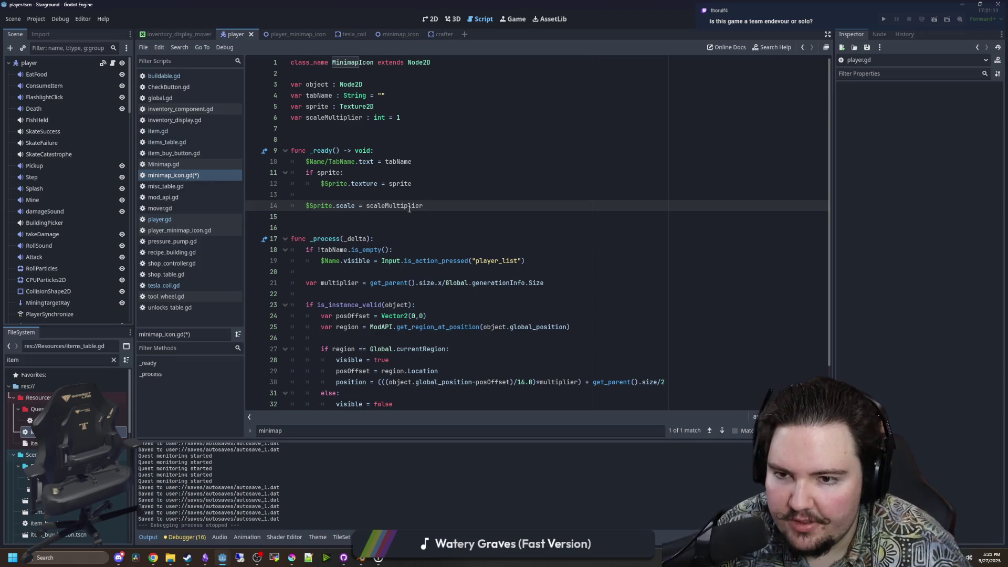
text(v)
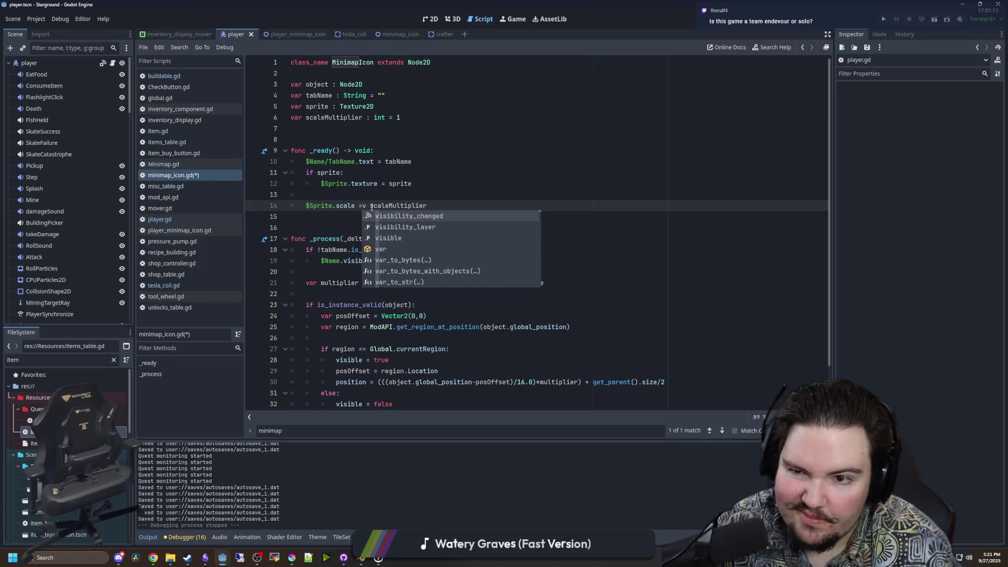
key(BackSpace)
key(Right)
text(Vector2)
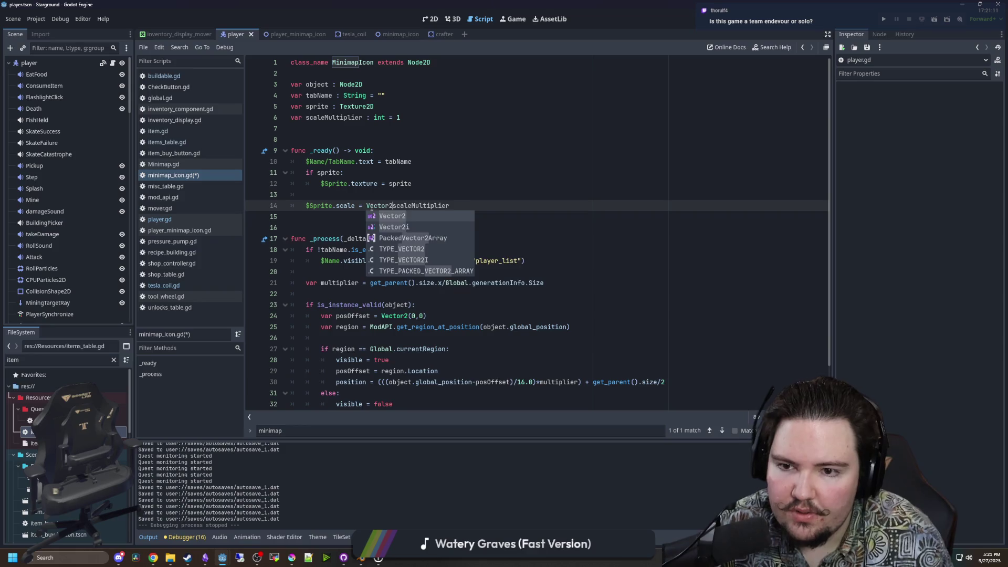
text(().ONE)
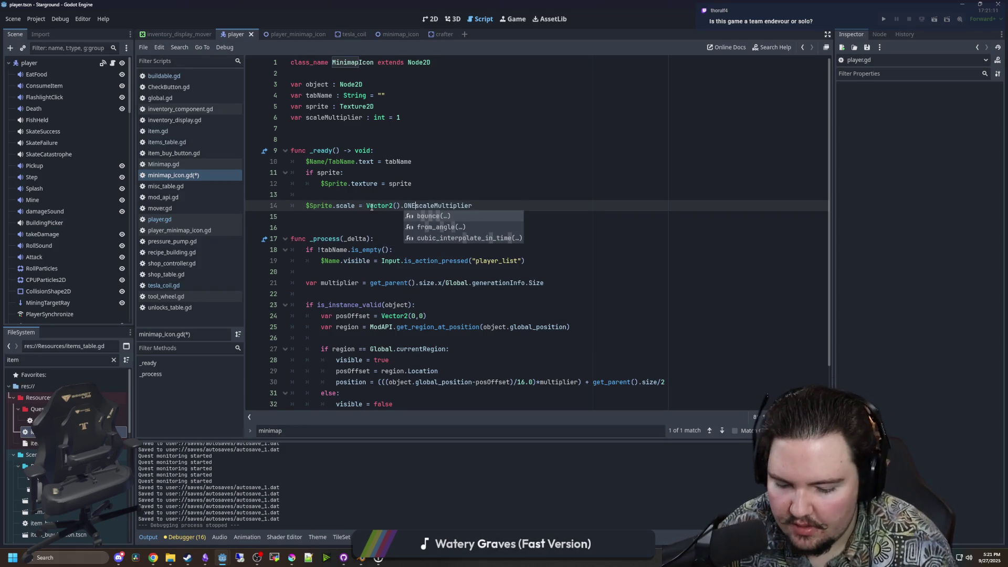
text(*)
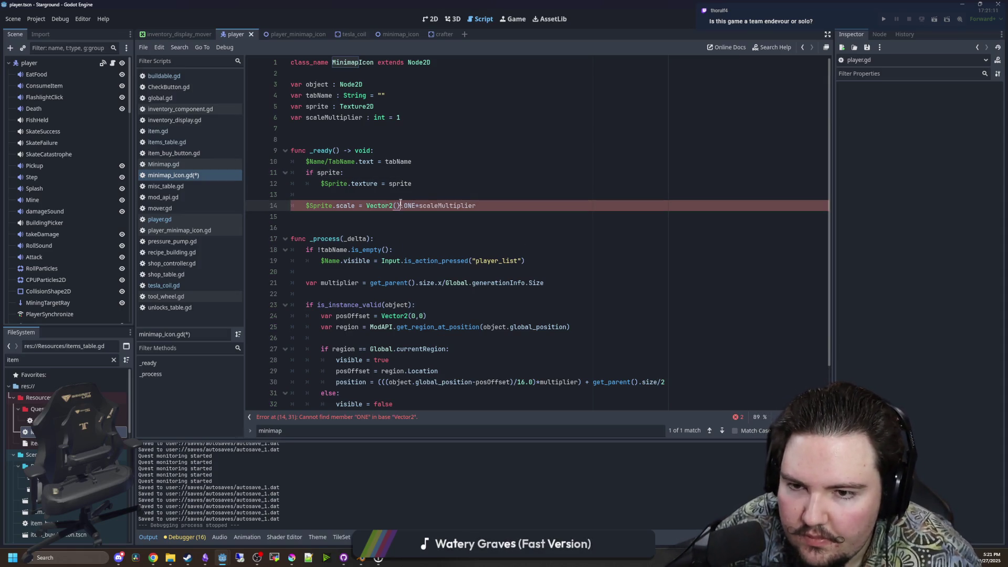
key(BackSpace)
key(Delete)
Change scaleMultiplier's type to float with default 1.0 and save the script.
click(415, 122)
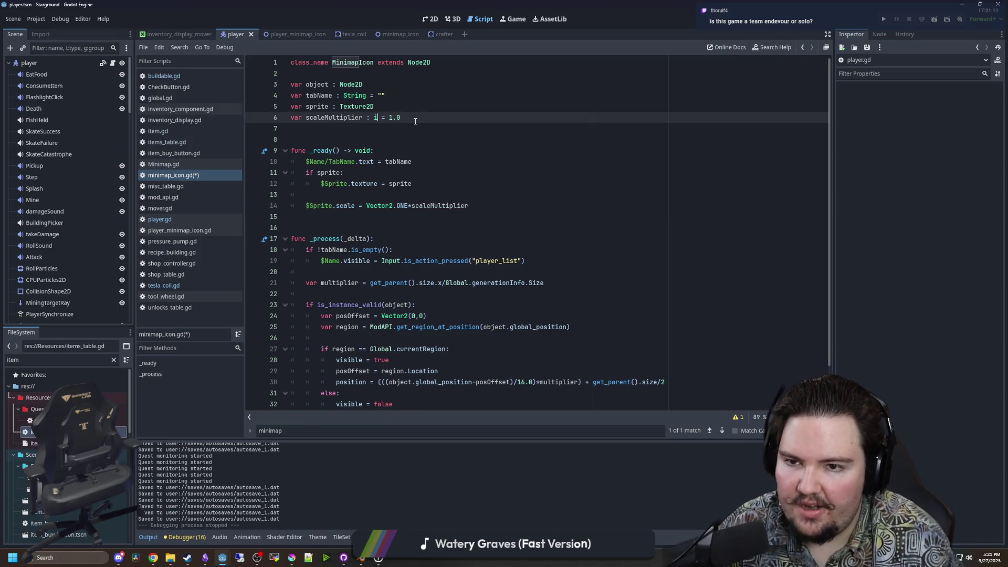
key(BackSpace)
text(float)
key(Up)
click(413, 184)
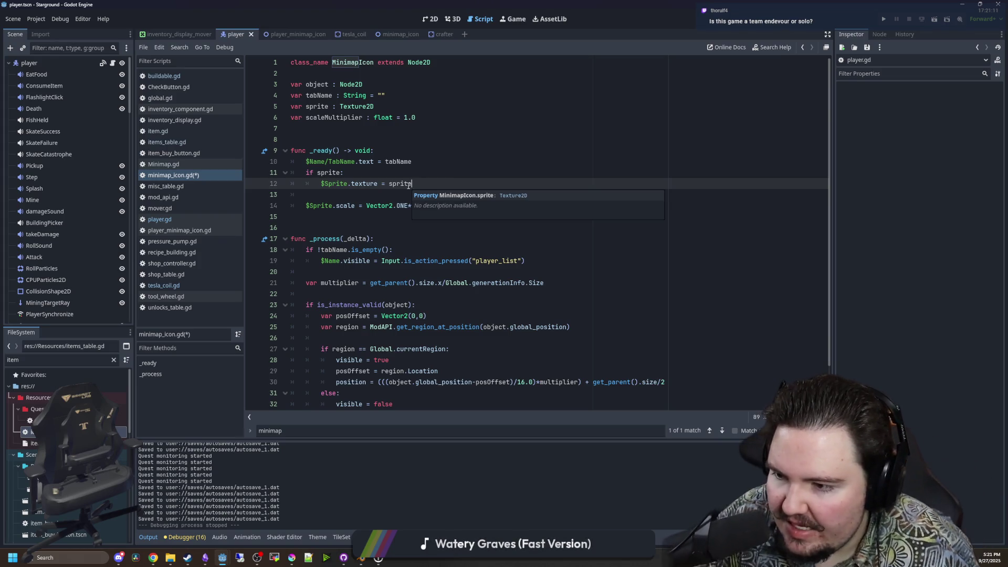
click(330, 135)
key(ctrl+s)
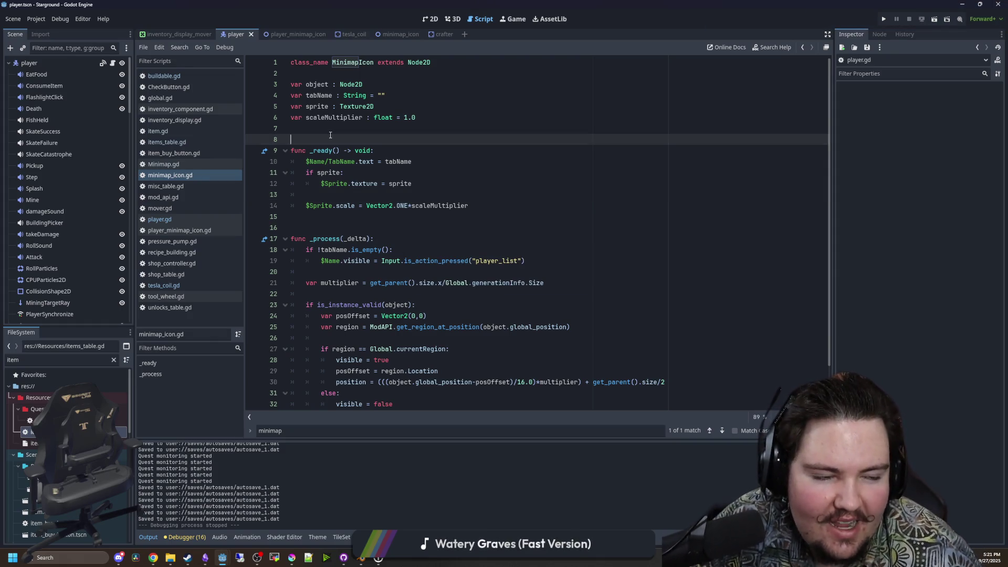
Click through several spots in the Godot editor window.
click(349, 216)
click(346, 151)
click(343, 139)
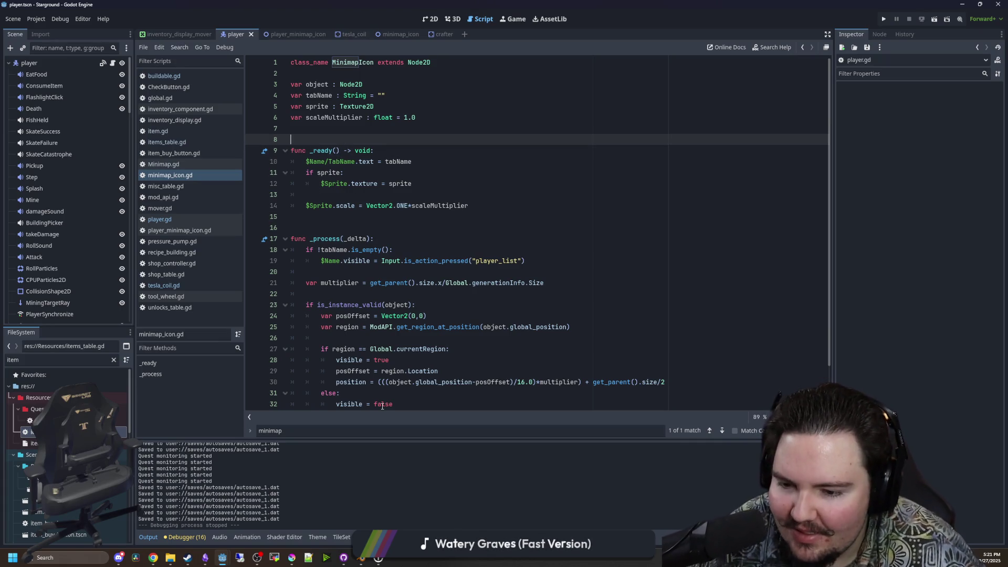
click(382, 274)
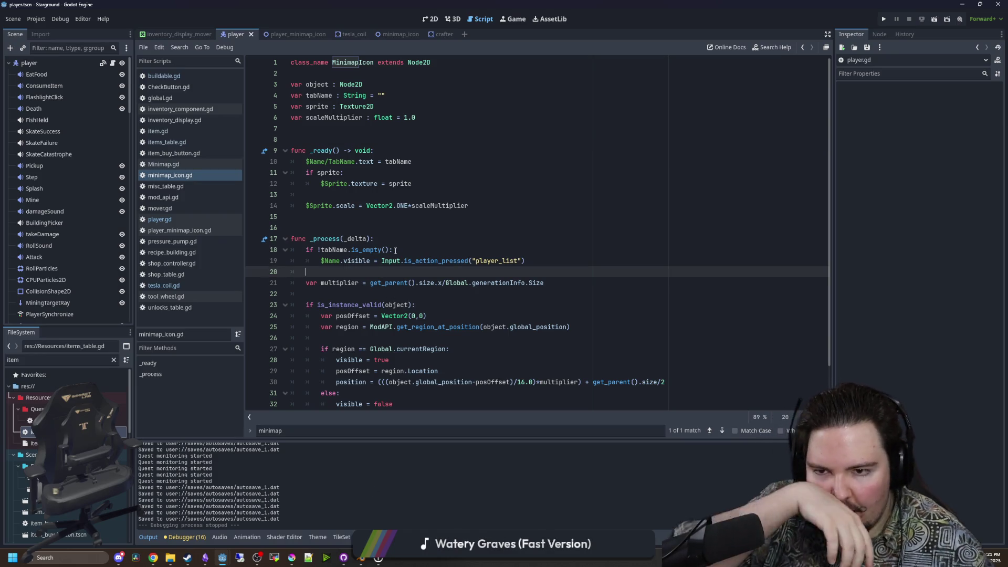
click(327, 216)
click(323, 139)
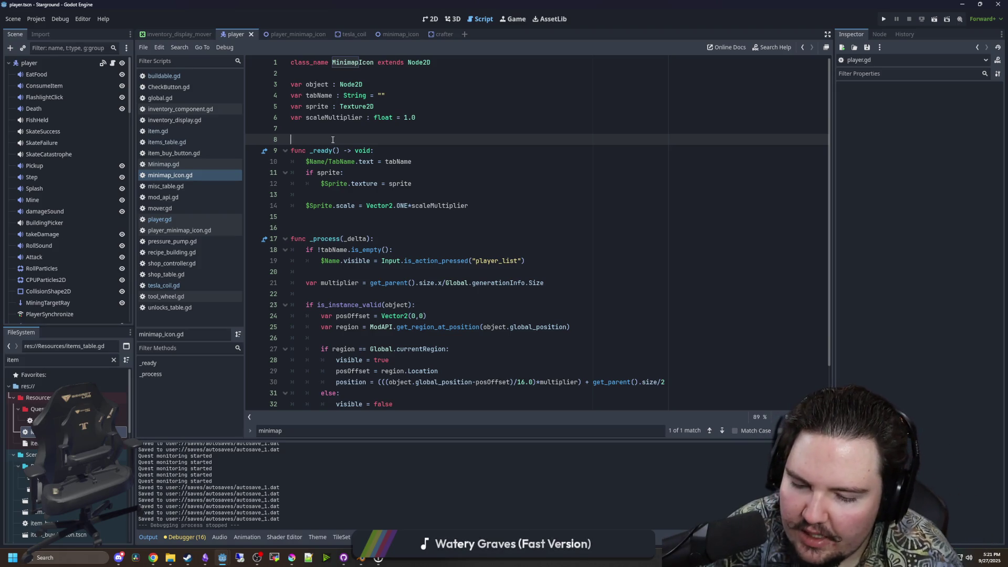
click(365, 230)
Load the Starground Steam store page in Chrome and scroll through it.
key(alt+Tab)
key(ctrl+v)
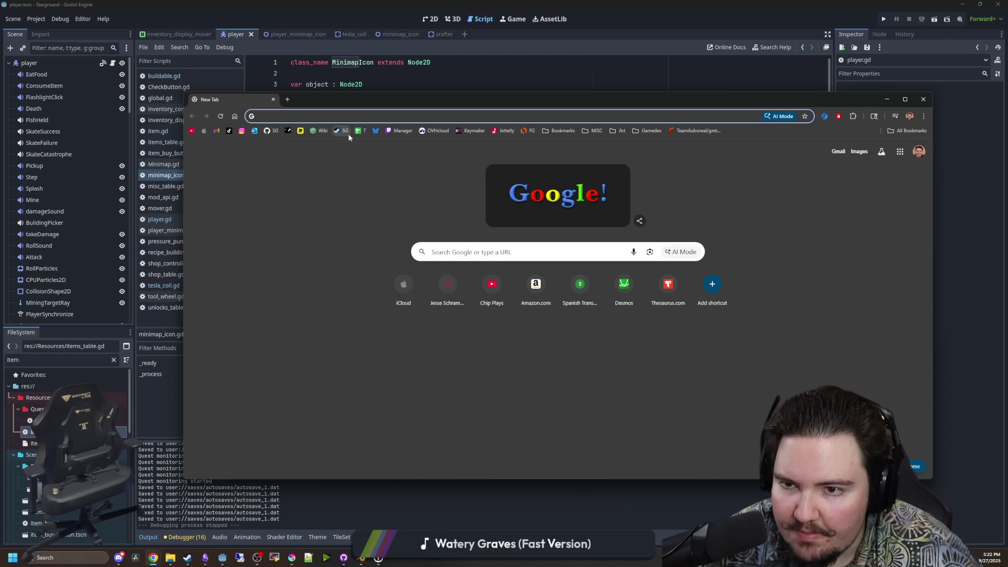
key(Return)
drag(363, 92, 345, 86)
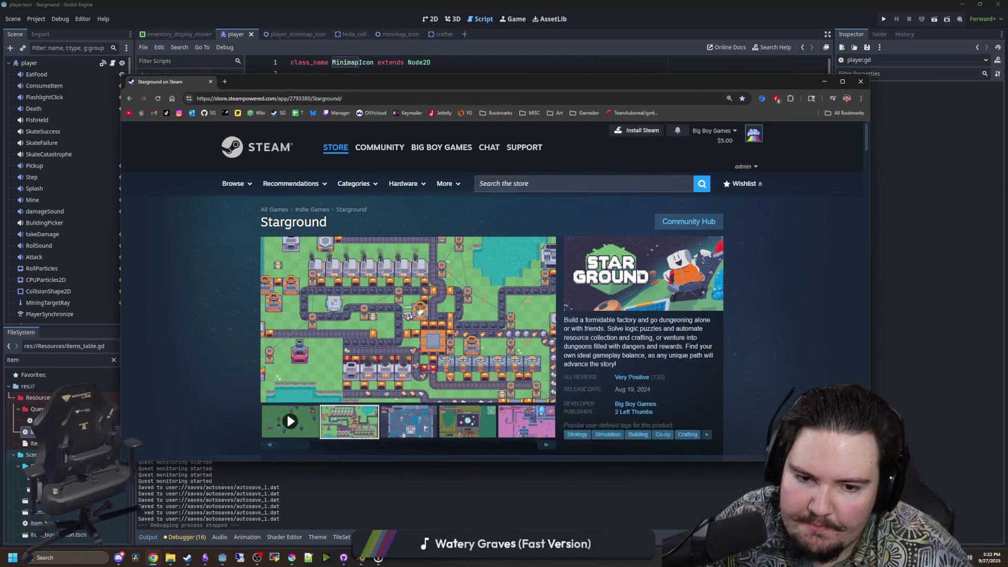
scroll(590, 345, down, 15)
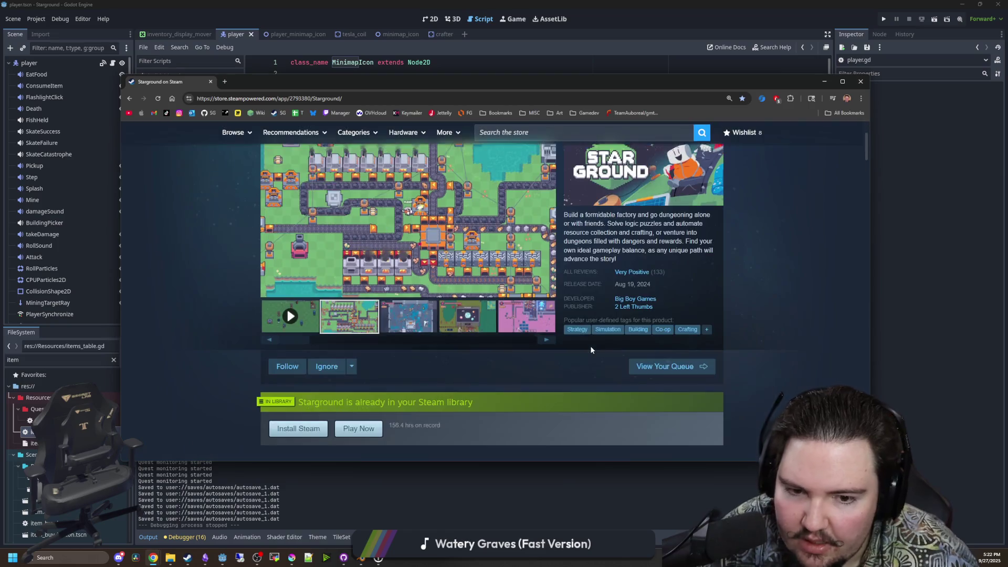
scroll(442, 350, down, 10)
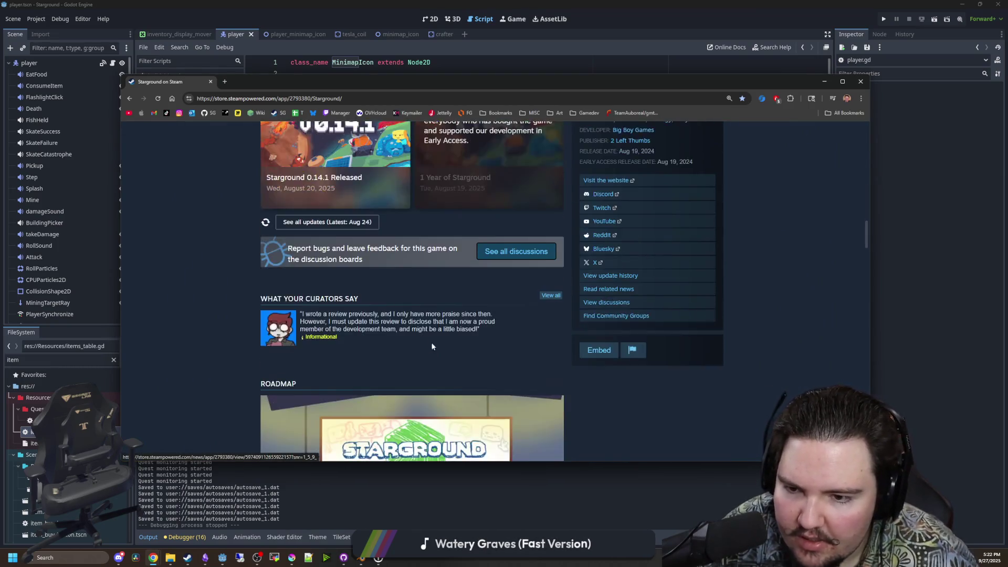
scroll(546, 261, up, 5)
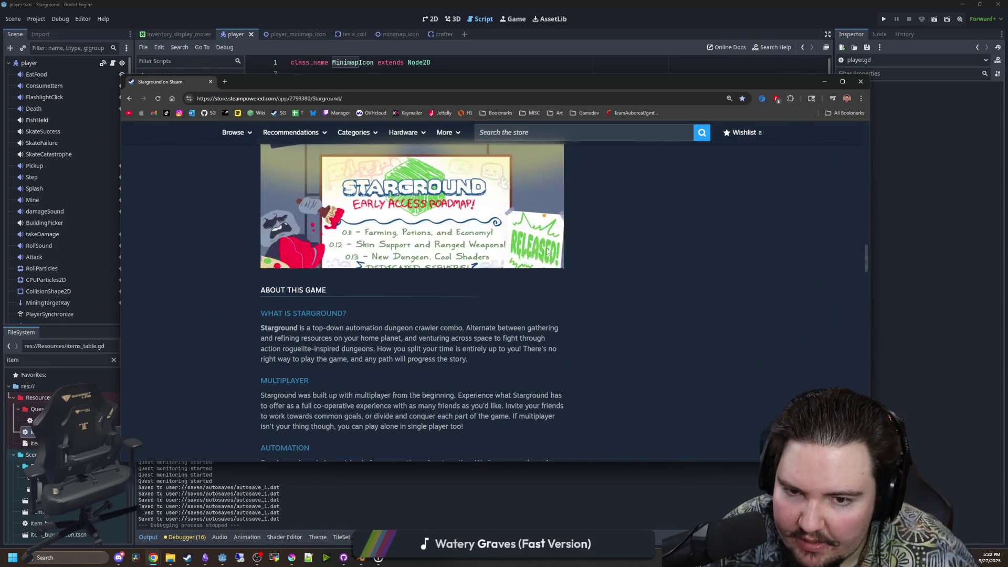
Expand the Early Access roadmap image, look it over, then return to Godot's script editor.
click(543, 251)
scroll(458, 301, down, 4)
scroll(465, 311, up, 5)
scroll(464, 310, up, 5)
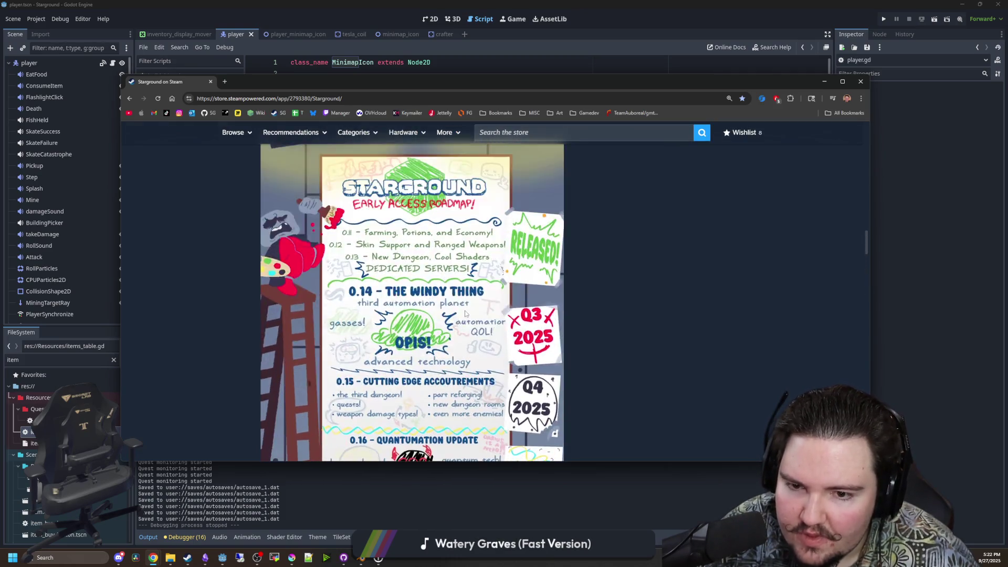
scroll(224, 240, up, 5)
scroll(225, 245, up, 3)
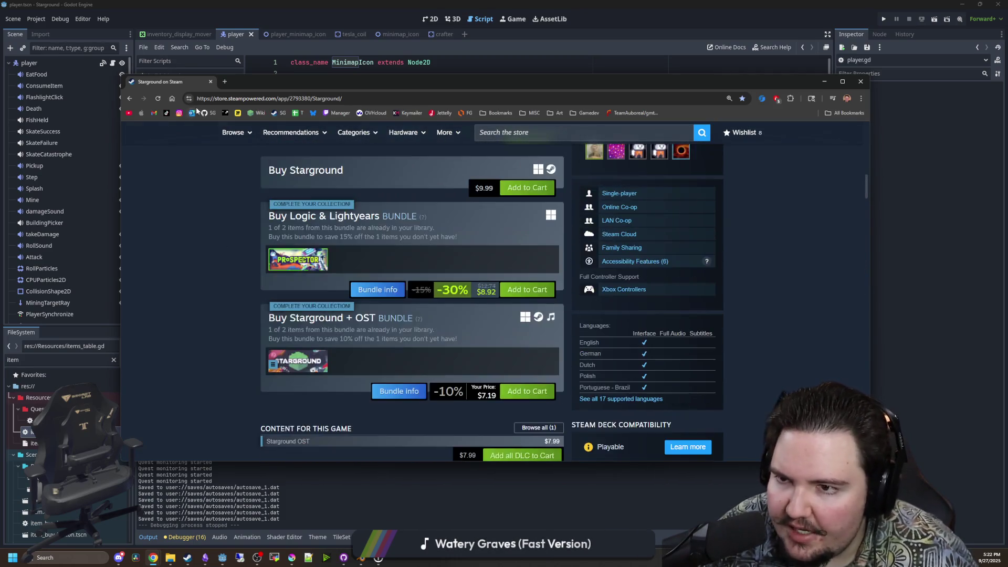
key(alt+Tab)
click(366, 227)
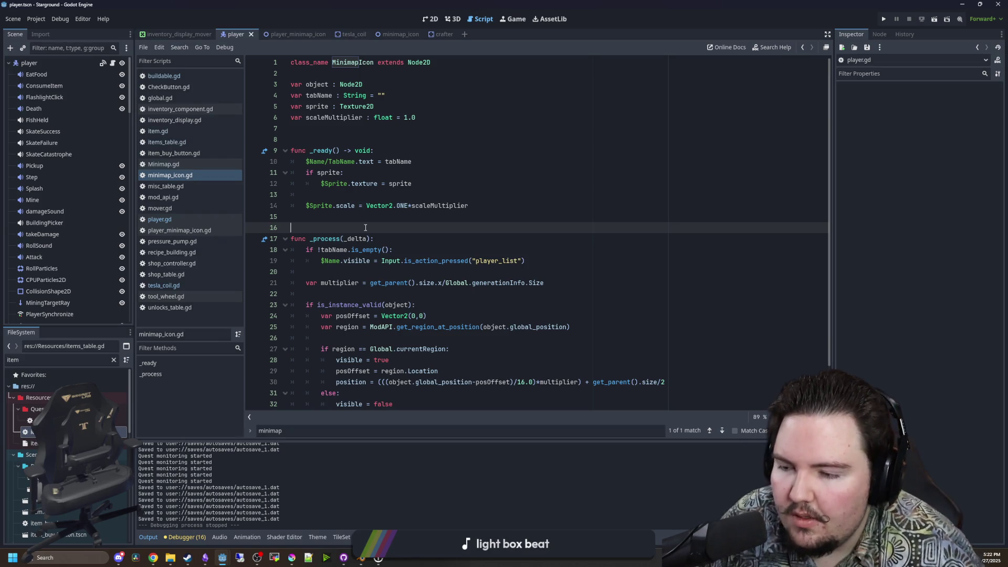
Highlight where scaleMultiplier is used, save, and bring up Minimap.gd.
double_click(458, 206)
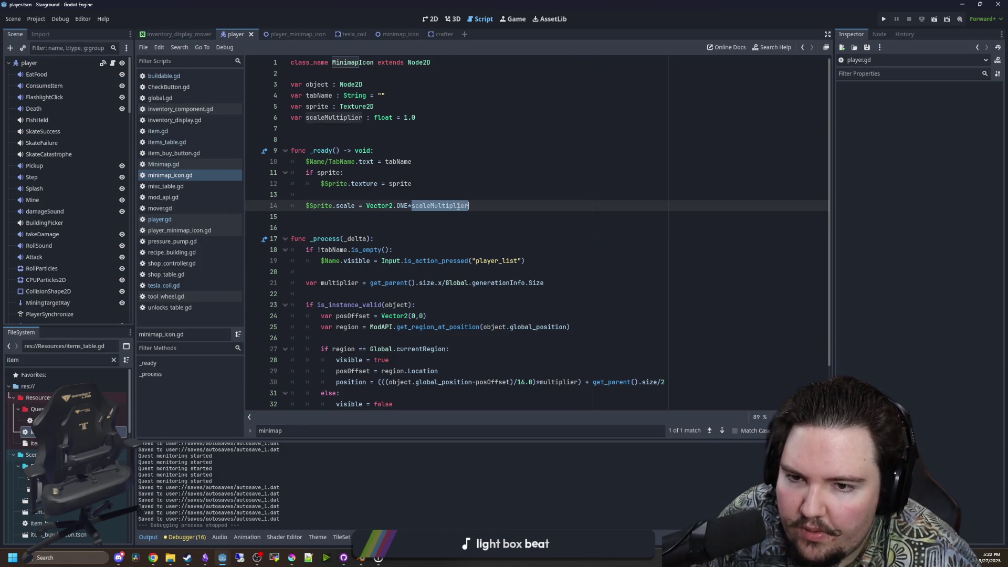
click(493, 172)
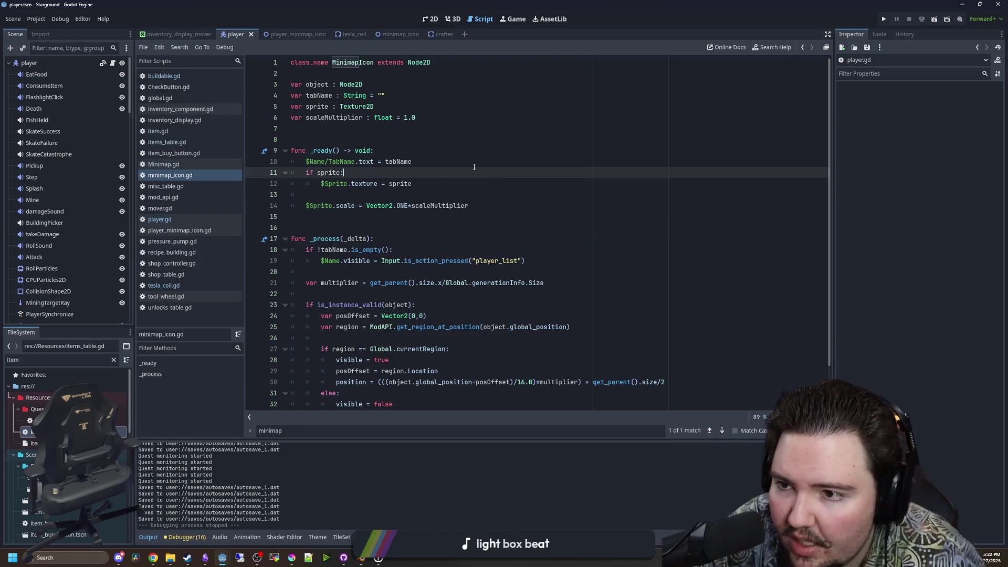
key(ctrl+s)
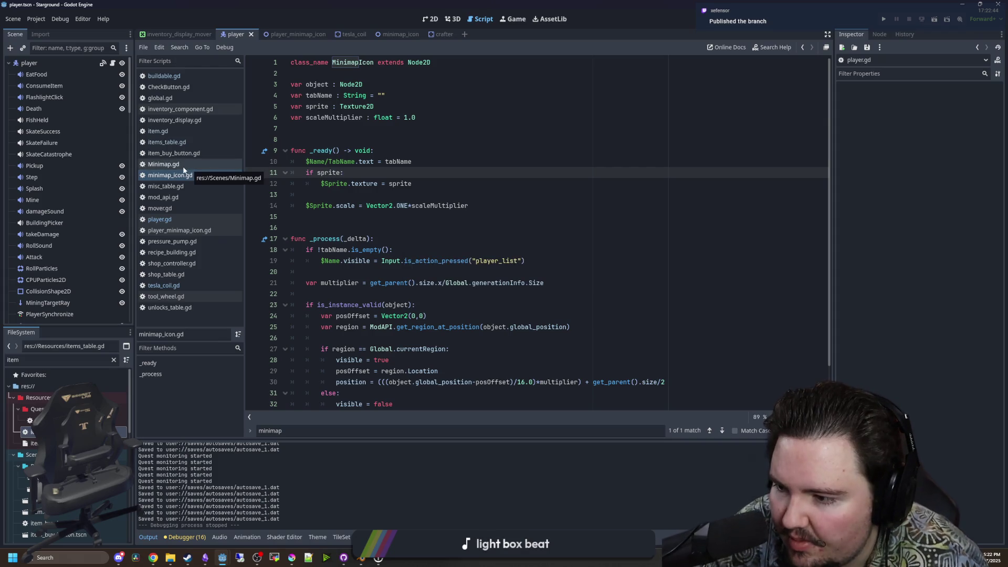
click(183, 167)
Append ', scaleModifier : float = 1.0' to add_icon's parameter list.
click(450, 238)
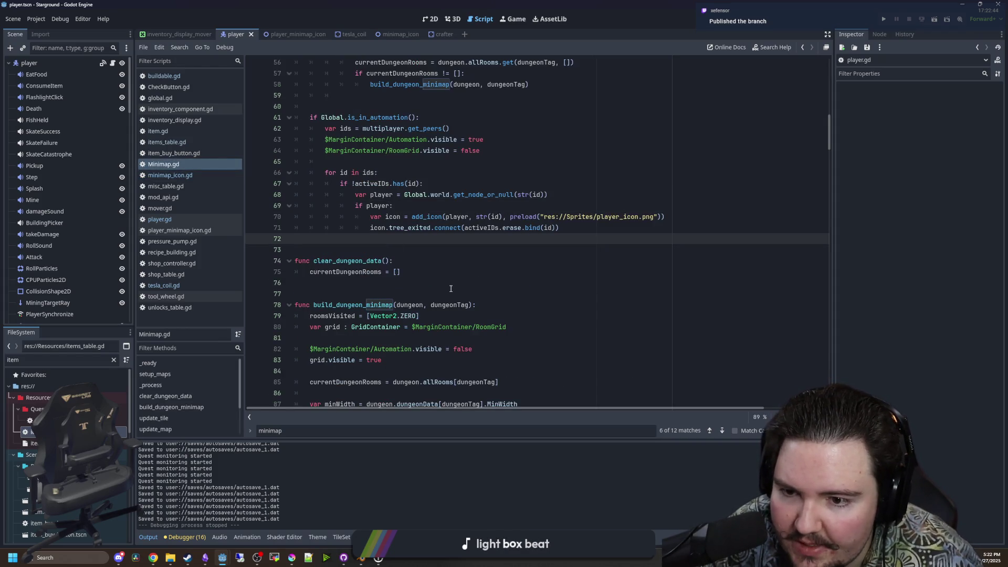
scroll(450, 287, down, 5)
drag(829, 147, 835, 386)
click(420, 261)
click(419, 216)
click(549, 194)
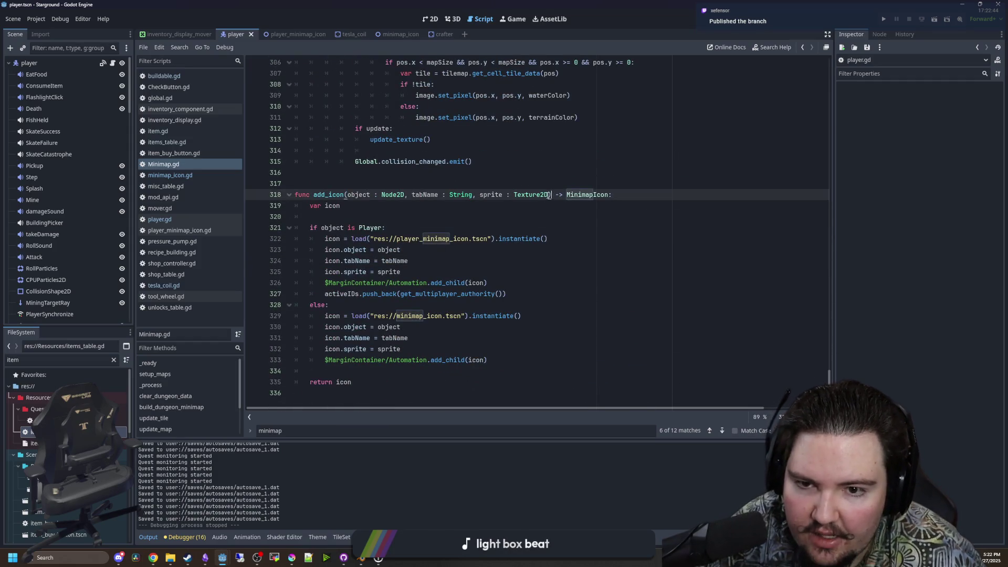
text(, s)
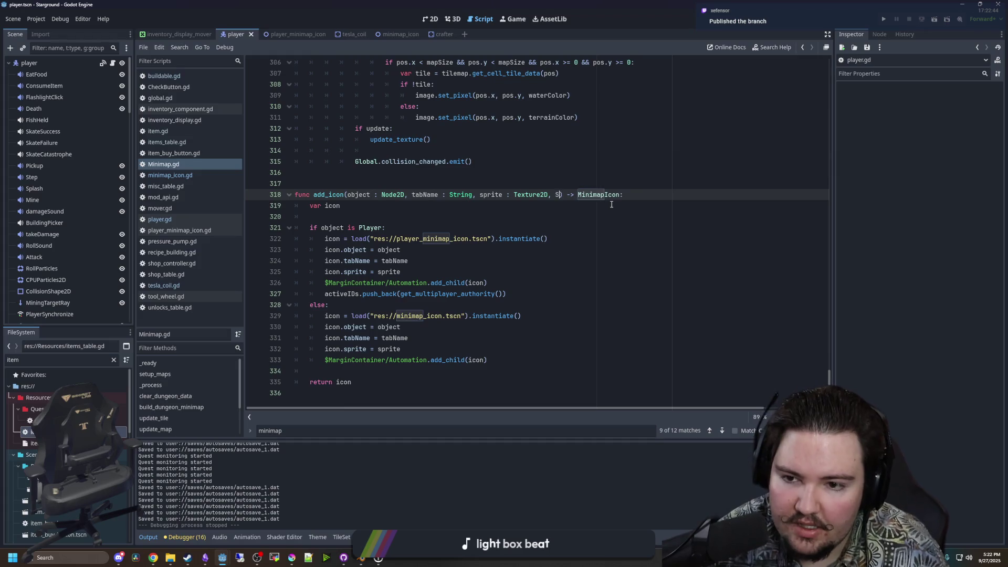
text(caleModifier)
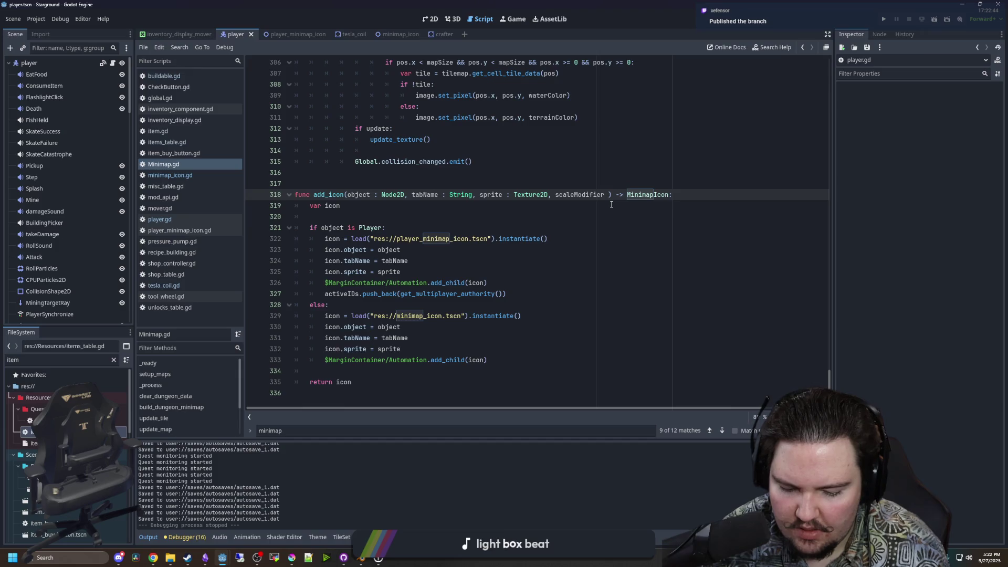
text( : float )
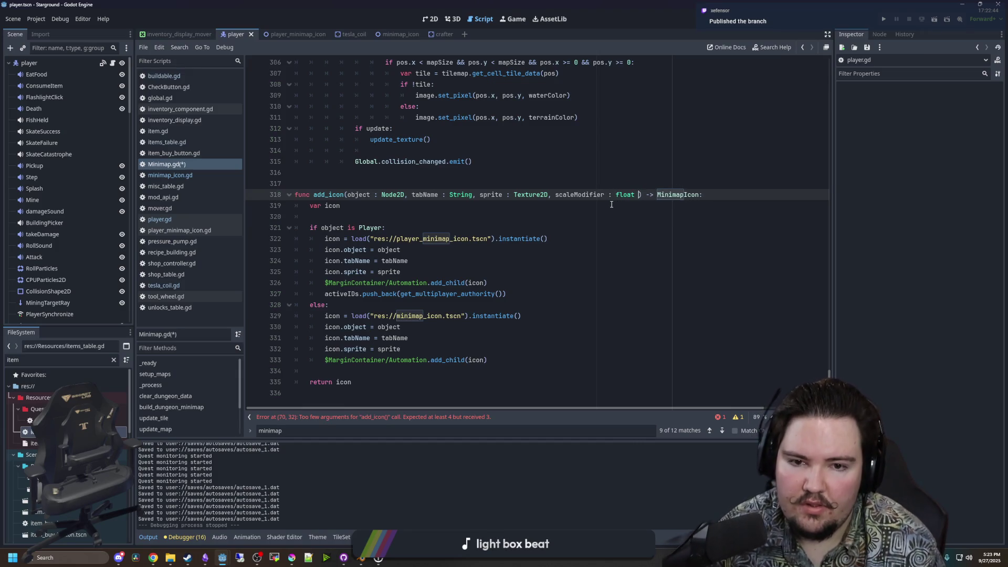
text(= 1.0)
key(Down)
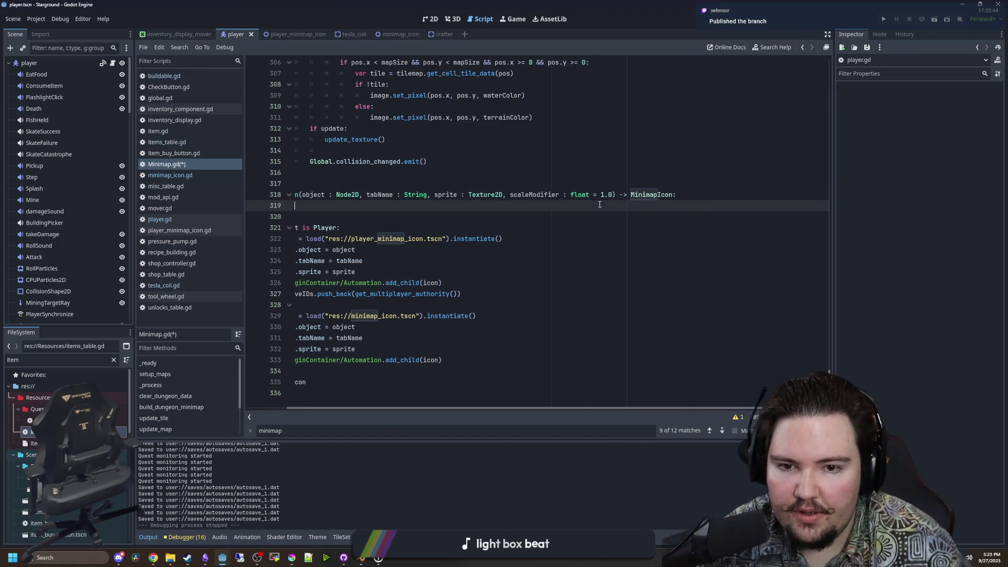
Add 'icon.scaleModifier = scaleModifier' after icon.sprite in both the player and else branches.
drag(495, 408, 454, 408)
click(576, 187)
click(578, 206)
double_click(579, 195)
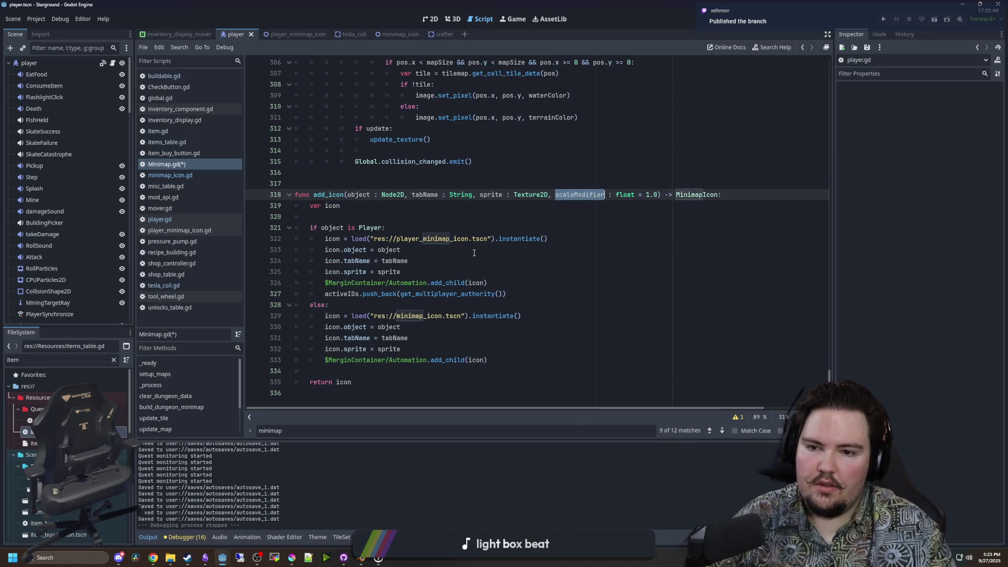
click(439, 274)
key(Return)
text(icon.s)
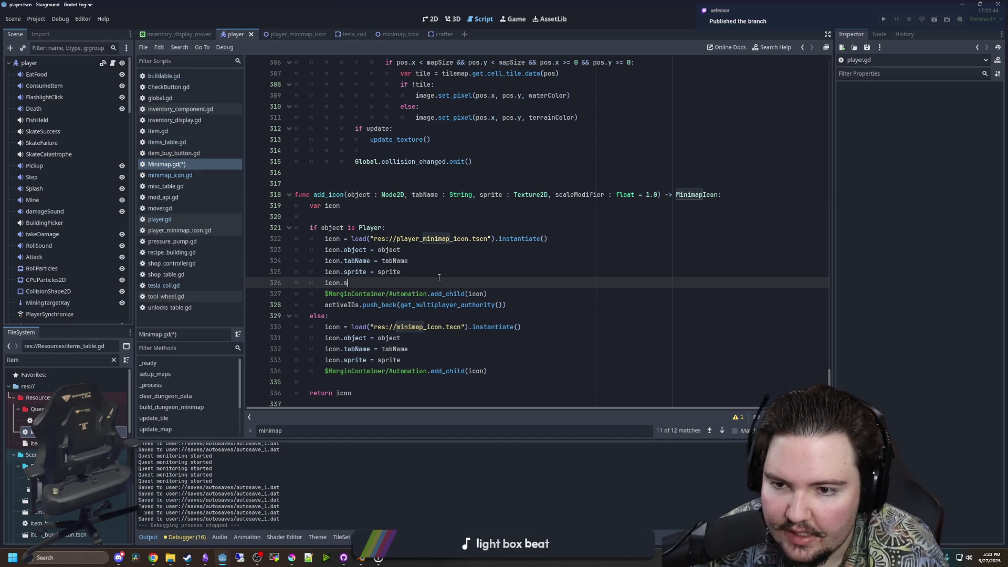
text(caleModifier = scaleModifier)
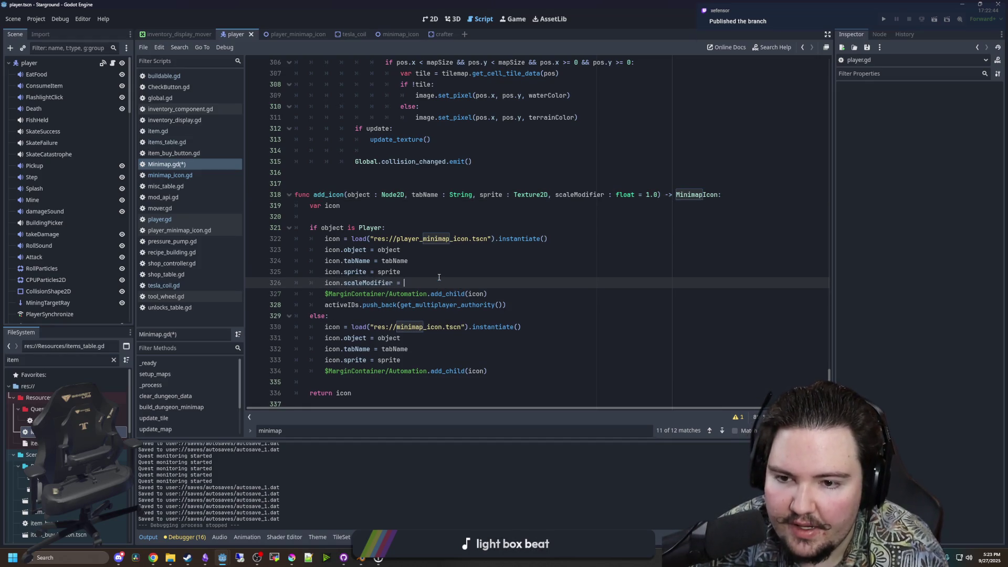
click(329, 293)
drag(328, 293, 321, 281)
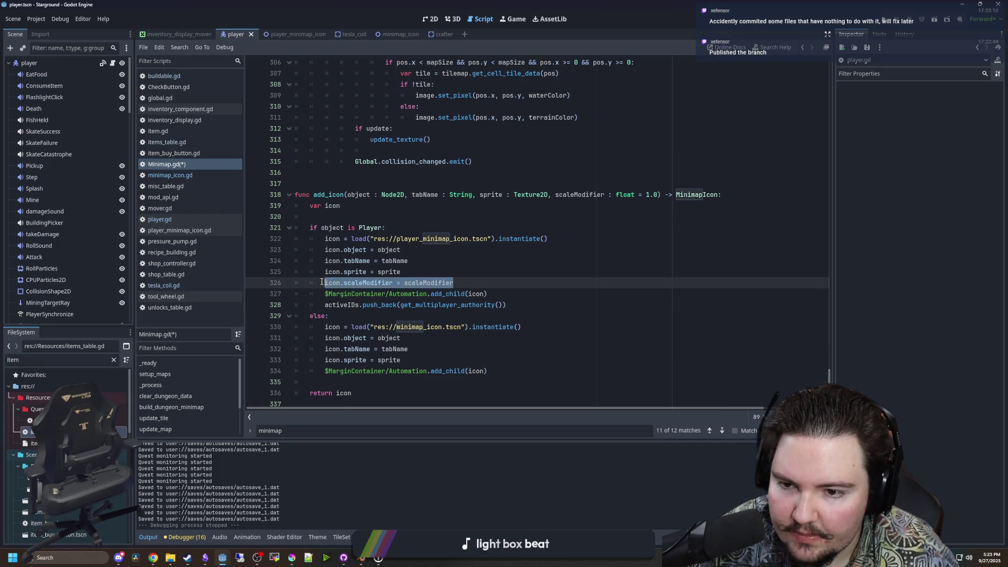
key(ctrl+c)
click(424, 357)
key(Return)
key(ctrl+v)
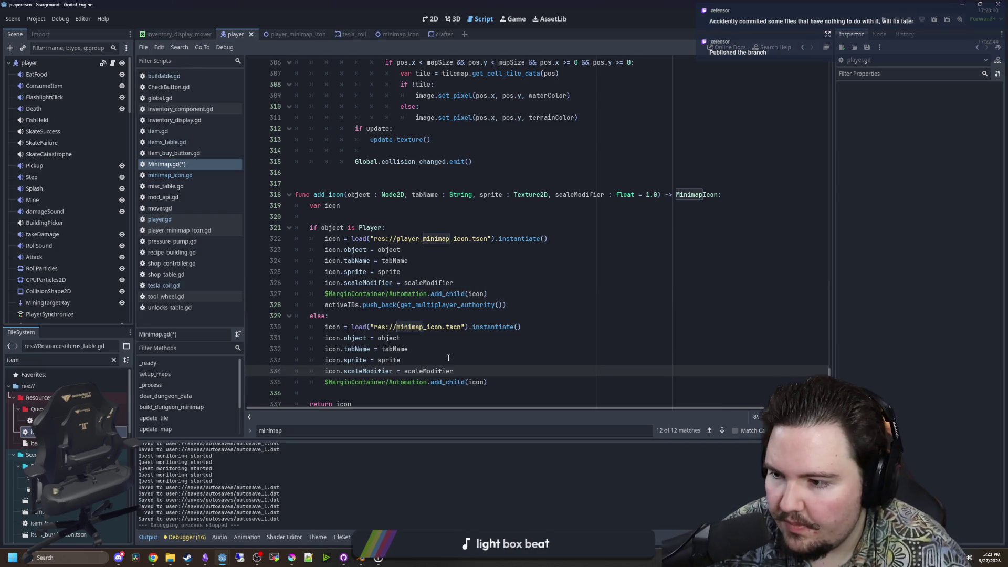
Check the scaleModifier uses inside add_icon and save Minimap.gd.
click(449, 357)
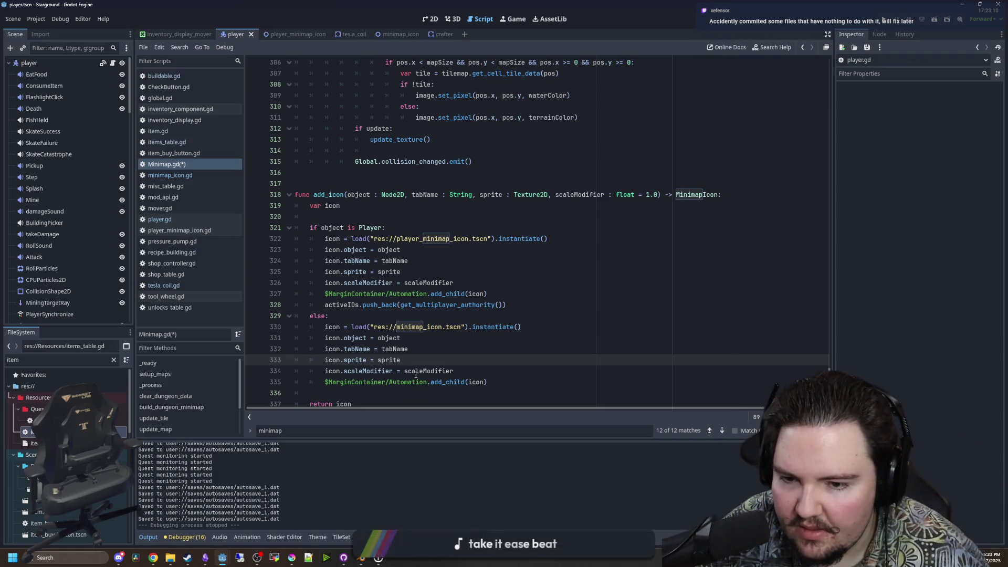
double_click(418, 372)
click(439, 363)
double_click(428, 371)
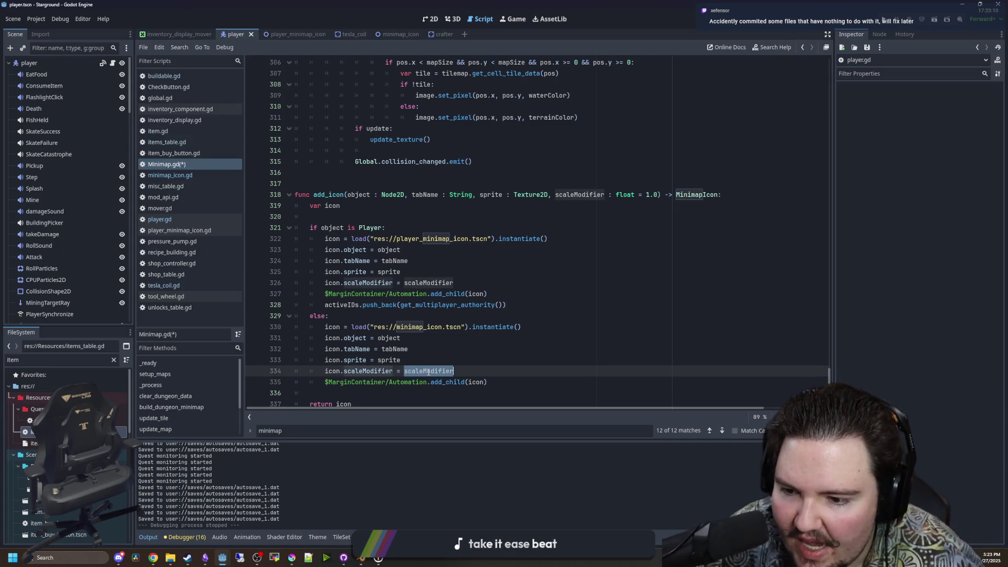
click(437, 352)
double_click(414, 371)
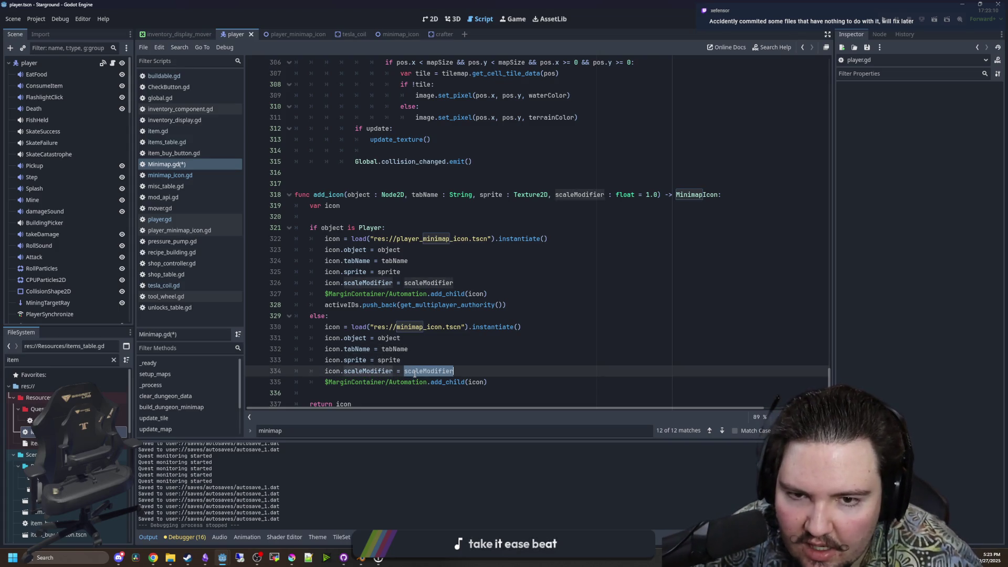
click(438, 363)
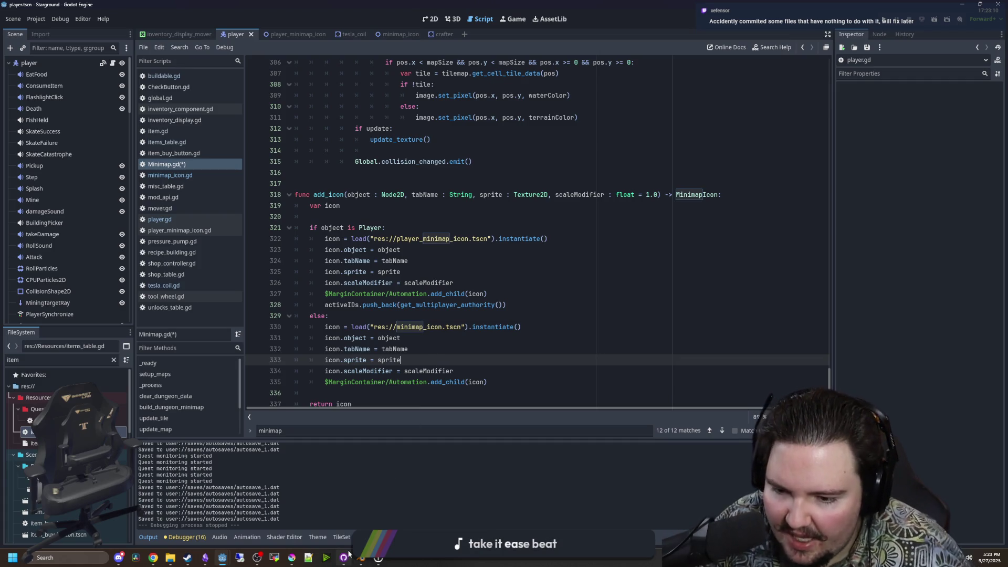
double_click(417, 370)
key(Up)
key(Up)
scroll(460, 368, down, 1)
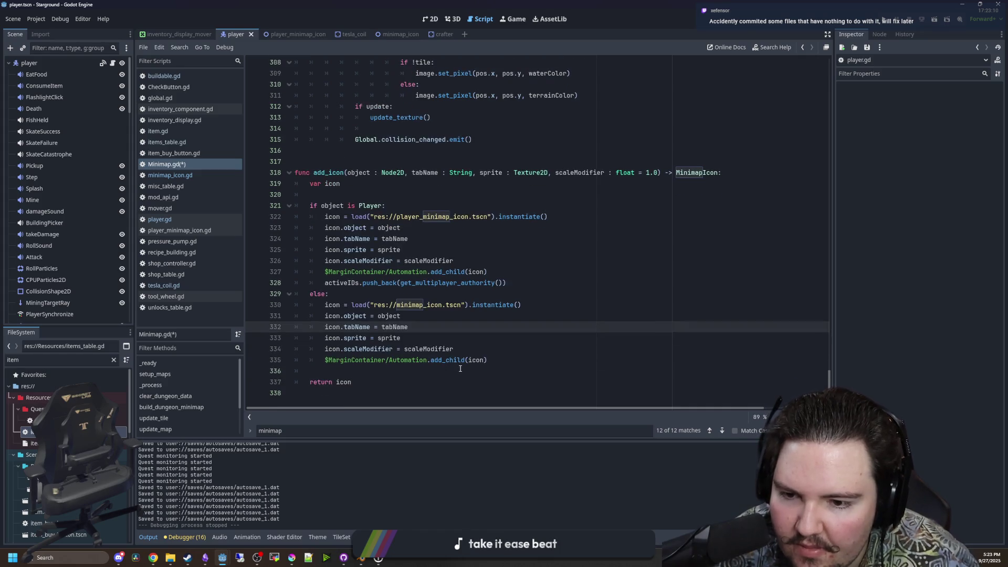
scroll(444, 368, up, 3)
click(315, 250)
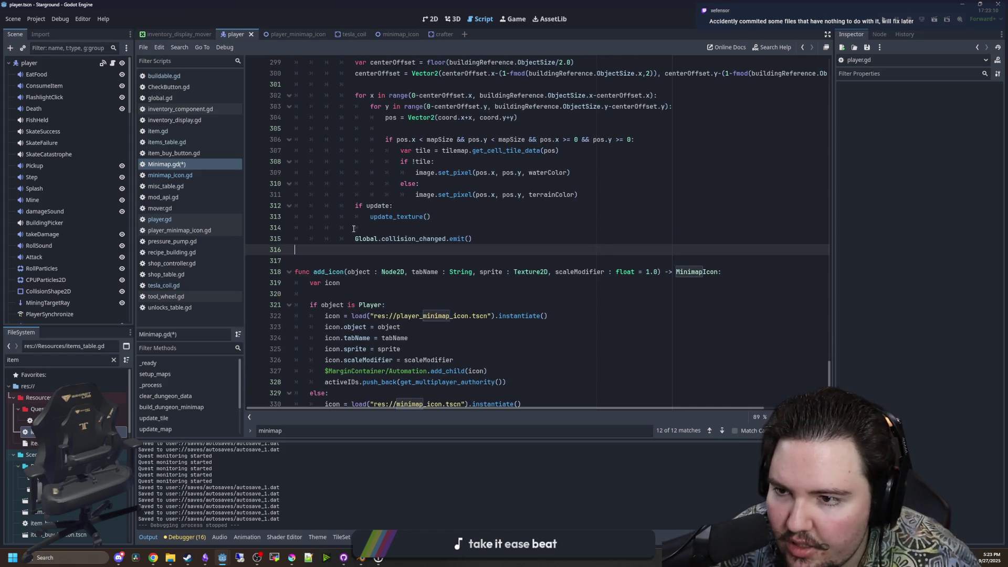
key(ctrl+s)
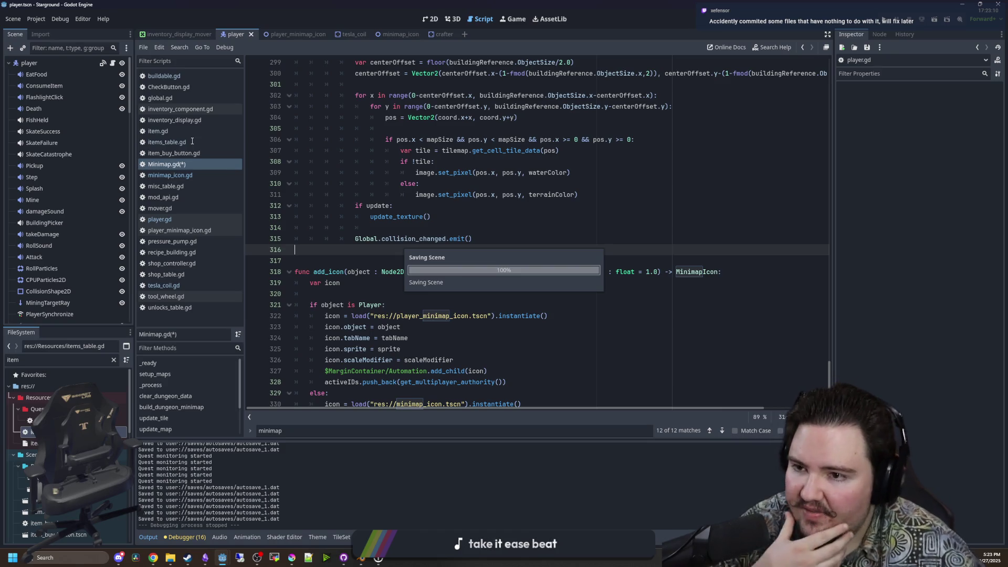
Find mod_api.gd and add ', scaleModifier : float = 1.0' to add_minimap_icon's parameters.
click(114, 360)
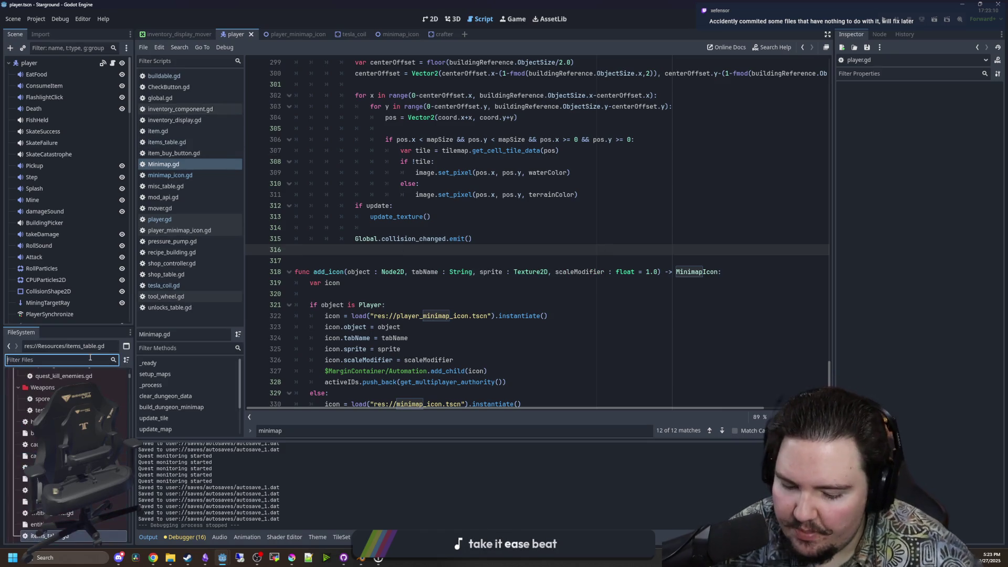
text(mod_ap)
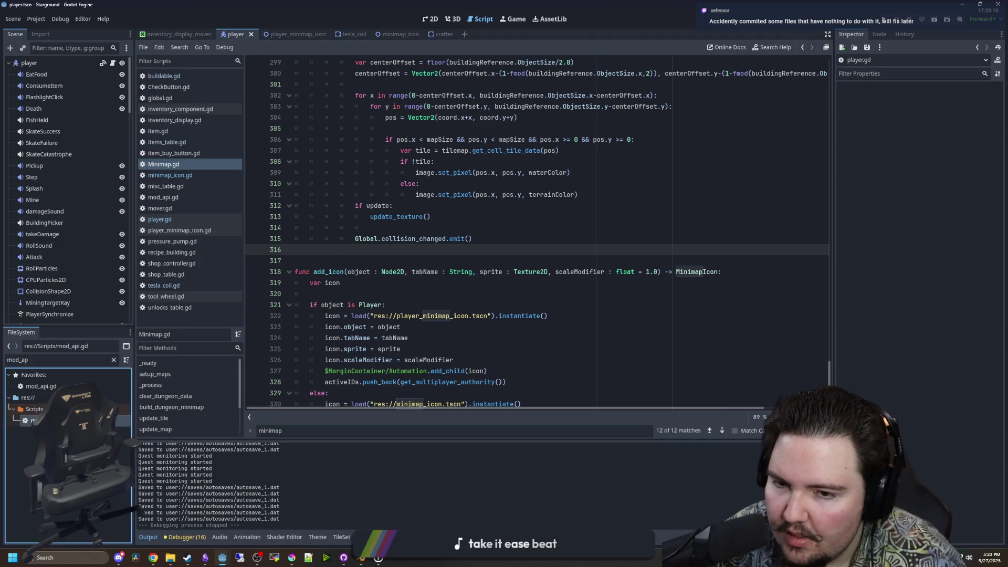
double_click(41, 386)
click(575, 316)
text(, scaleModifier : float = 1.0)
Pass scaleModifier as an extra argument to the add_icon call and save mod_api.gd.
click(539, 355)
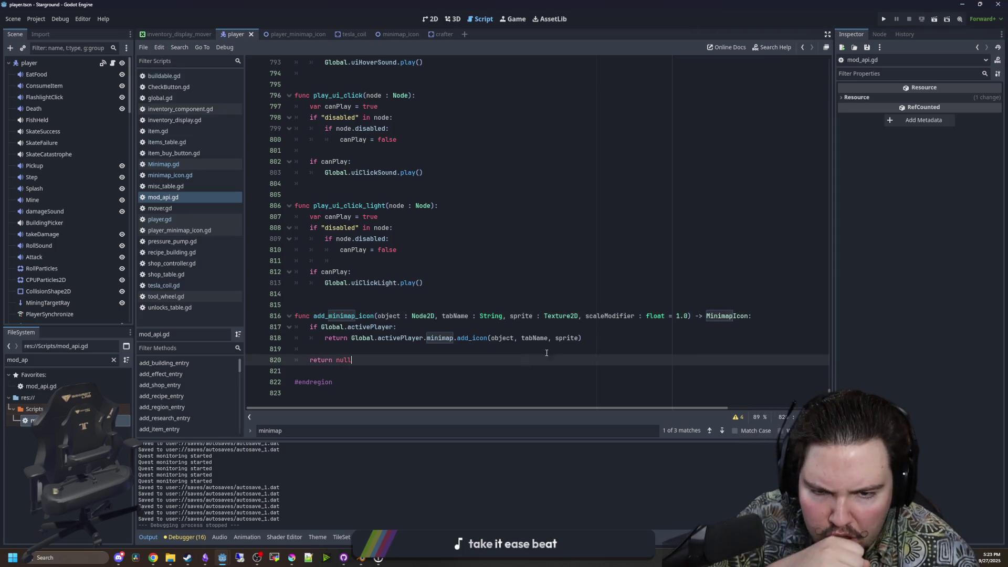
double_click(630, 320)
key(ctrl+c)
key(Down)
key(Down)
key(Left)
text(,)
key(ctrl+v)
click(560, 284)
key(ctrl+s)
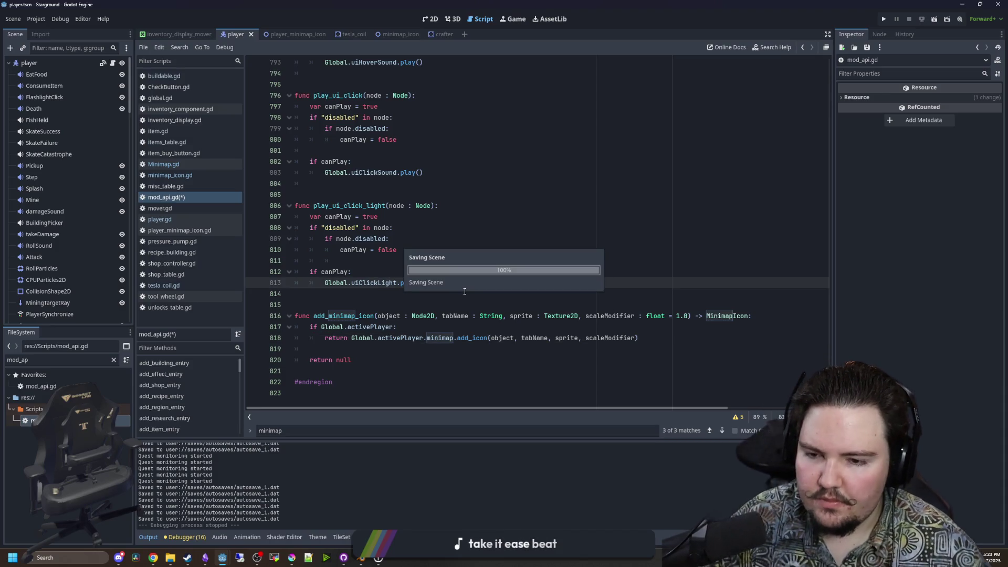
click(374, 294)
key(ctrl+s)
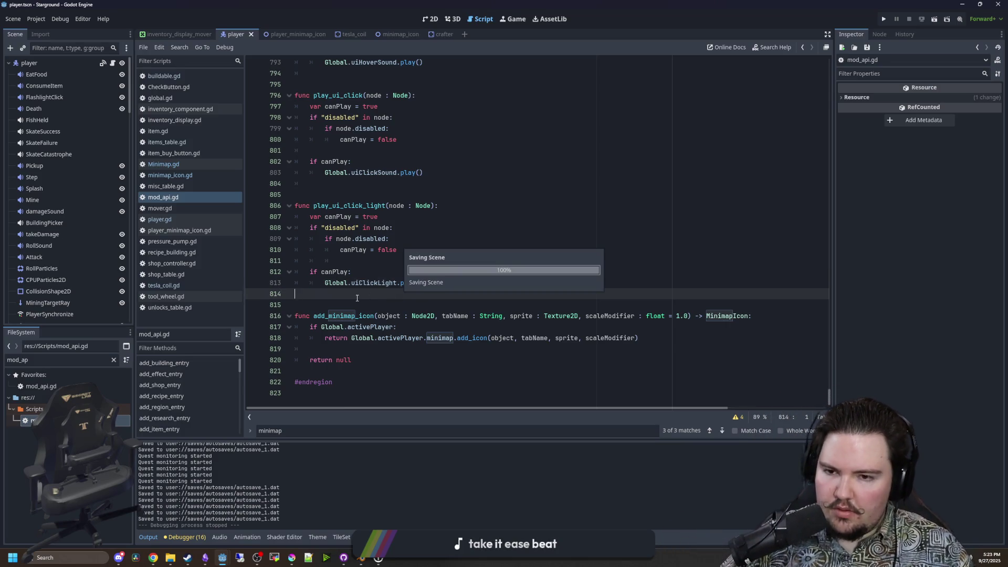
click(344, 558)
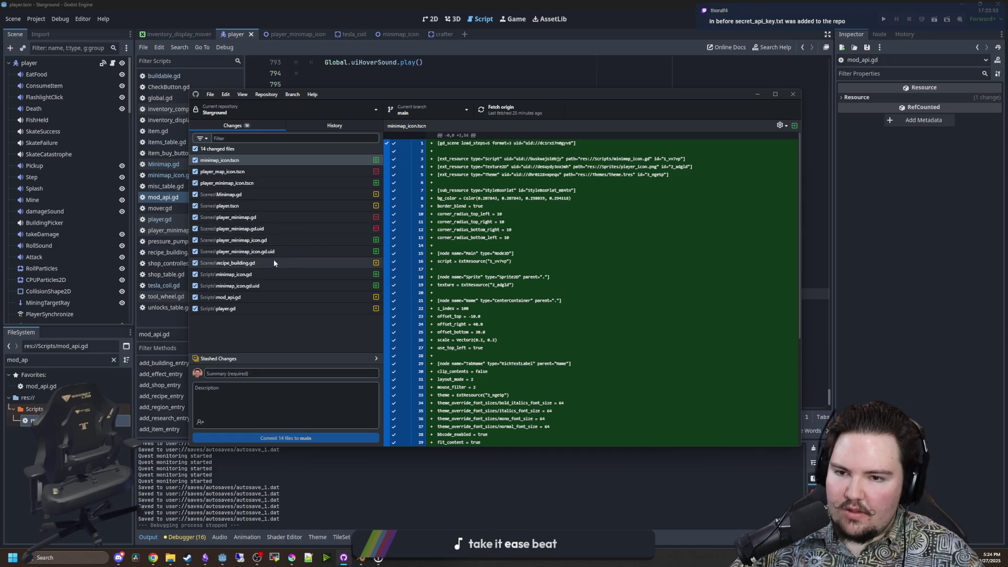
Review the diffs for player_minimap.gd, its .uid file and player_map_icon.tscn.
click(228, 233)
click(239, 218)
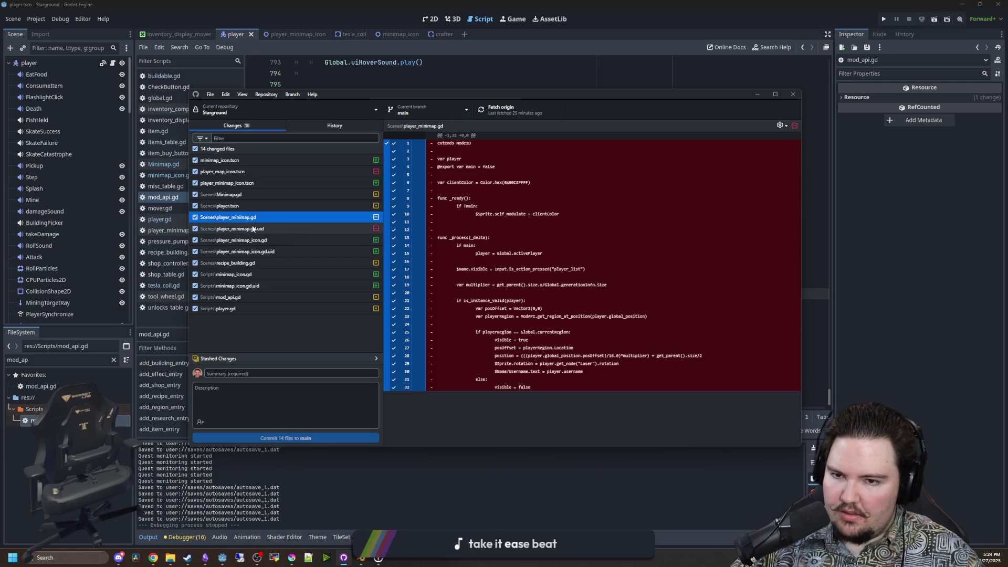
click(257, 229)
click(243, 161)
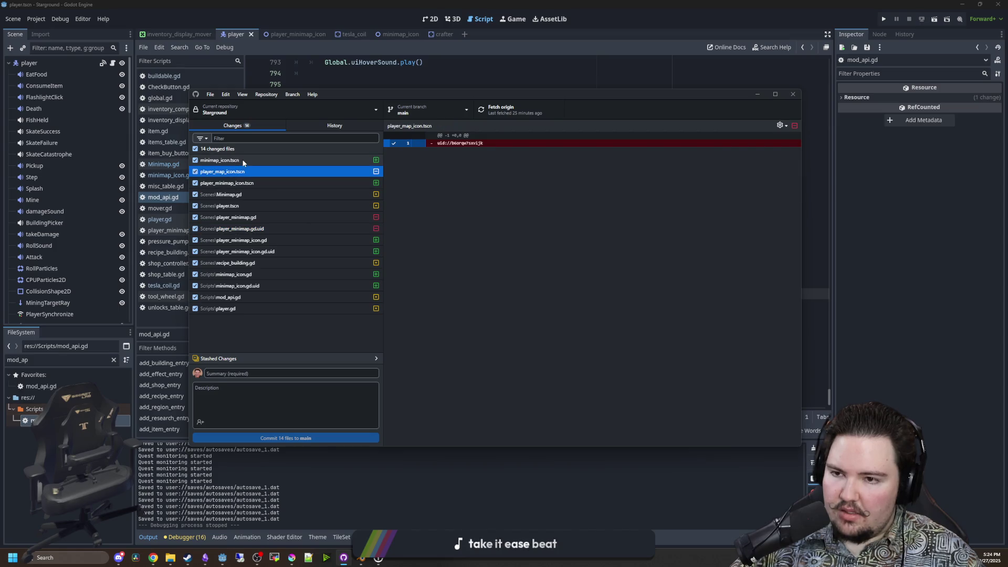
Enter the commit summary 'Add ability to place minimap icons that are not the player'.
click(274, 377)
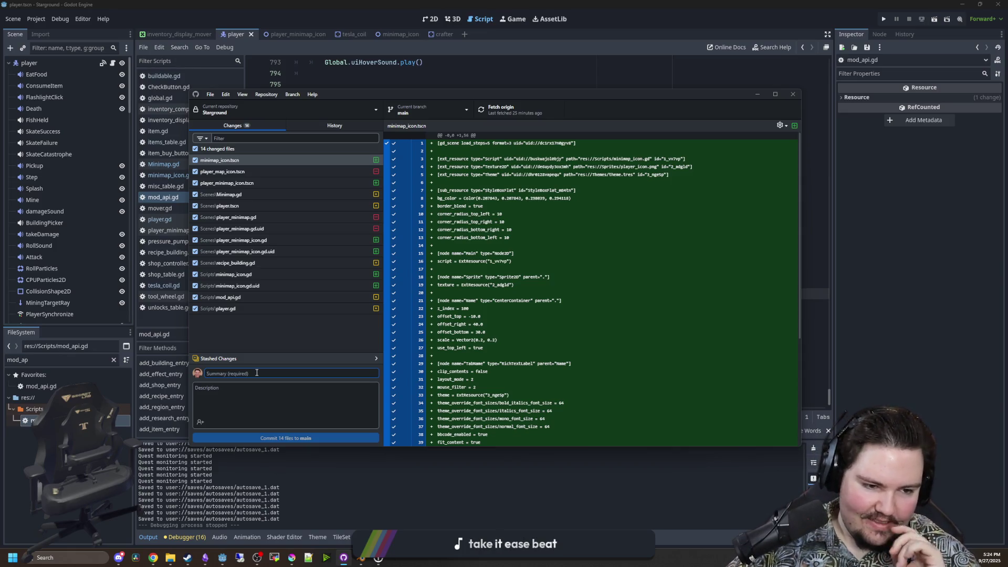
text(minimap_changes)
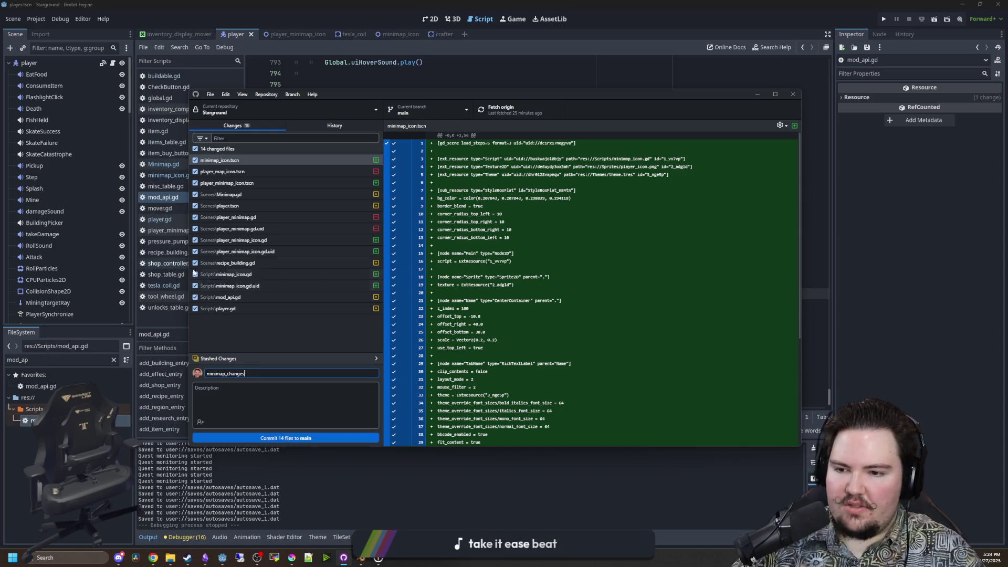
double_click(207, 372)
text(A)
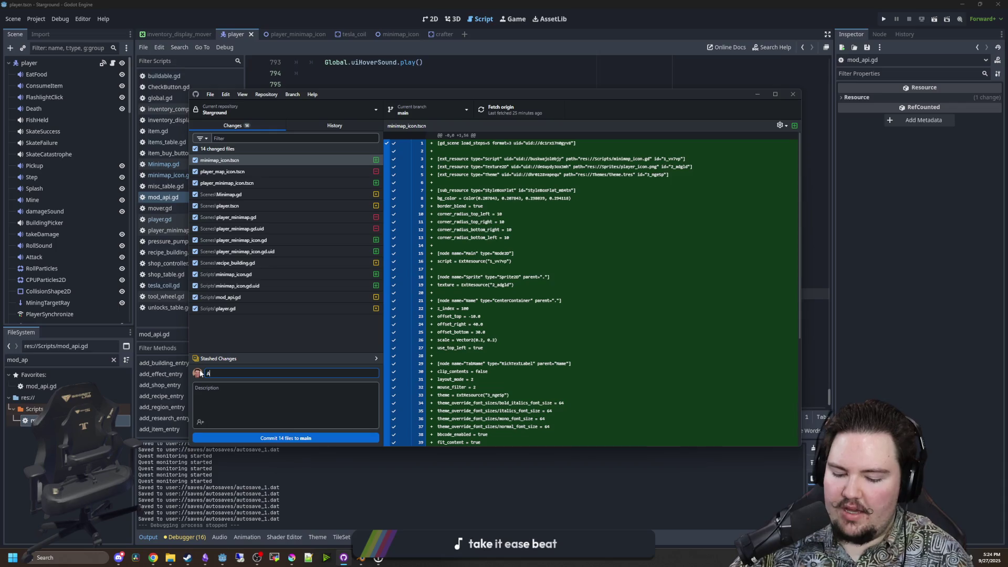
text(dd ability to place)
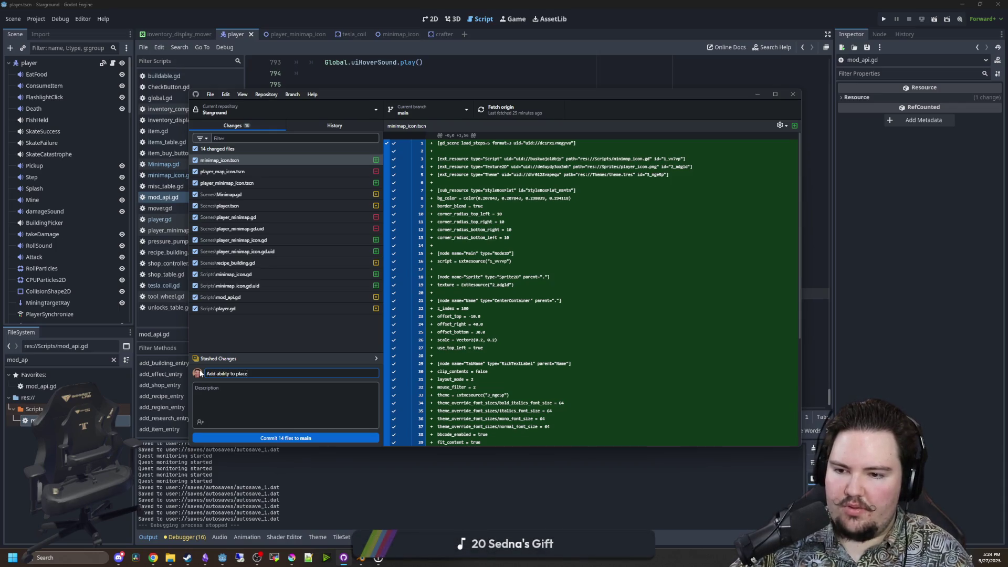
text( minimap icons )
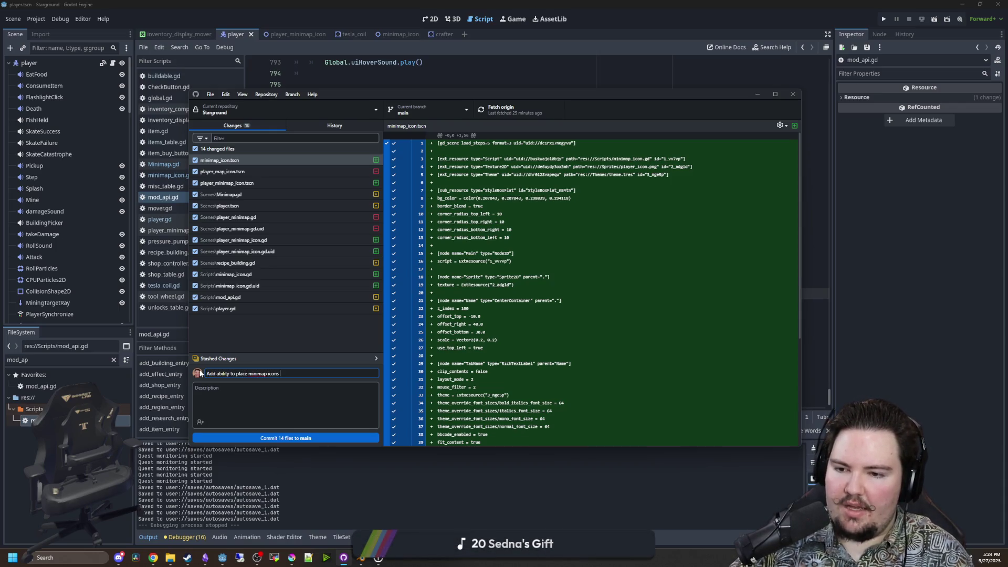
text(that are not the player)
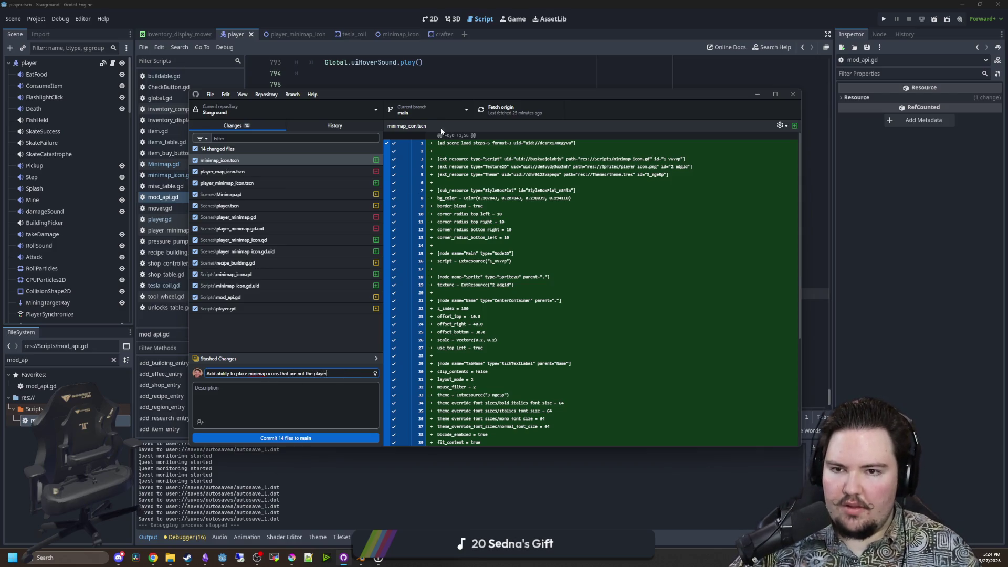
click(437, 106)
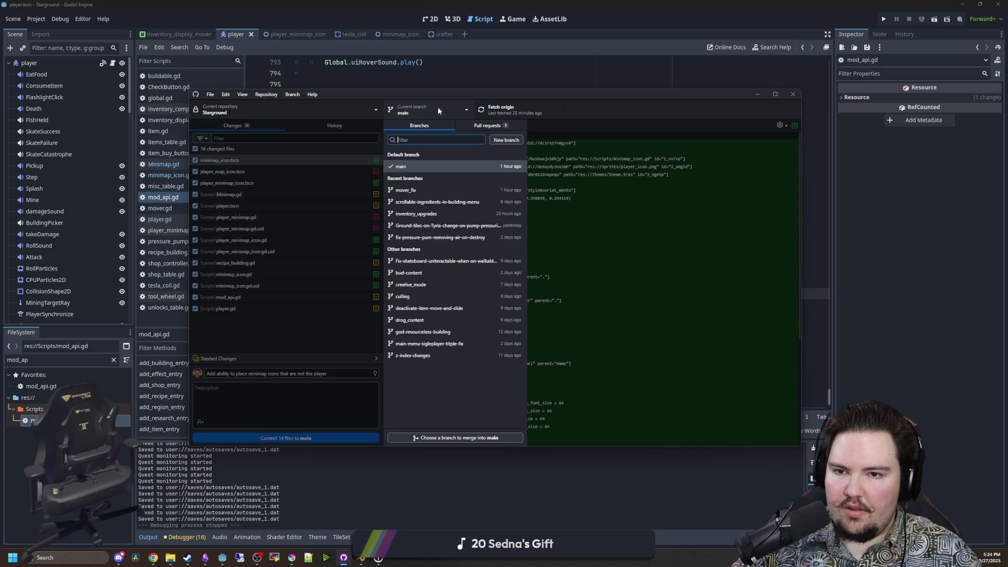
Create a new branch named minimap_changes, bringing the uncommitted changes along.
click(503, 141)
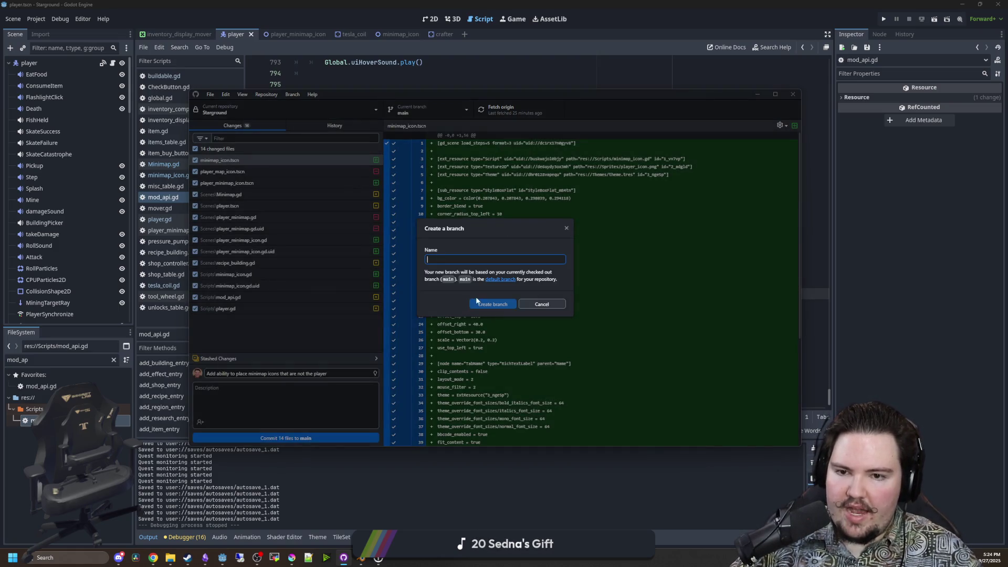
text(minimap_chjan)
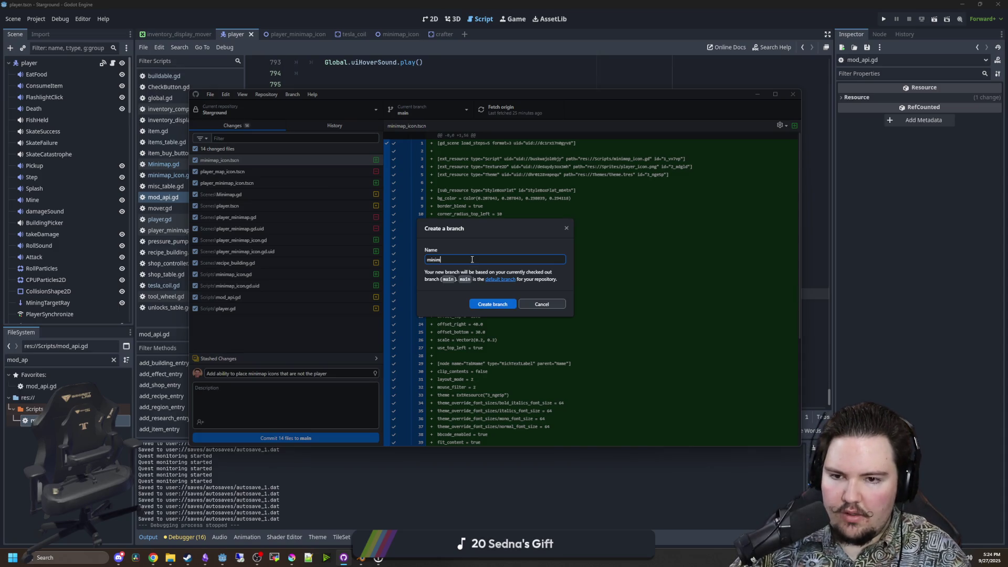
key(BackSpace)
key(BackSpace)
key(BackSpace)
text(ange)
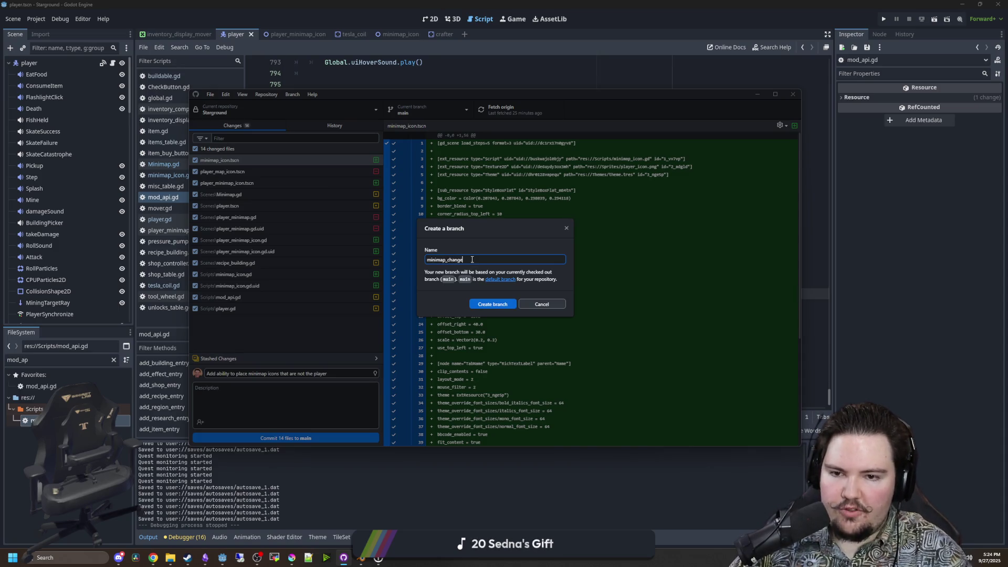
click(495, 307)
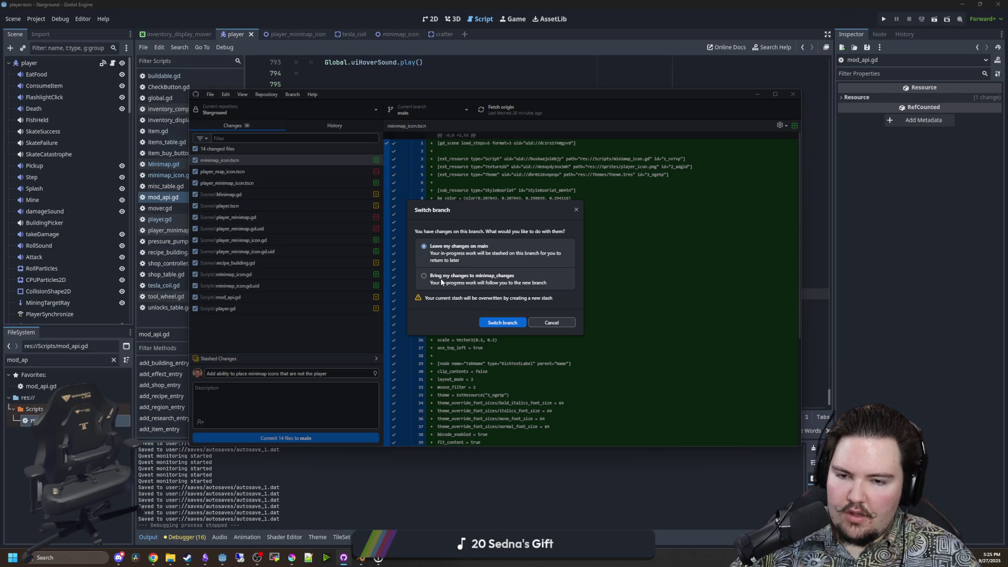
click(440, 278)
click(507, 319)
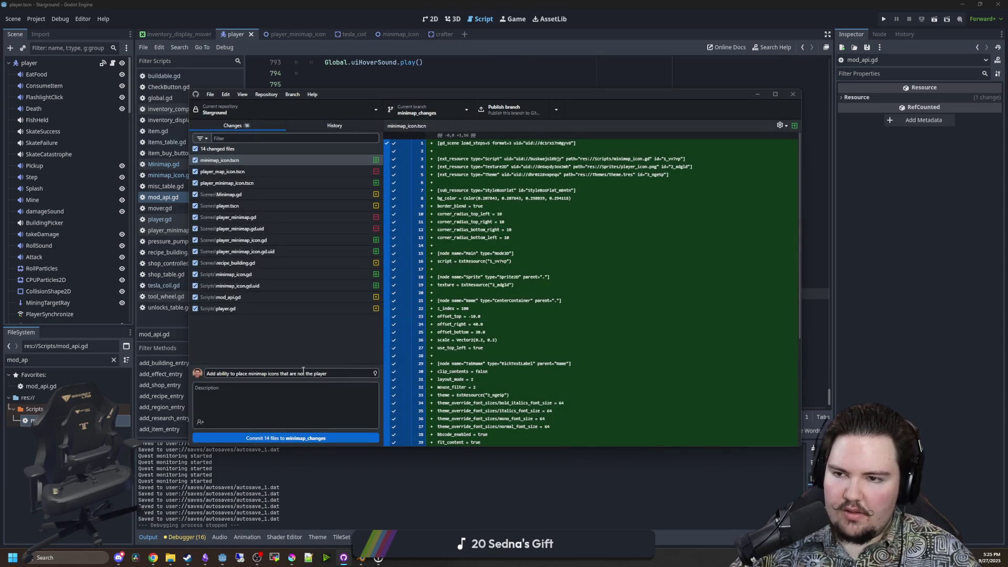
Commit the 14 files to minimap_changes and publish the branch.
click(294, 438)
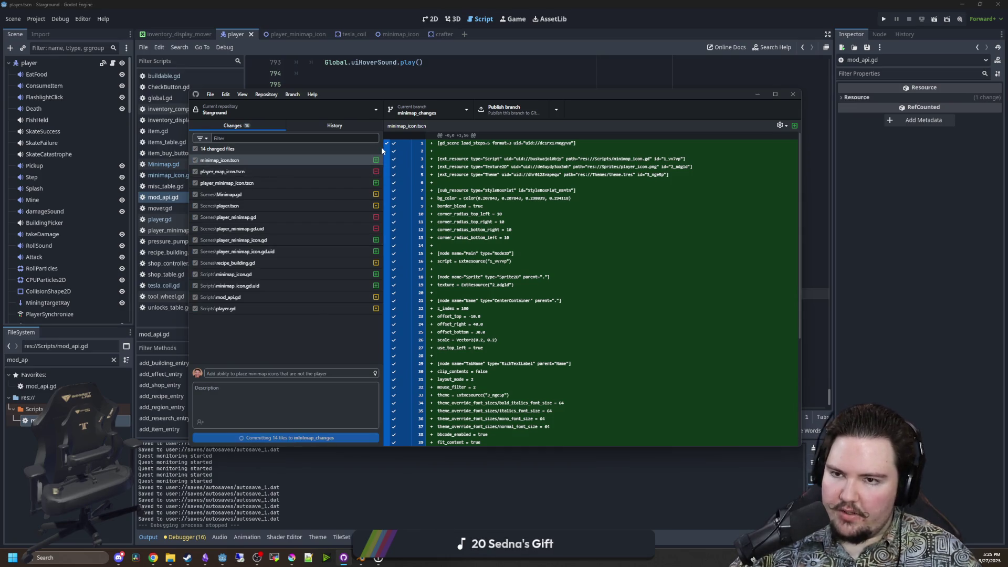
click(493, 104)
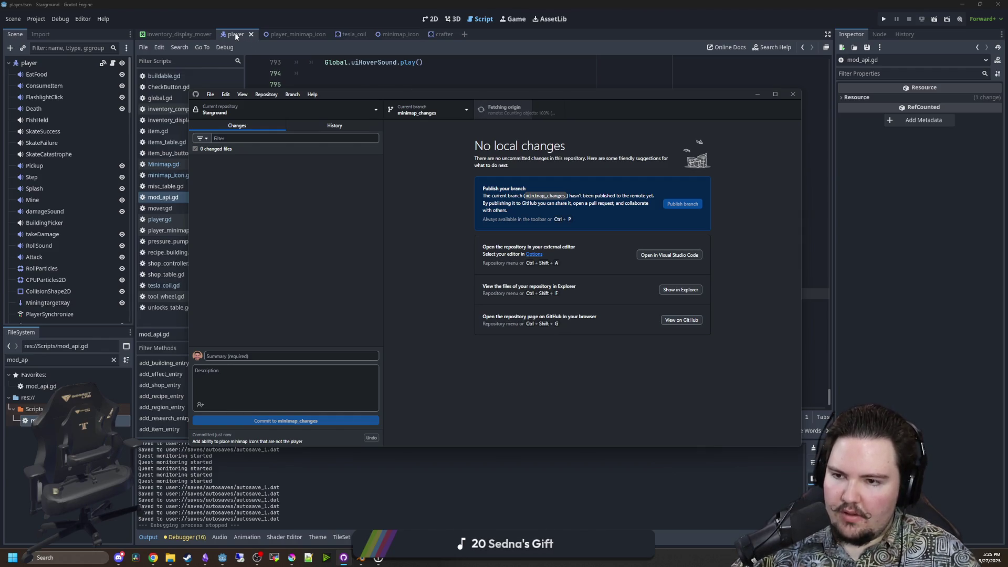
click(172, 200)
Close all open scripts and scene tabs, then close the remaining scripts like items_table.gd.
right_click(173, 201)
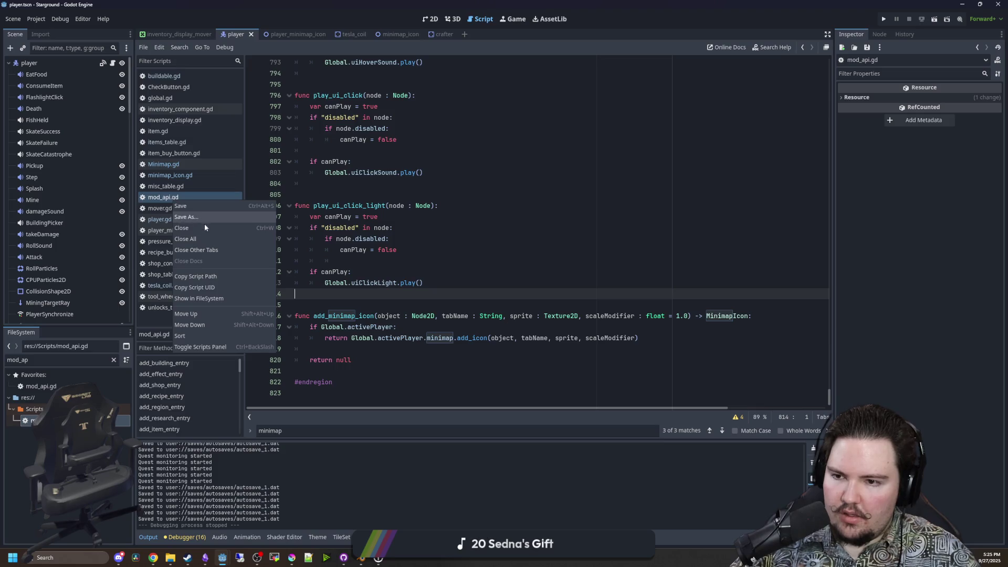
click(203, 237)
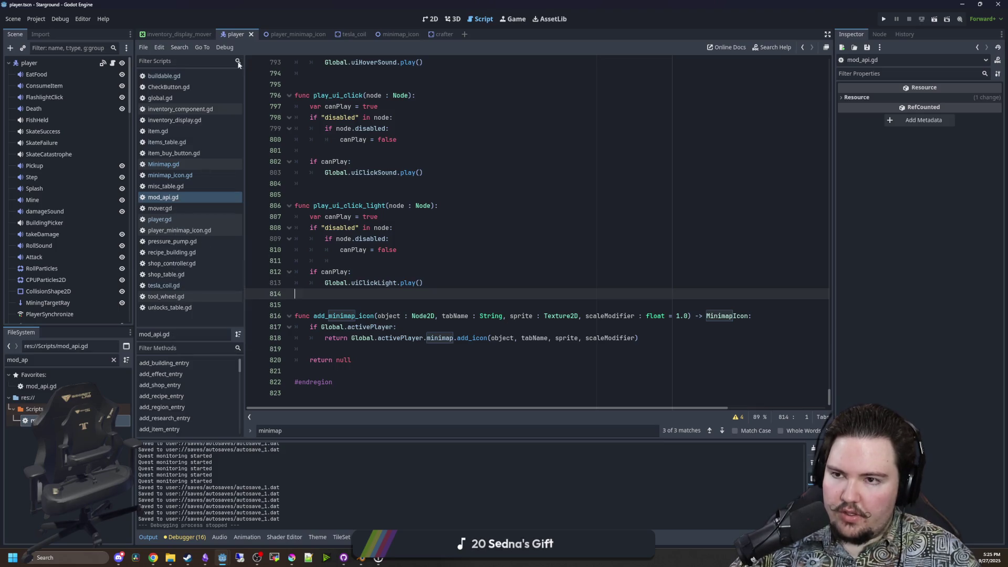
right_click(231, 35)
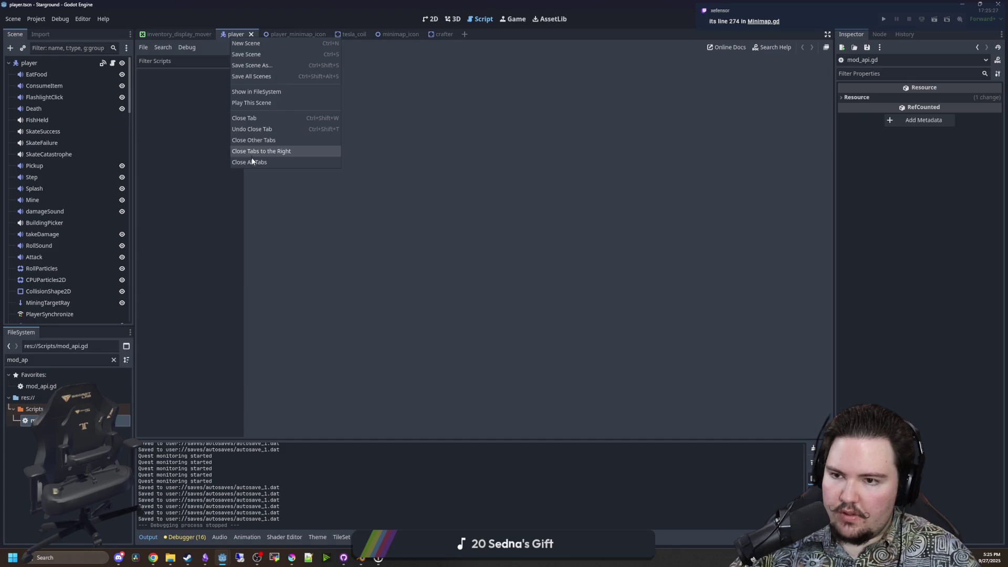
click(251, 163)
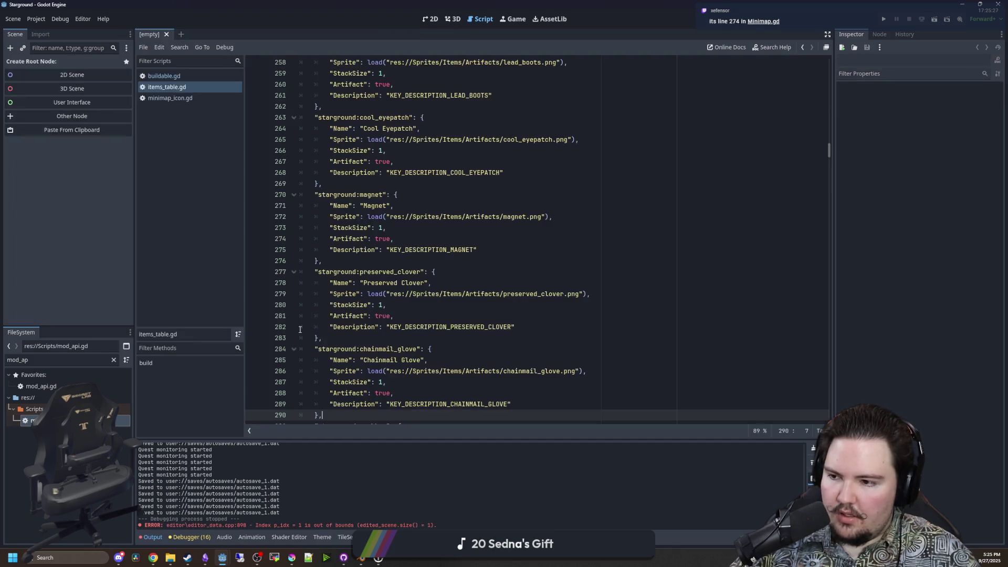
click(403, 359)
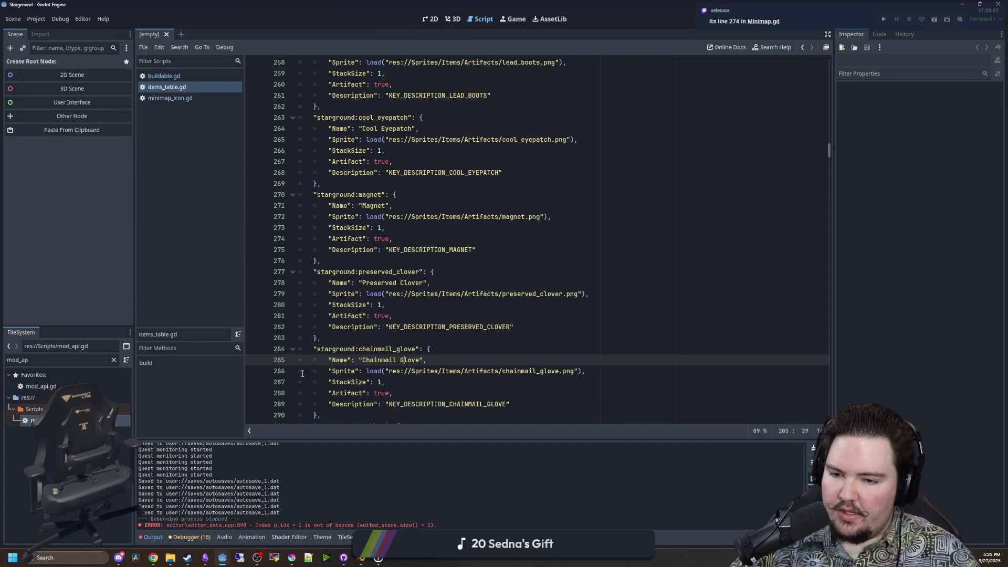
right_click(165, 87)
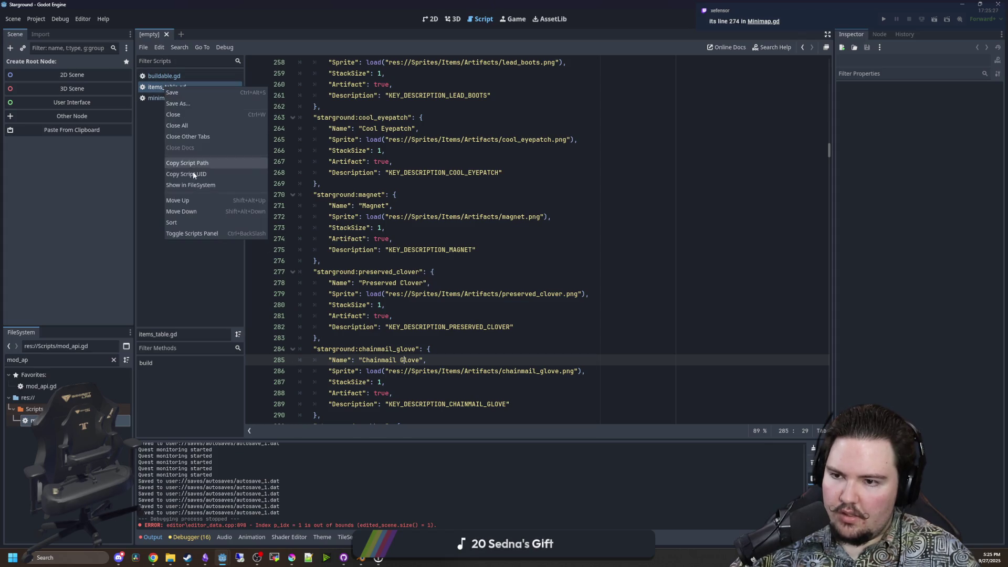
click(188, 125)
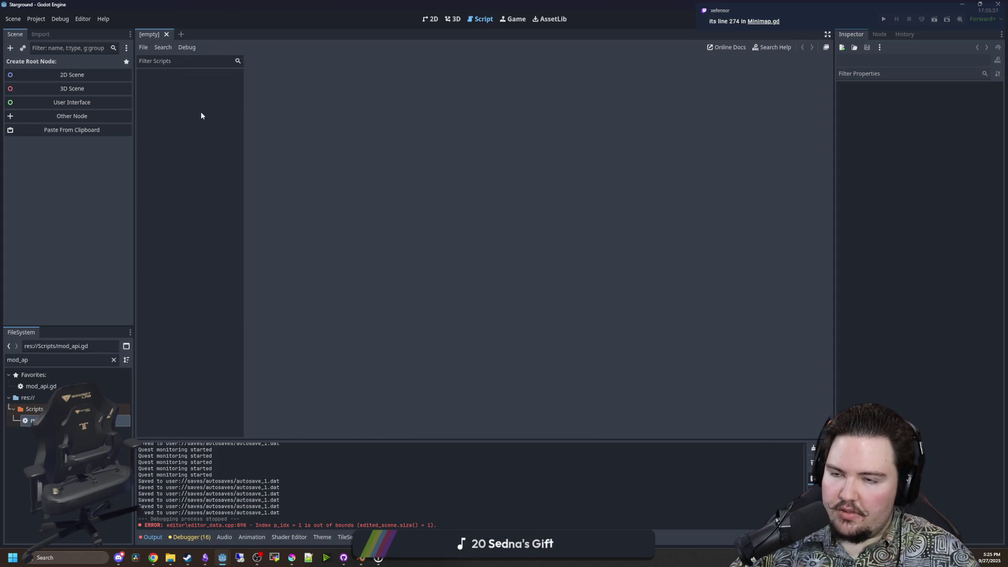
In GitHub Desktop's History view, switch to the origin/minimap-multiple-colors branch.
click(344, 557)
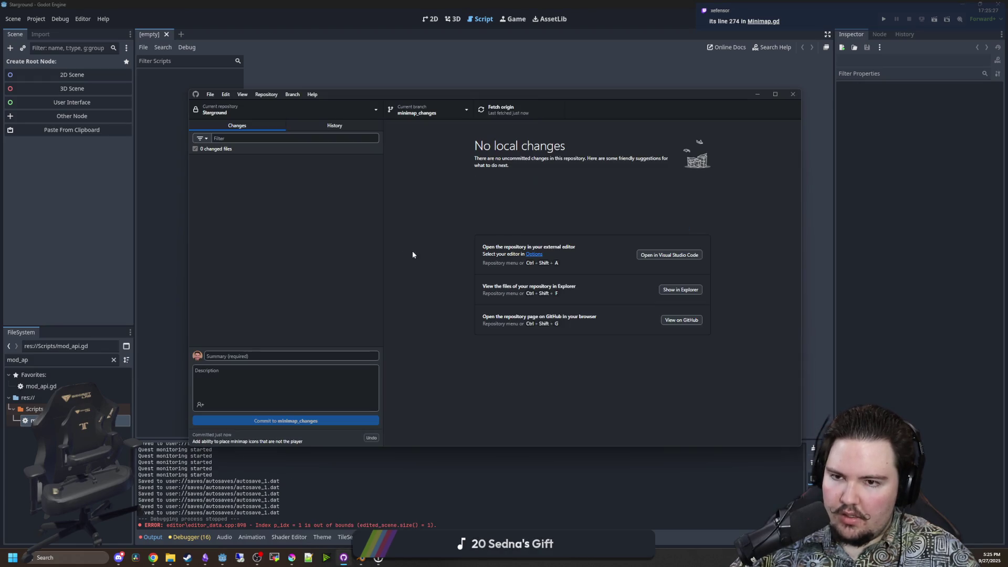
click(341, 127)
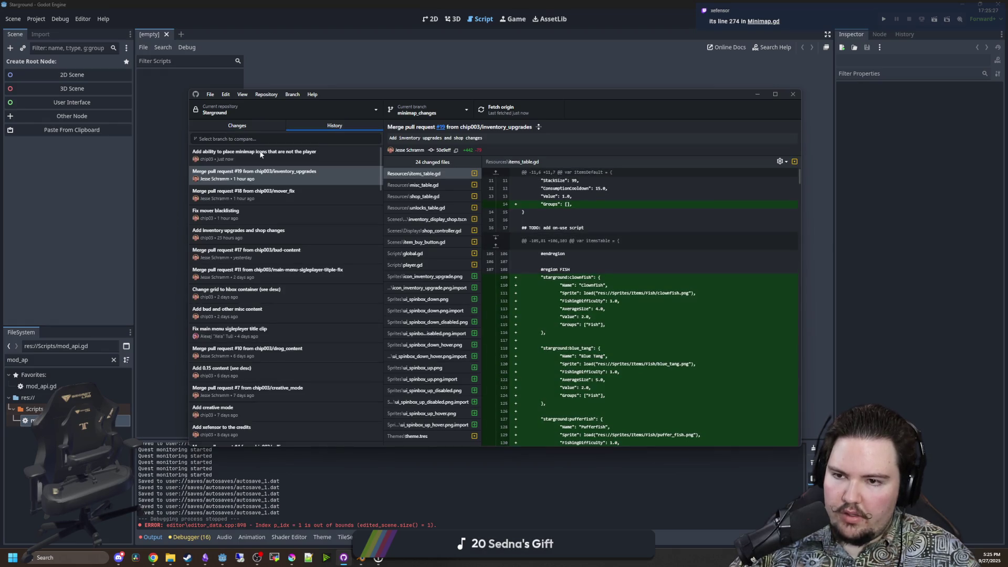
click(427, 113)
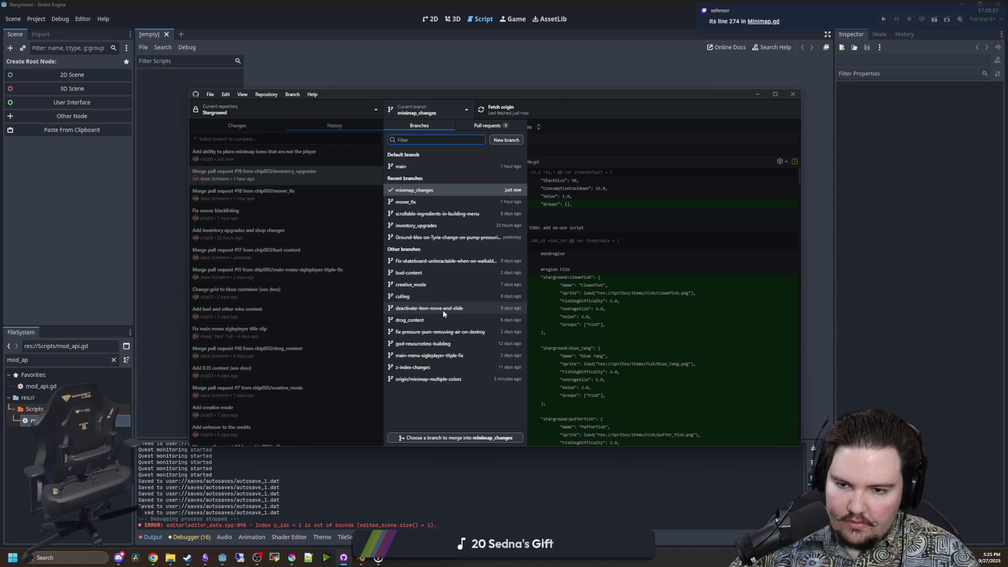
click(446, 378)
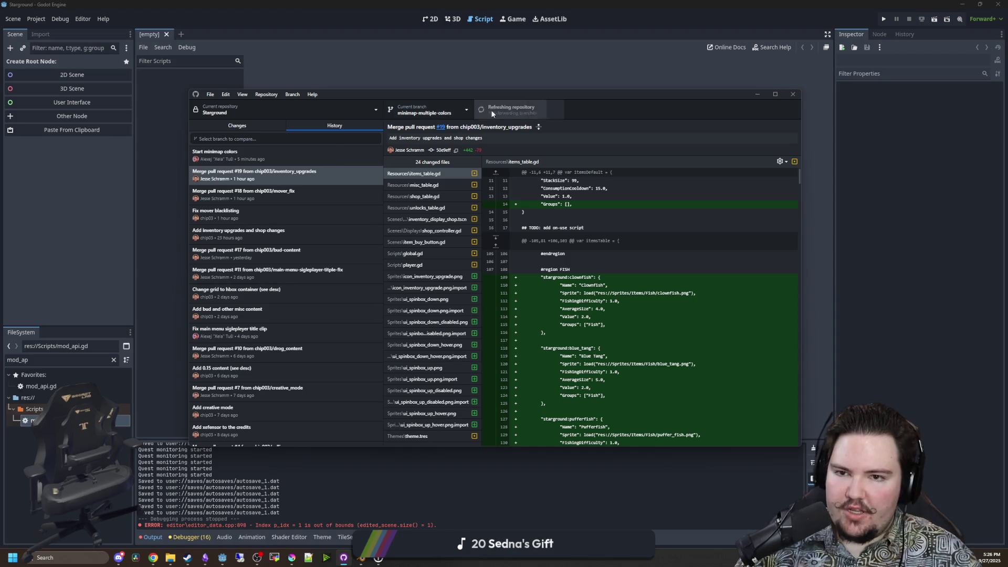
Open the Start minimap colors commit and review its thumper.tscn, chest.gd and escape_pod.tscn diffs.
click(272, 156)
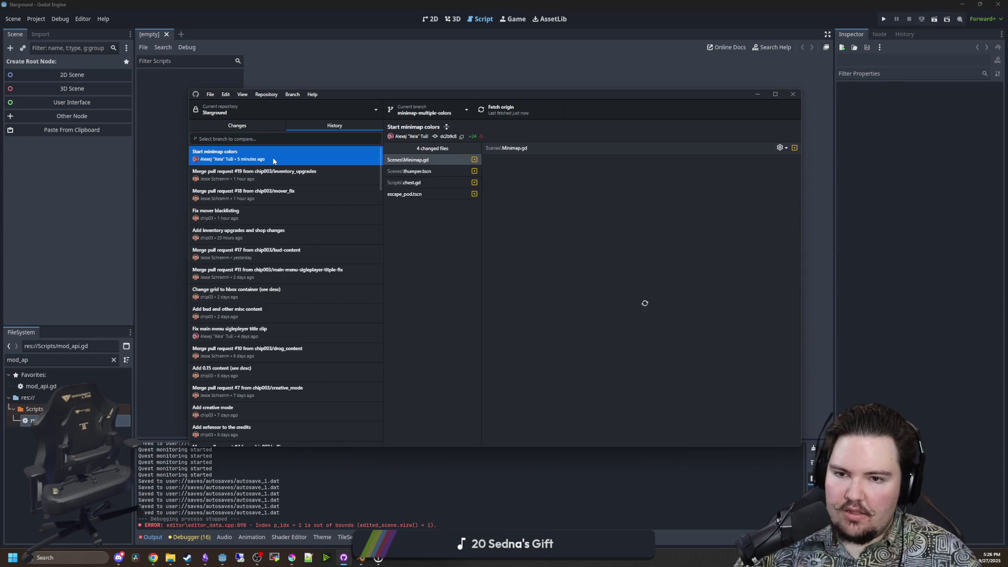
drag(539, 99, 427, 106)
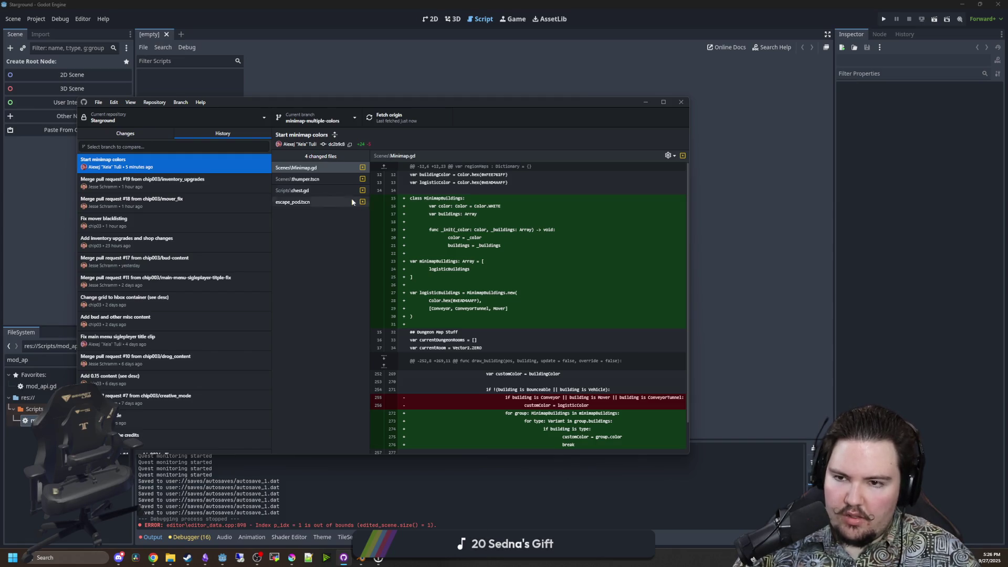
click(329, 181)
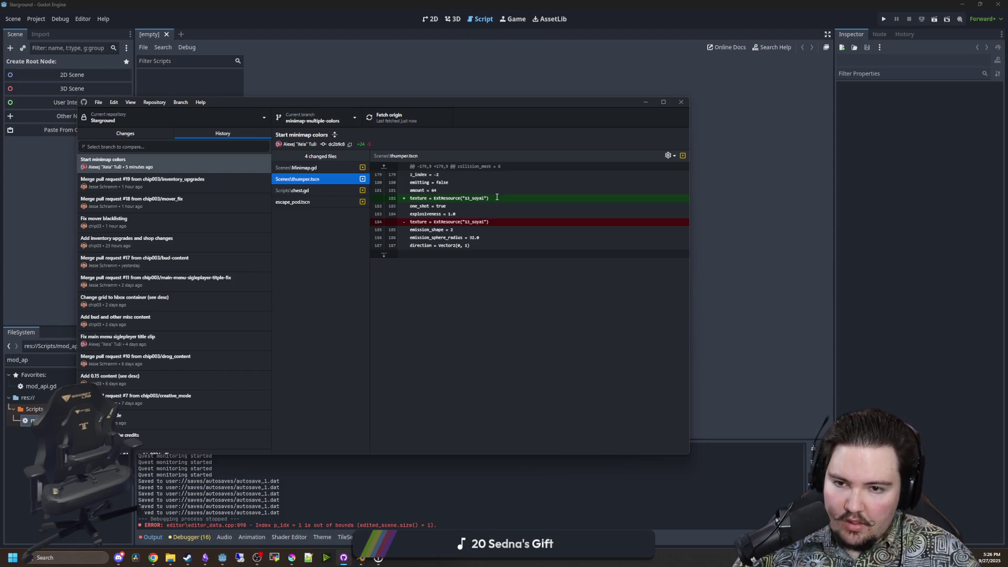
click(304, 191)
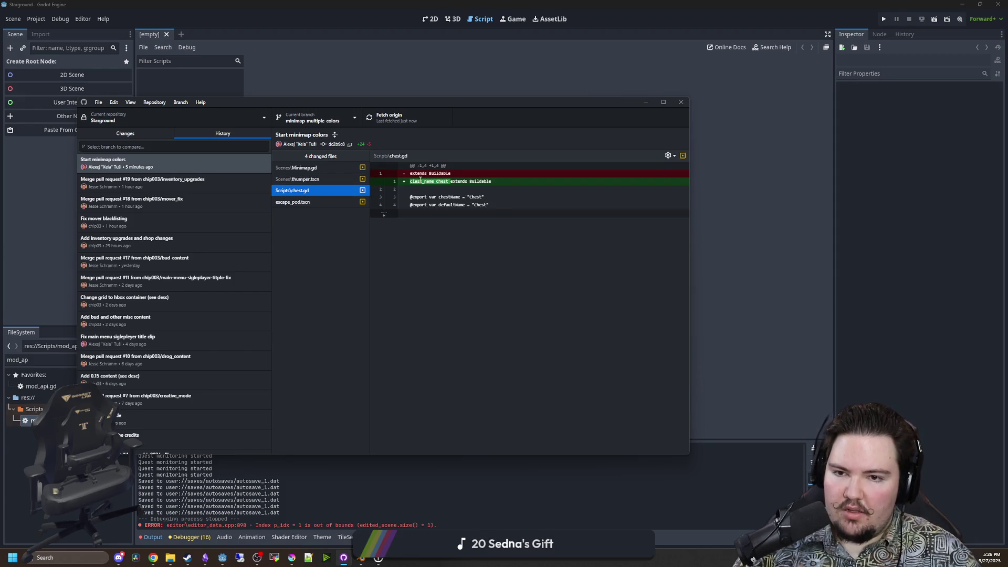
click(313, 202)
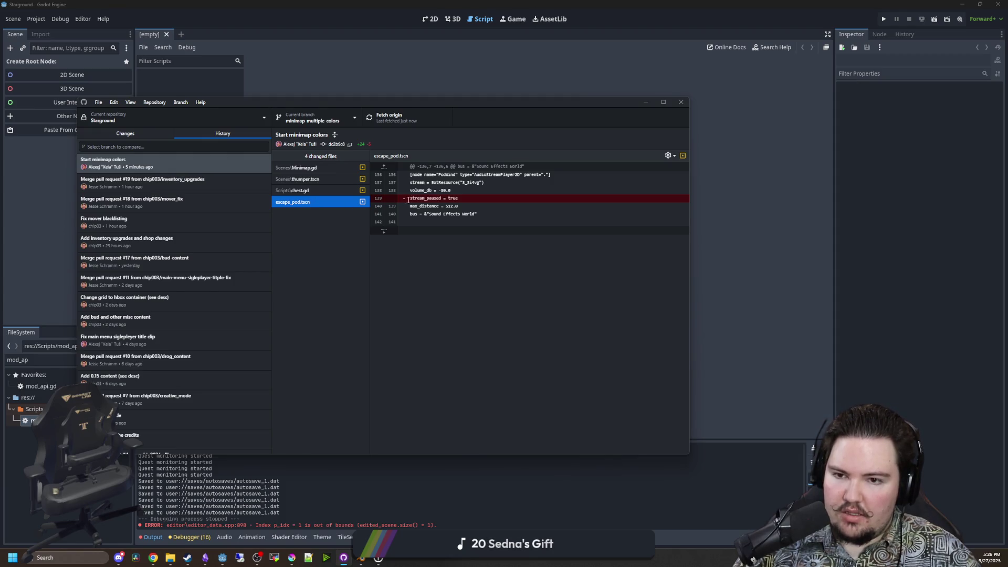
Read through the Minimap.gd diff, then move GitHub Desktop off the Godot editor.
click(333, 169)
scroll(551, 272, down, 2)
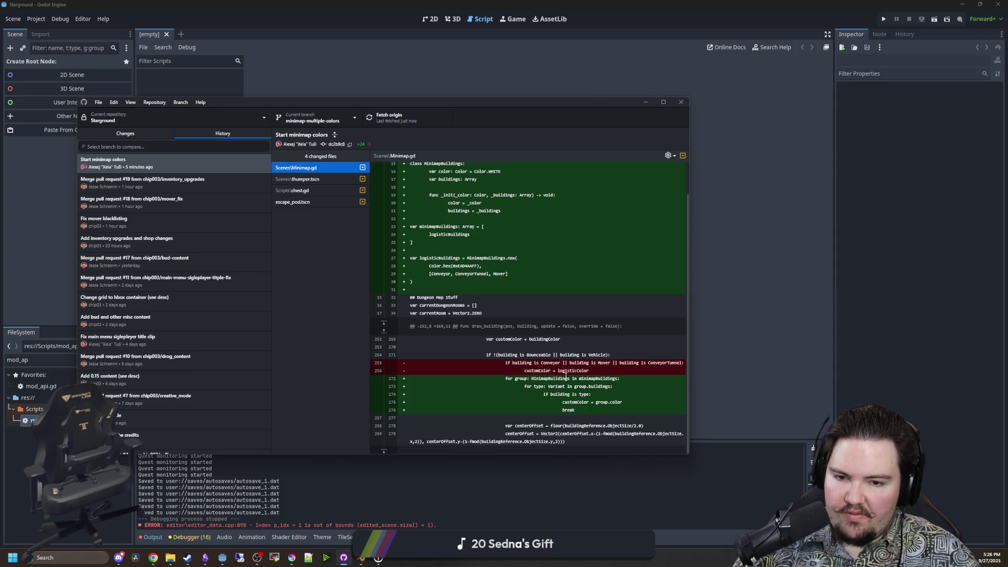
scroll(525, 291, up, 2)
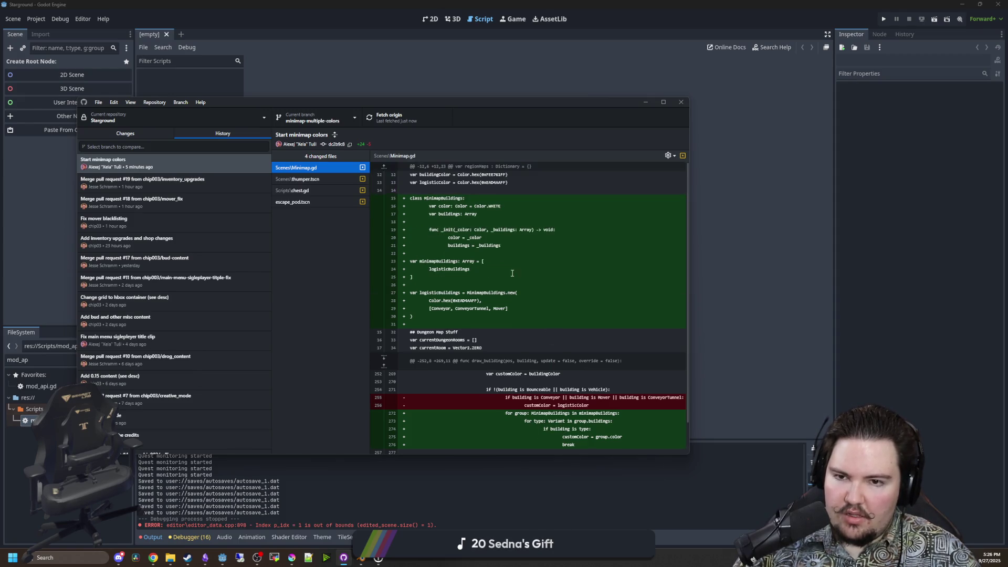
drag(523, 118, 1007, 160)
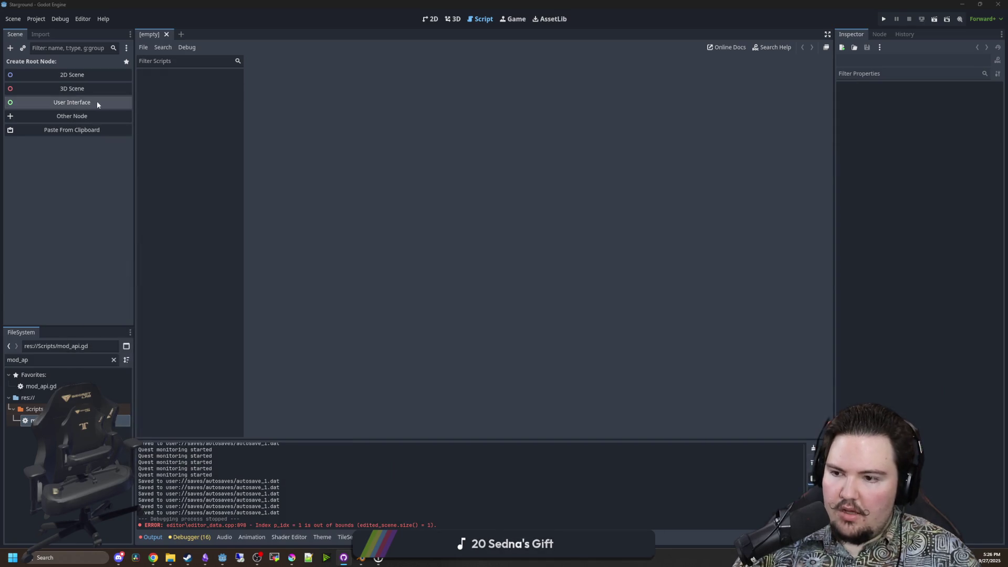
click(114, 360)
Filter FileSystem for 'minimap', open Minimap.gd, and jump to the line 274 parse error.
text(minimap)
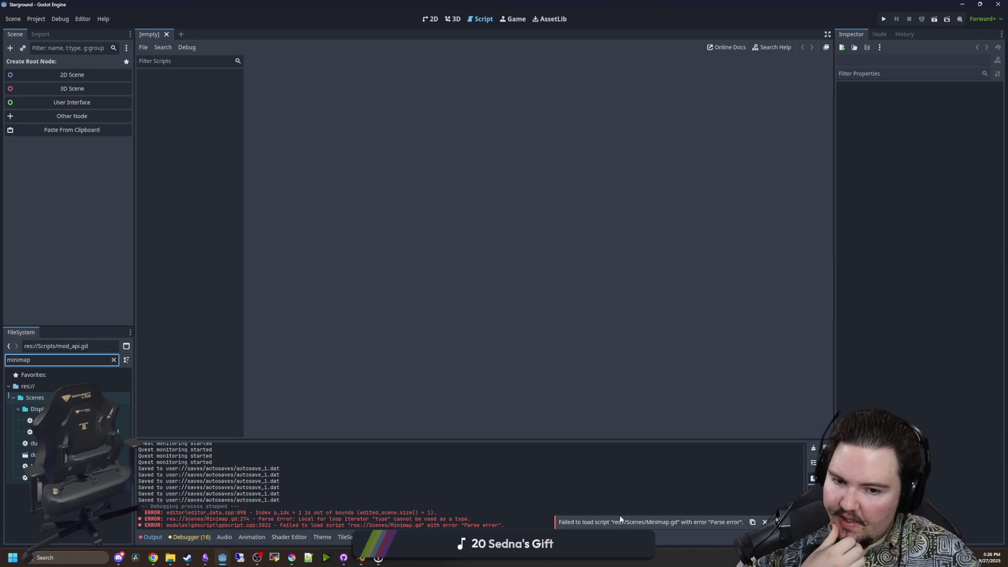
click(26, 465)
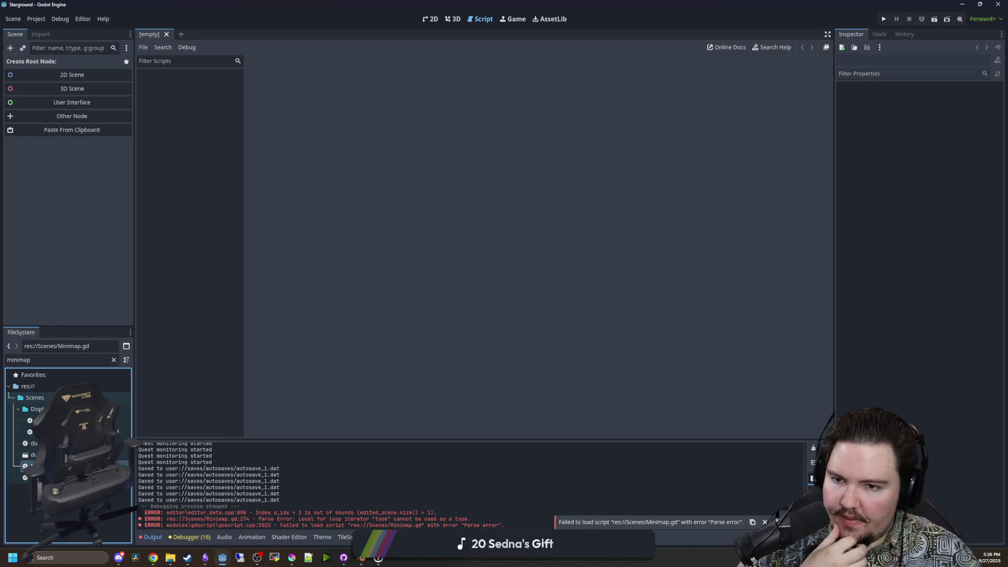
double_click(27, 465)
click(557, 315)
click(377, 431)
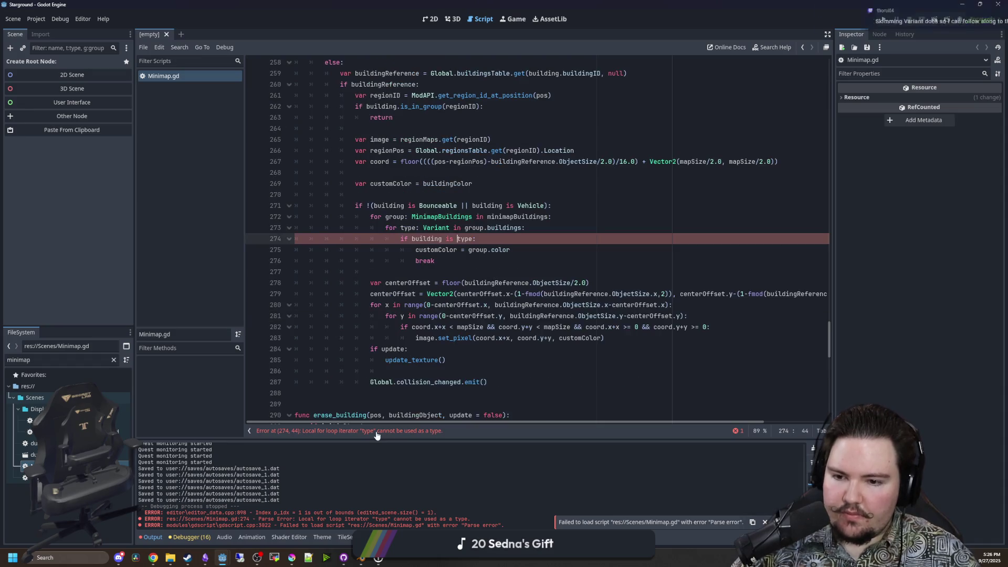
click(473, 256)
mouse_move(473, 255)
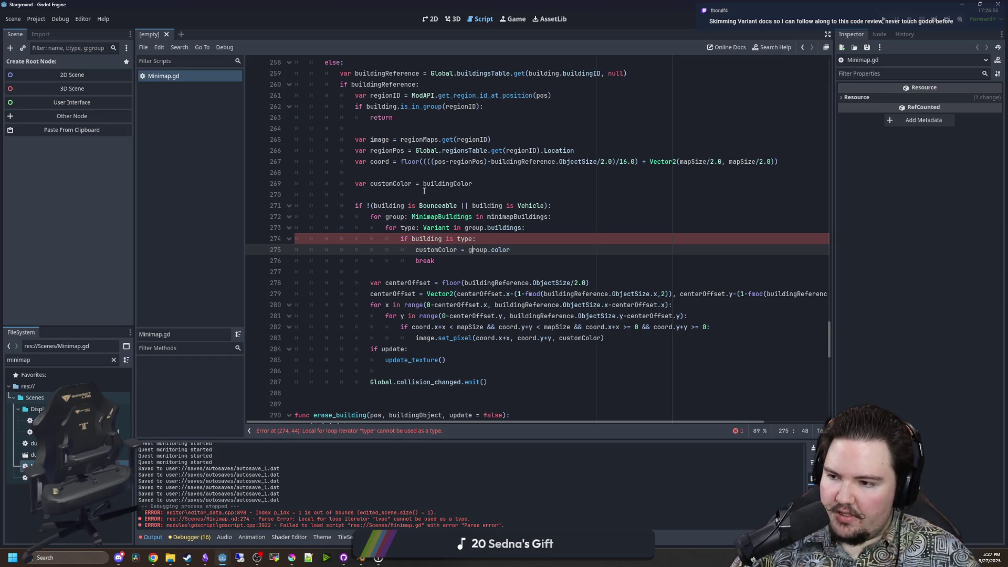
Look over the lines around the failing loop and open the Variant class reference.
click(424, 191)
scroll(462, 252, up, 3)
scroll(457, 263, down, 3)
click(454, 271)
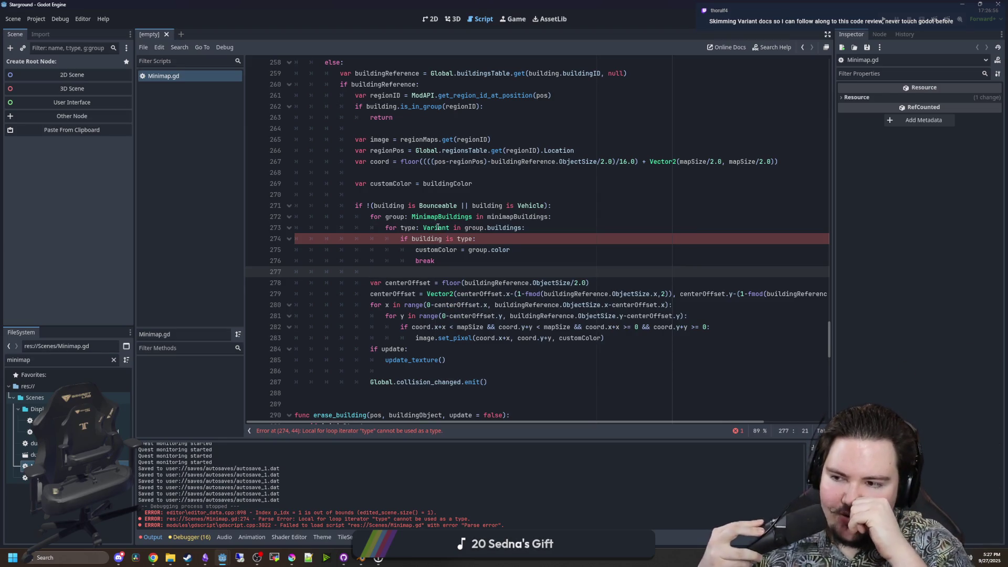
ctrl+click(436, 228)
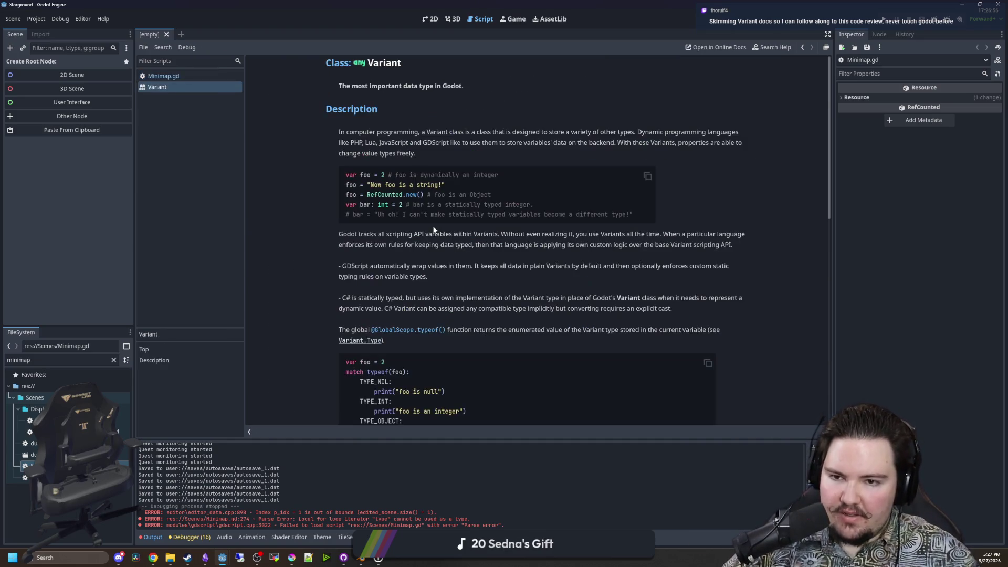
Read through the Variant class reference page.
drag(391, 86, 428, 87)
click(476, 91)
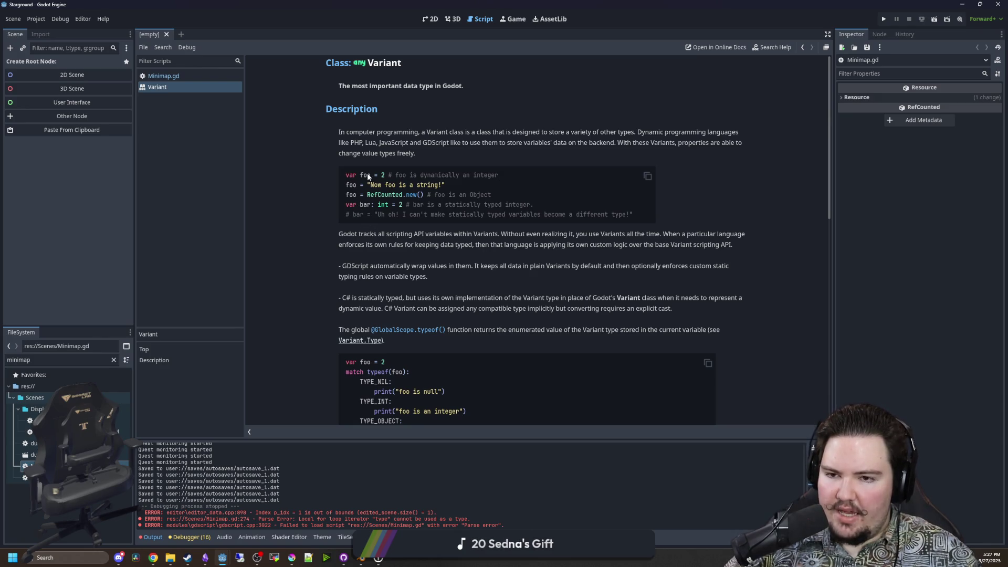
scroll(431, 233, down, 10)
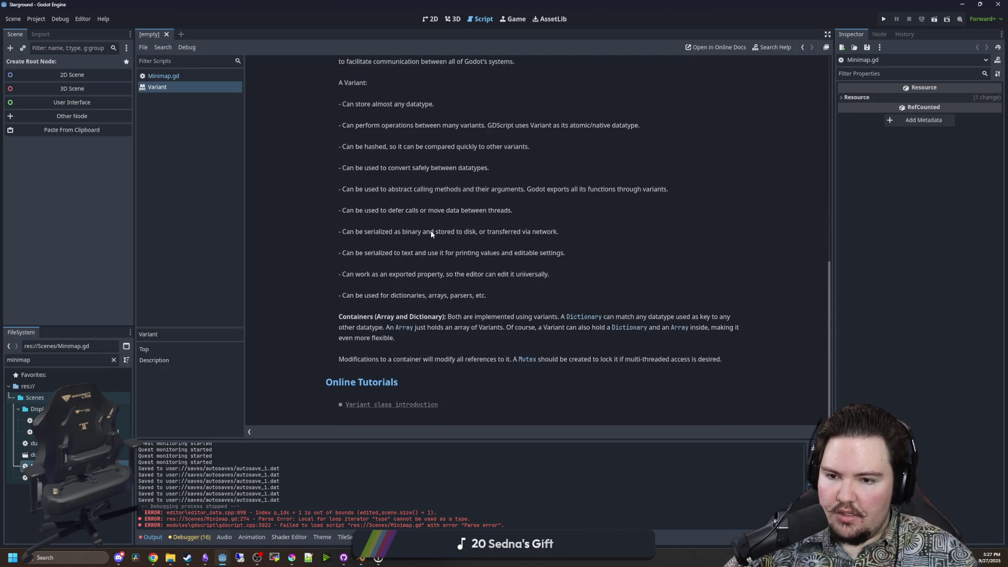
Return to Minimap.gd, check 'Variant' on line 273, and scroll up to the MinimapBuildings class.
key(alt+Left)
click(441, 229)
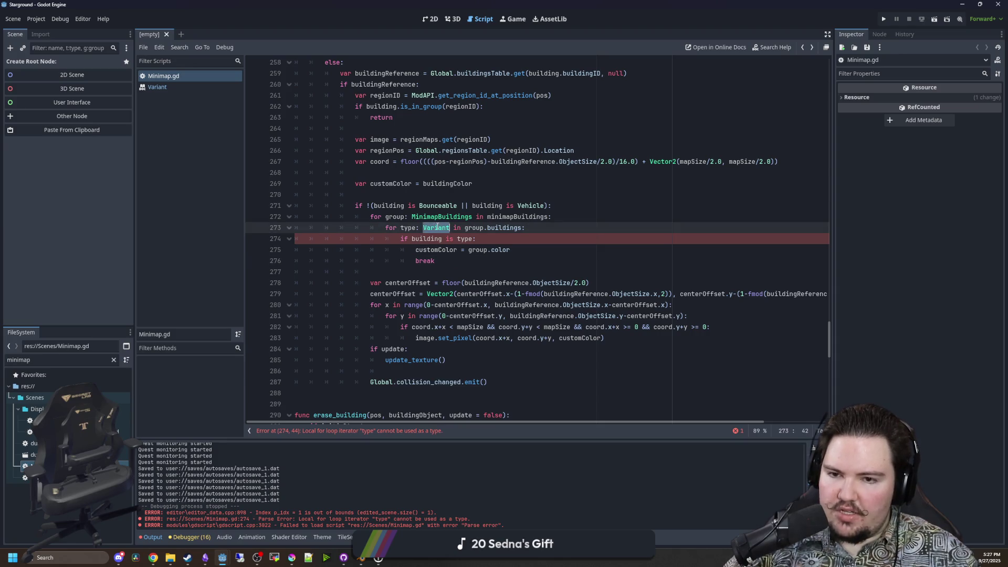
double_click(442, 229)
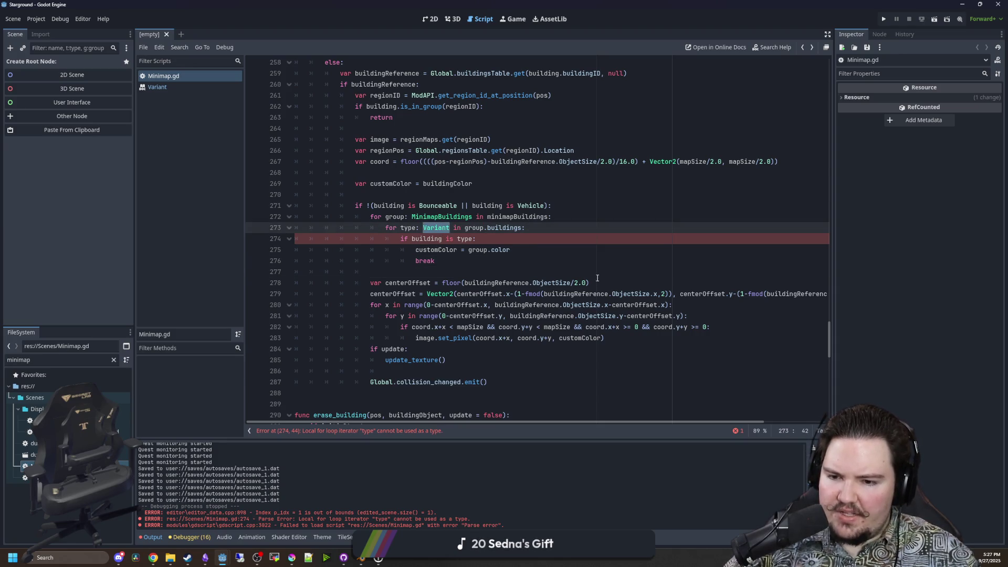
click(483, 271)
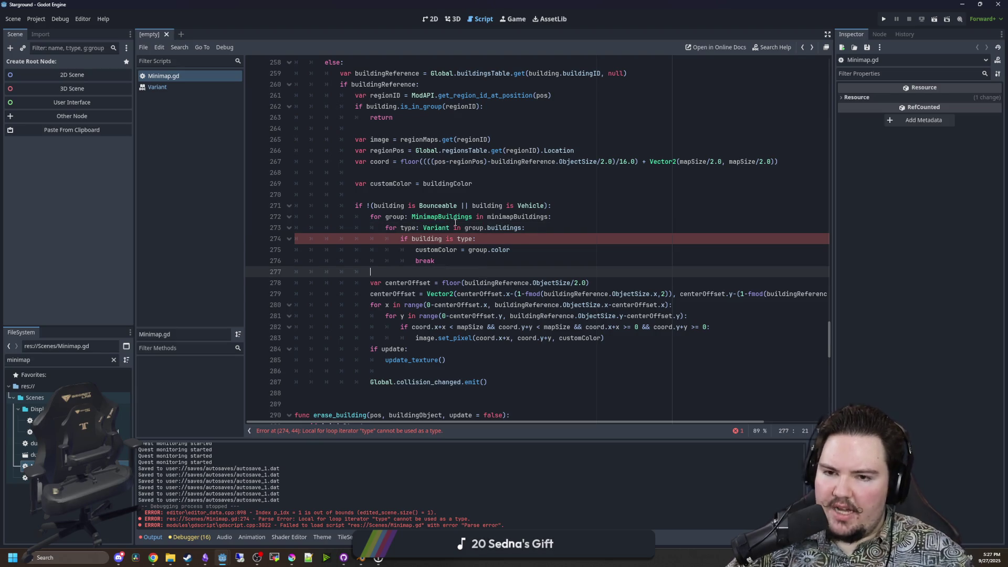
mouse_move(433, 227)
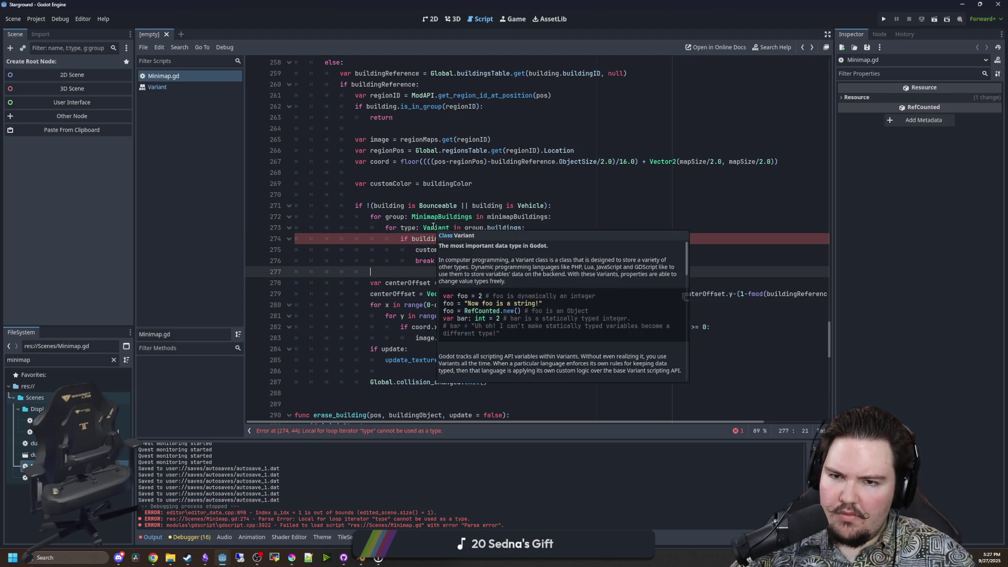
scroll(433, 226, up, 20)
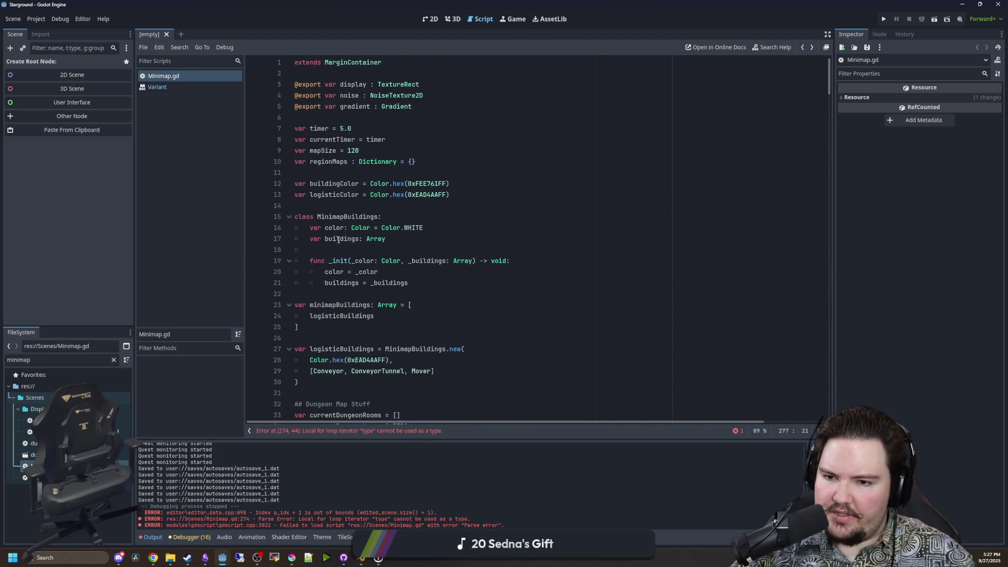
click(356, 205)
scroll(356, 203, down, 1)
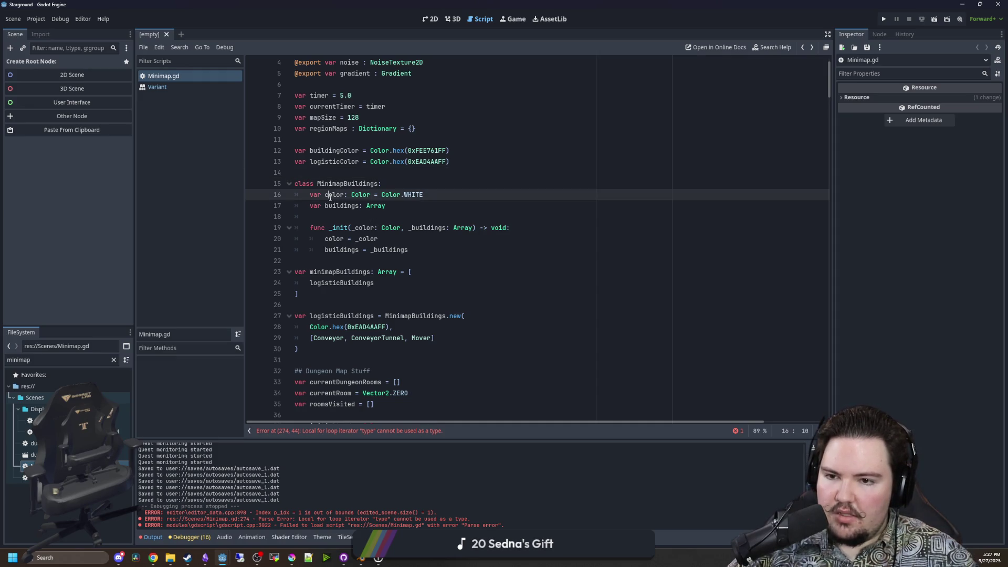
drag(328, 198, 399, 207)
click(414, 208)
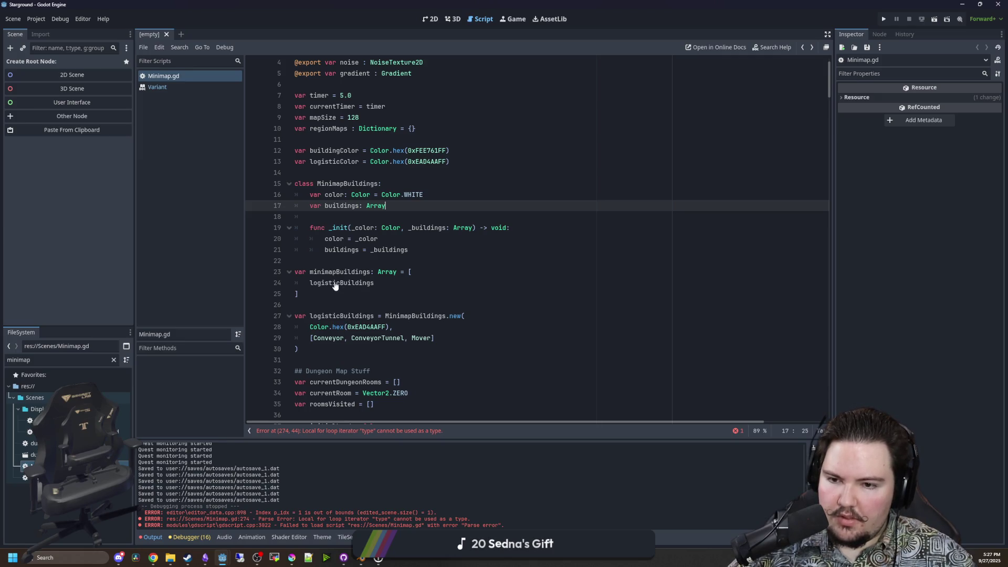
scroll(356, 301, down, 1)
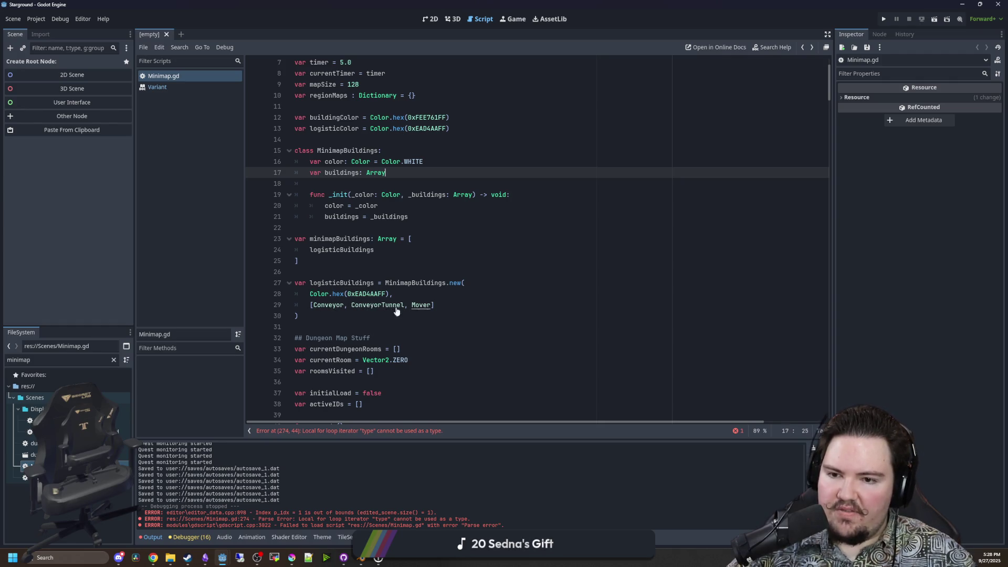
click(387, 431)
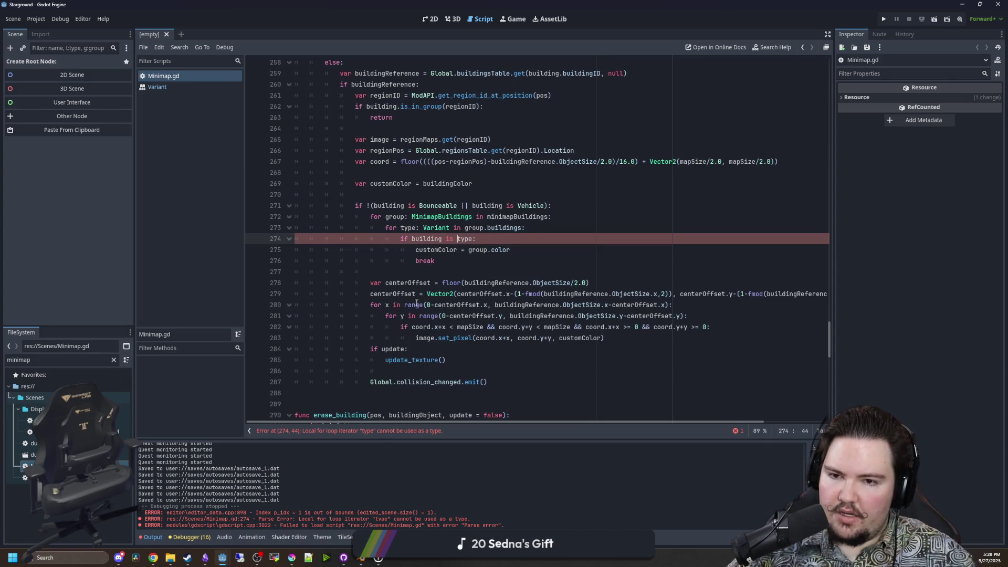
click(480, 269)
click(447, 195)
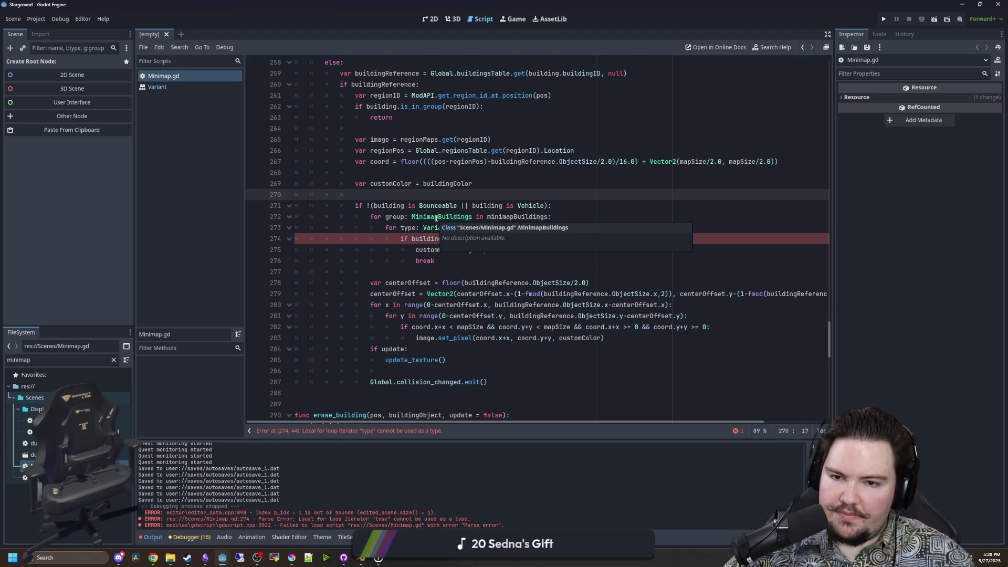
ctrl+click(436, 217)
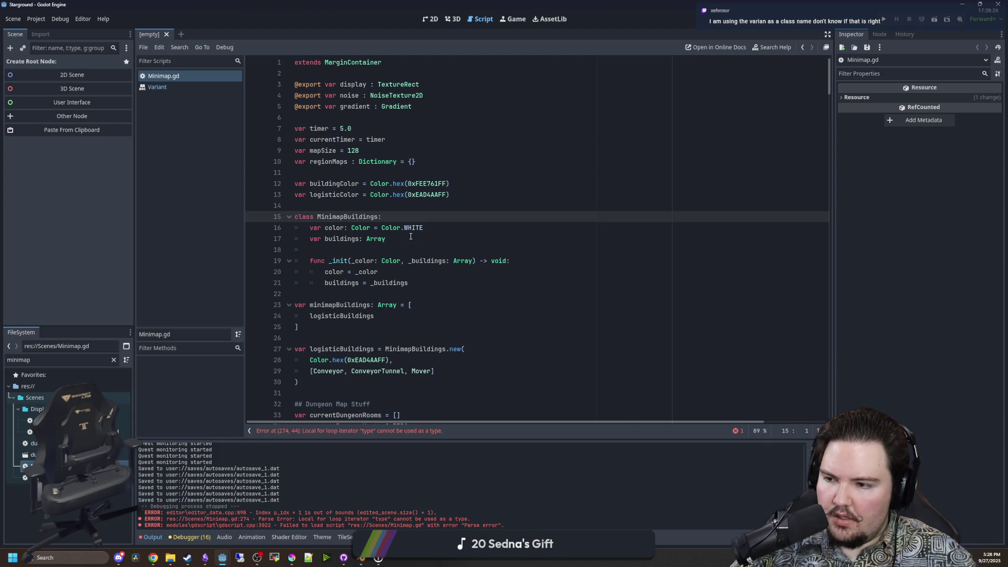
key(alt+Left)
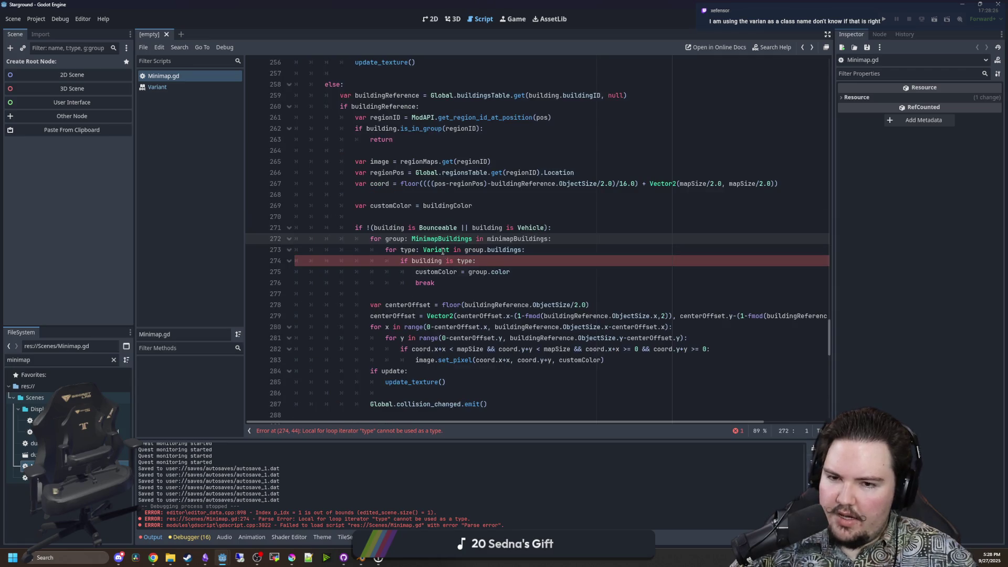
ctrl+click(431, 251)
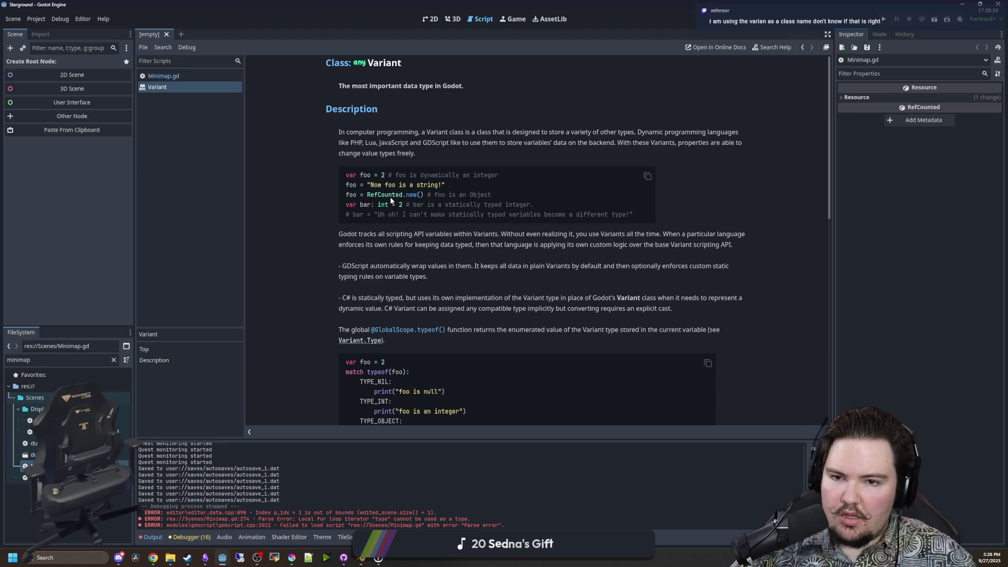
key(alt+Left)
double_click(434, 251)
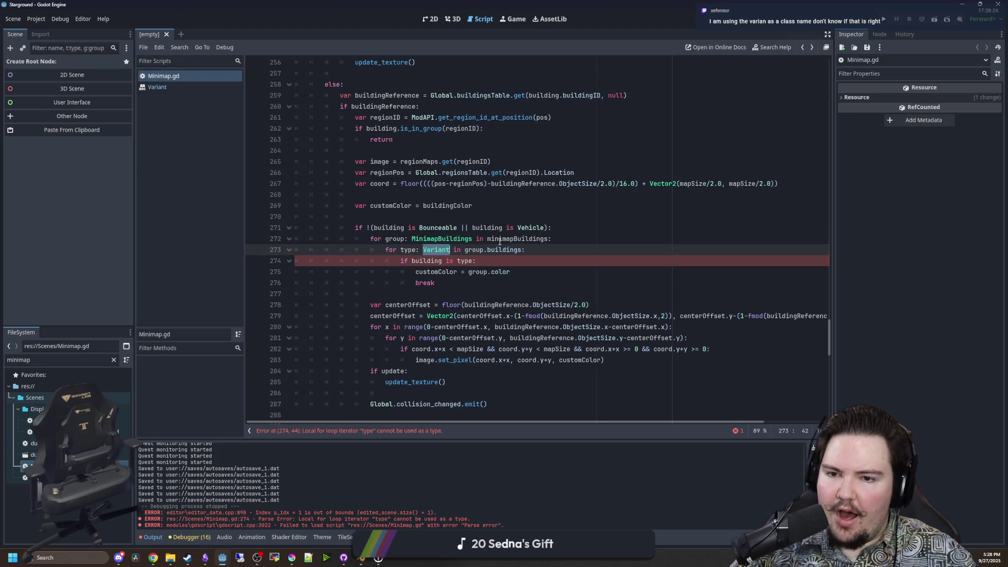
Type 'Object' near the loop on line 273 and inspect its type info.
text(Object)
key(End)
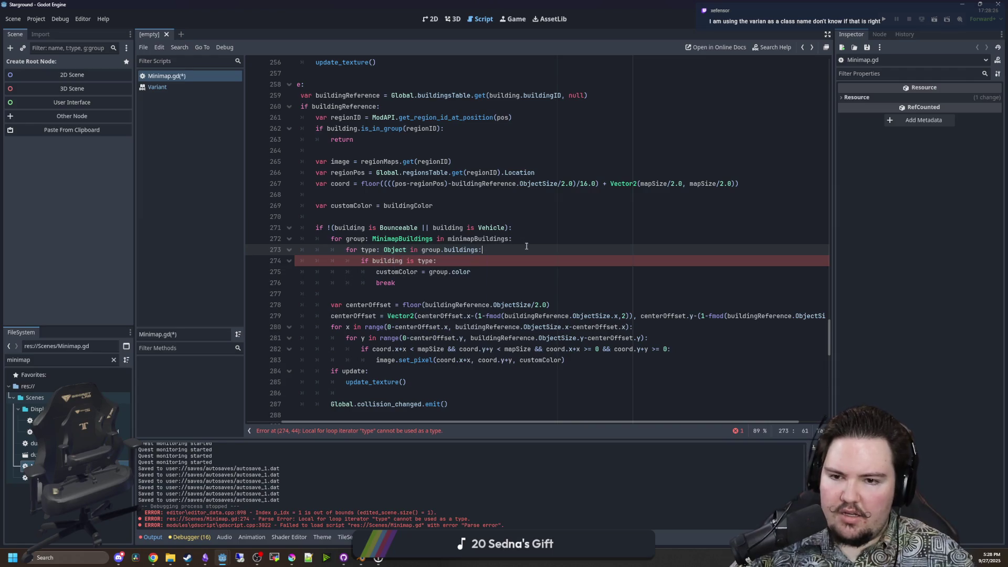
scroll(420, 421, left, 3)
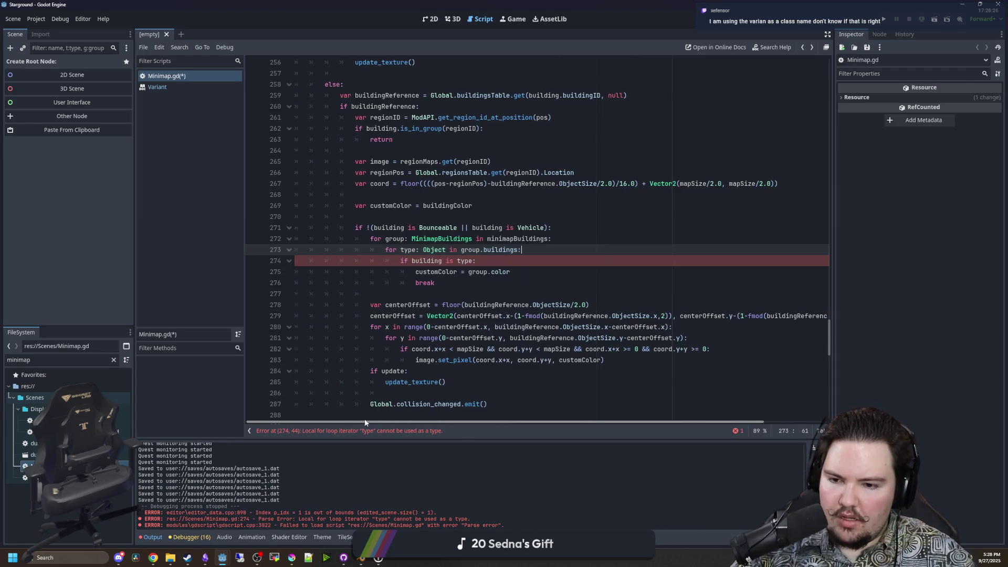
click(469, 282)
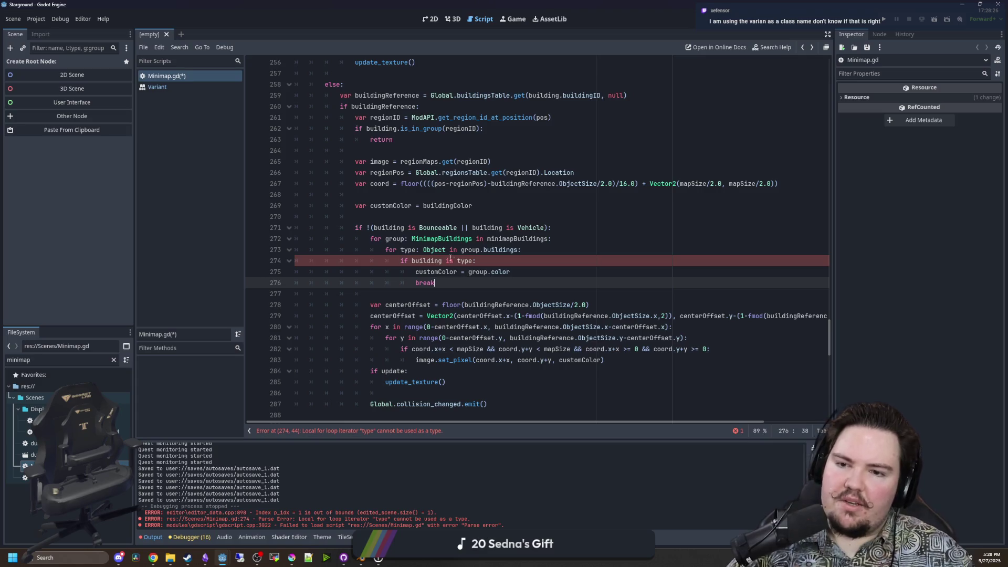
mouse_move(440, 251)
click(465, 219)
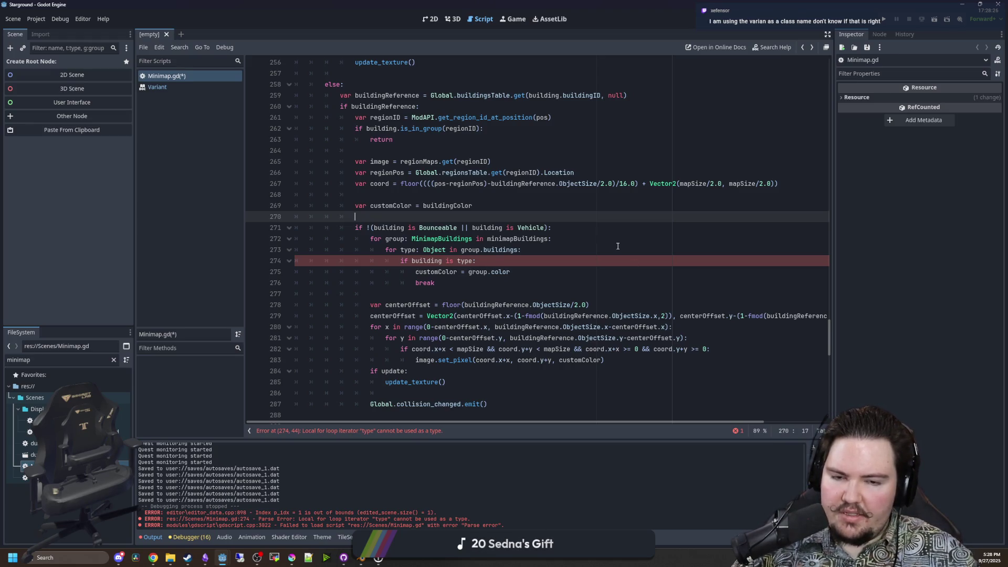
Check the minimapBuildings array declaration, then return to the loop type error.
drag(831, 328, 839, 78)
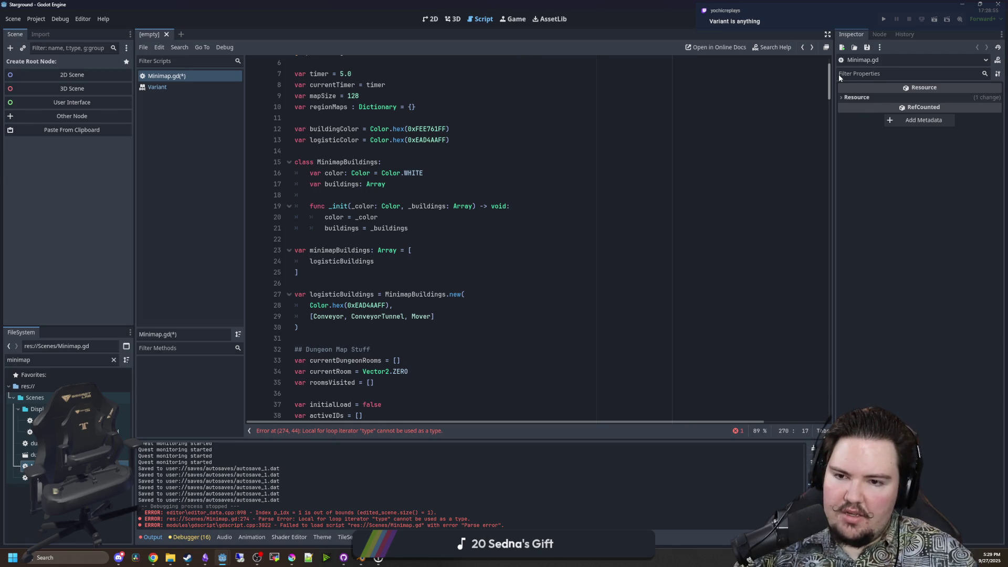
click(329, 250)
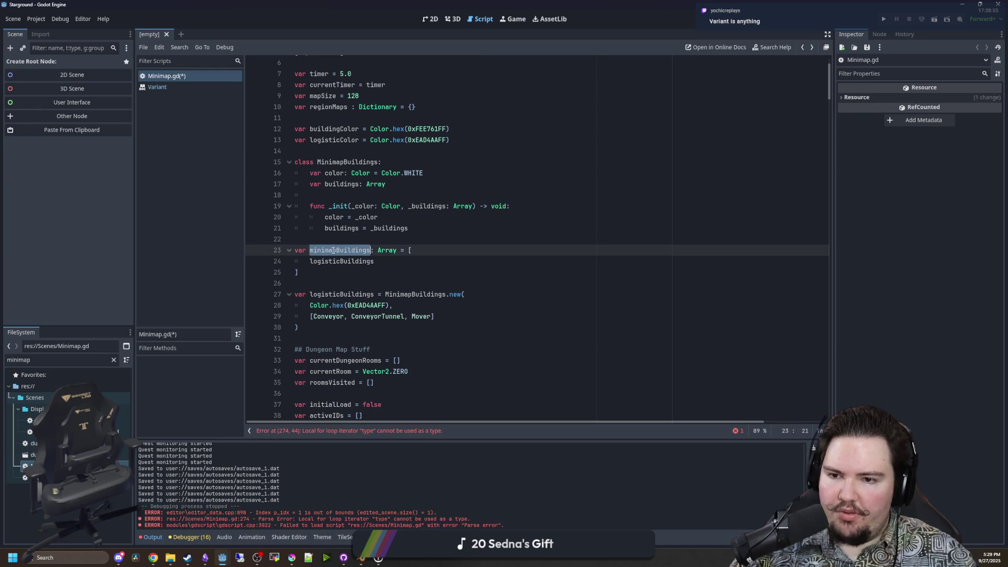
click(387, 440)
click(471, 250)
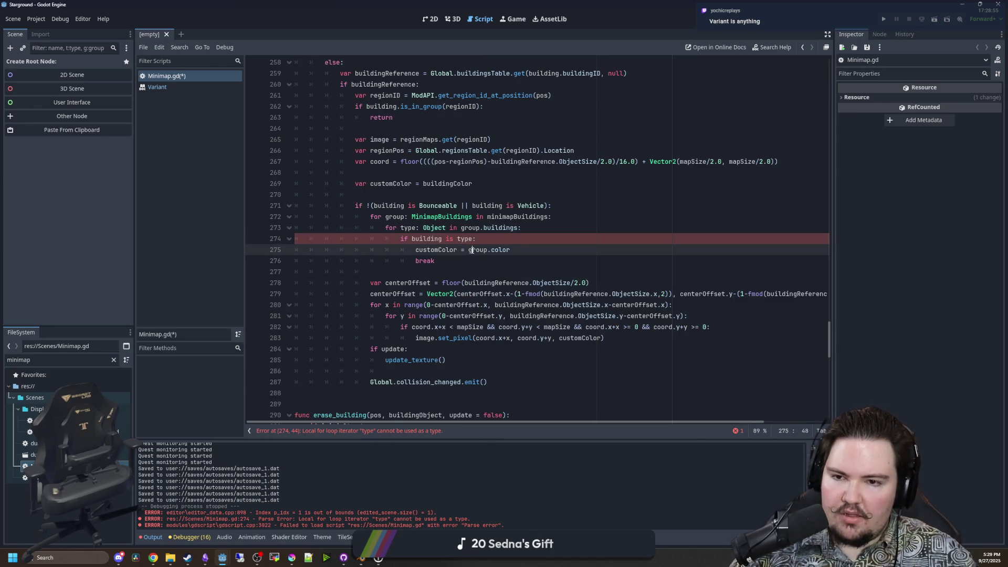
click(552, 205)
Add a blank line after the Bounceable check, then try and discard an 'if grop.buildings:' line.
key(Return)
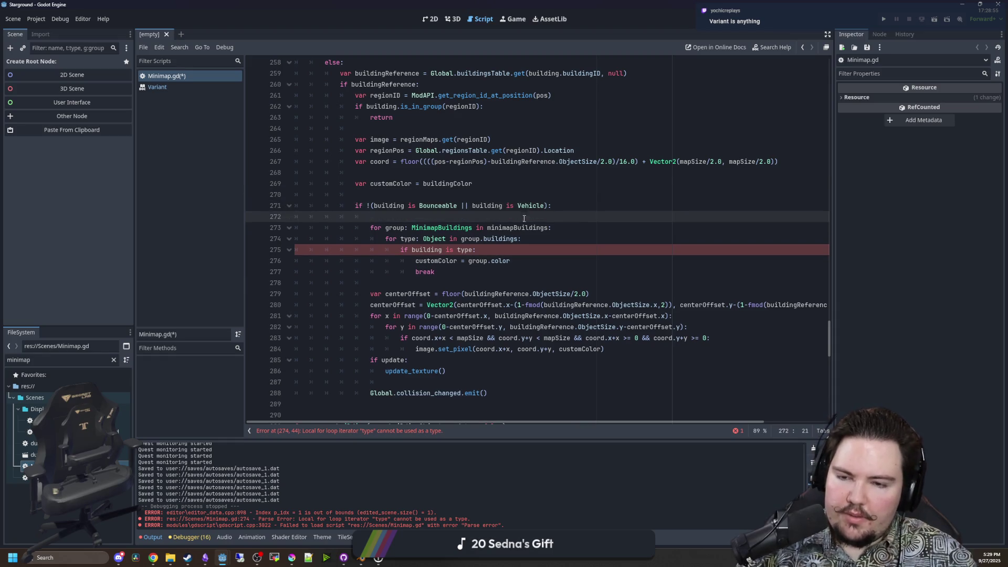
scroll(385, 268, up, 1)
click(397, 261)
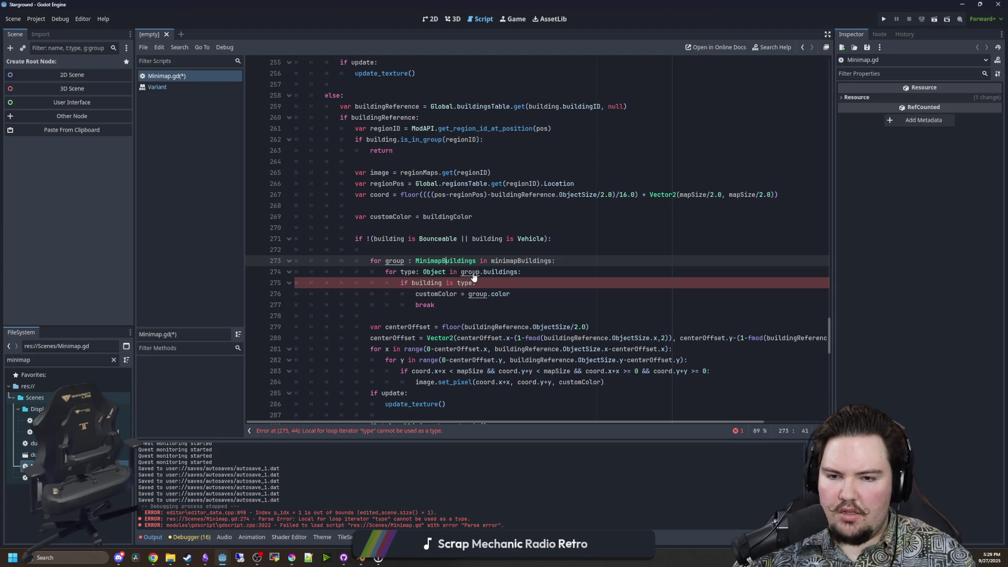
key(Return)
text(if grop)
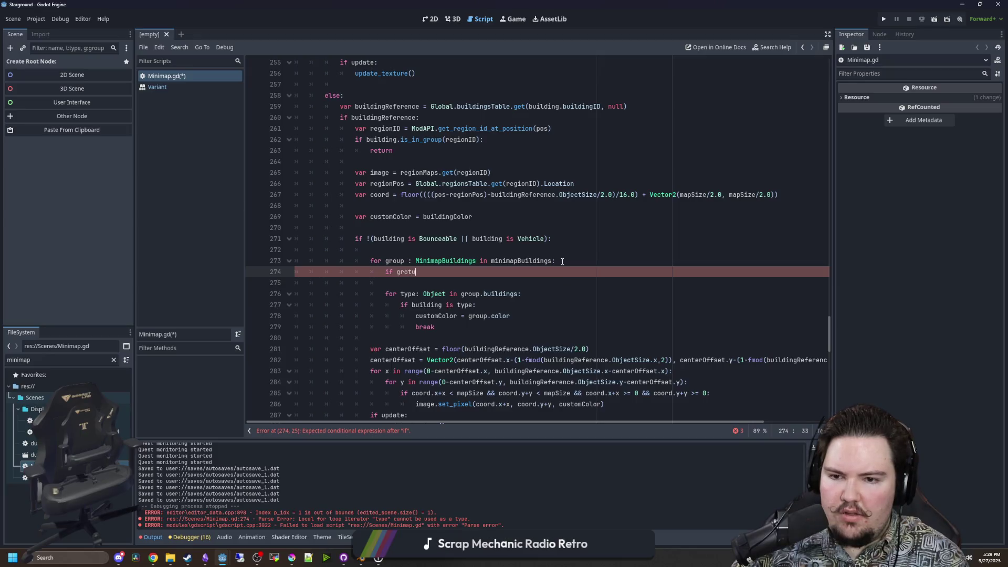
text(.buildings:)
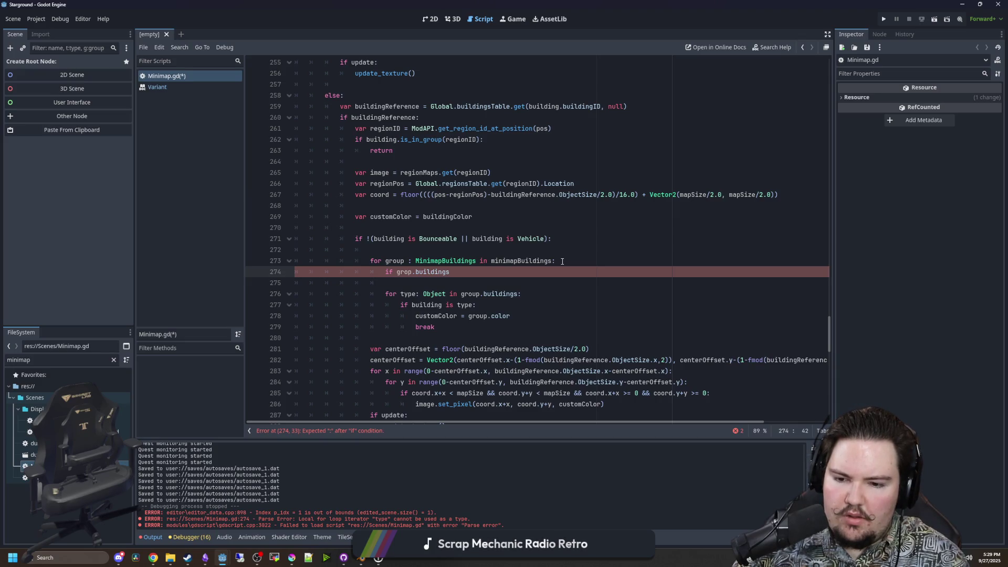
key(BackSpace)
key(BackSpace)
key(BackSpace)
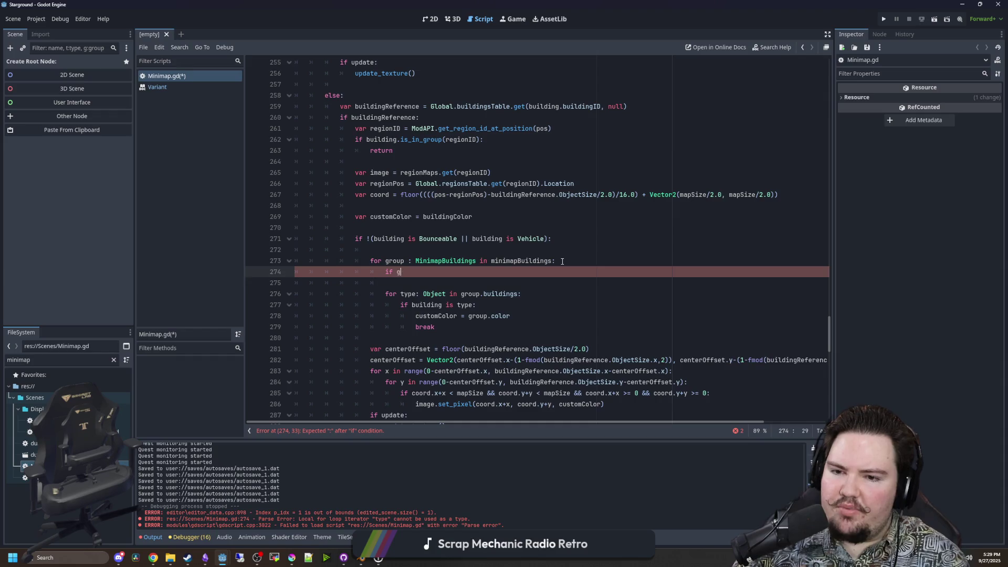
key(Down)
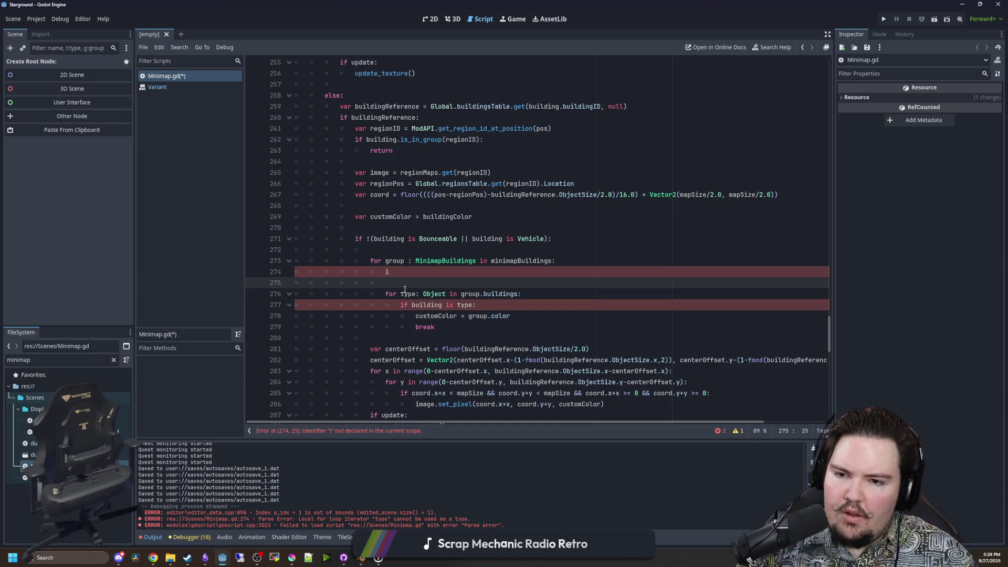
key(BackSpace)
key(BackSpace)
key(BackSpace)
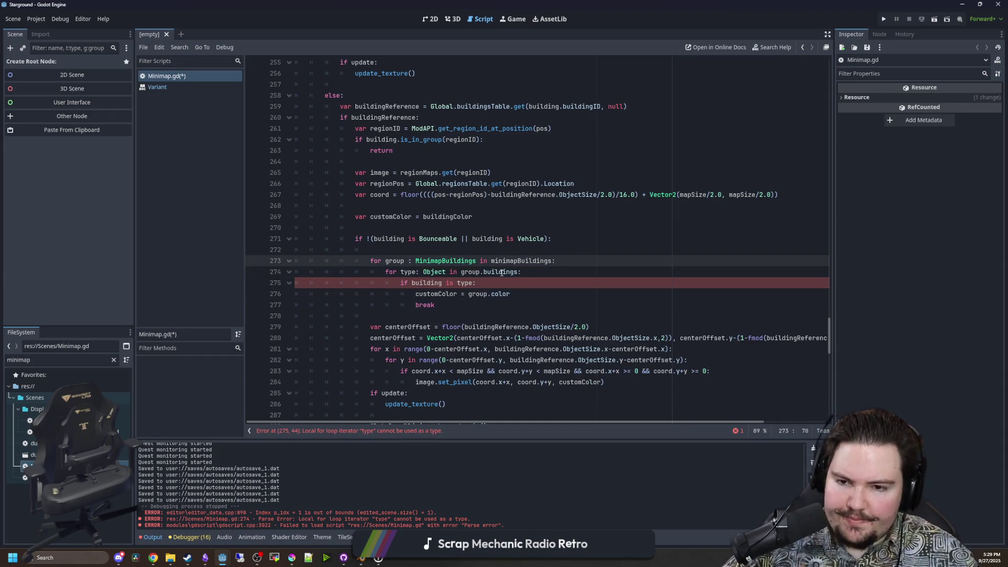
key(Down)
key(Down)
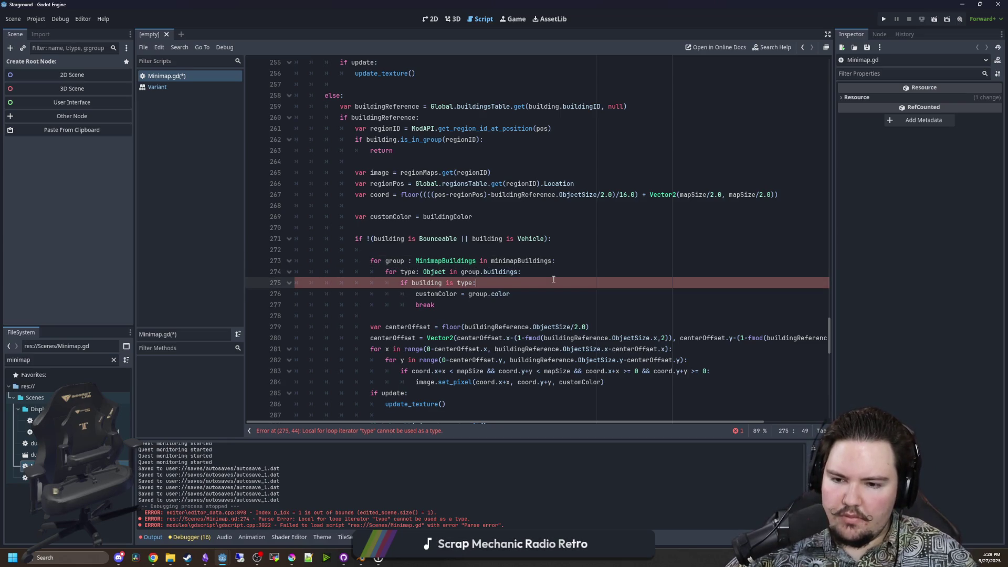
Remove ': Object' so the loop reads 'for type in group.buildings:', then go to buildings' definition.
double_click(434, 271)
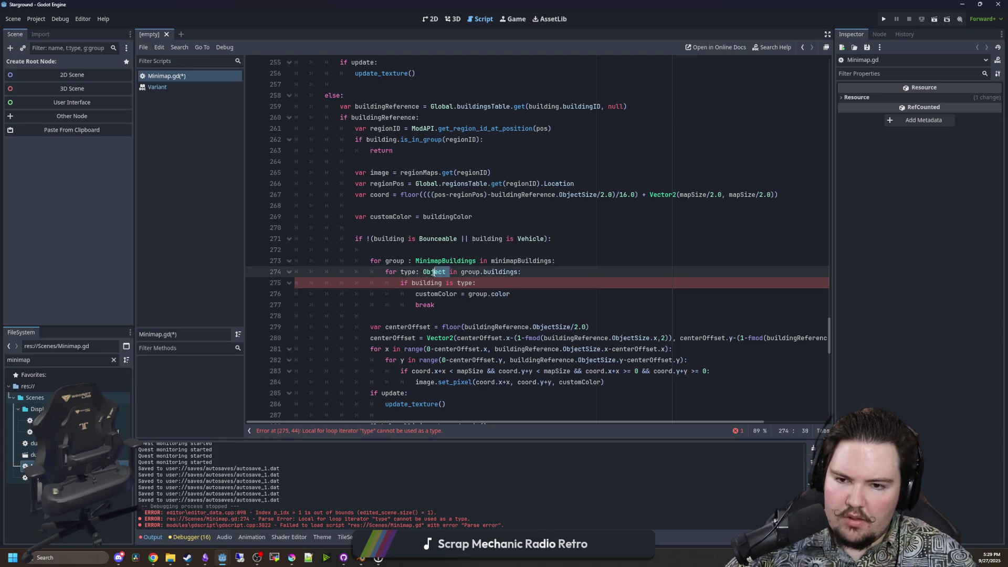
key(BackSpace)
key(BackSpace)
key(BackSpace)
click(514, 271)
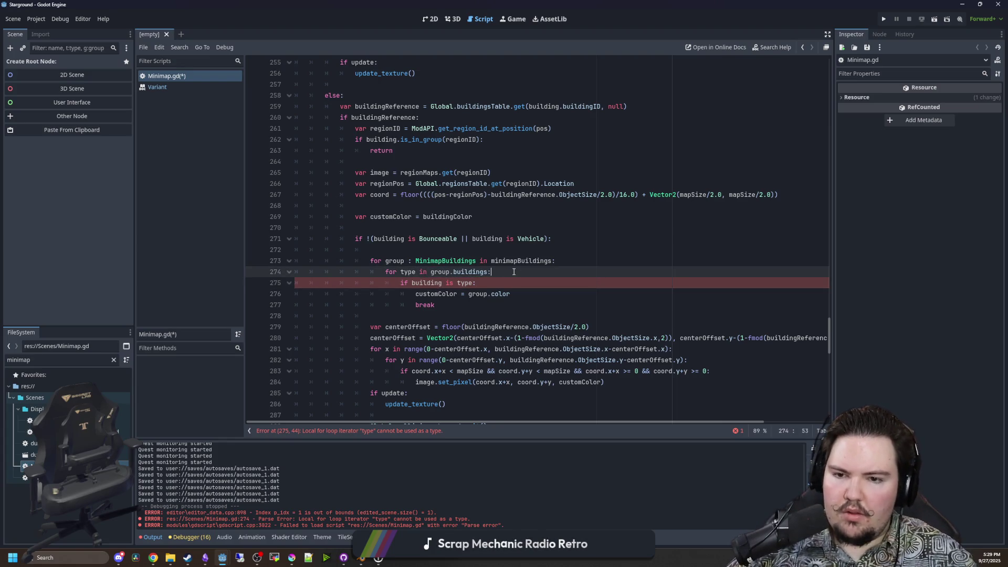
ctrl+click(465, 272)
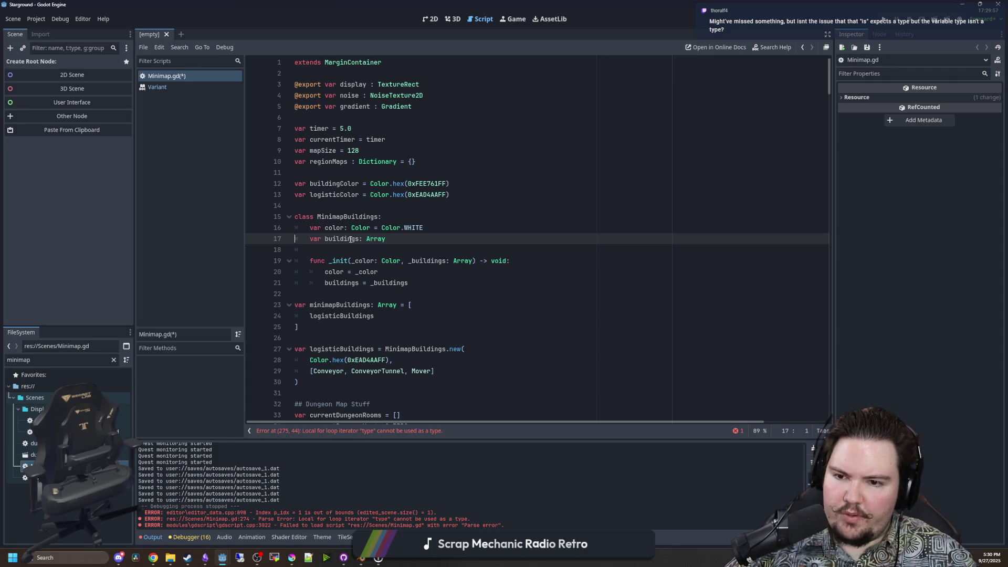
mouse_move(360, 371)
click(397, 325)
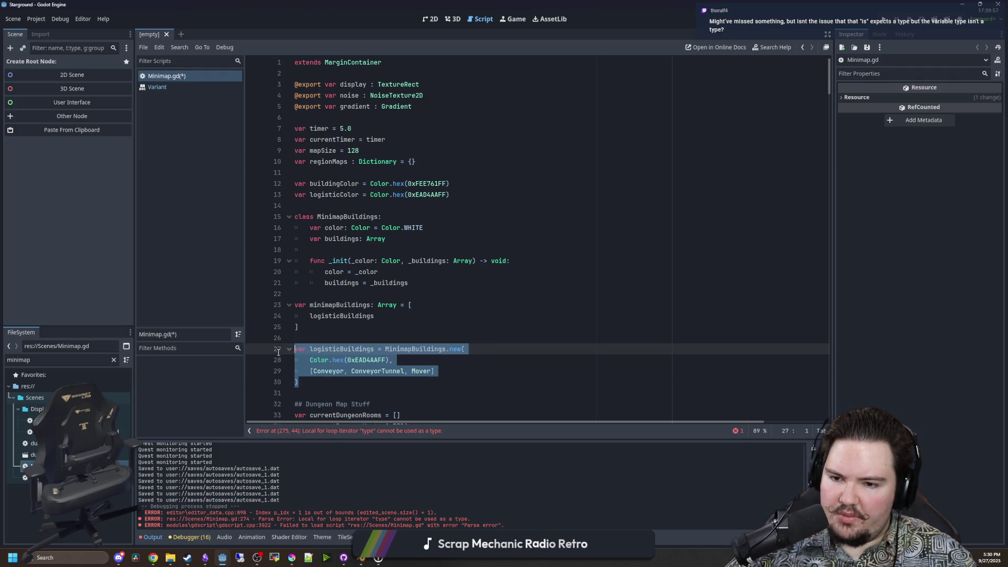
click(415, 432)
click(470, 271)
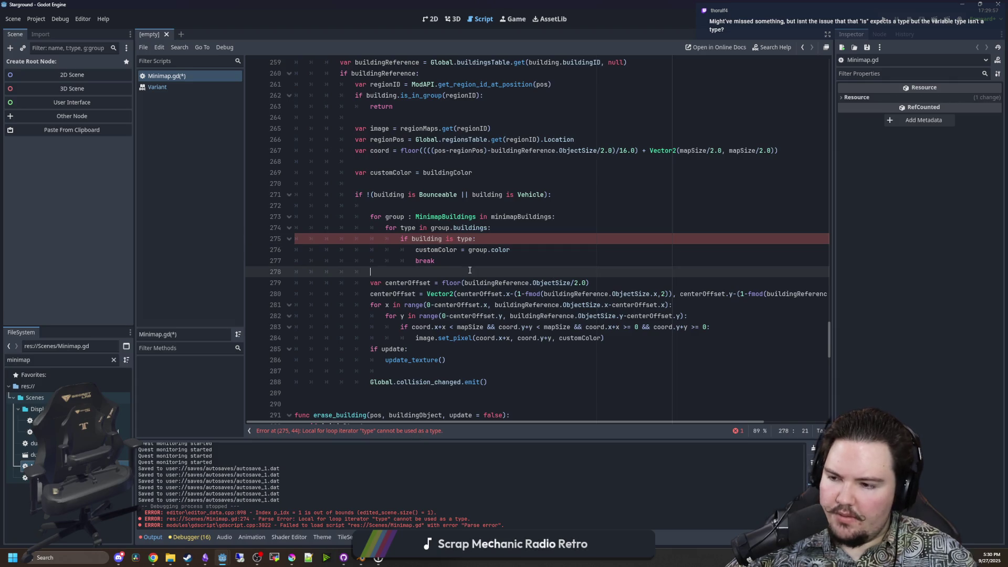
scroll(470, 271, up, 2)
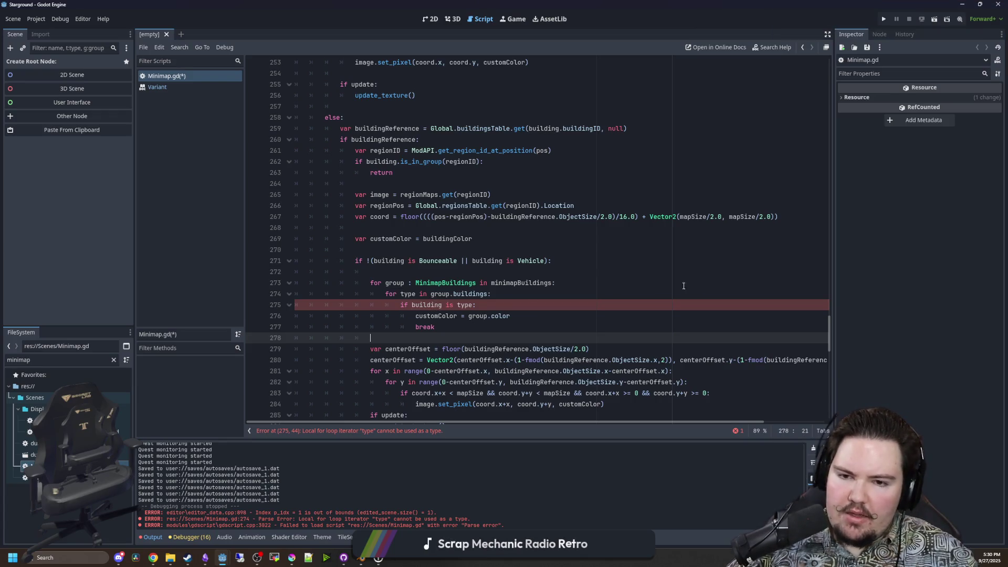
click(443, 273)
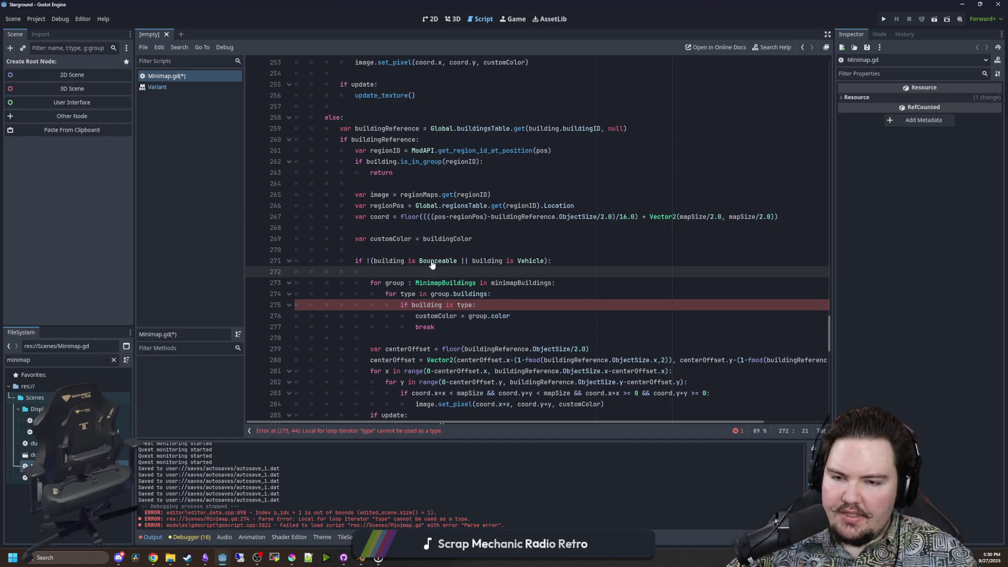
click(443, 263)
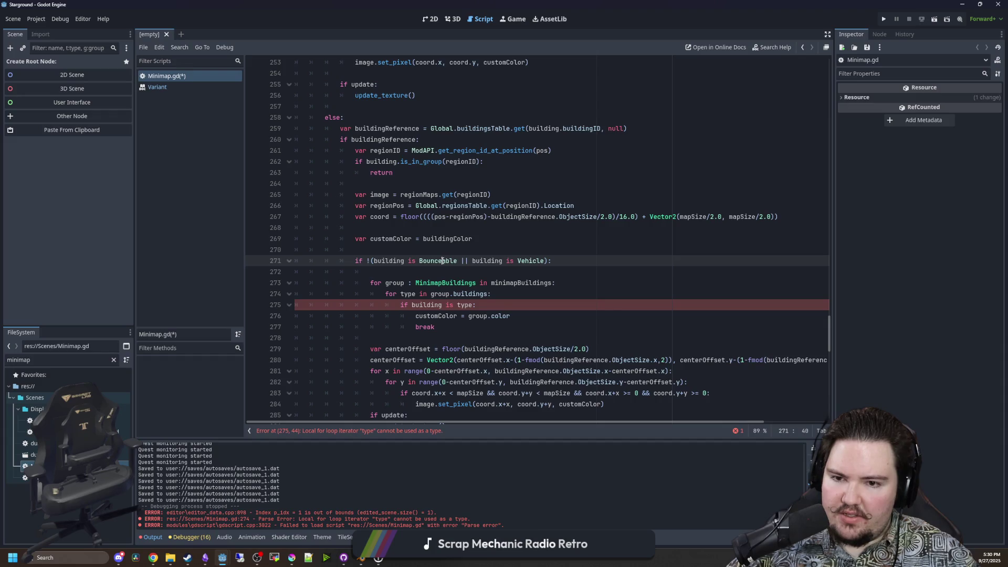
click(423, 269)
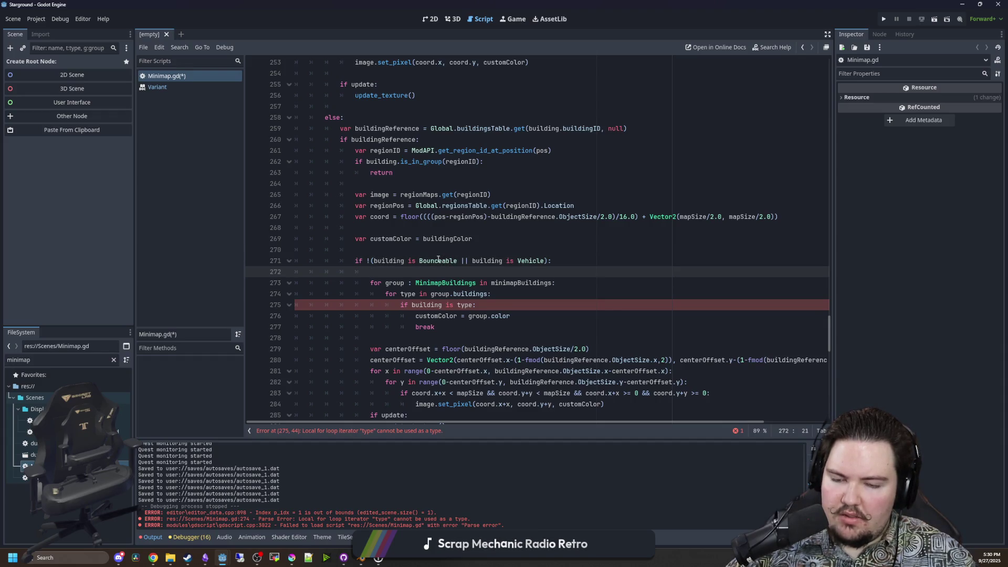
key(Up)
key(Up)
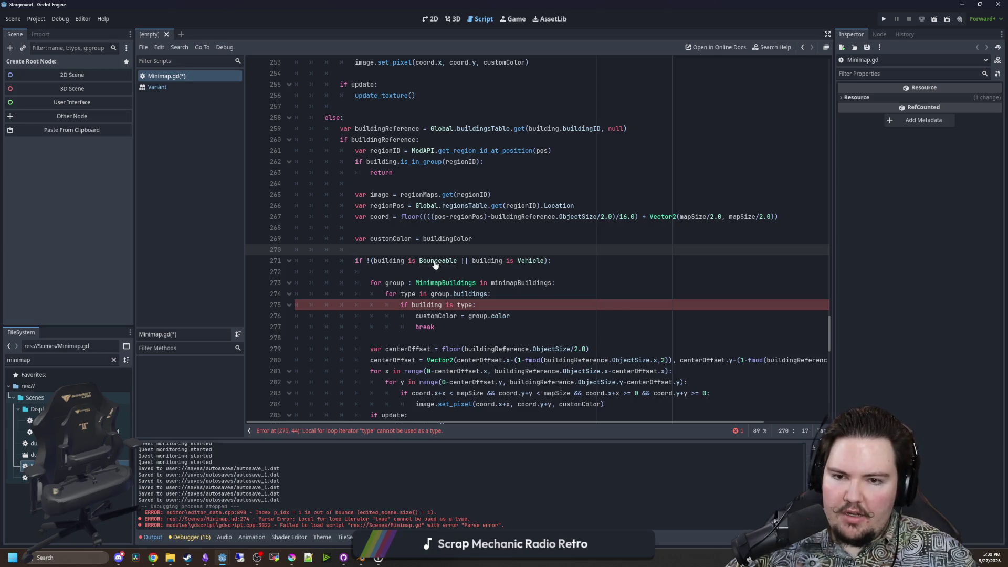
click(425, 270)
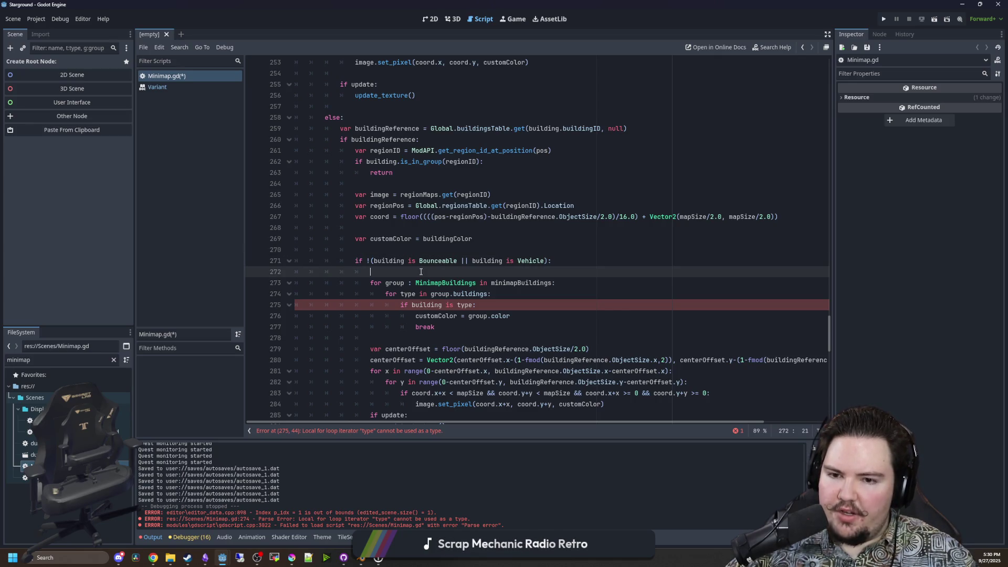
scroll(442, 286, down, 1)
click(455, 292)
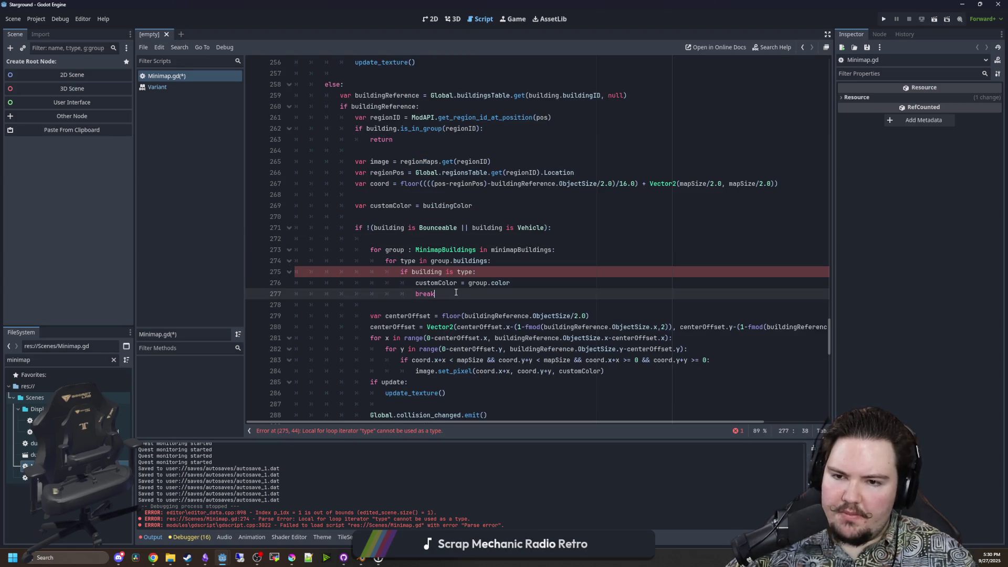
click(431, 235)
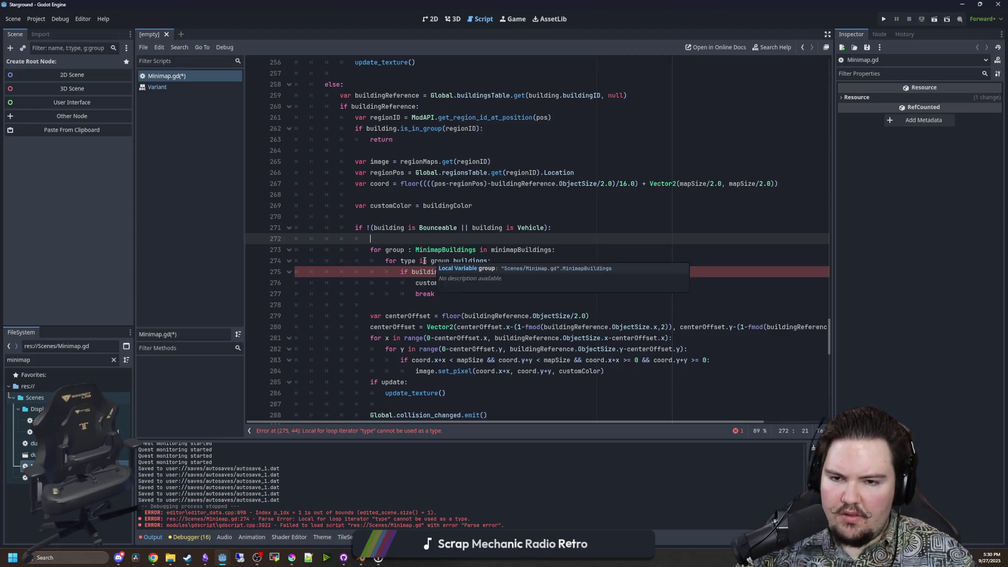
click(424, 260)
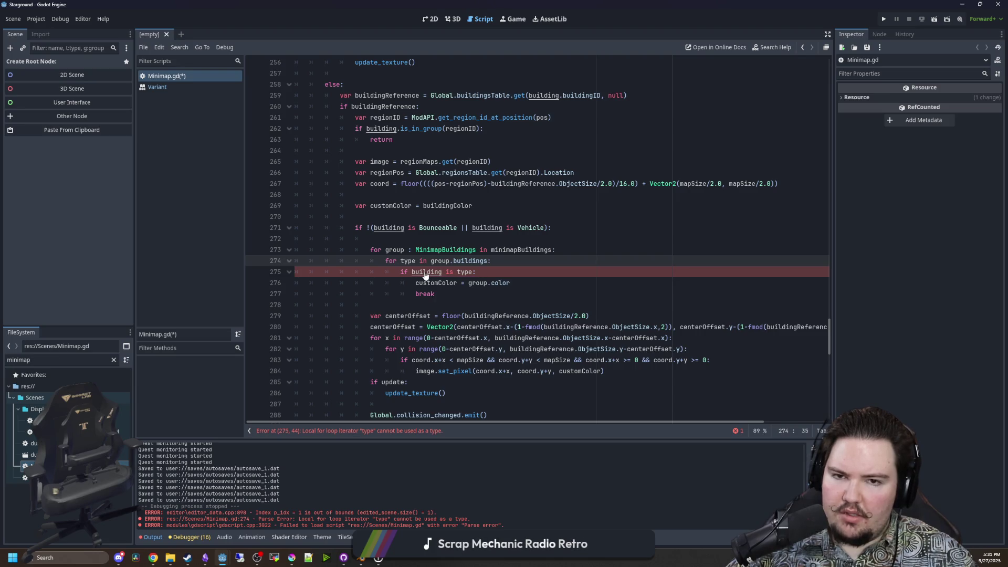
scroll(425, 274, up, 6)
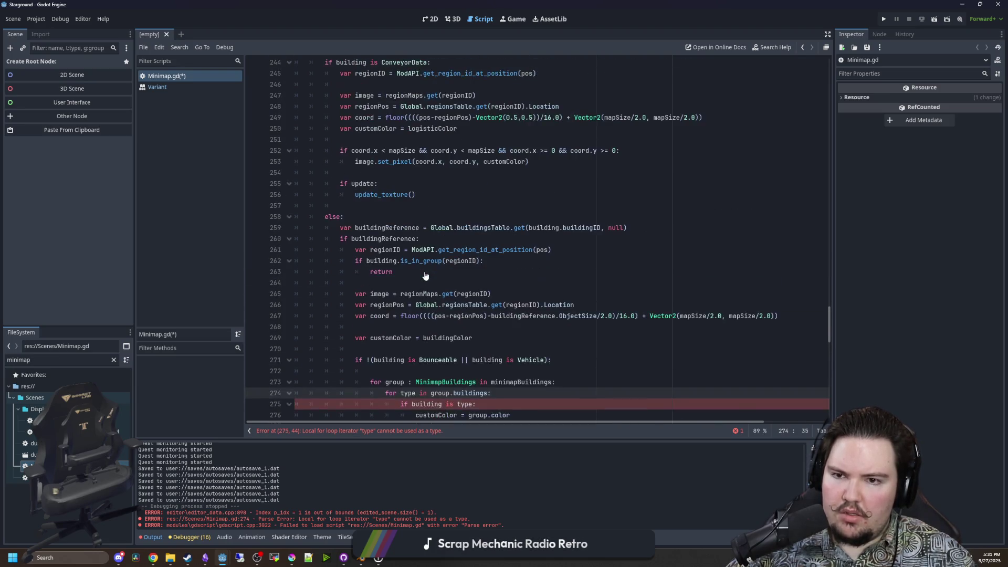
scroll(449, 305, down, 5)
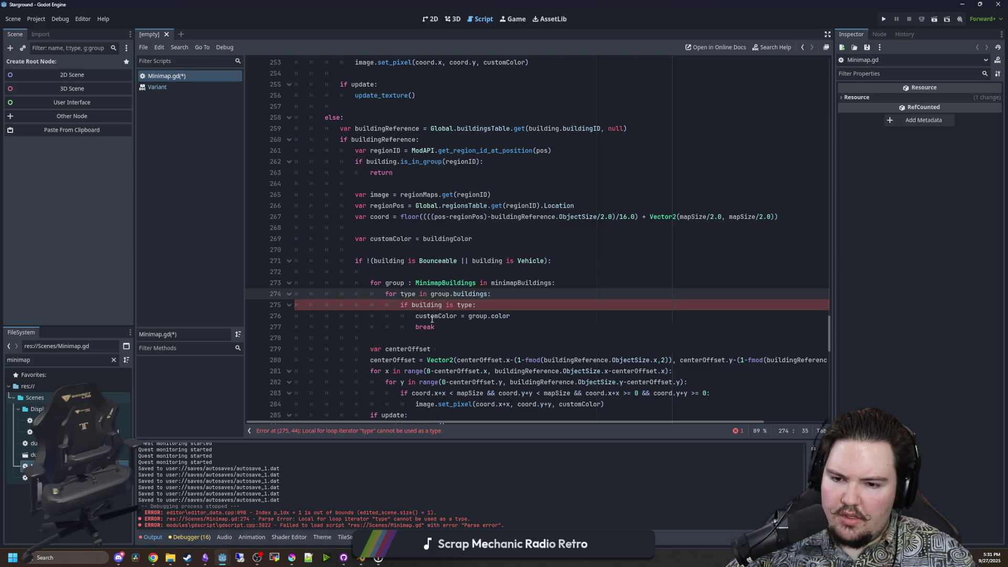
mouse_move(432, 319)
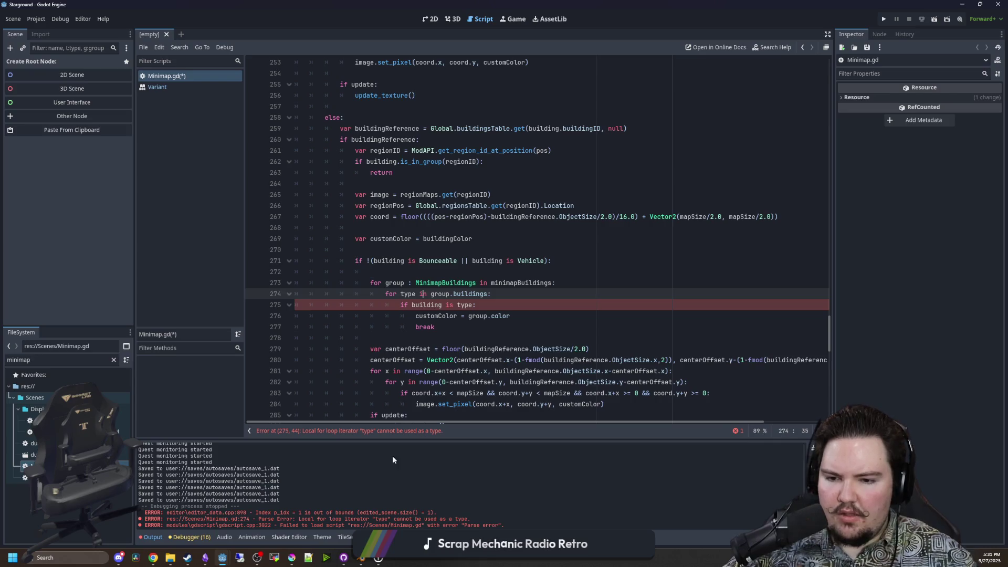
click(402, 431)
click(455, 264)
scroll(454, 273, up, 1)
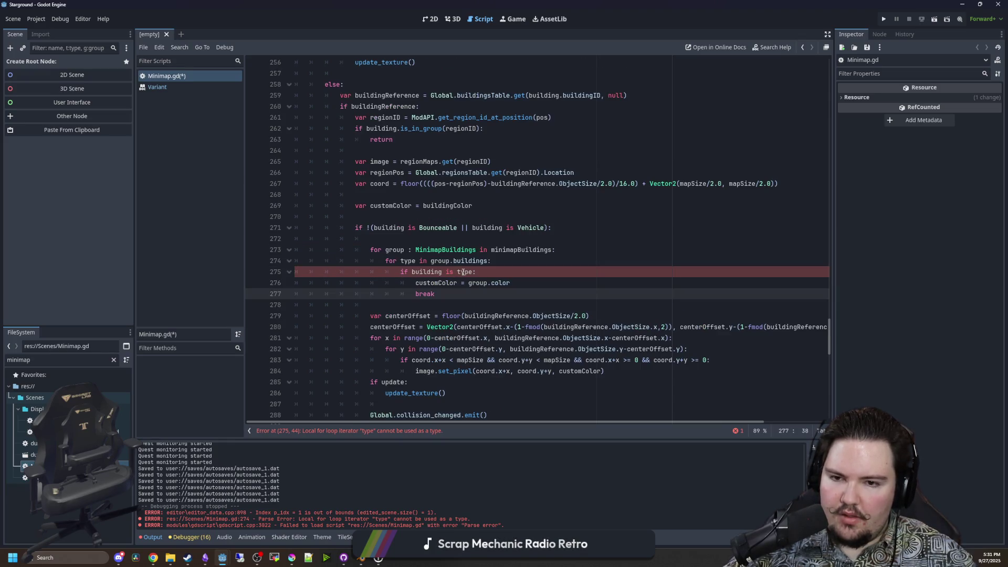
click(399, 239)
scroll(830, 320, up, 5)
drag(831, 317, 836, 75)
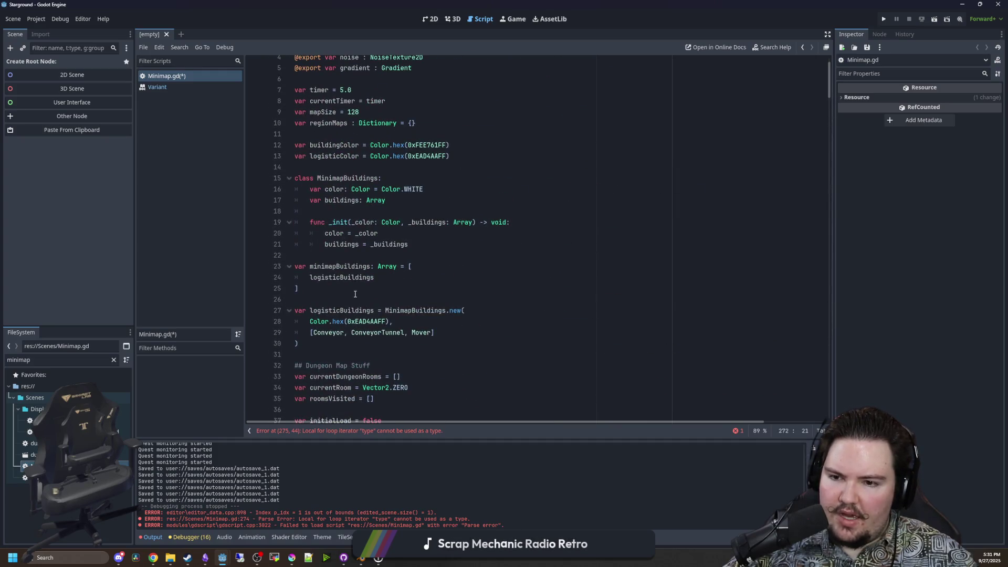
Append .new() to Conveyor in the line 29 building list.
click(320, 342)
click(311, 332)
double_click(325, 333)
key(Down)
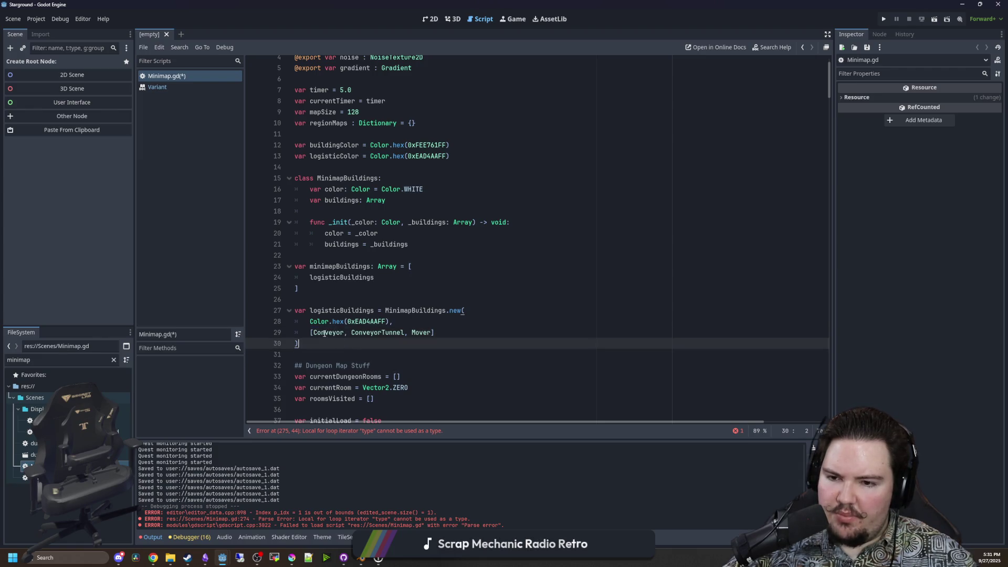
drag(313, 331, 343, 332)
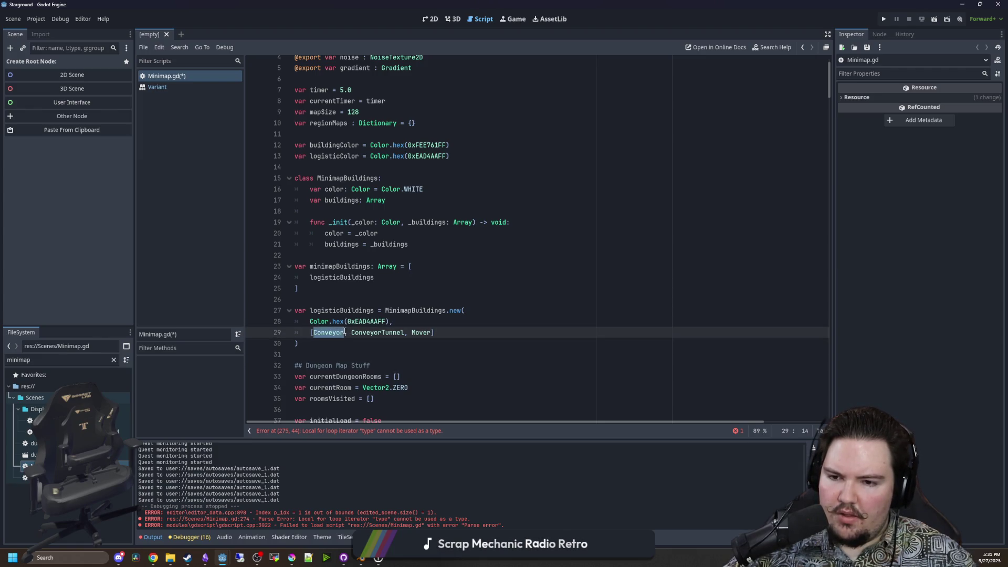
click(343, 334)
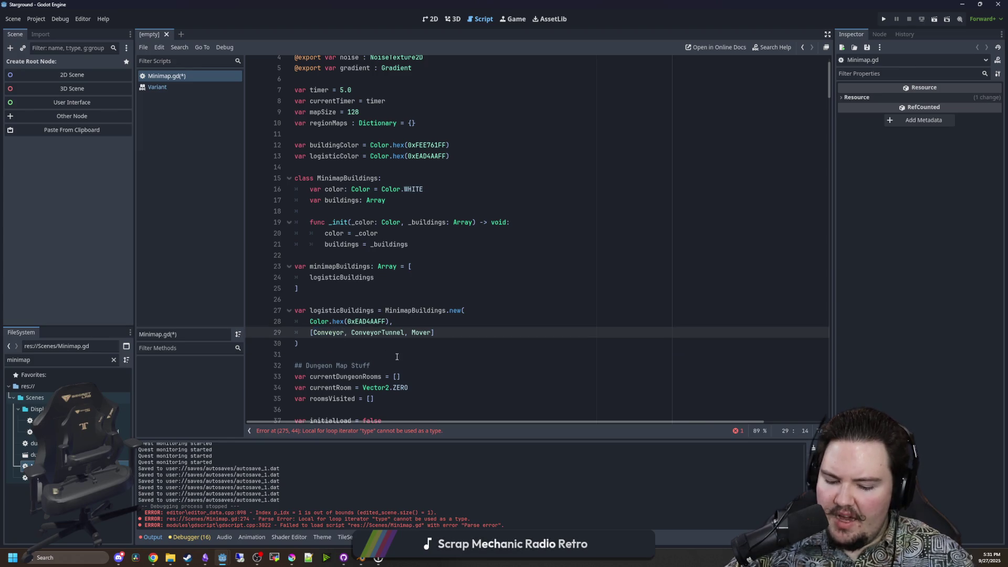
text(.new())
Paste .new() after ConveyorTunnel and Mover, then undo the added calls.
drag(368, 333, 344, 332)
key(ctrl+c)
click(426, 332)
key(ctrl+v)
click(476, 332)
key(ctrl+v)
click(468, 320)
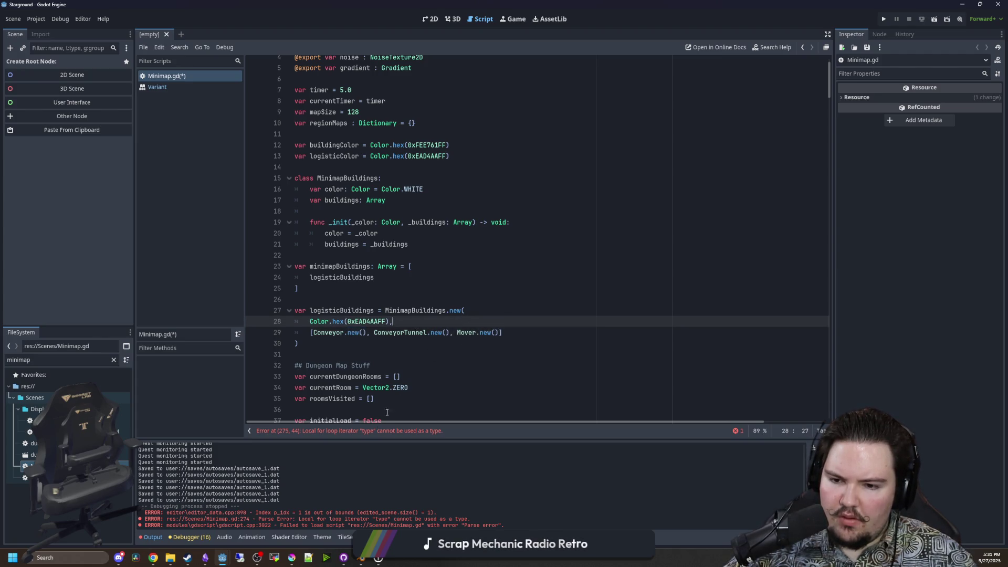
key(ctrl+z)
key(ctrl+z)
key(ctrl+z)
Add spaces before the type-hint colons, type buildings as Array[Object], and jump to the line 275 error.
click(369, 351)
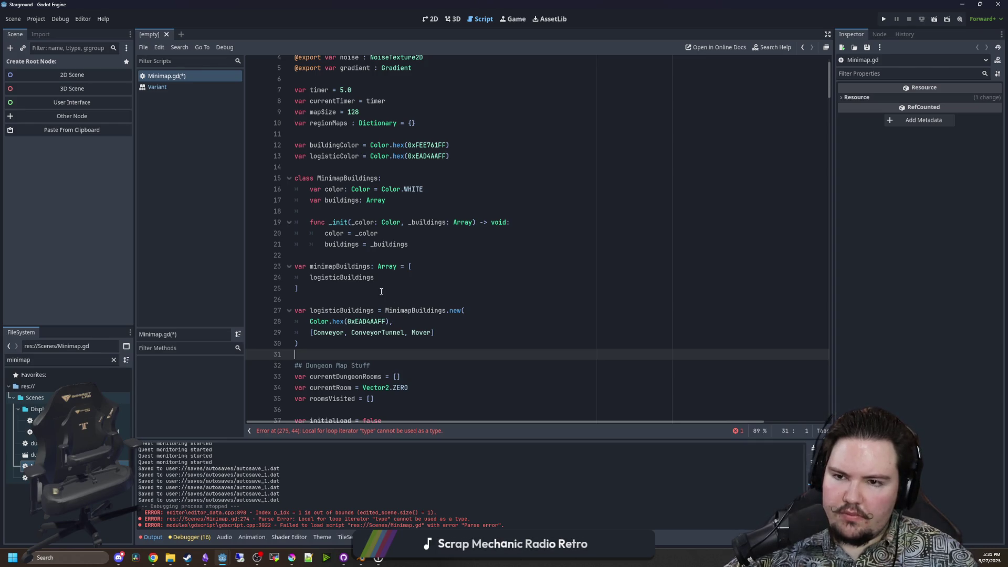
scroll(381, 291, up, 2)
scroll(367, 221, down, 2)
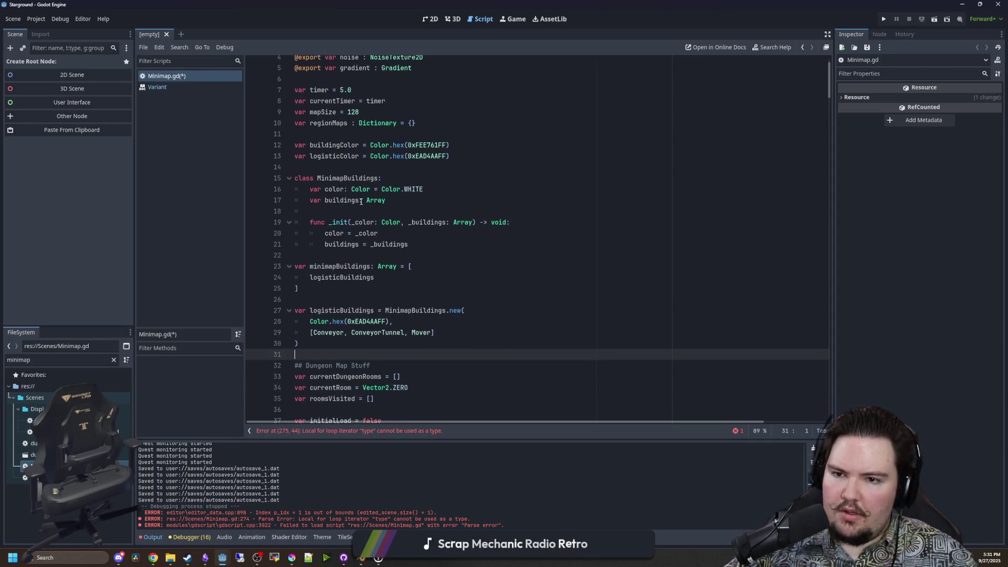
click(360, 201)
click(344, 189)
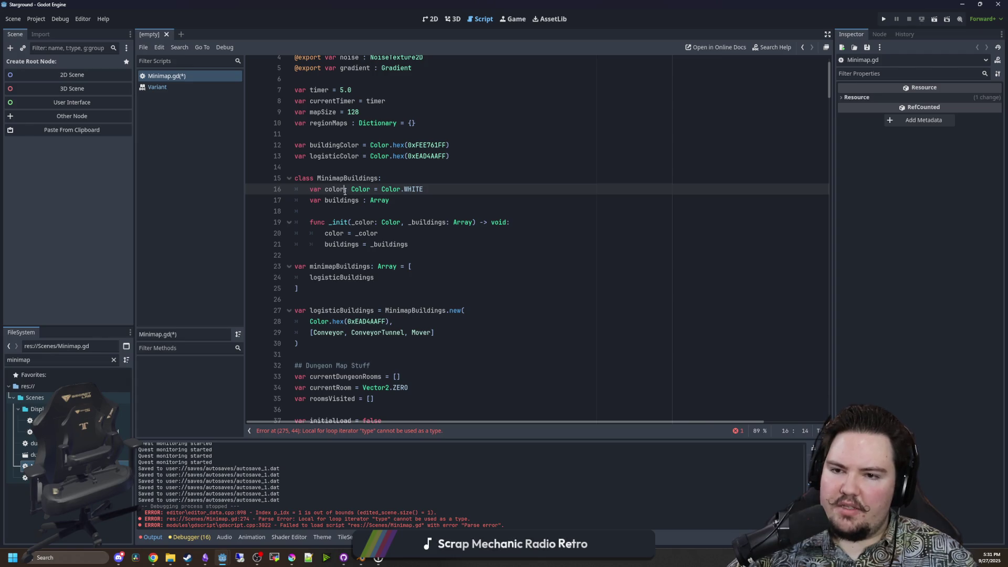
click(406, 205)
text([)
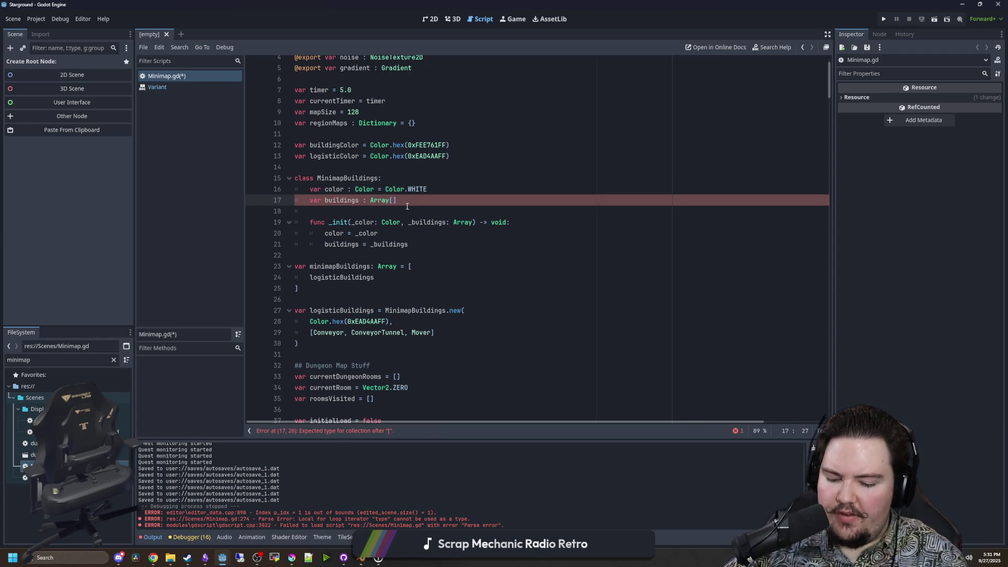
text(Object)
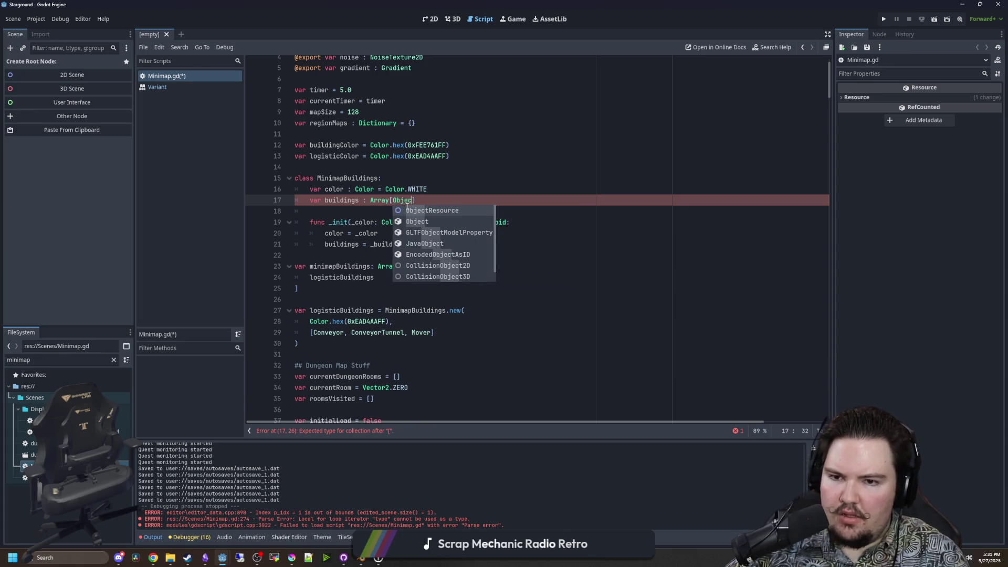
click(447, 204)
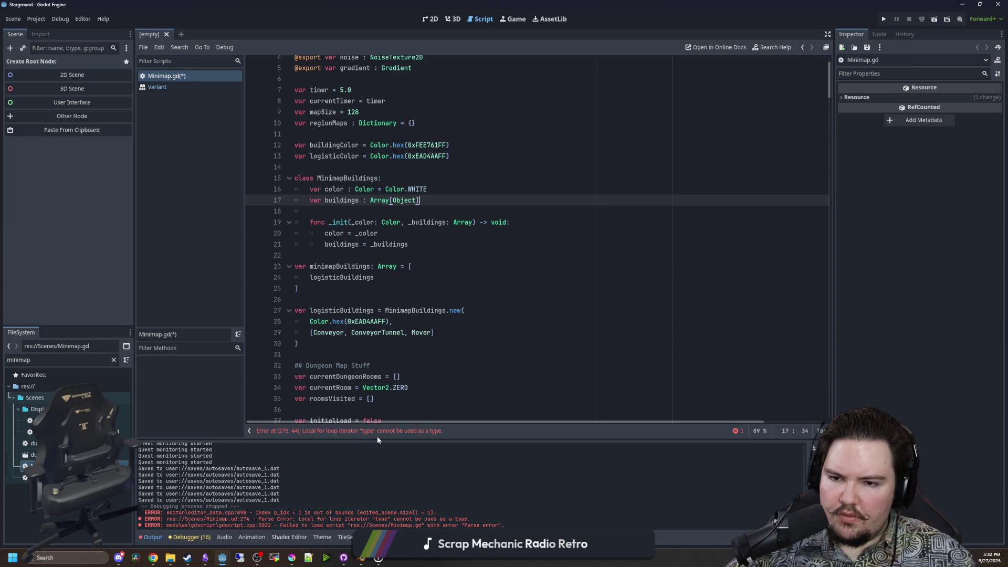
click(377, 431)
click(444, 273)
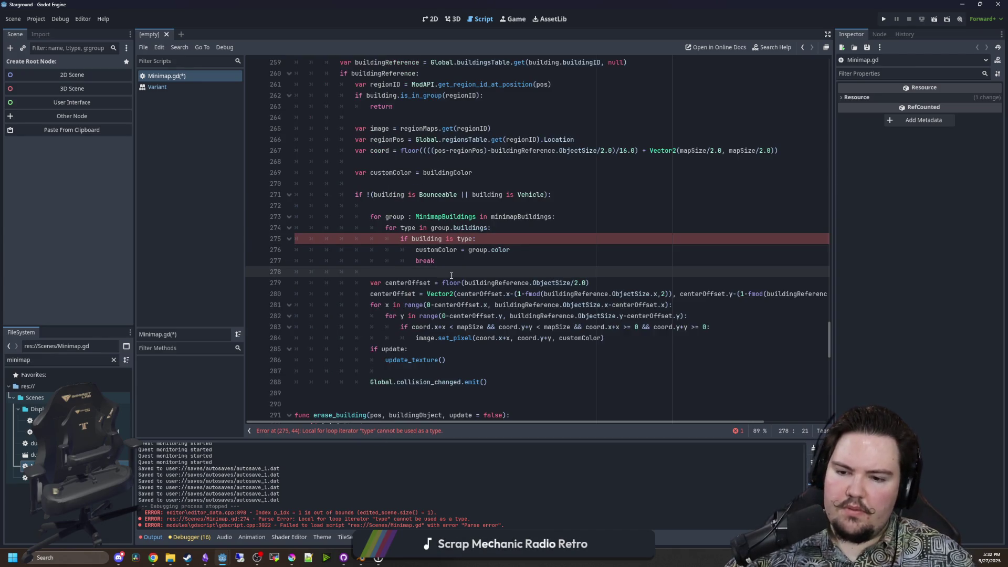
Wrap building in typeof() on line 275 and open the typeof documentation.
click(508, 240)
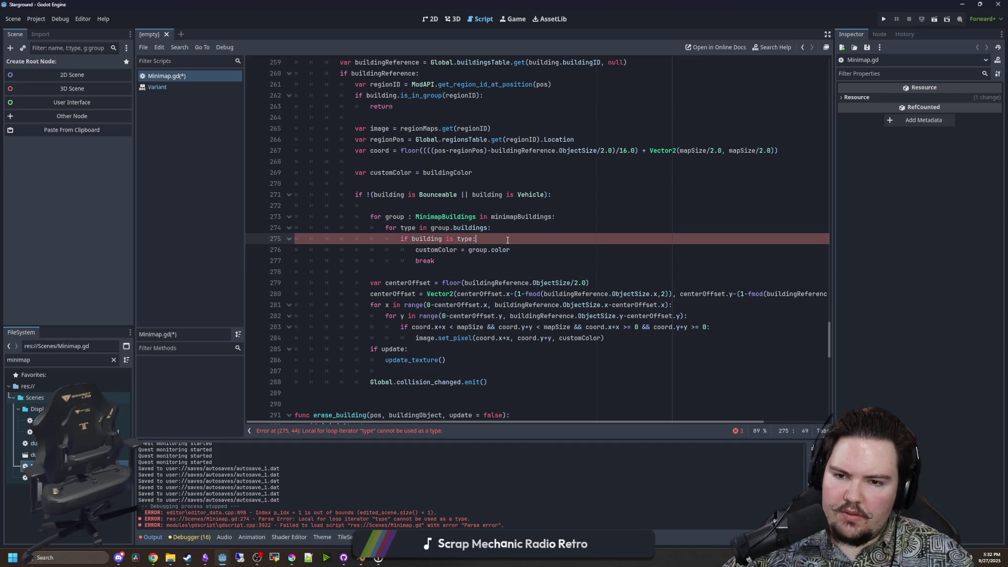
scroll(534, 296, up, 1)
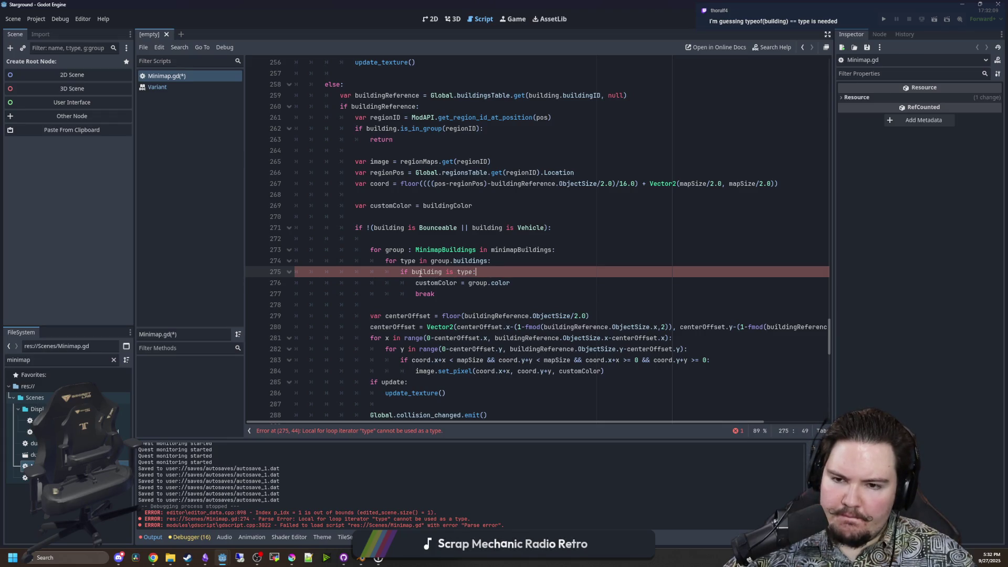
text(typeof)
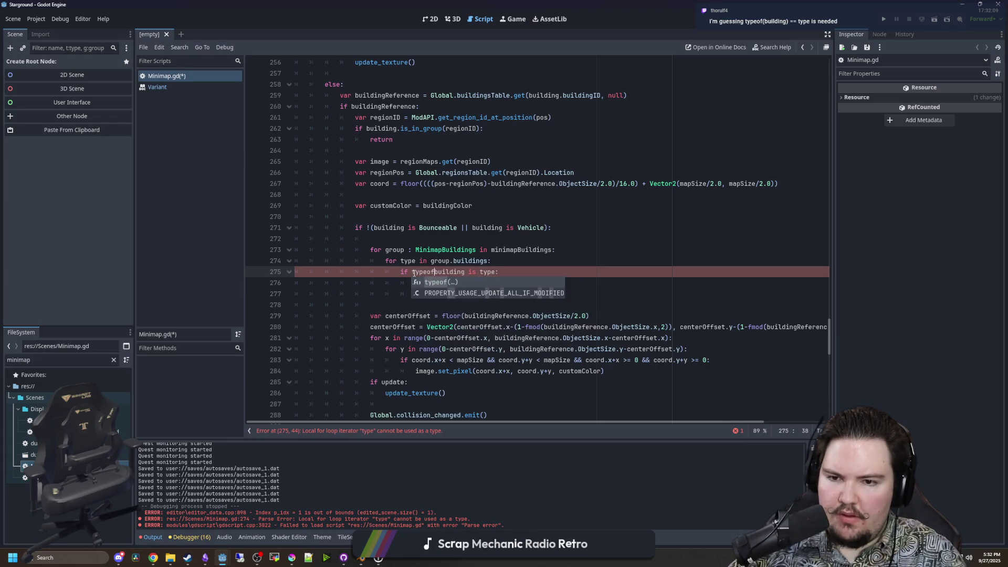
text(()
click(470, 271)
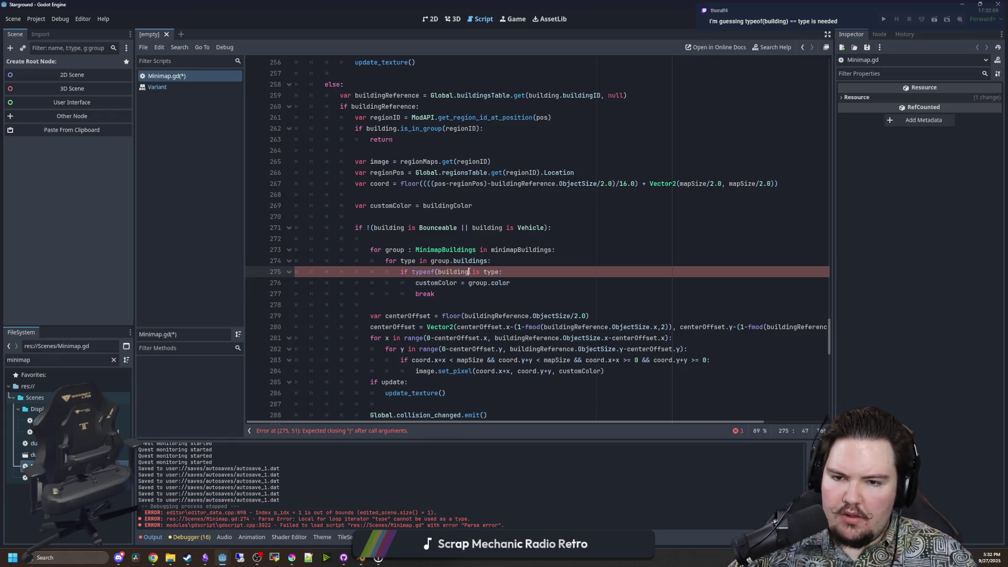
text())
ctrl+click(420, 270)
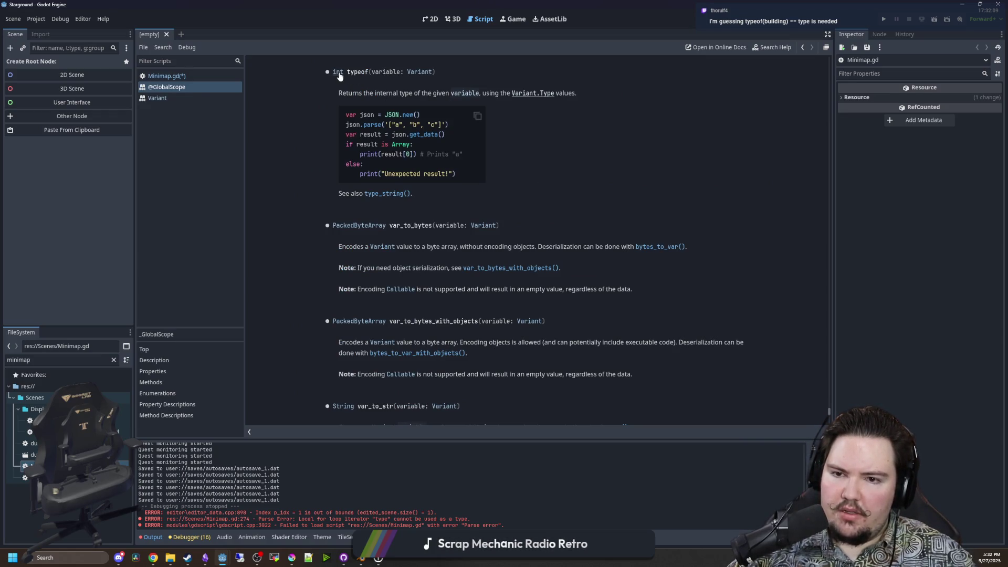
Back in Minimap.gd, replace 'is' with '==' to read 'if typeof(building) == type:'.
key(alt+Left)
click(484, 272)
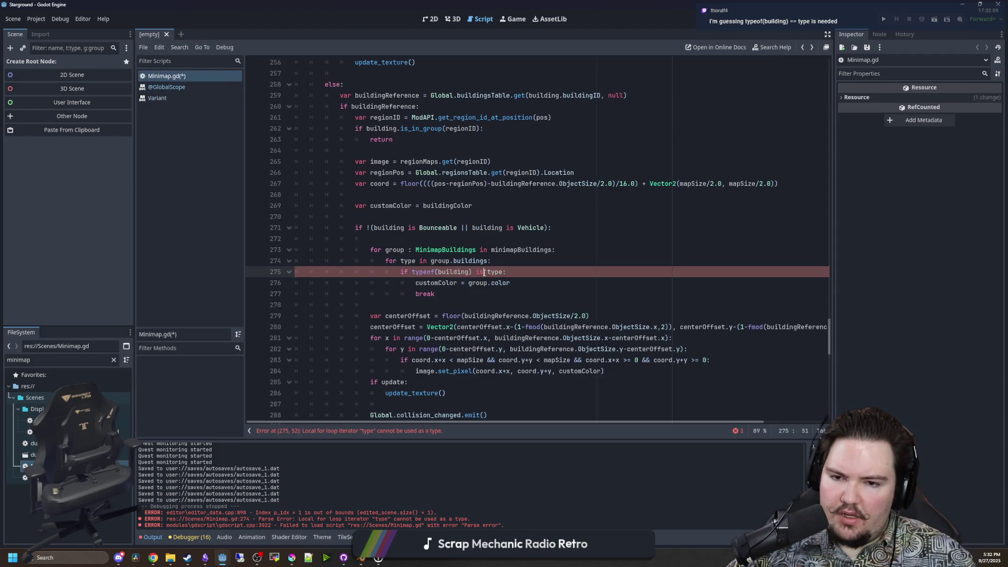
key(BackSpace)
key(BackSpace)
text(==)
click(521, 262)
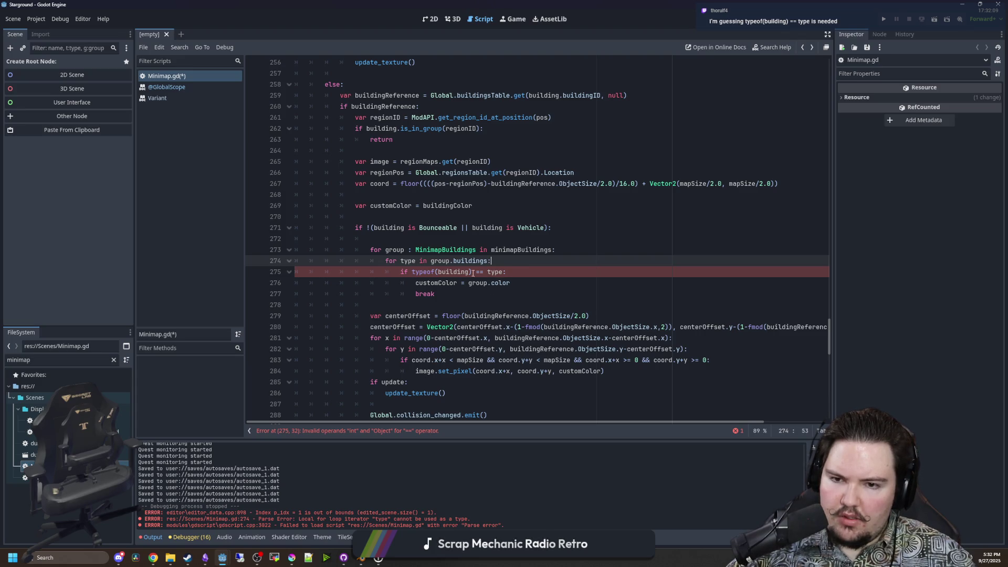
Delete '[Object]' so the buildings member on line 17 is a plain Array.
click(407, 430)
scroll(830, 291, up, 12)
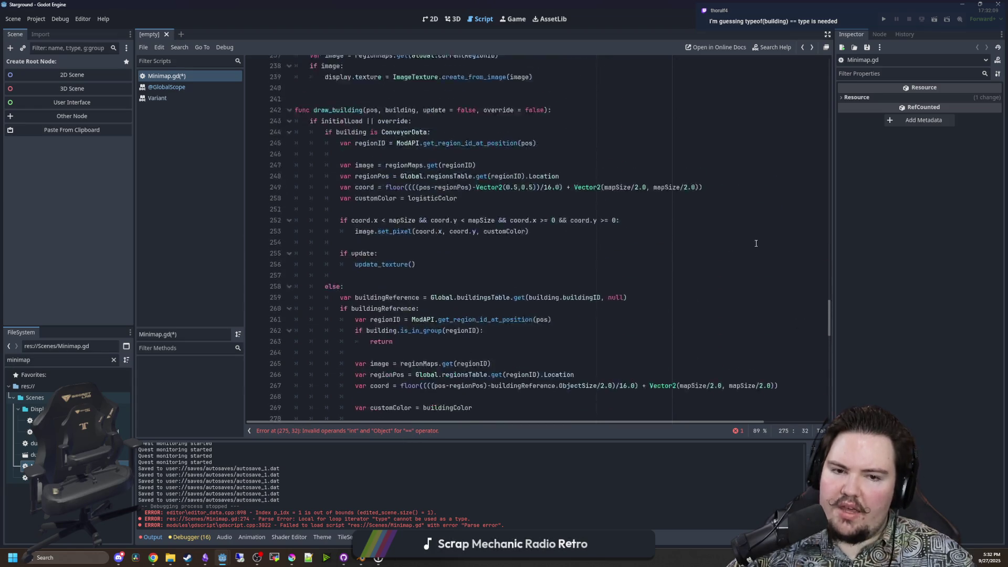
mouse_move(830, 291)
mouse_down()
mouse_move(830, 73)
mouse_move(830, 84)
mouse_up()
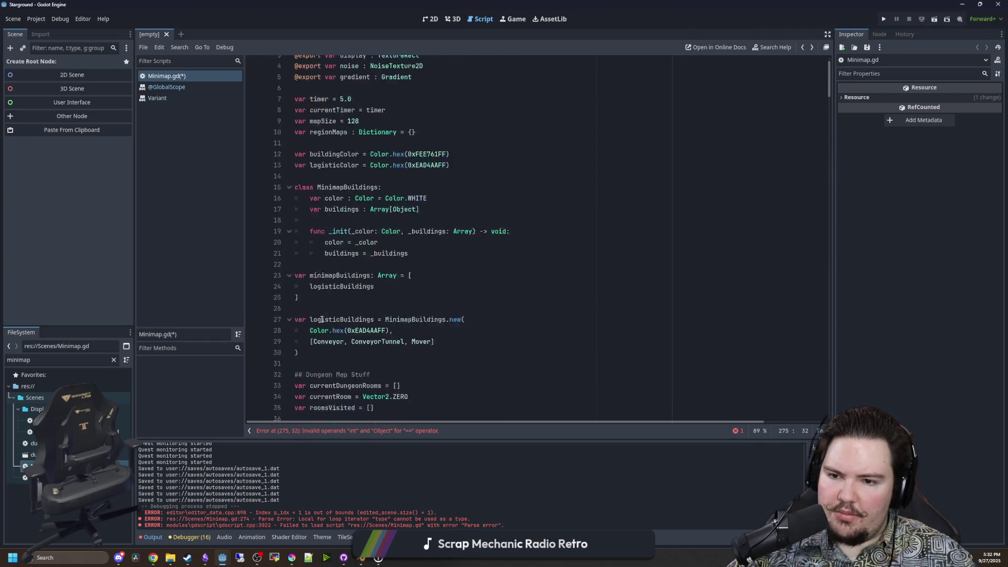
scroll(351, 237, up, 2)
drag(420, 205, 390, 205)
key(BackSpace)
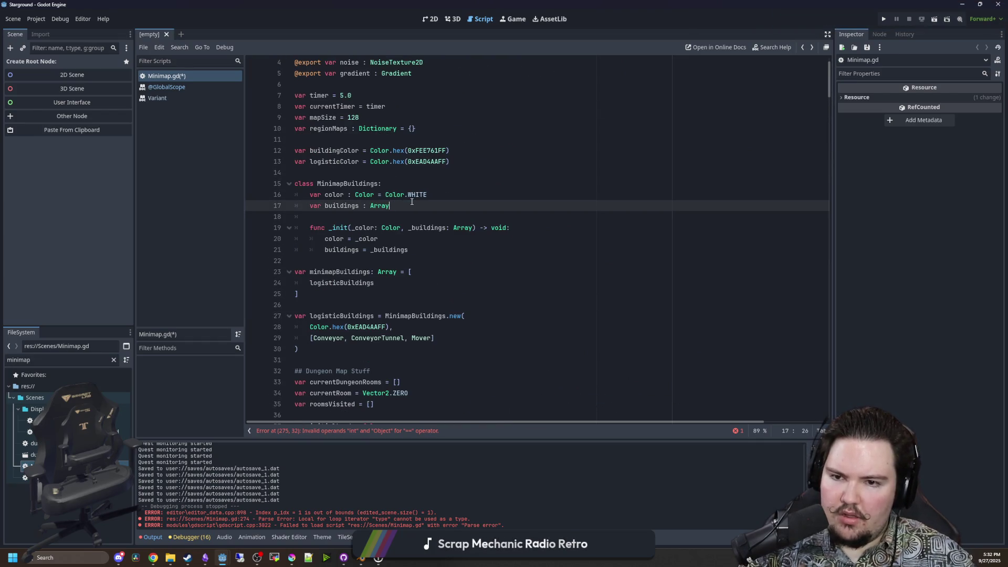
key(Down)
Look over draw_building and the group loop, then save Minimap.gd with Ctrl+S.
scroll(491, 292, down, 20)
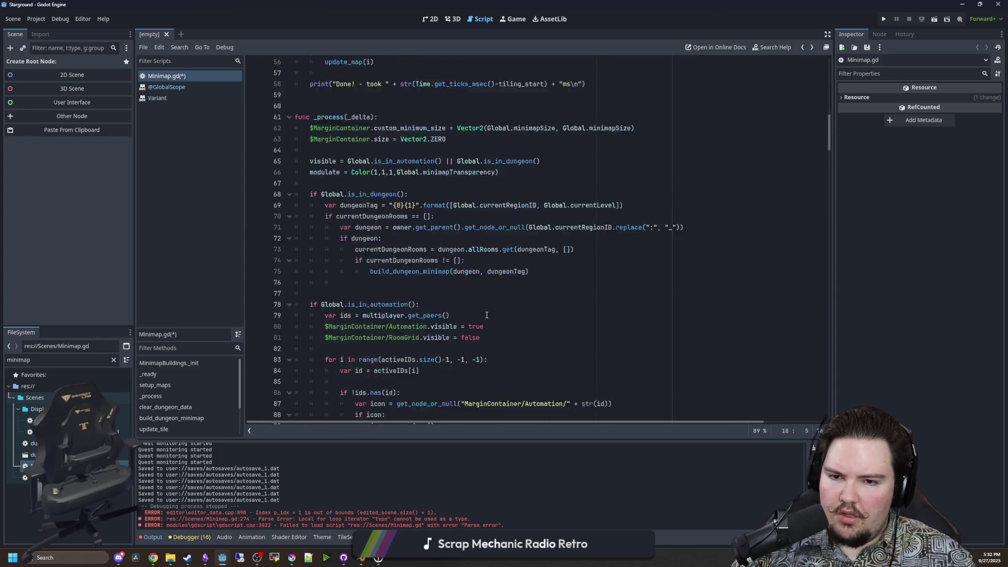
scroll(491, 293, down, 20)
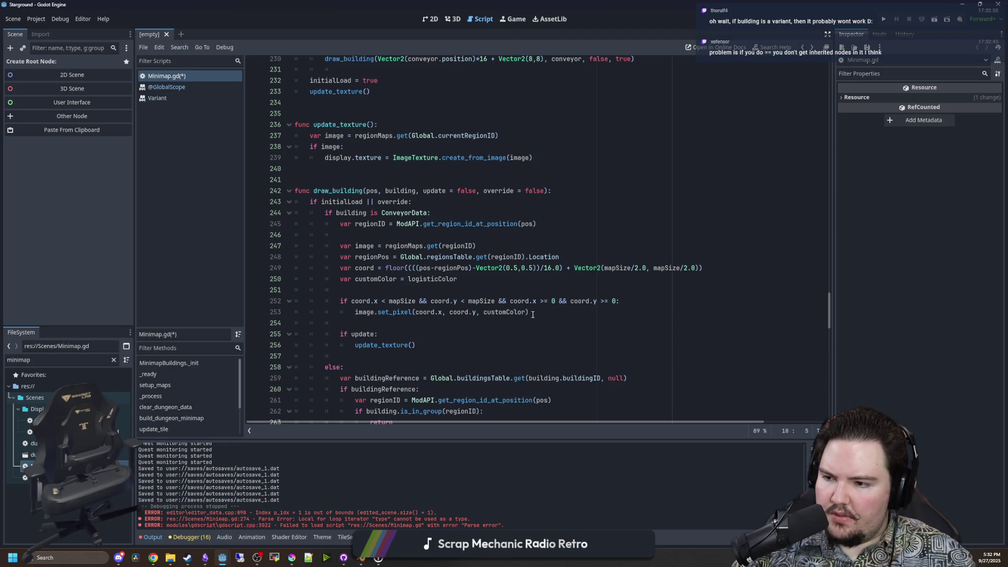
click(449, 355)
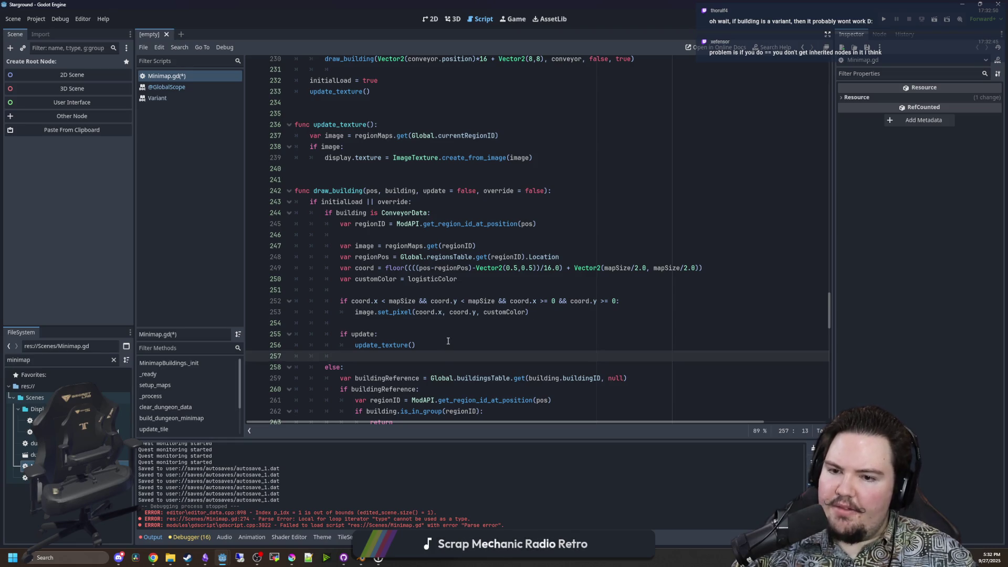
scroll(408, 293, up, 2)
scroll(377, 219, down, 12)
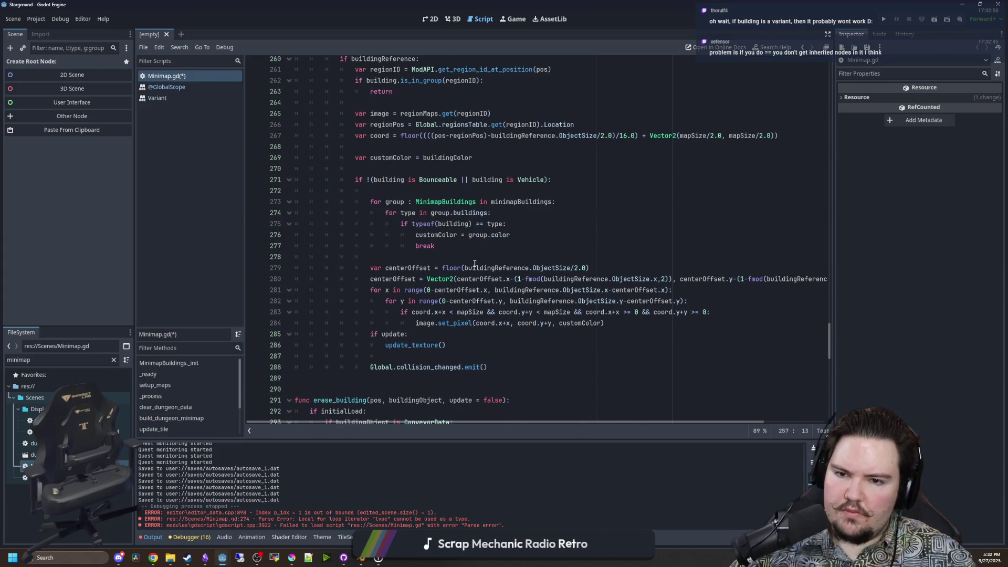
scroll(473, 262, up, 4)
scroll(452, 259, down, 2)
click(432, 255)
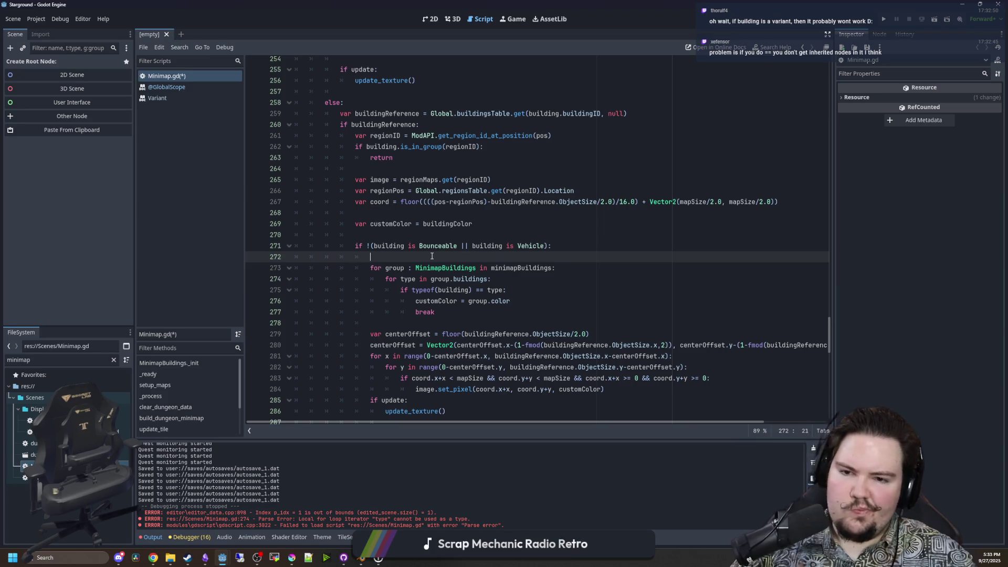
key(ctrl+s)
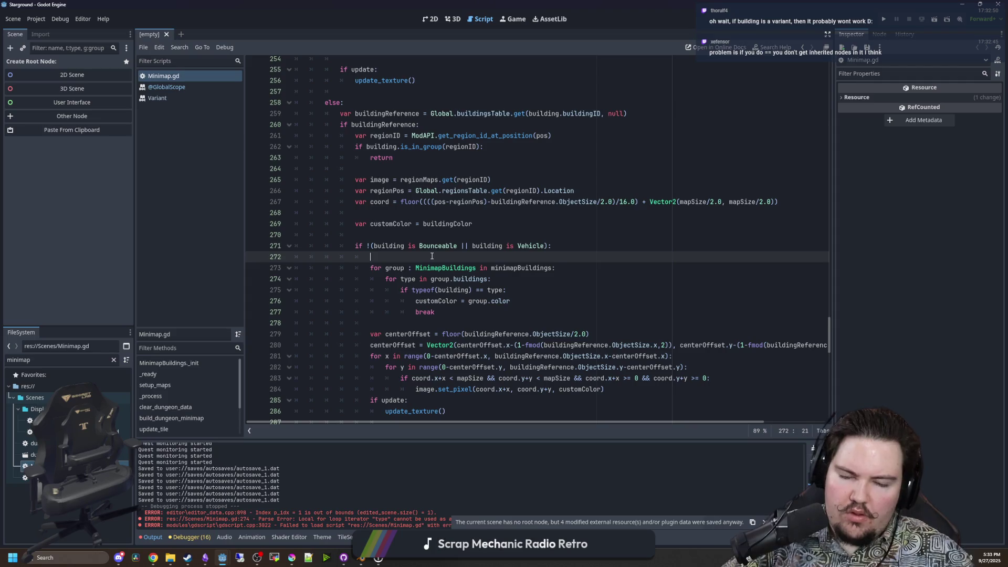
scroll(432, 256, down, 2)
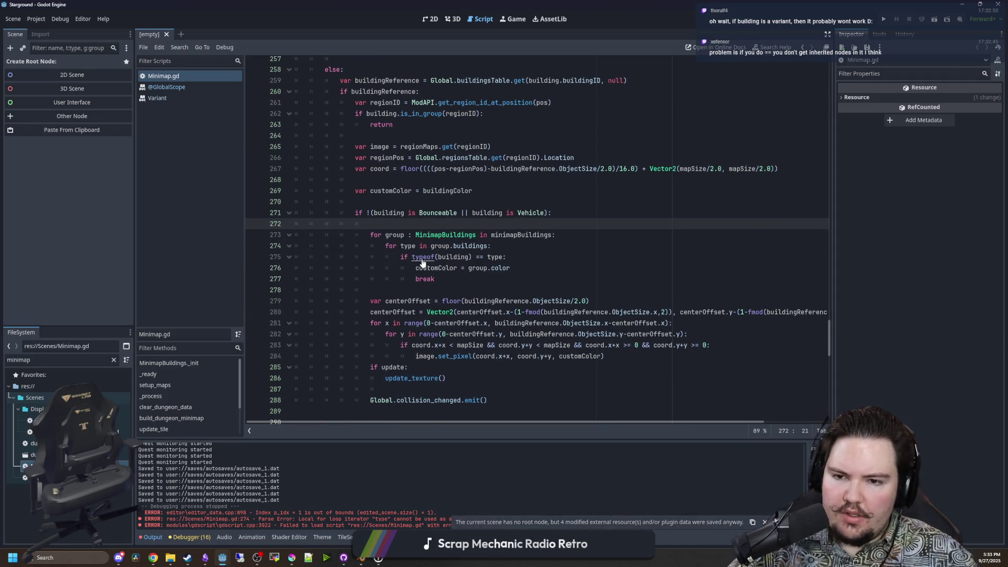
ctrl+click(428, 259)
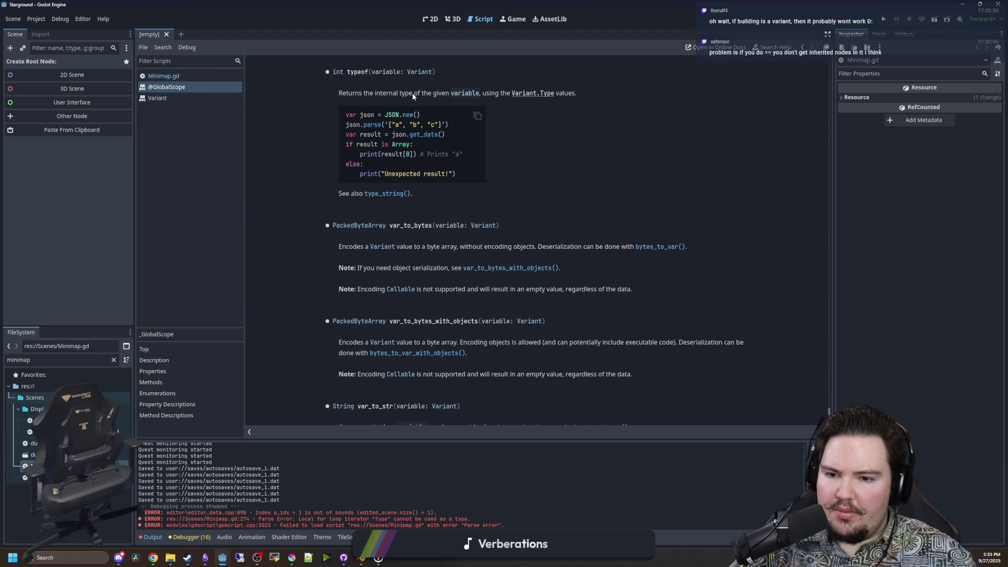
scroll(512, 243, down, 5)
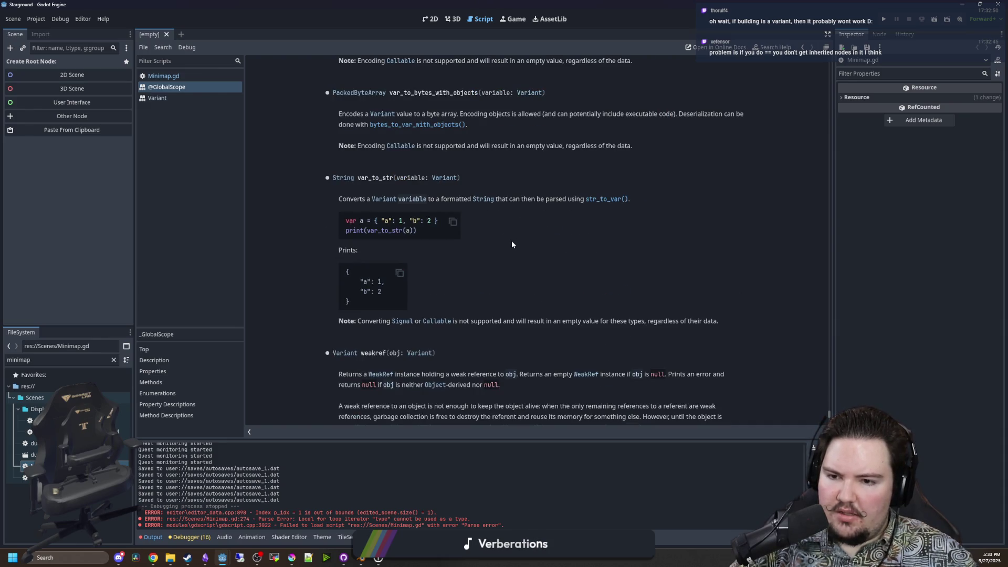
scroll(511, 242, down, 5)
scroll(500, 235, down, 7)
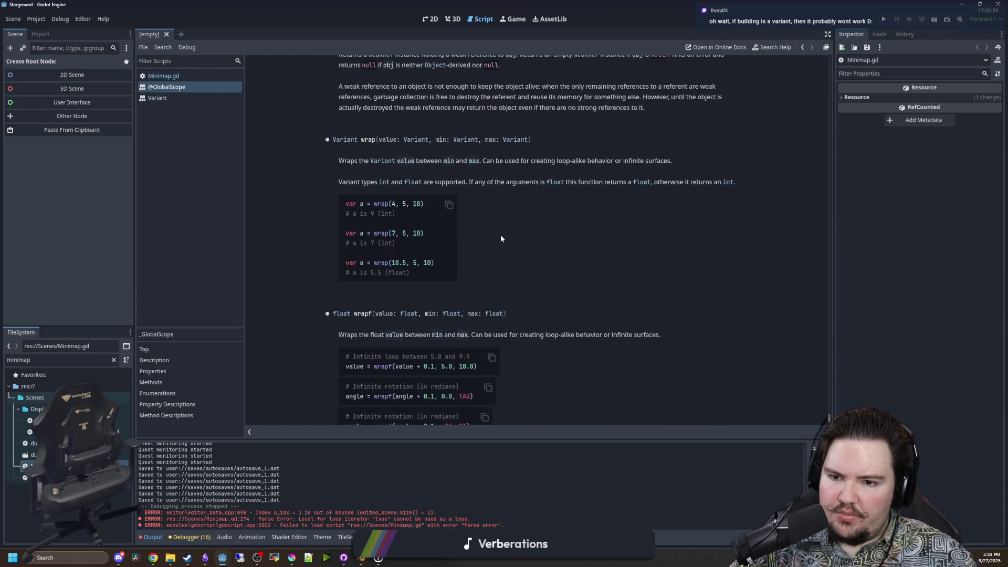
scroll(499, 234, up, 15)
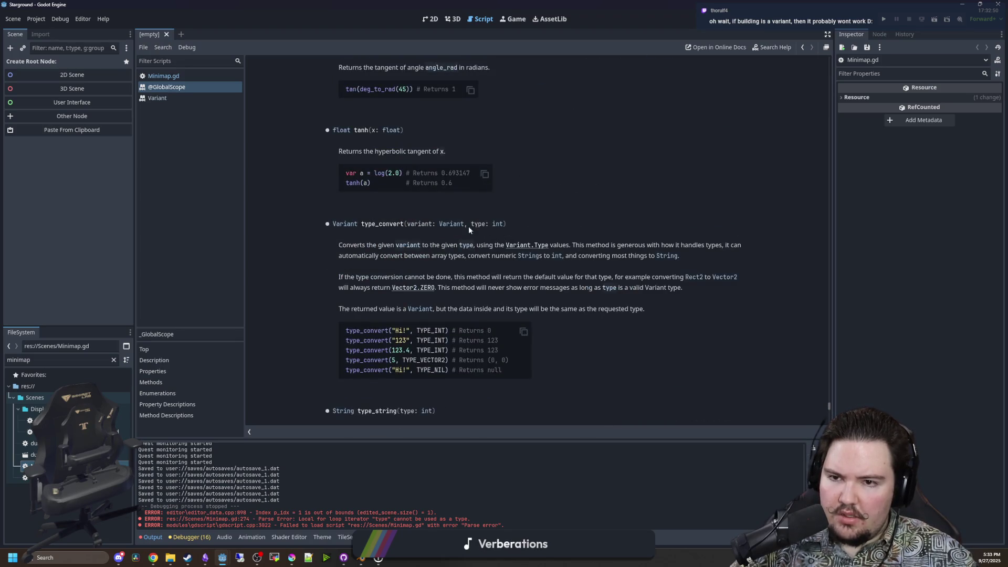
scroll(415, 213, up, 5)
scroll(414, 212, down, 5)
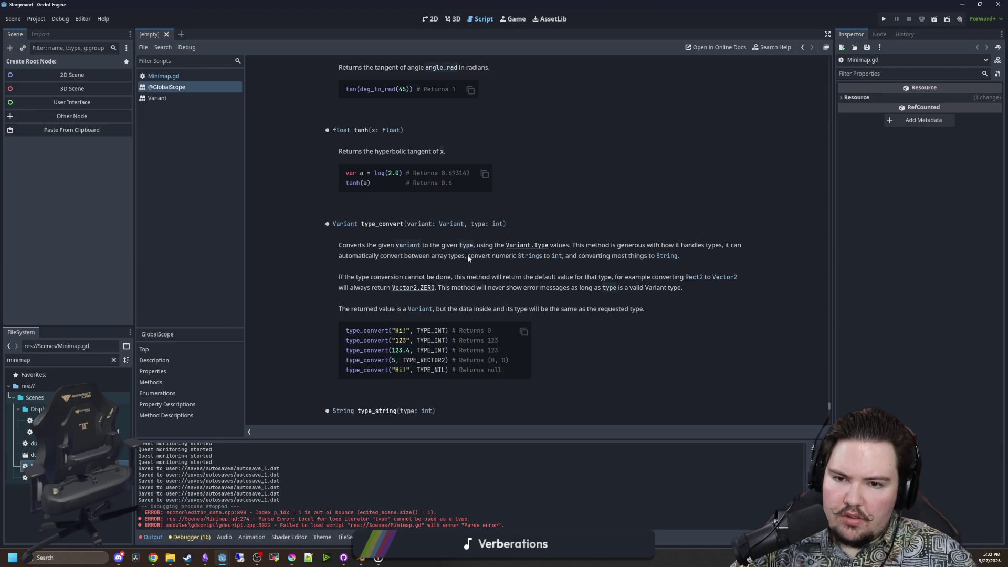
scroll(475, 257, down, 6)
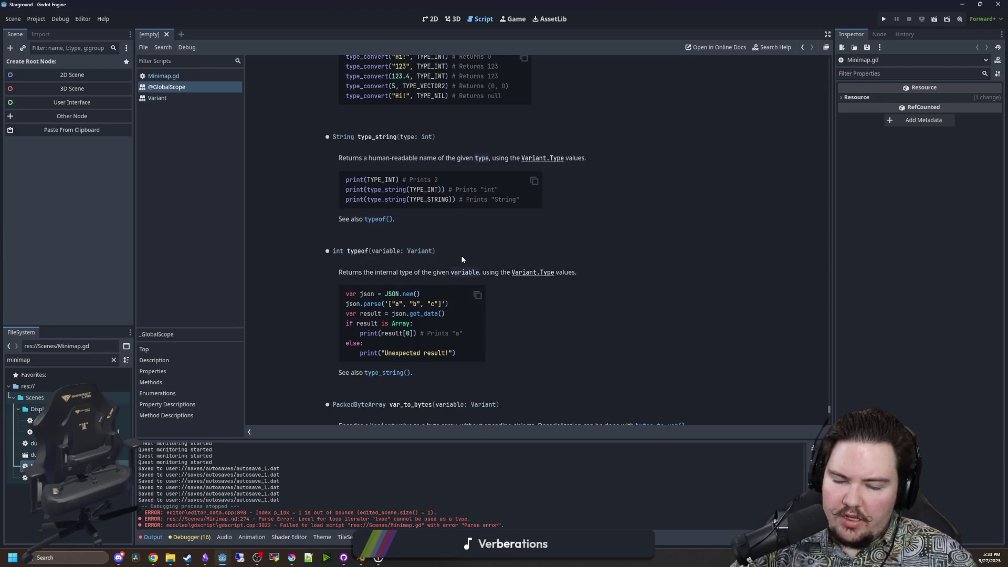
scroll(462, 258, down, 3)
key(alt+Left)
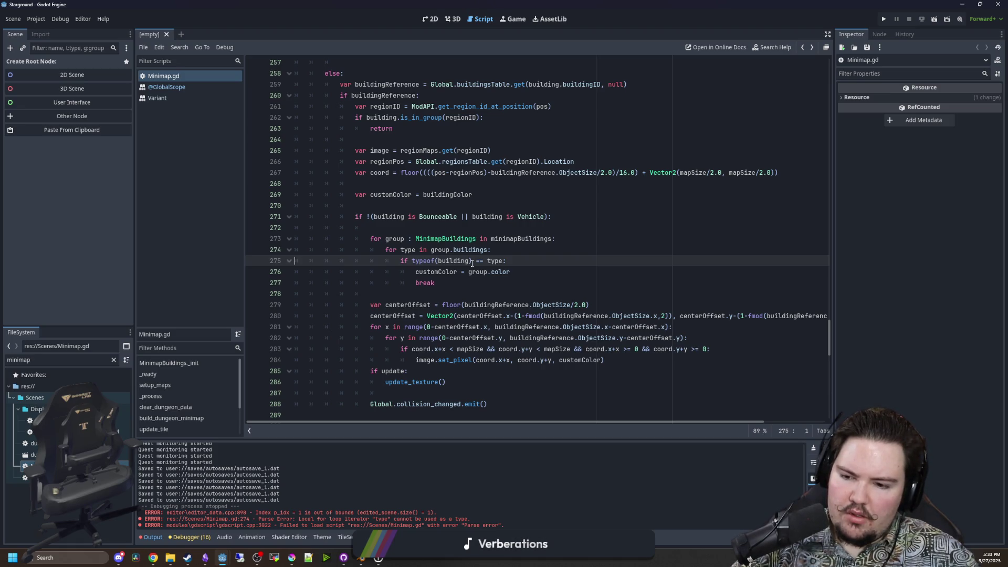
Rewrite line 275's condition from 'typeof(building) == type' to 'if building is type:'.
drag(502, 264, 413, 264)
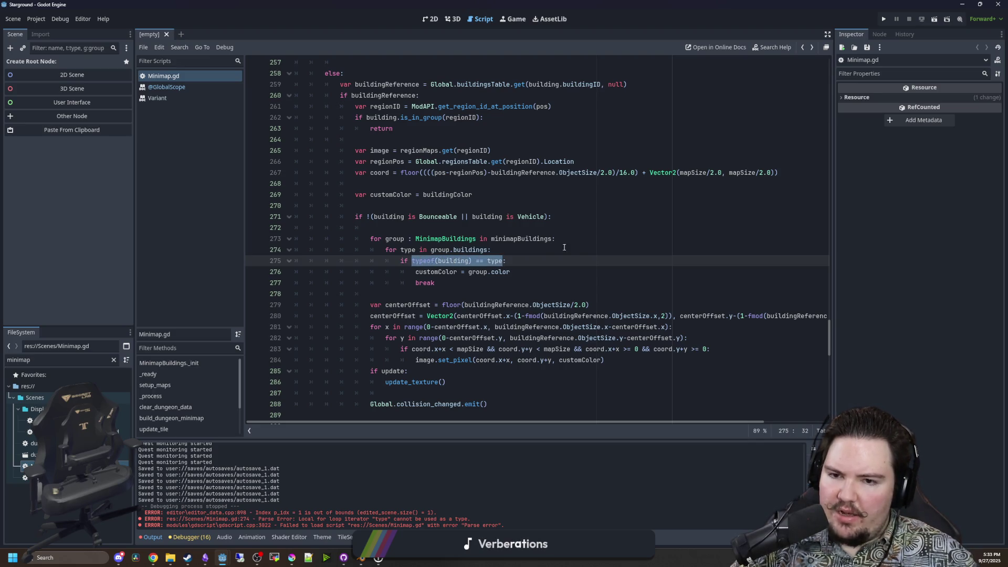
click(486, 262)
drag(438, 263, 411, 262)
key(Delete)
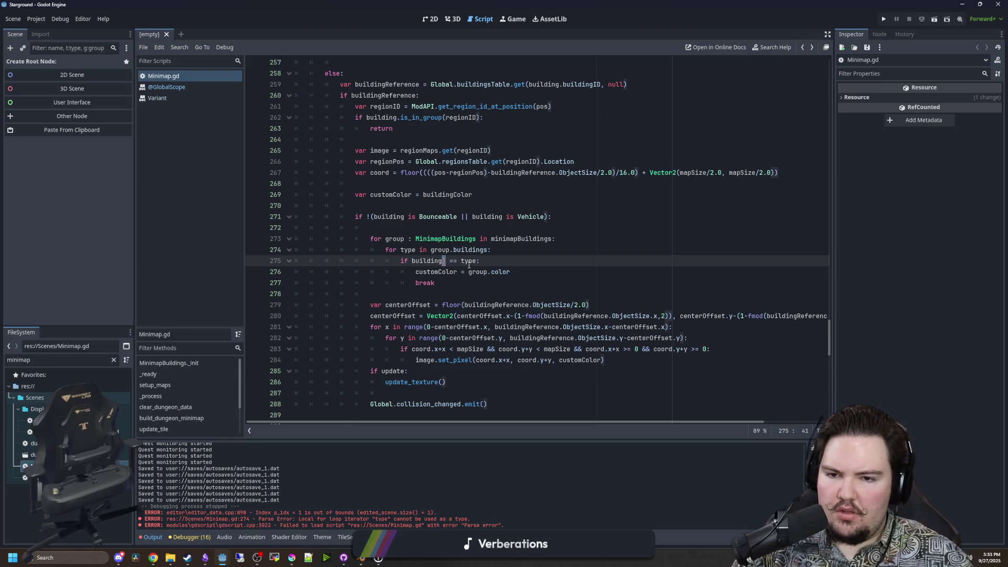
key(Delete)
text(is)
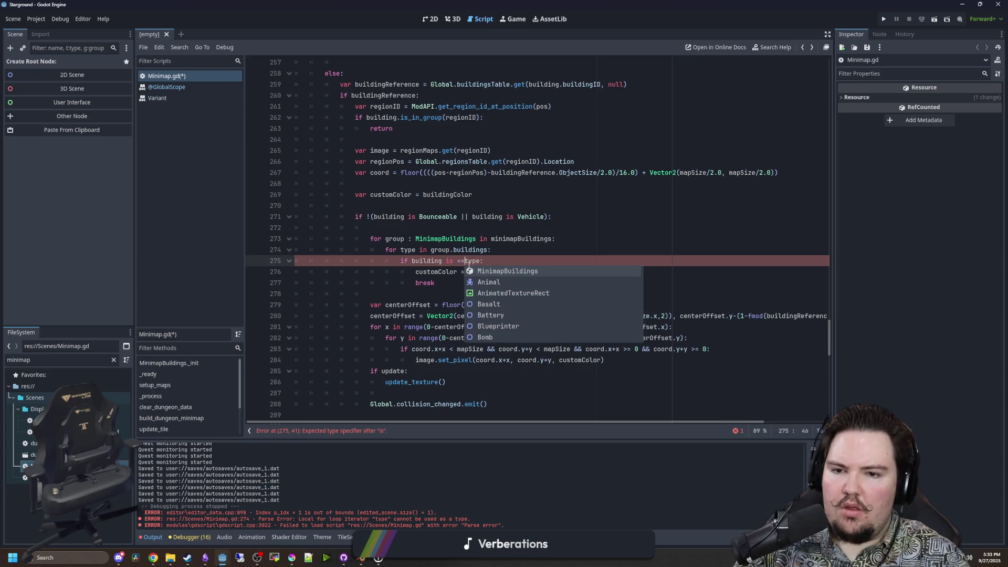
key(BackSpace)
key(BackSpace)
click(447, 262)
Append .new() to Conveyor, ConveyorTunnel and Mover in the line 29 logisticBuildings list.
drag(828, 336, 815, 87)
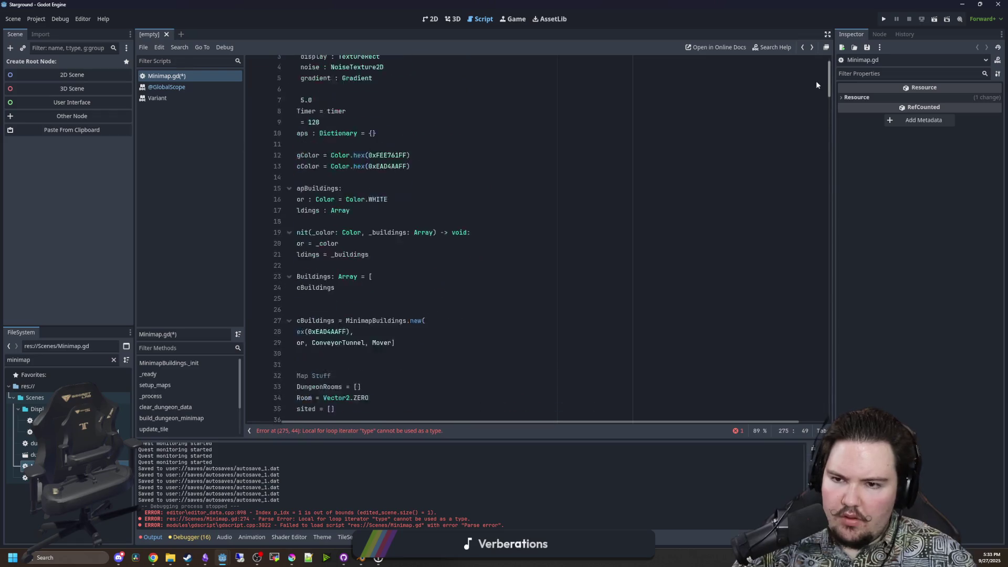
drag(540, 421, 473, 422)
scroll(344, 275, down, 1)
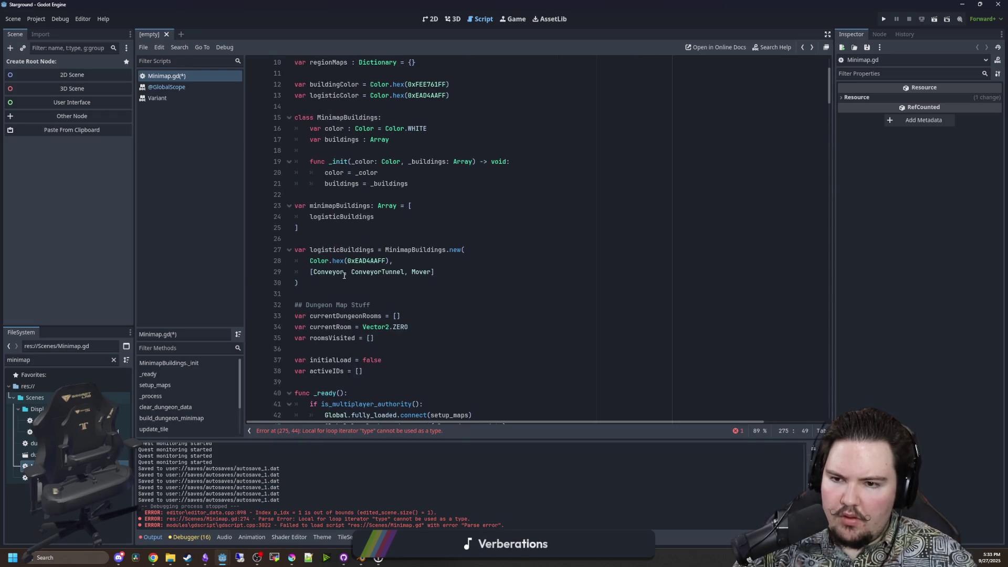
click(344, 273)
text(.new())
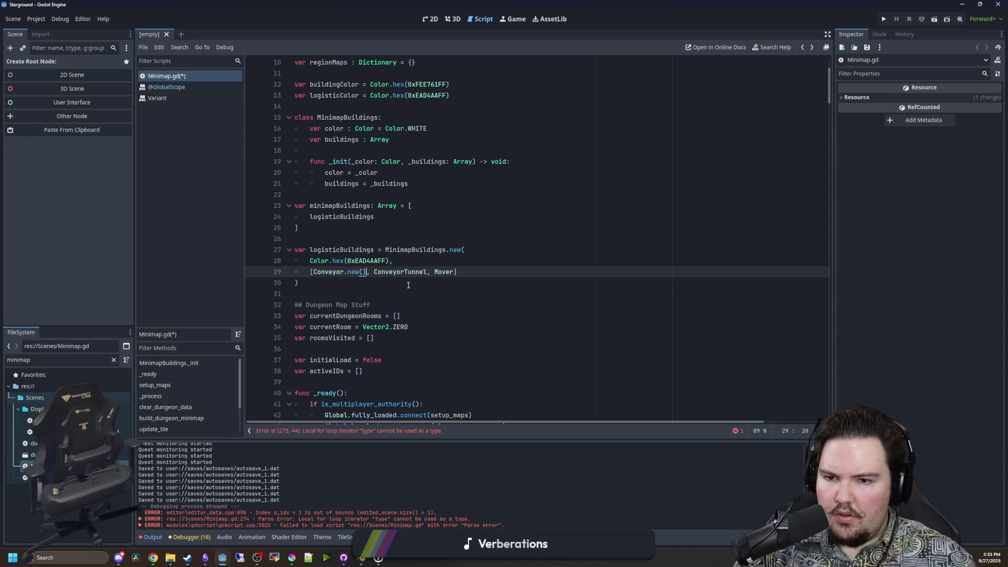
click(427, 271)
text(.new())
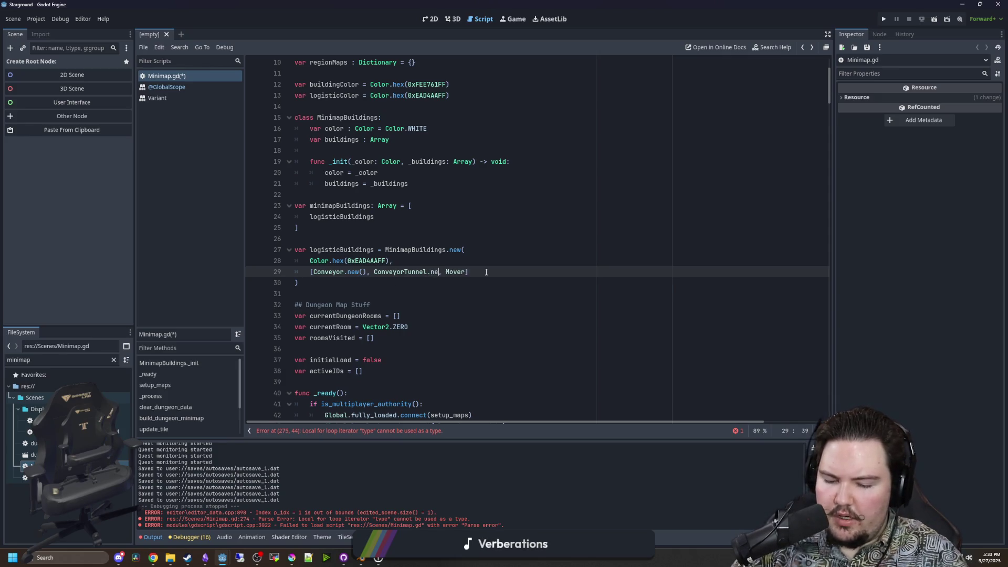
key(ctrl+Right)
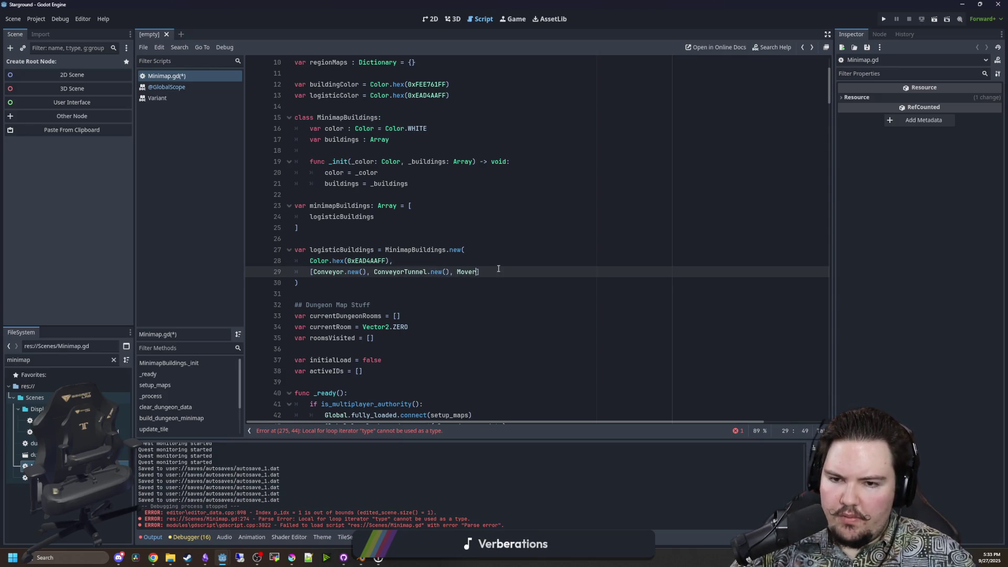
text(.new())
click(482, 249)
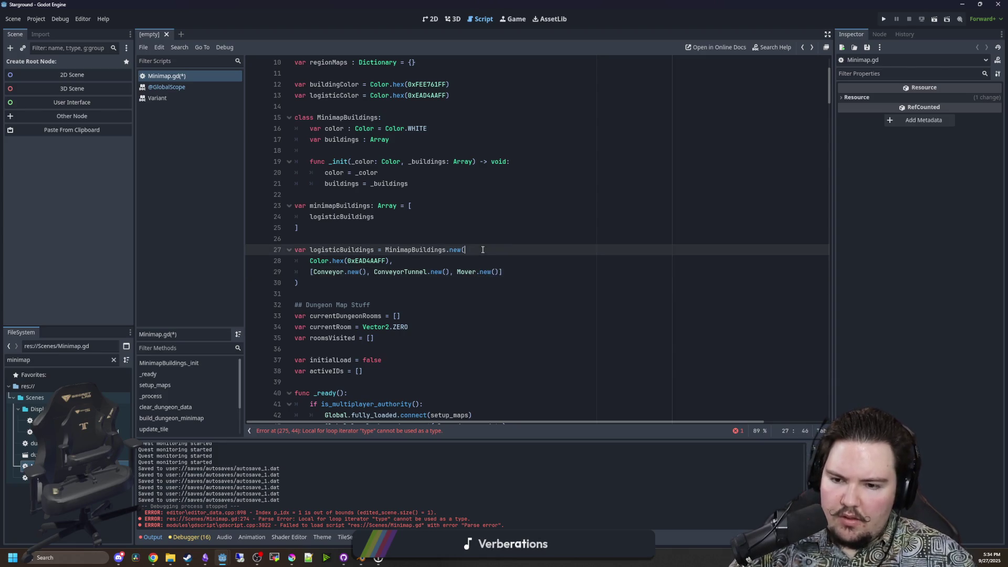
click(388, 432)
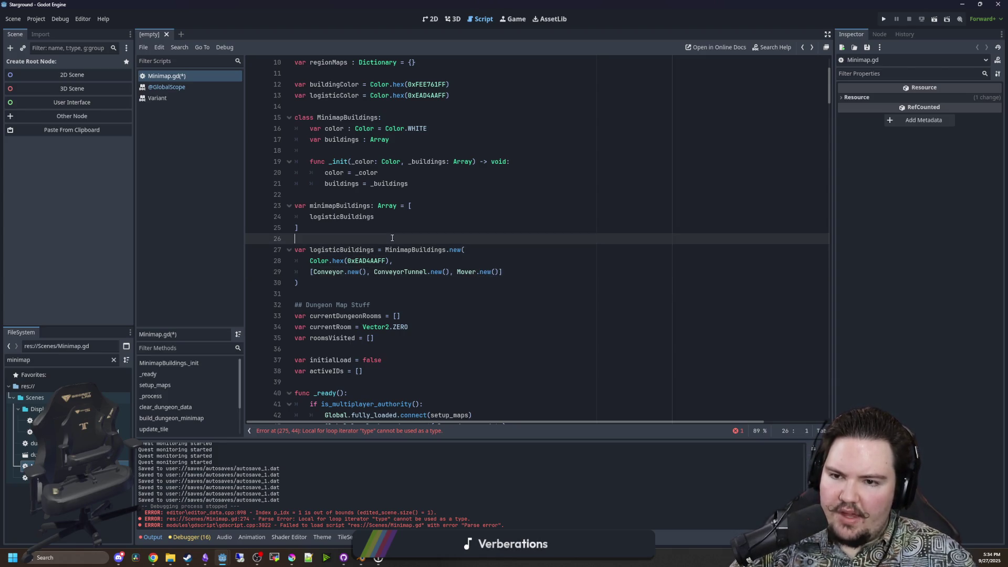
scroll(436, 322, up, 1)
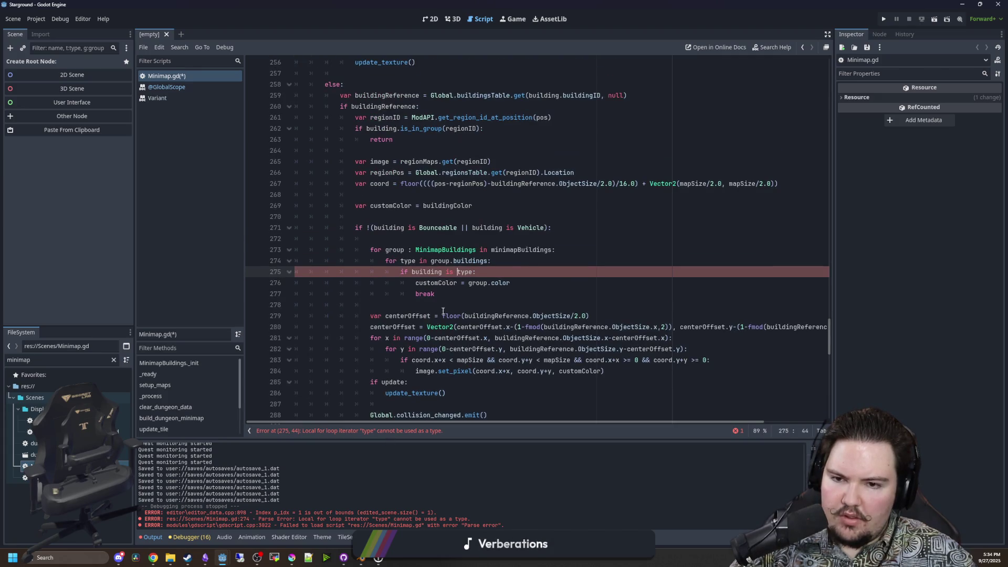
click(420, 261)
text(: Objecty)
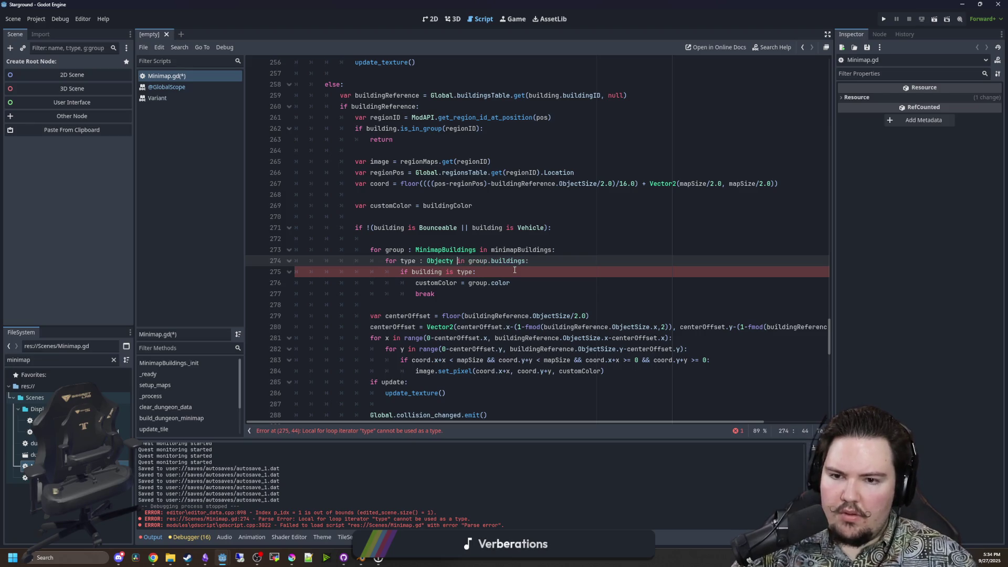
key(BackSpace)
click(513, 269)
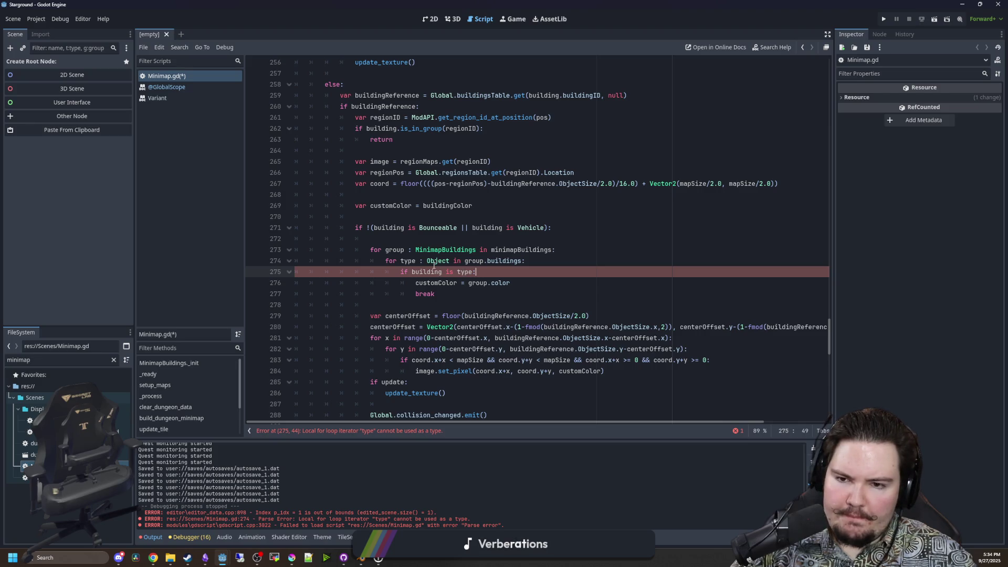
double_click(435, 262)
text(Type)
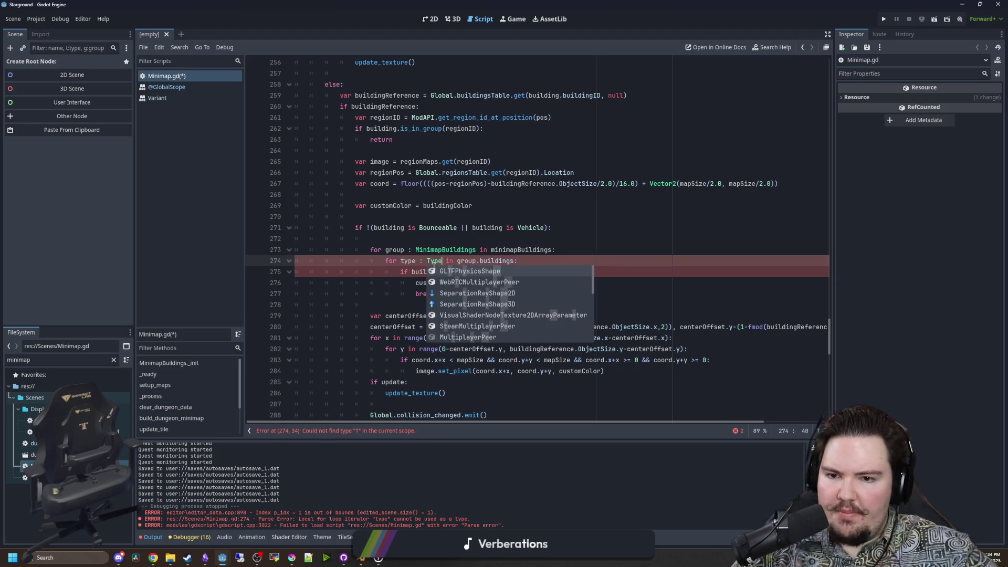
scroll(516, 316, down, 5)
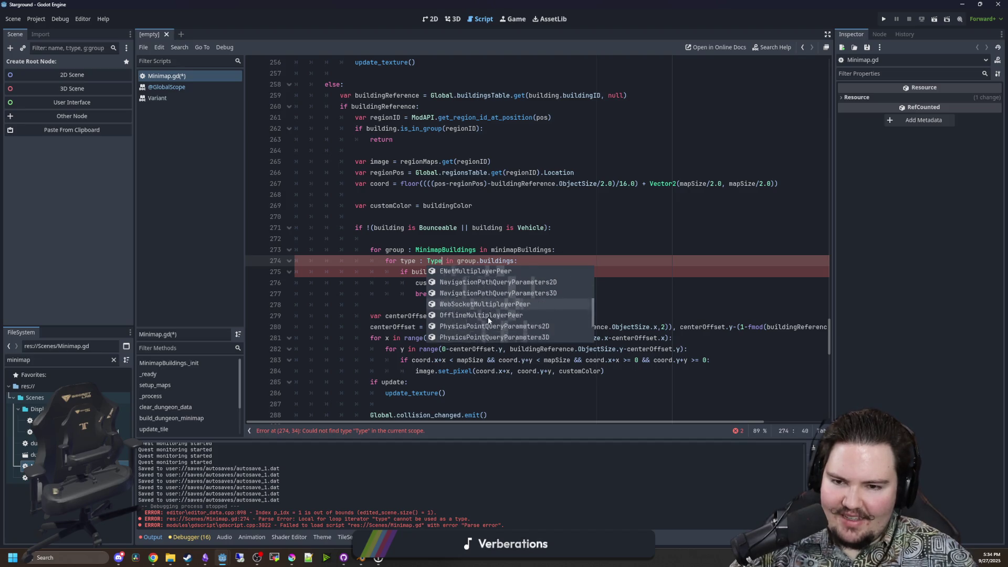
key(Escape)
key(BackSpace)
key(BackSpace)
key(BackSpace)
key(BackSpace)
key(BackSpace)
click(454, 293)
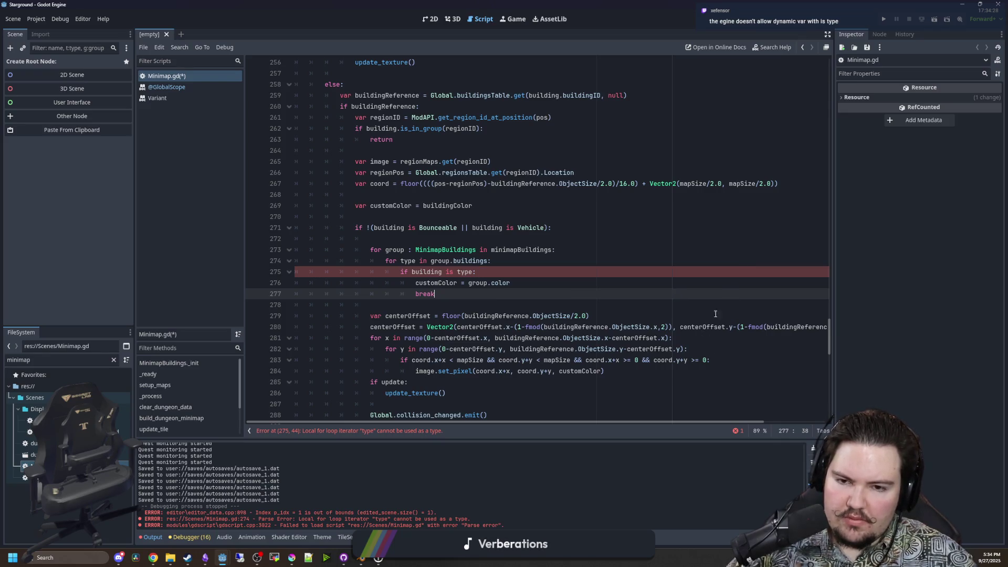
scroll(715, 315, up, 5)
drag(830, 322, 831, 78)
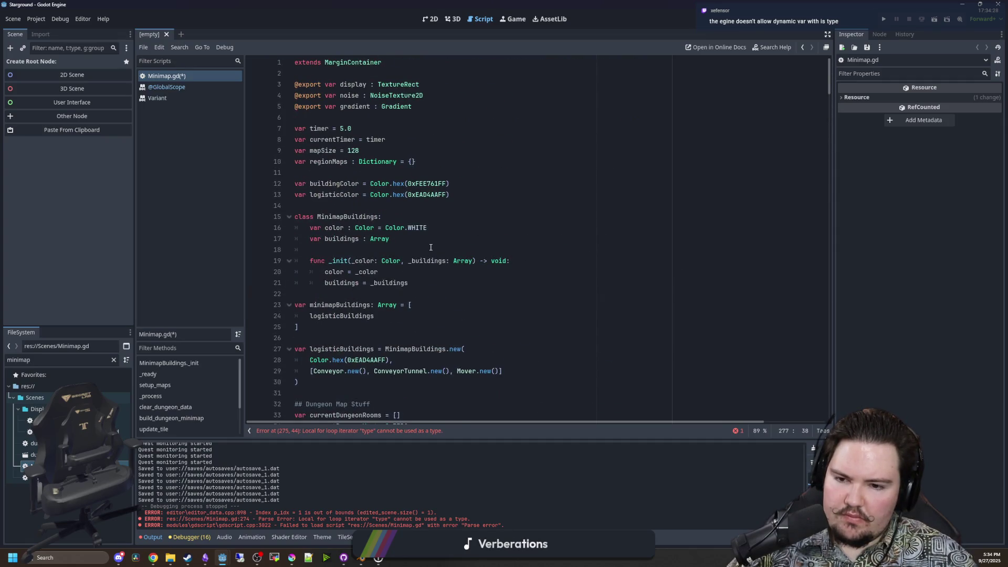
scroll(430, 247, down, 1)
mouse_move(403, 252)
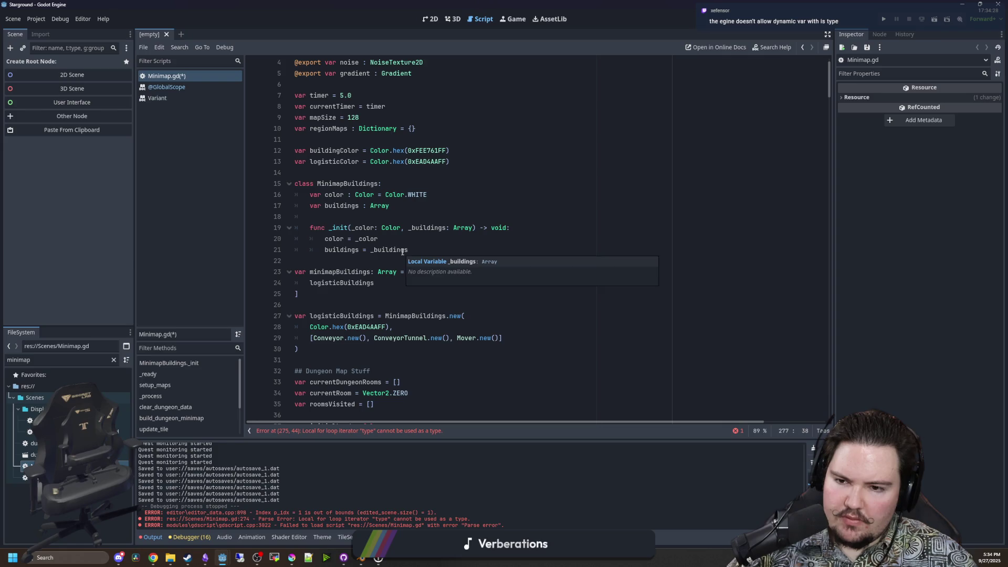
drag(500, 338, 312, 338)
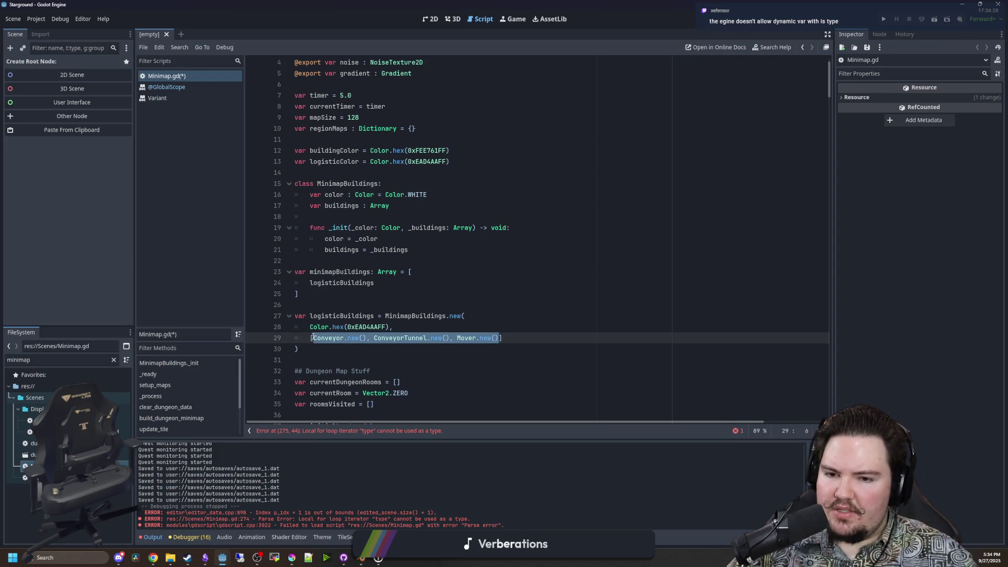
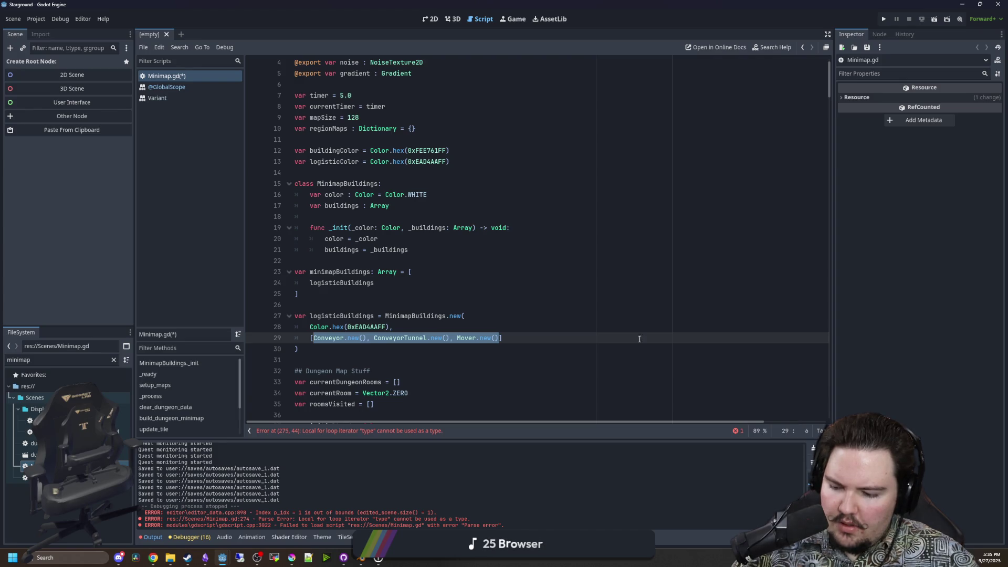
Delete the MinimapBuildings class and its colour arrays from lines 15–30 of Minimap.gd.
click(370, 348)
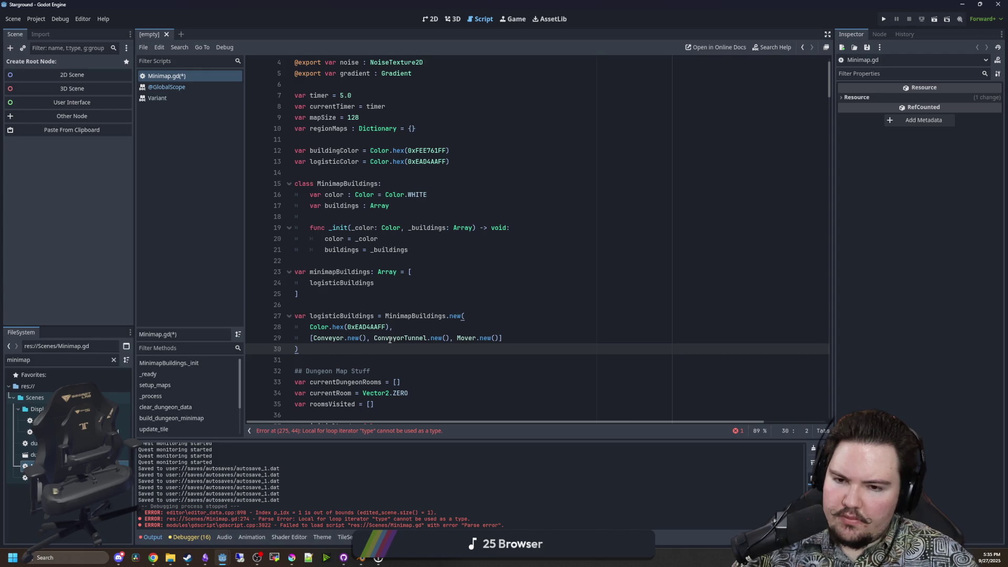
scroll(420, 336, down, 1)
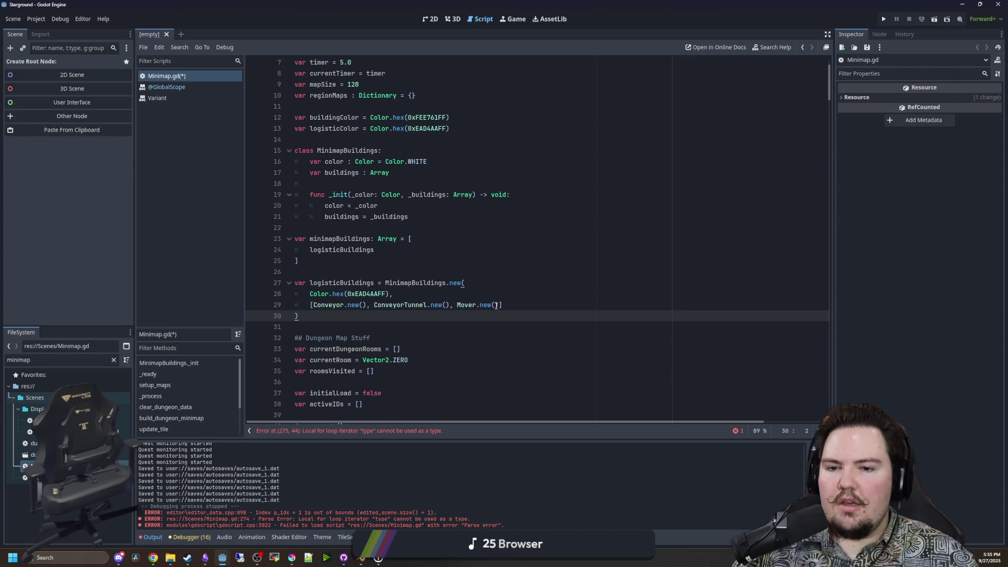
click(432, 298)
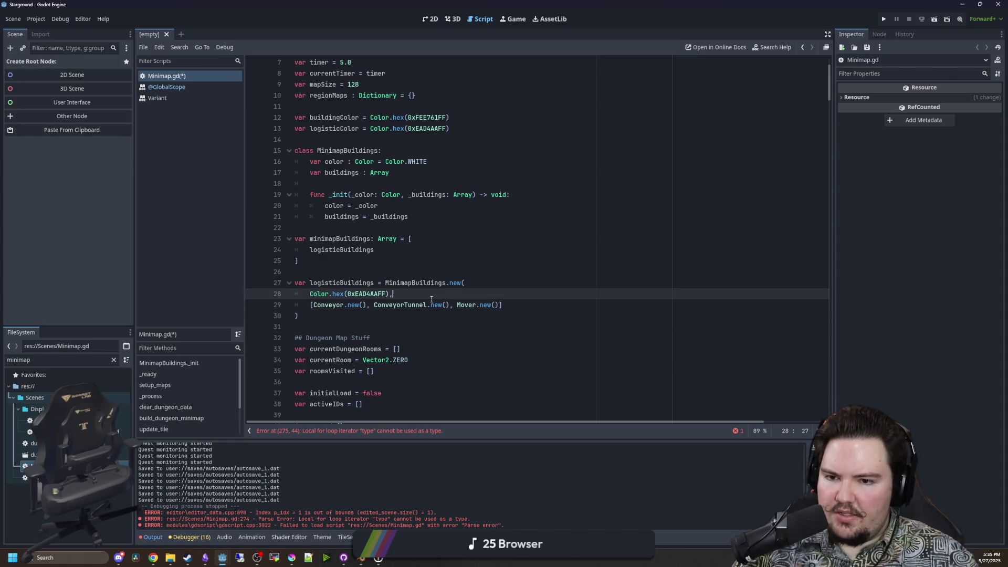
click(384, 276)
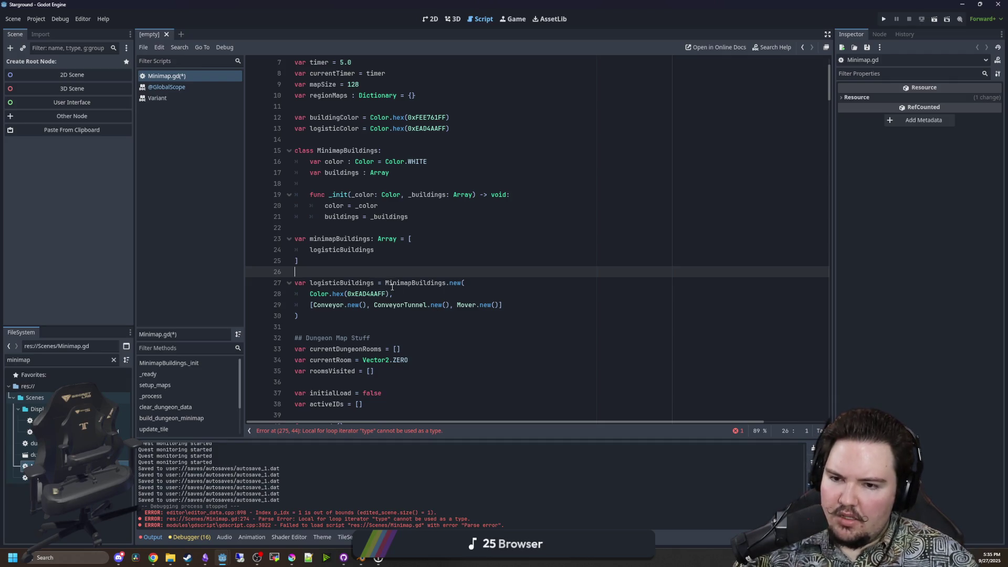
drag(393, 294, 310, 296)
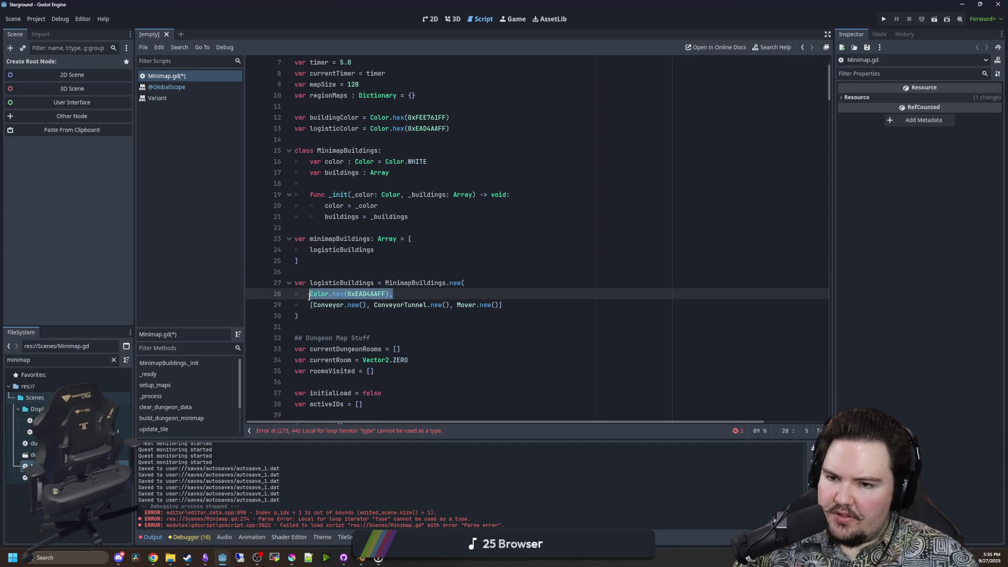
click(327, 273)
drag(402, 294, 311, 294)
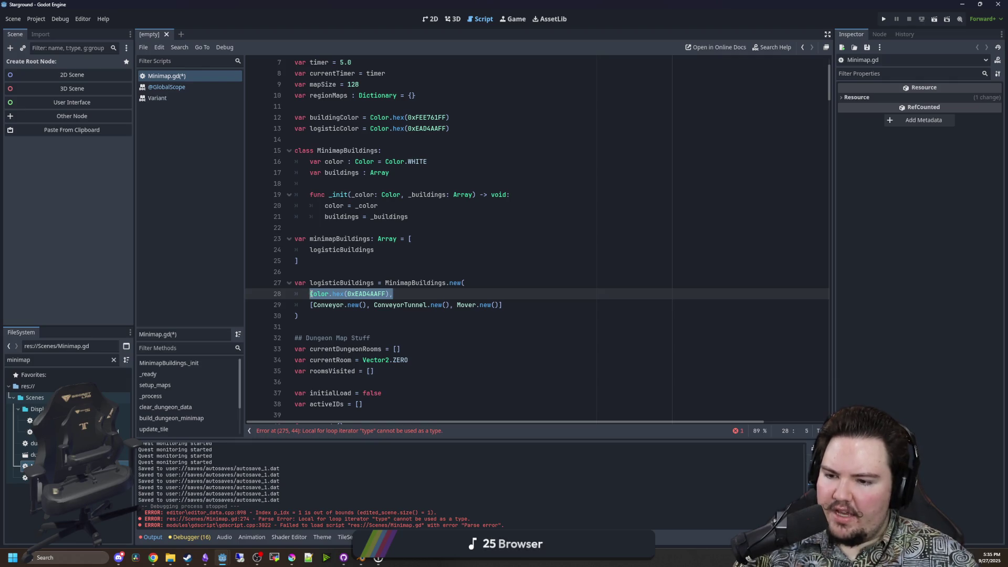
click(311, 305)
drag(392, 294, 311, 297)
click(345, 262)
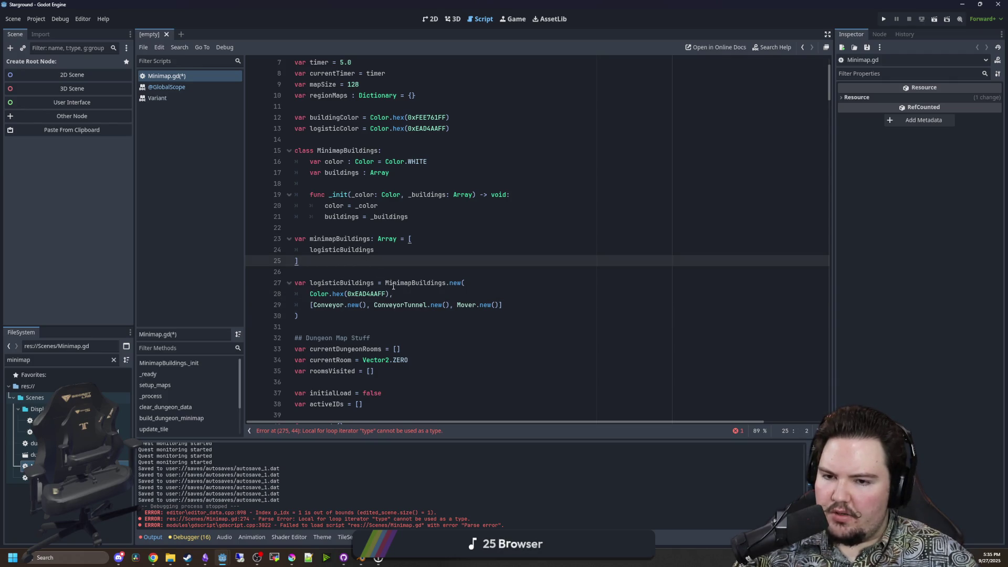
click(335, 316)
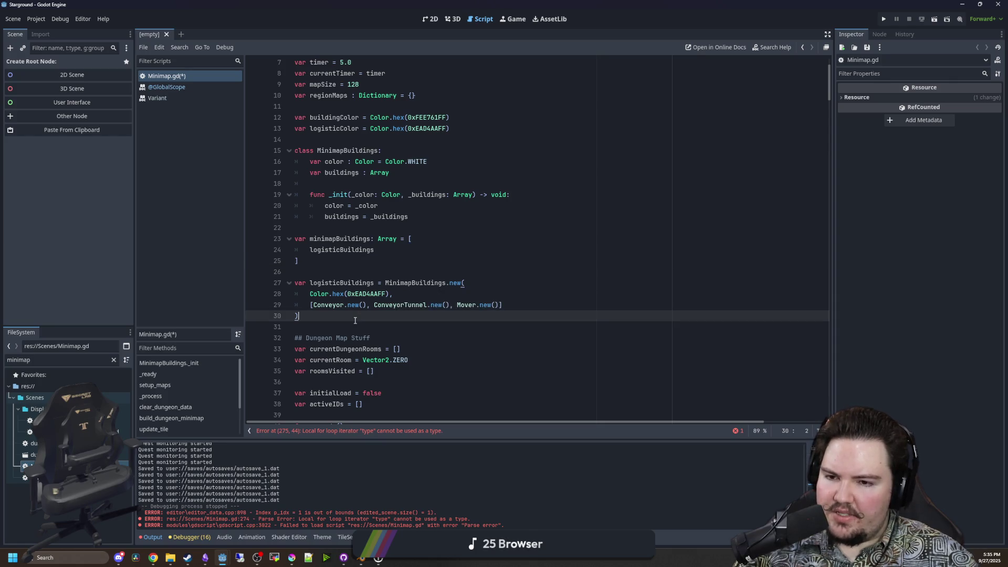
click(336, 269)
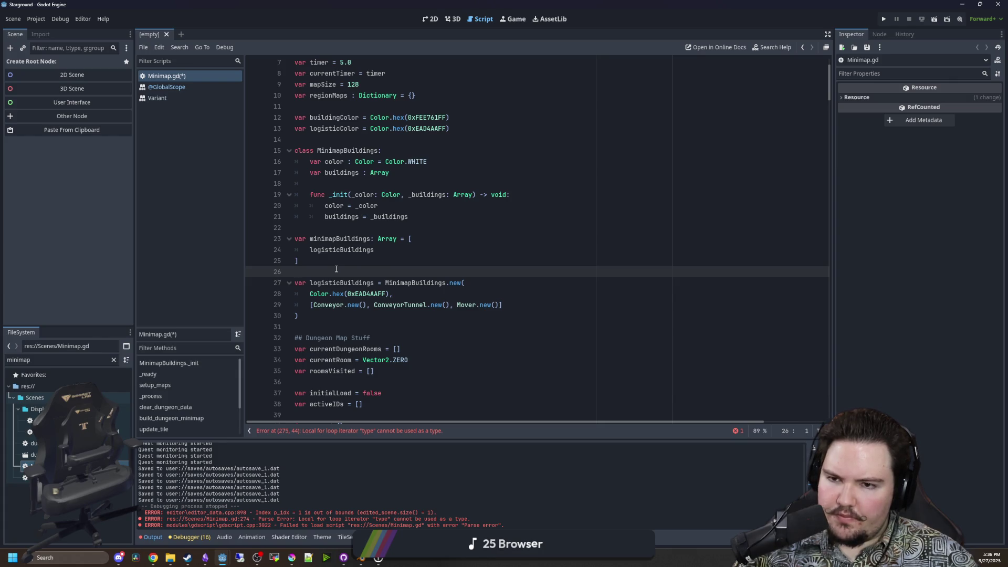
scroll(374, 284, up, 1)
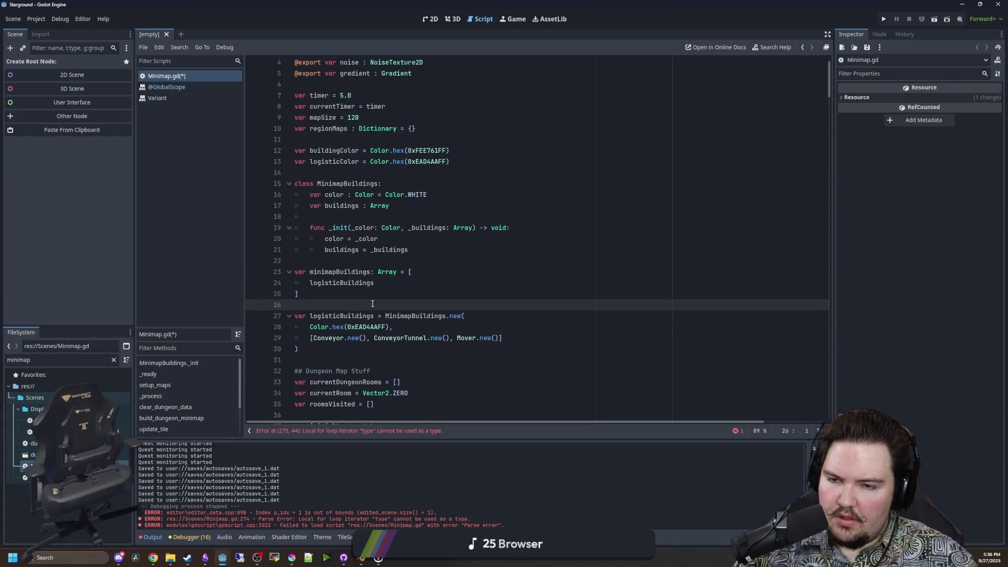
drag(316, 349, 297, 172)
key(BackSpace)
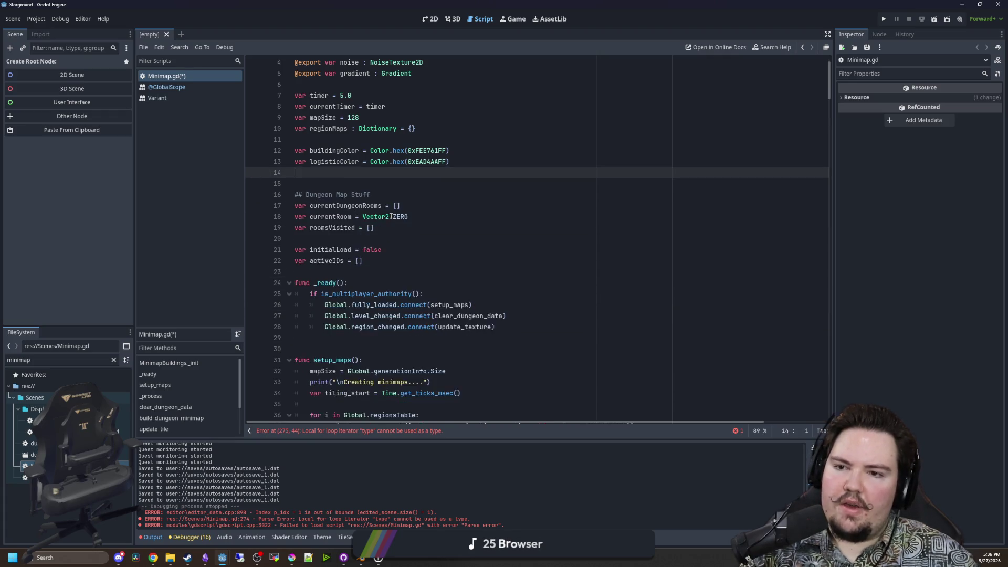
Remove the old 'for group' loop line and its break line around line 255.
scroll(394, 237, down, 7)
click(369, 431)
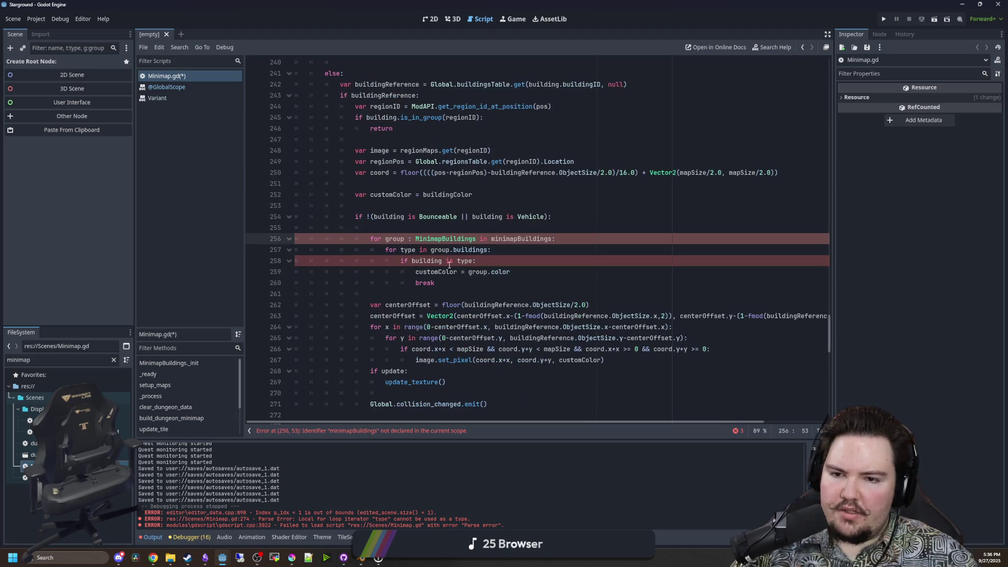
click(448, 230)
triple_click(571, 239)
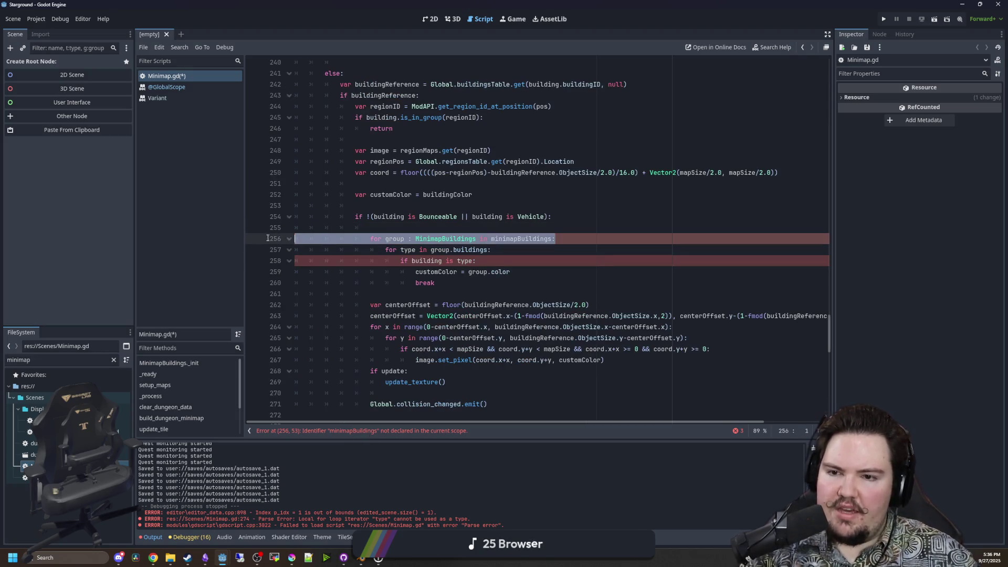
key(BackSpace)
click(459, 271)
triple_click(458, 271)
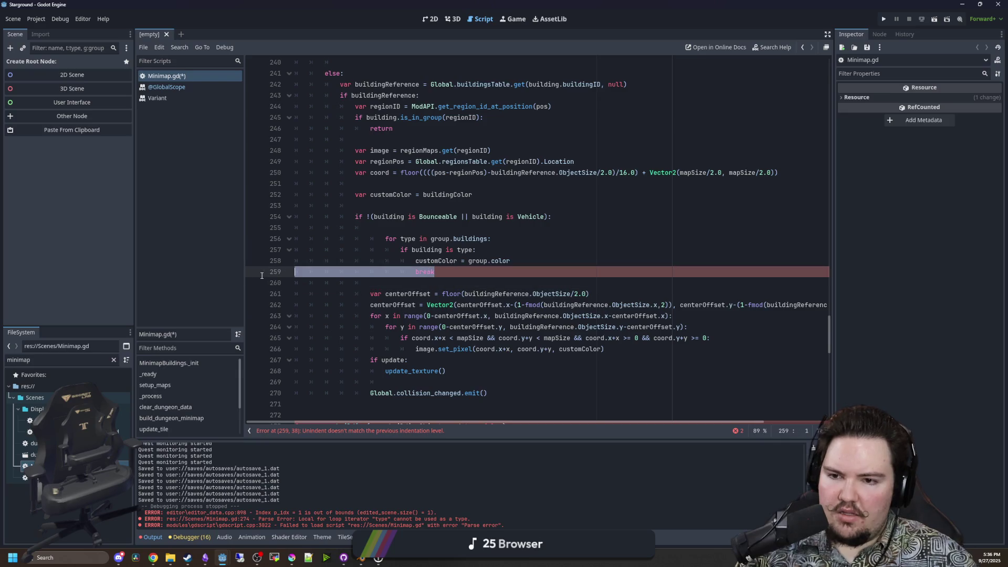
key(BackSpace)
key(BackSpace)
click(470, 226)
key(Return)
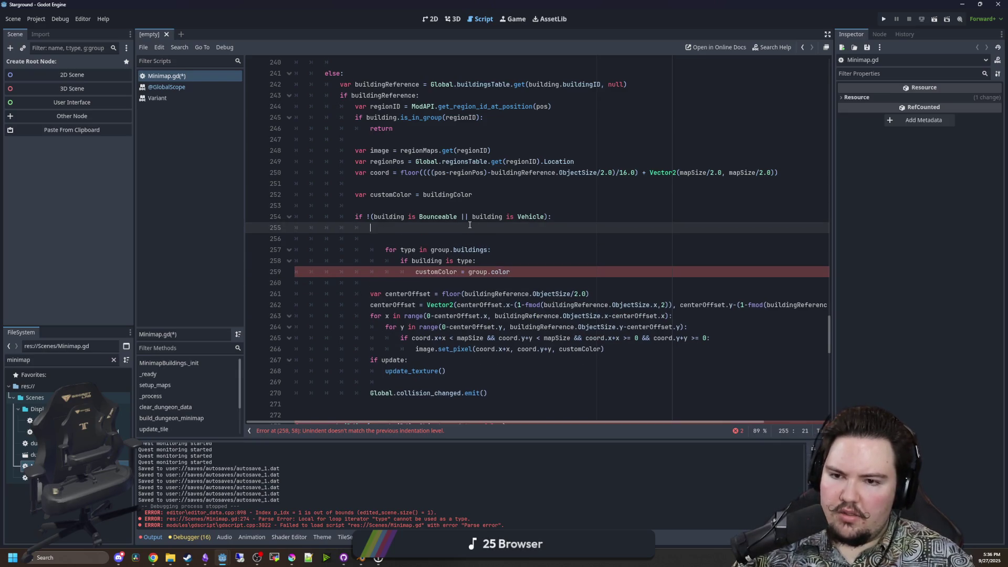
key(Down)
key(Home)
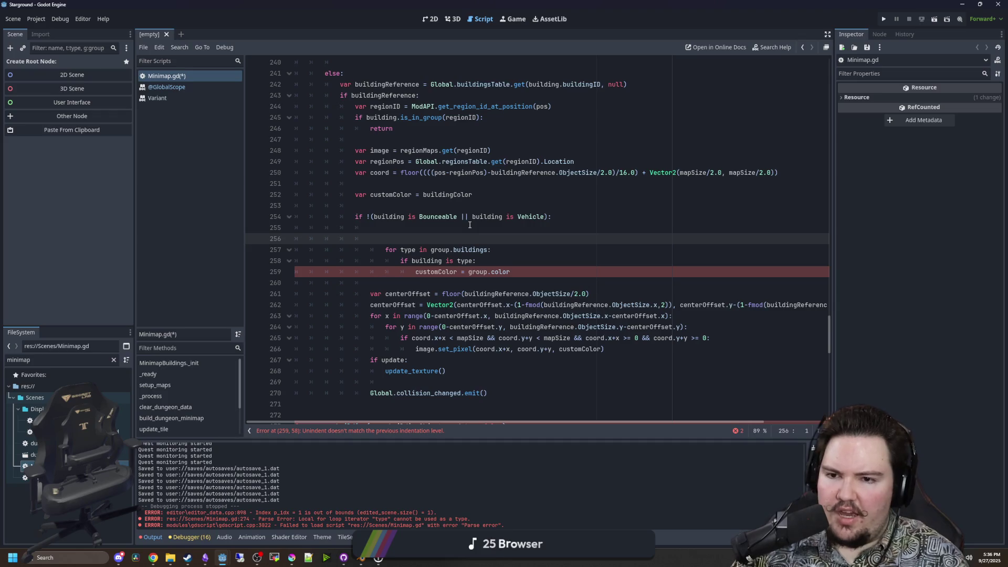
key(BackSpace)
Write 'for i in Global.minimapColors:' and 'if i.has(building.id):', replacing the old nested checks.
text(for i in Global.)
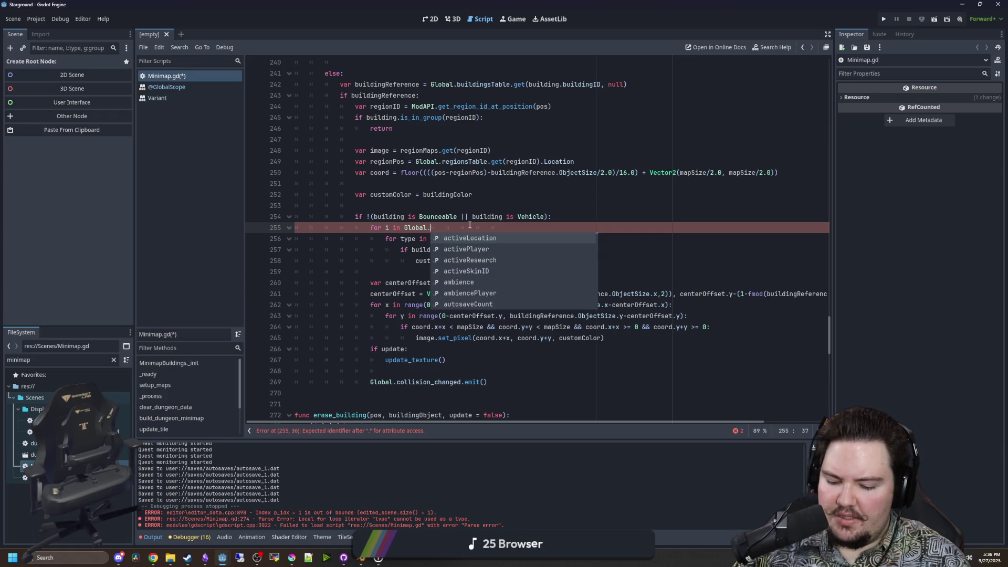
text(minima)
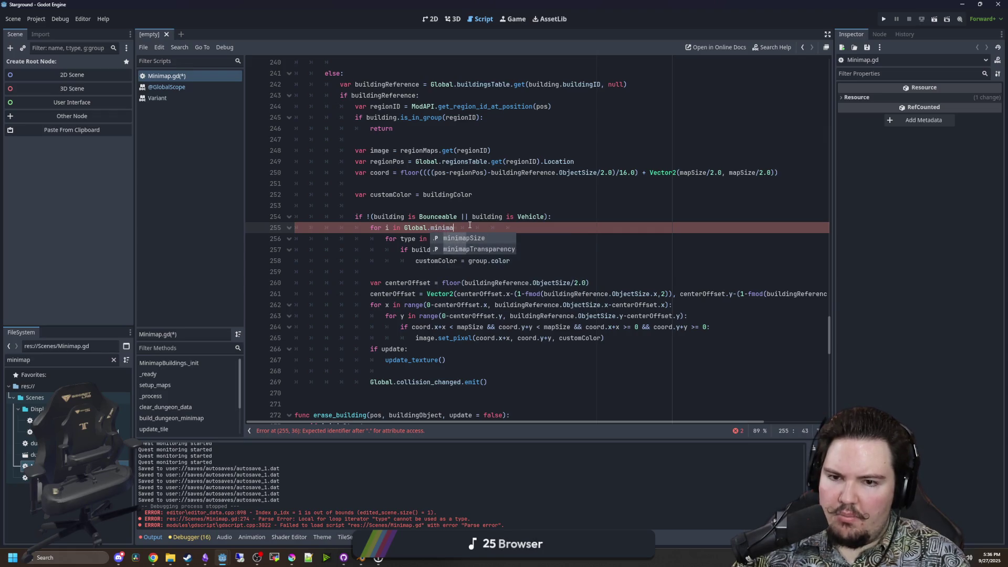
text(pColors:)
key(Return)
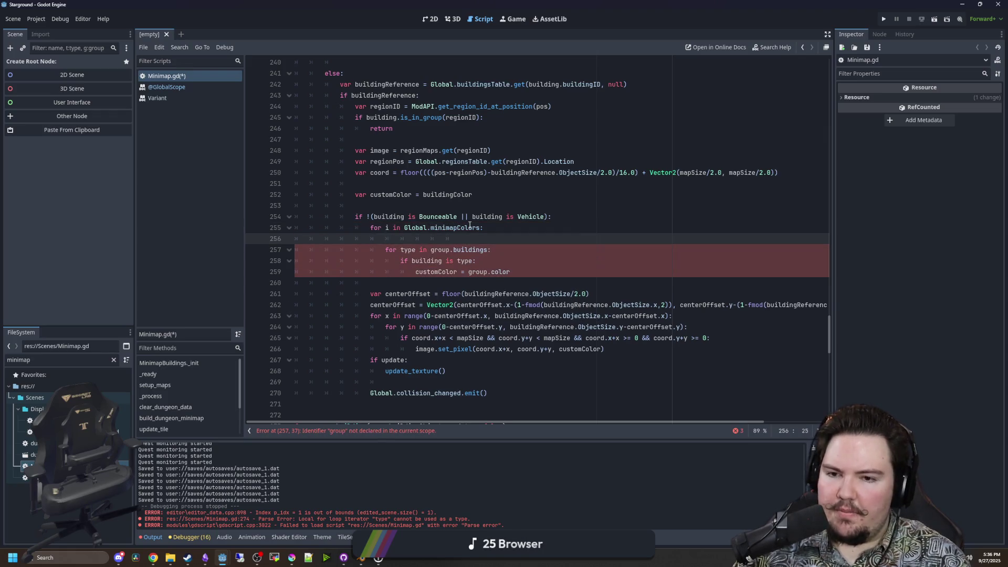
text(if i)
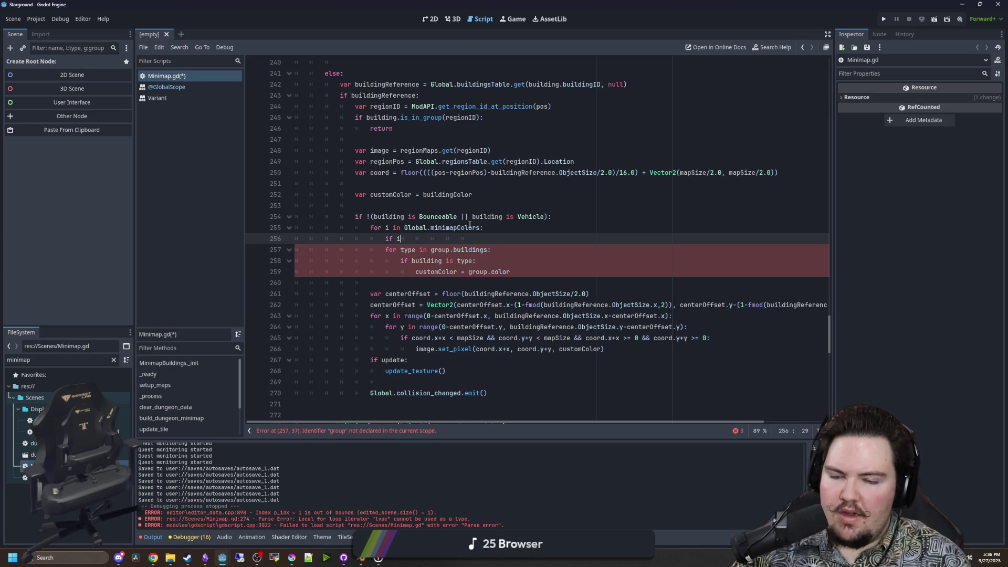
text(.has(building.)
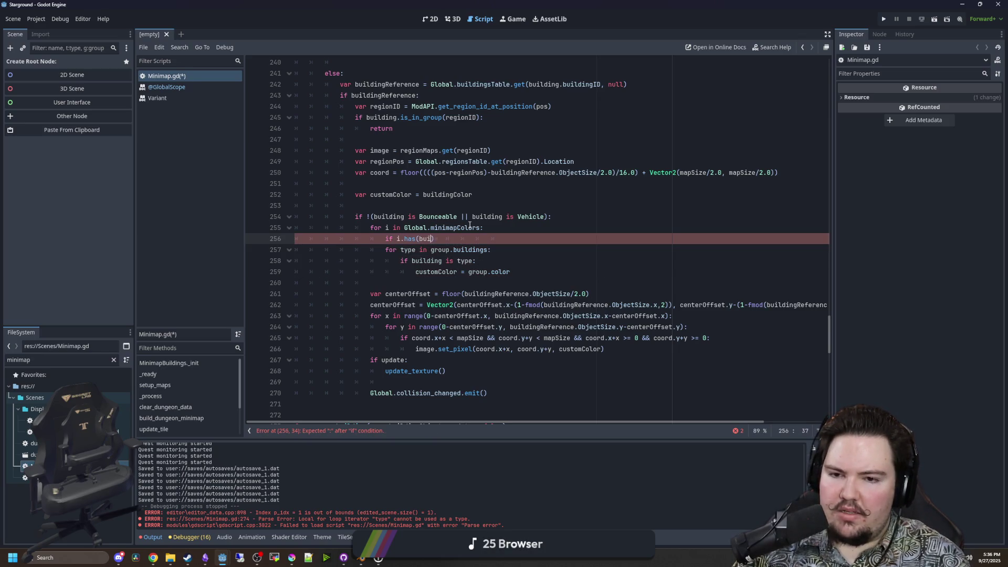
text(id)
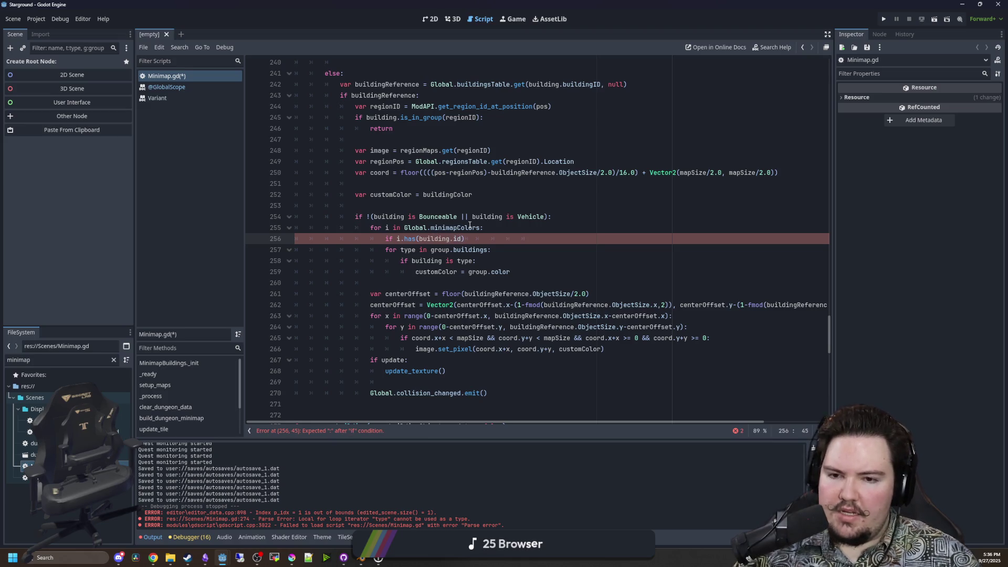
click(521, 272)
key(shift+Up)
key(shift+Up)
key(BackSpace)
key(BackSpace)
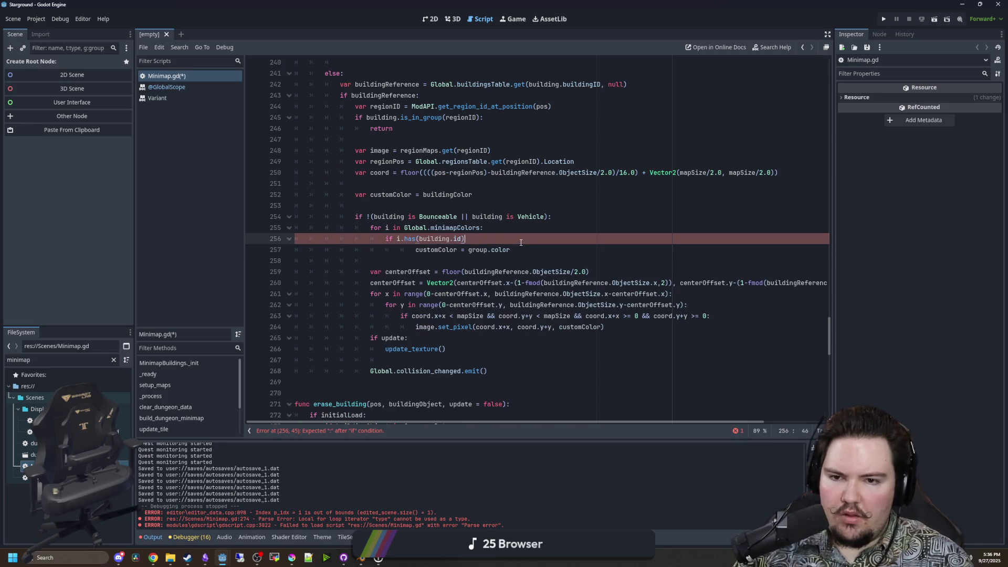
text(:)
click(412, 255)
key(BackSpace)
click(477, 235)
scroll(473, 273, up, 4)
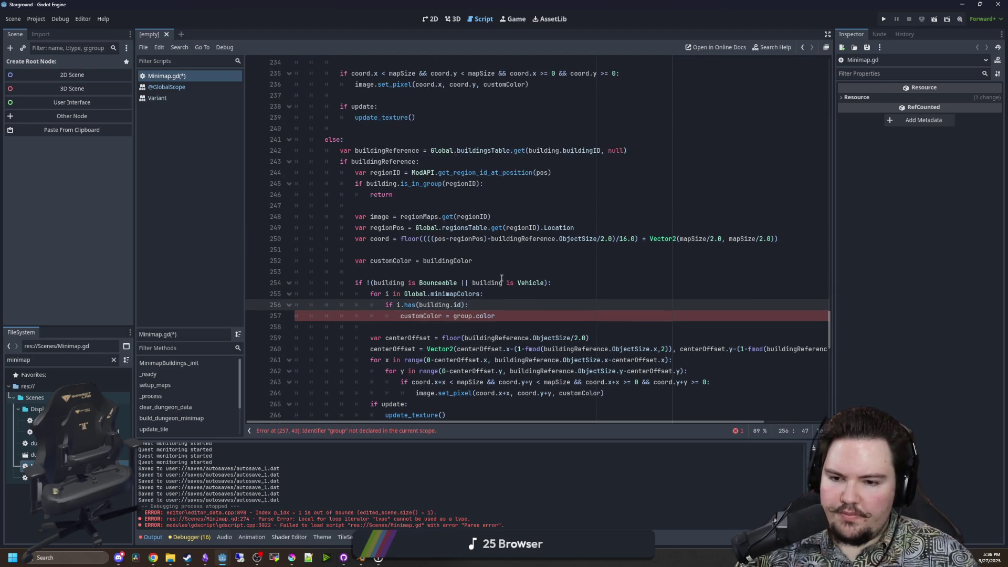
scroll(470, 311, down, 2)
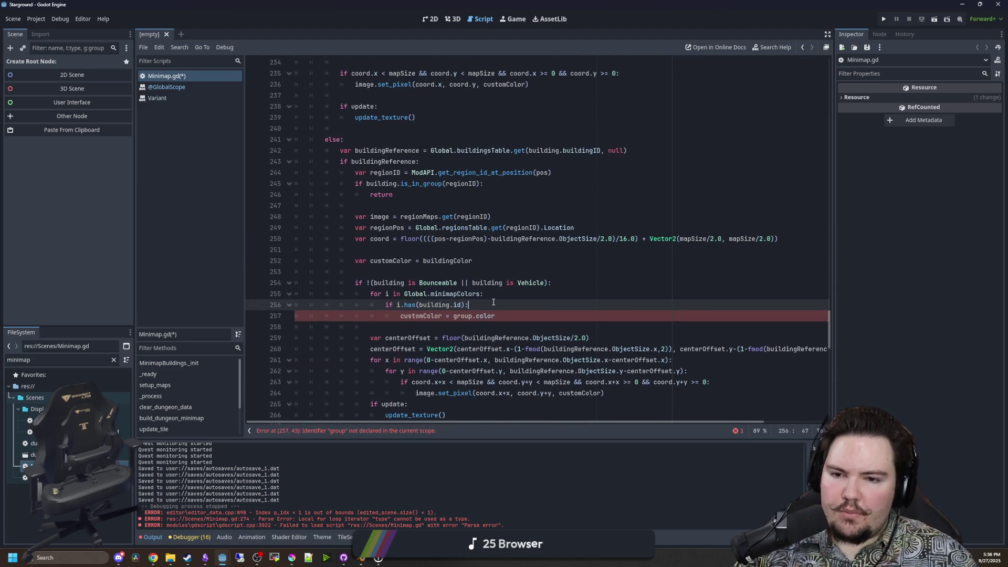
drag(403, 294, 468, 294)
click(493, 294)
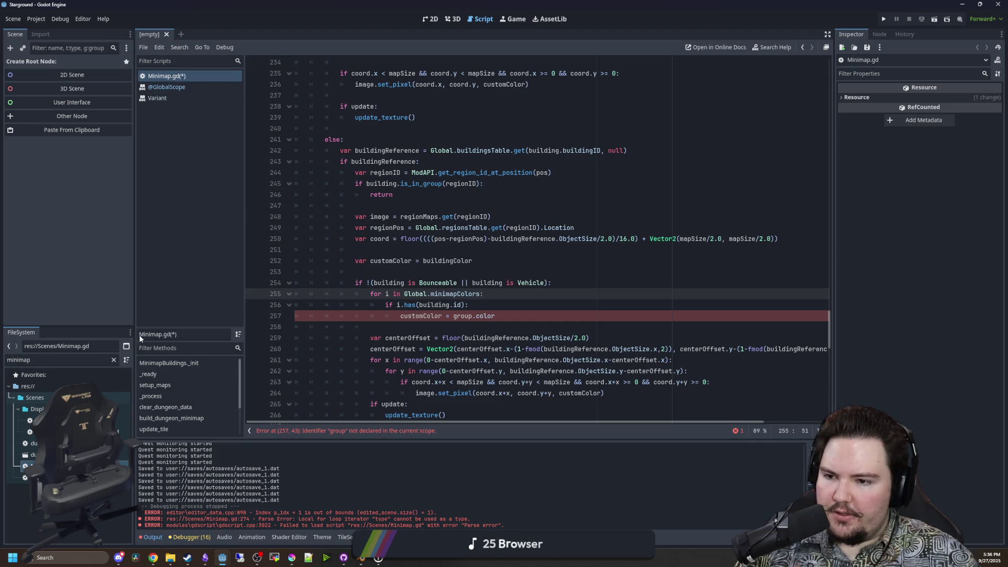
click(113, 360)
Open global.gd and start 'var minimapColors = {' on a new line at the end of the file.
text(globa)
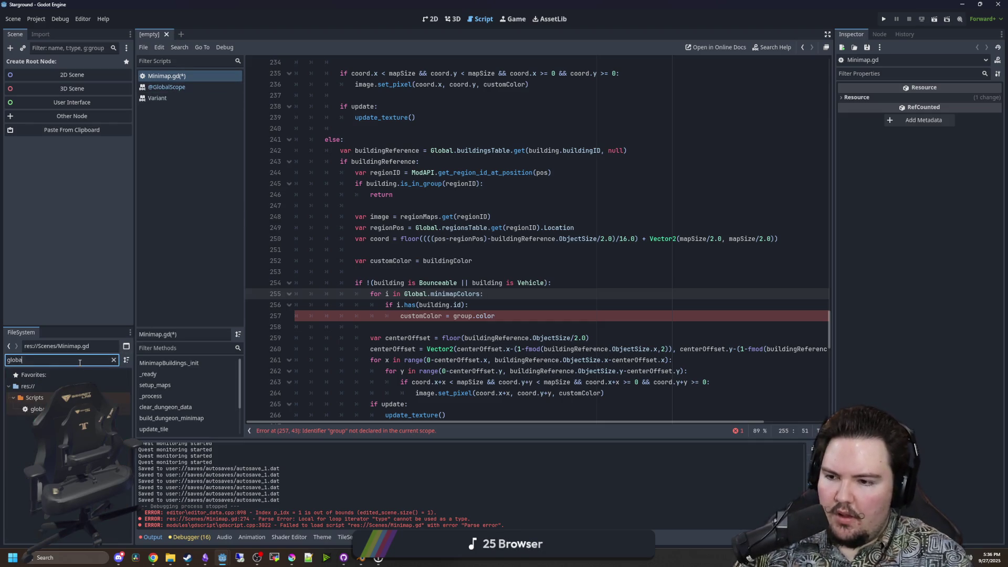
double_click(36, 408)
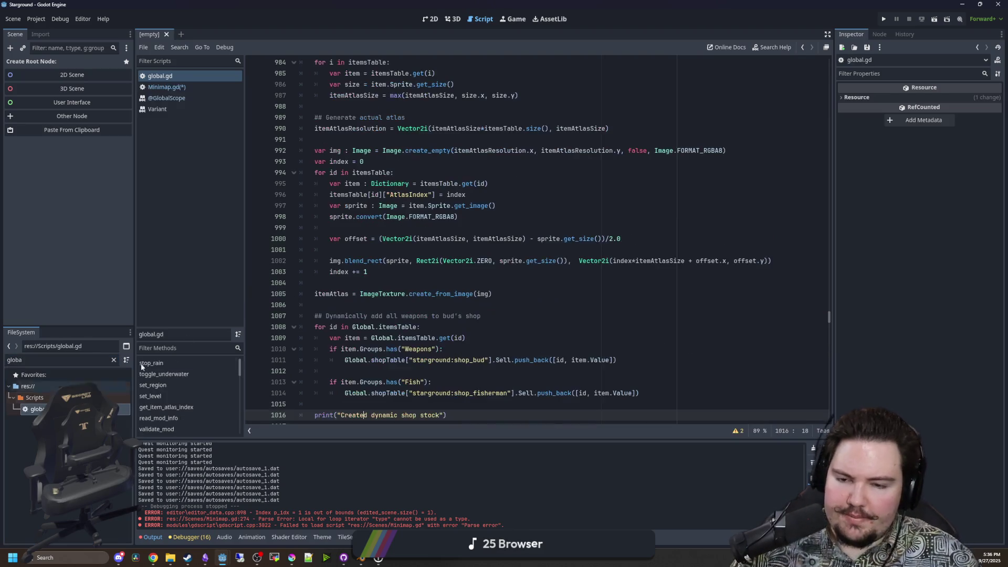
scroll(404, 317, down, 5)
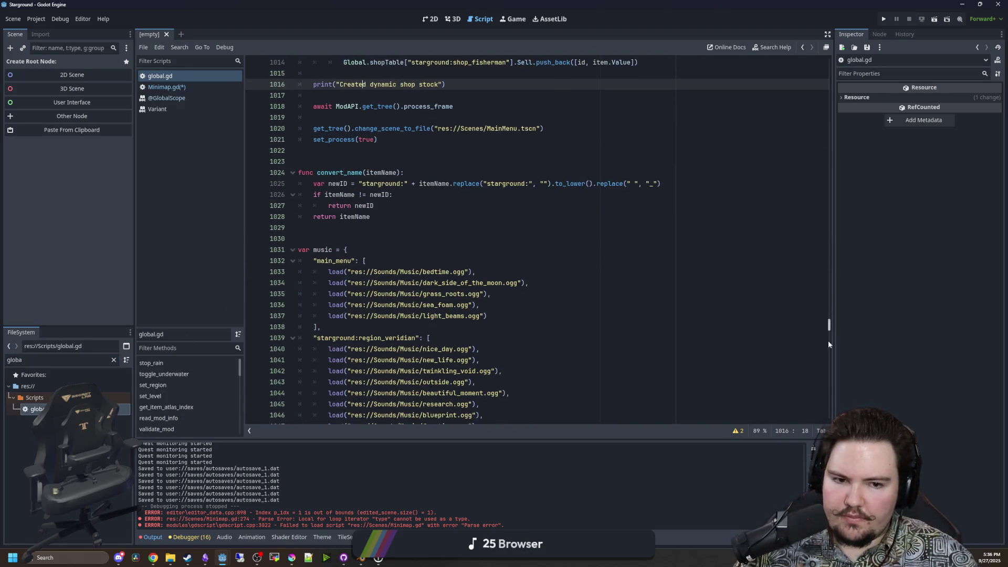
drag(828, 323, 828, 414)
click(321, 415)
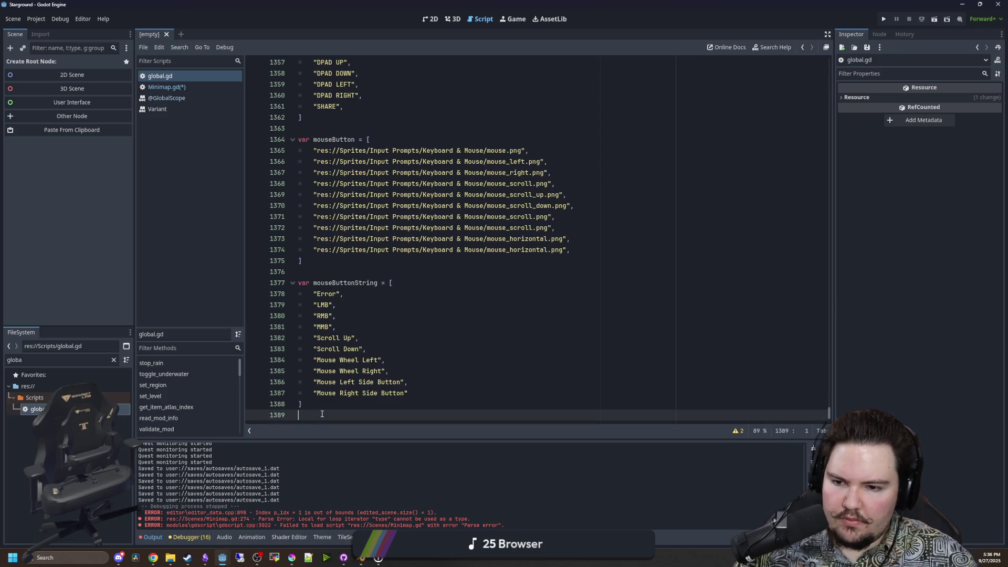
key(Return)
text(var minimapC)
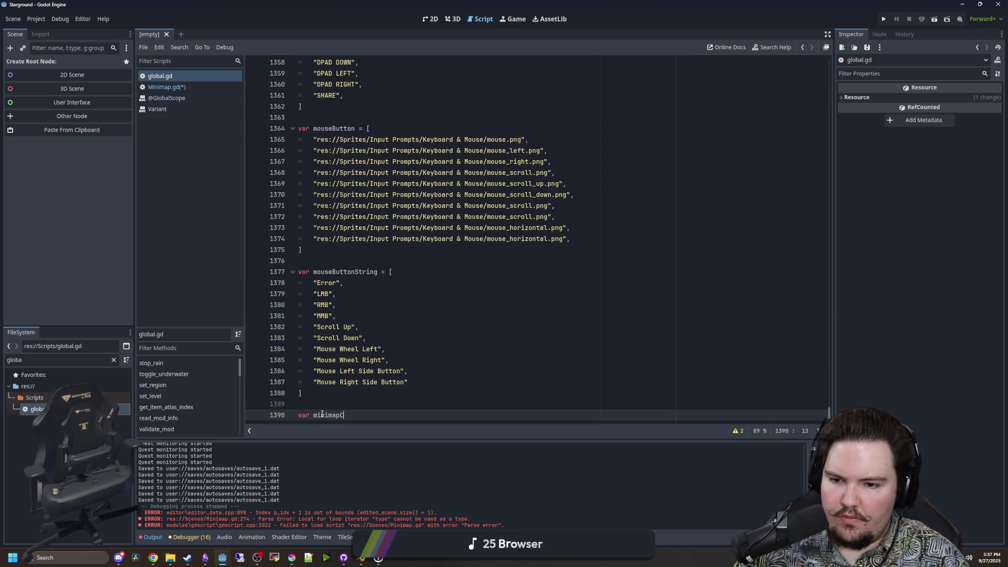
text(olors = {)
Add two comma-separated '"": []' entries inside the minimapColors braces.
key(Return)
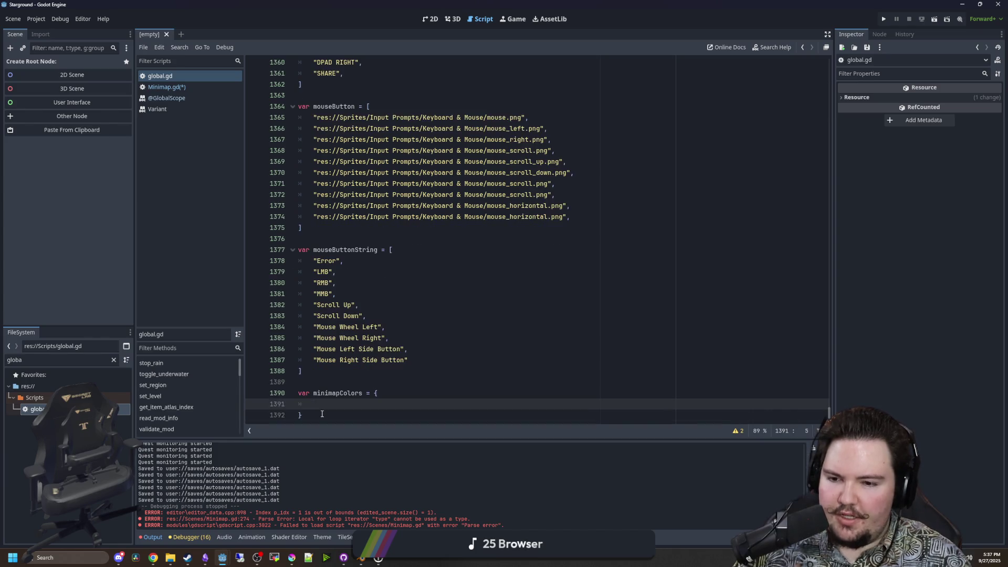
text("":")
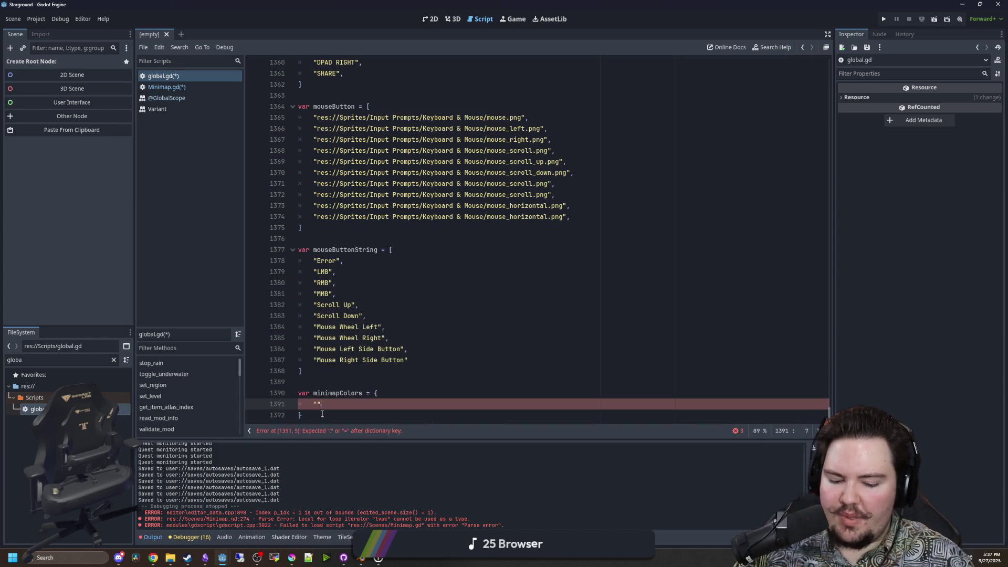
key(BackSpace)
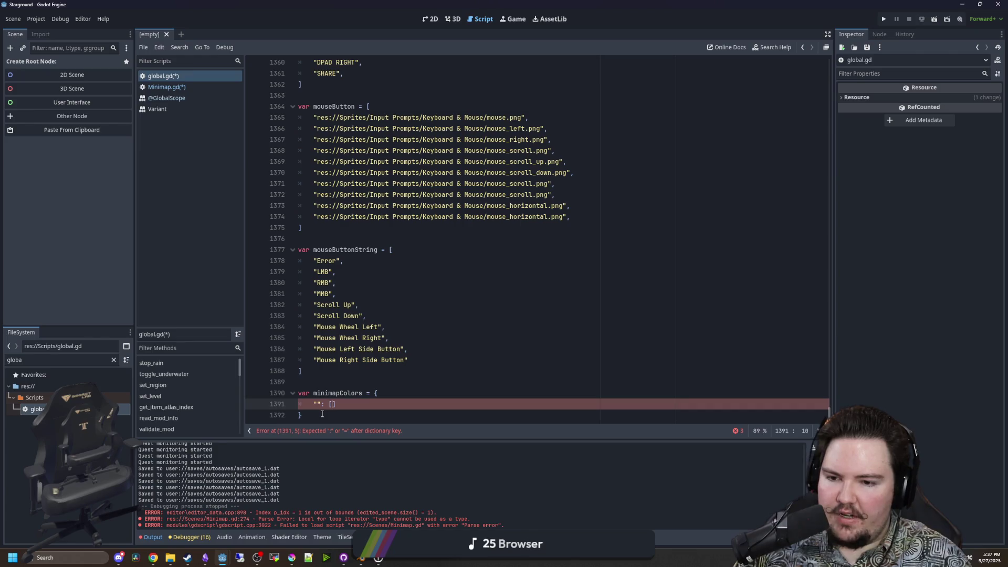
text([])
key(Return)
text("": [)
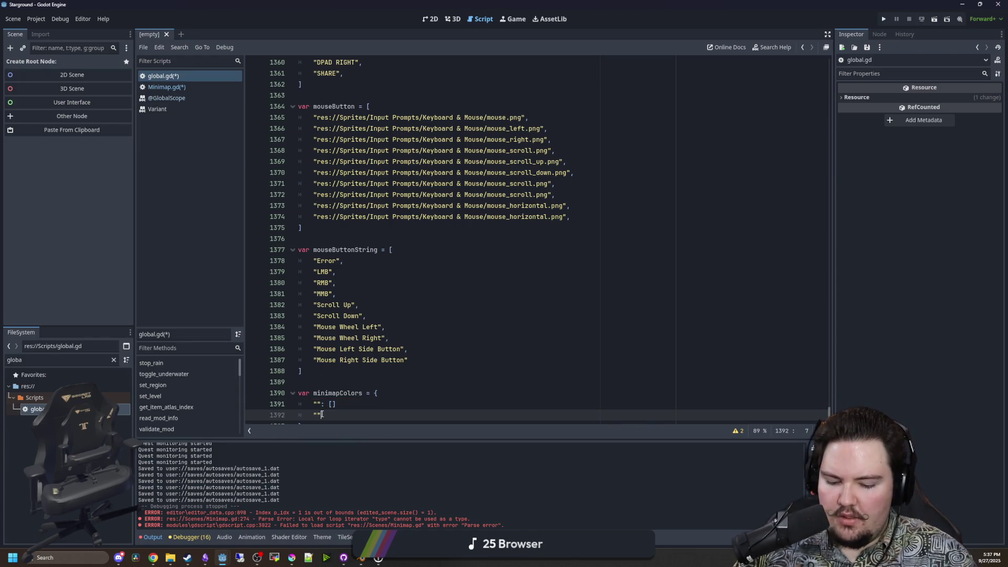
key(Up)
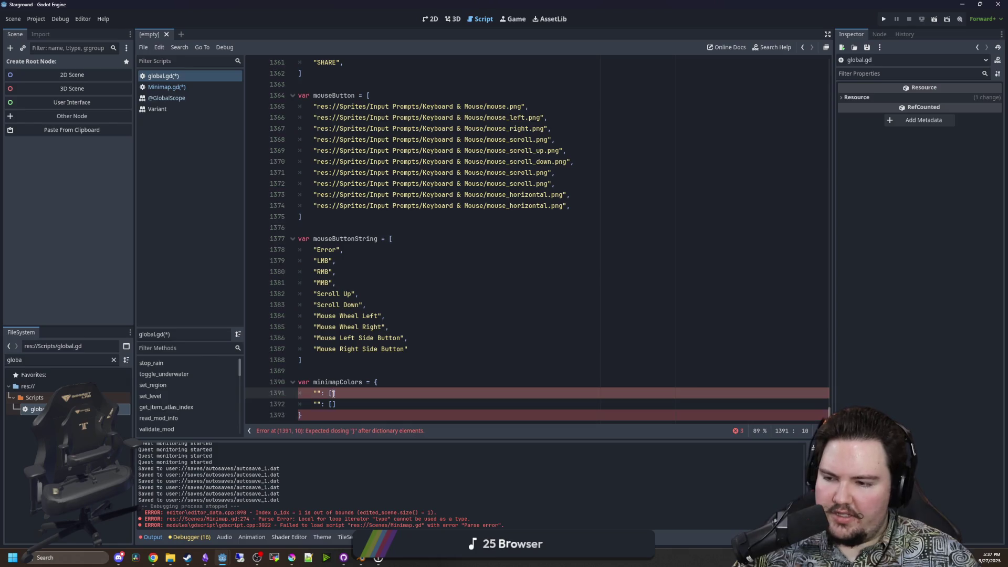
key(End)
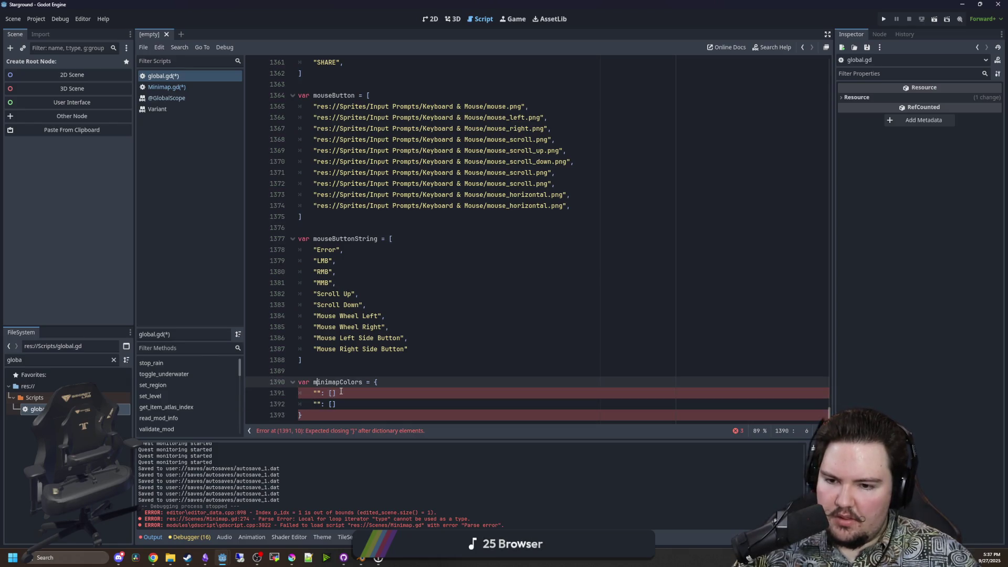
text(,)
key(Down)
text(,)
key(Up)
key(Home)
key(Right)
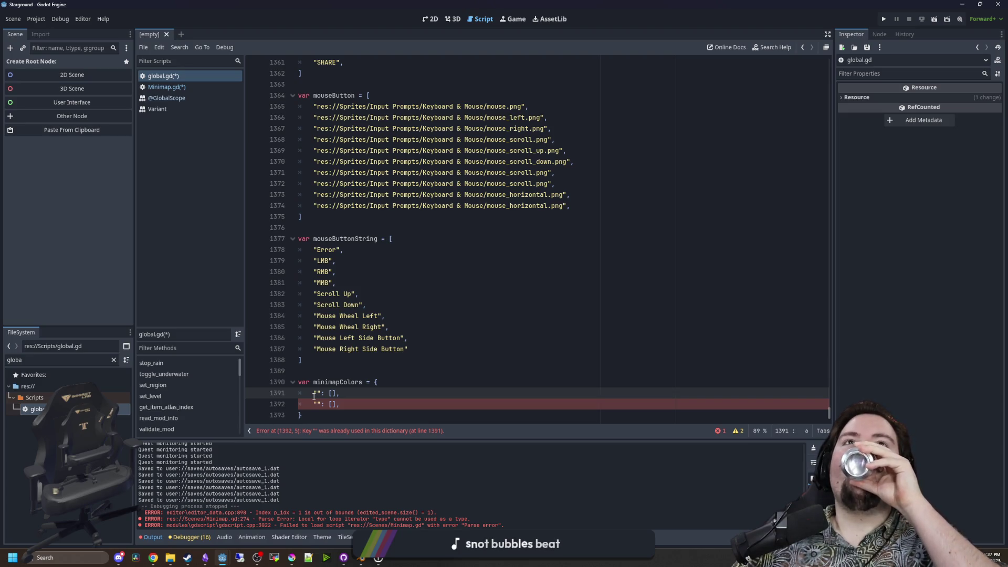
Replace the curly braces around minimapColors with square brackets.
click(353, 392)
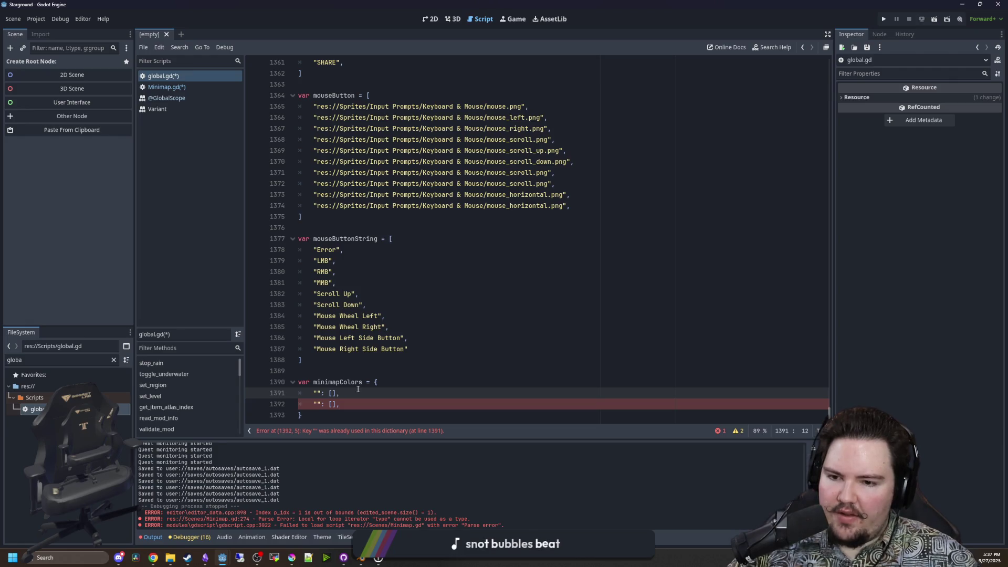
click(366, 382)
key(BackSpace)
text([)
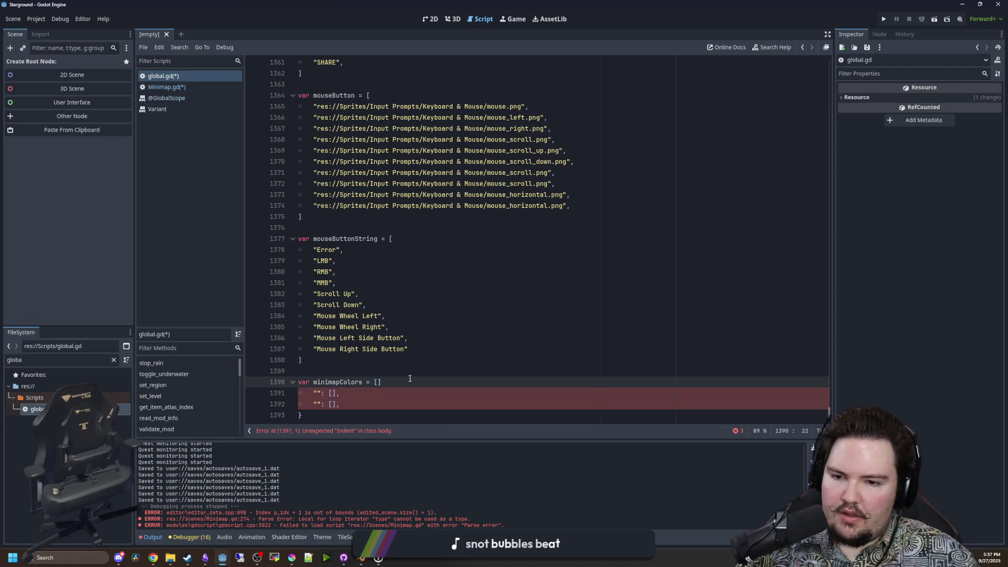
click(305, 415)
key(BackSpace)
text(])
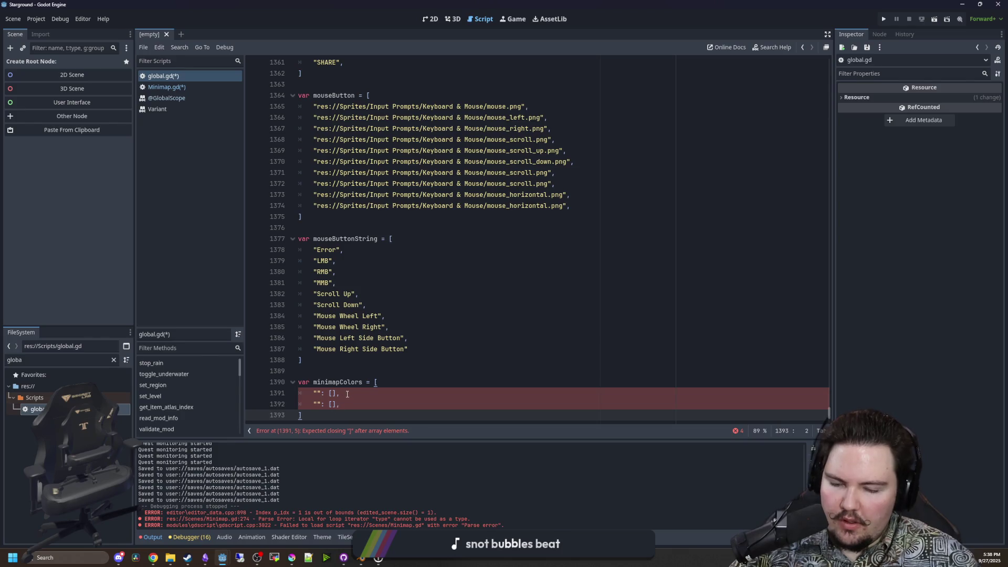
Remove both empty "" keys, put 0 in the first entry, and add a blank line above minimapColors.
click(319, 393)
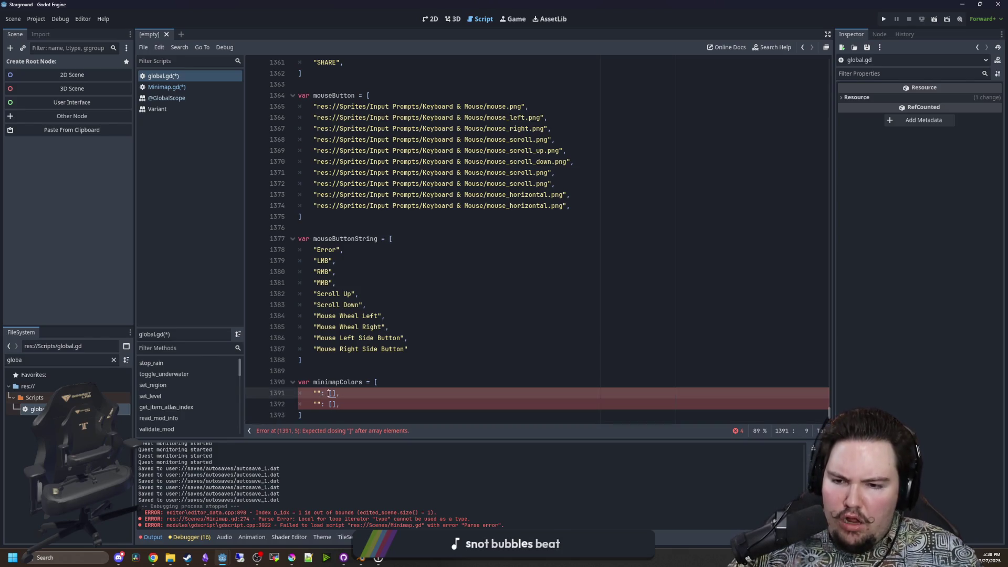
key(BackSpace)
key(BackSpace)
key(BackSpace)
click(330, 403)
key(BackSpace)
key(BackSpace)
key(BackSpace)
click(318, 395)
text(0)
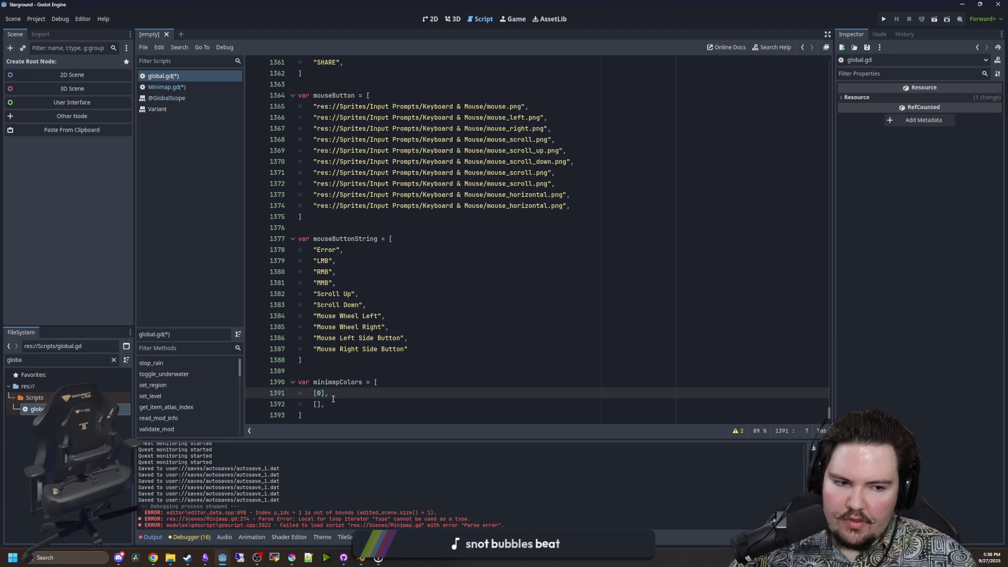
click(321, 374)
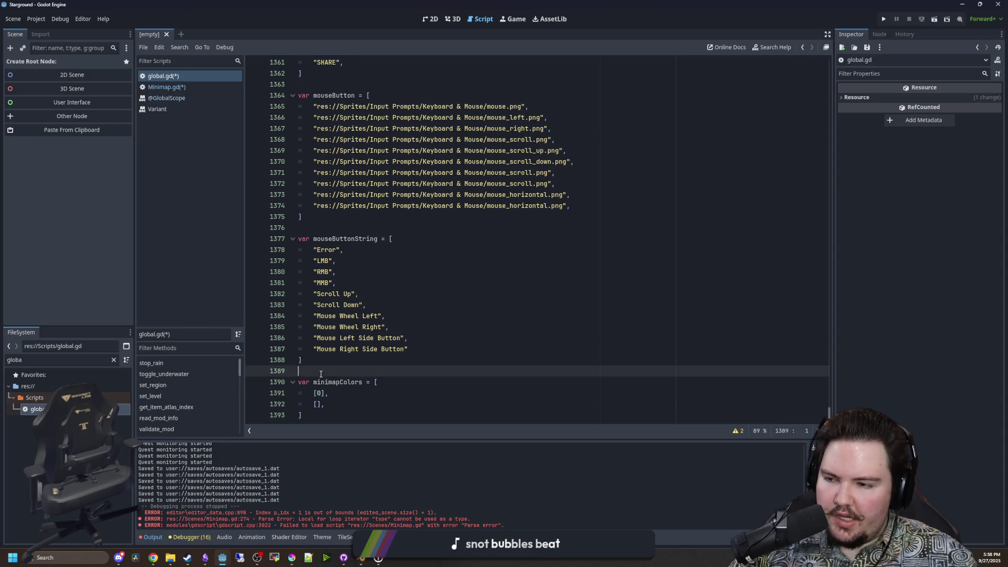
key(Return)
key(Return)
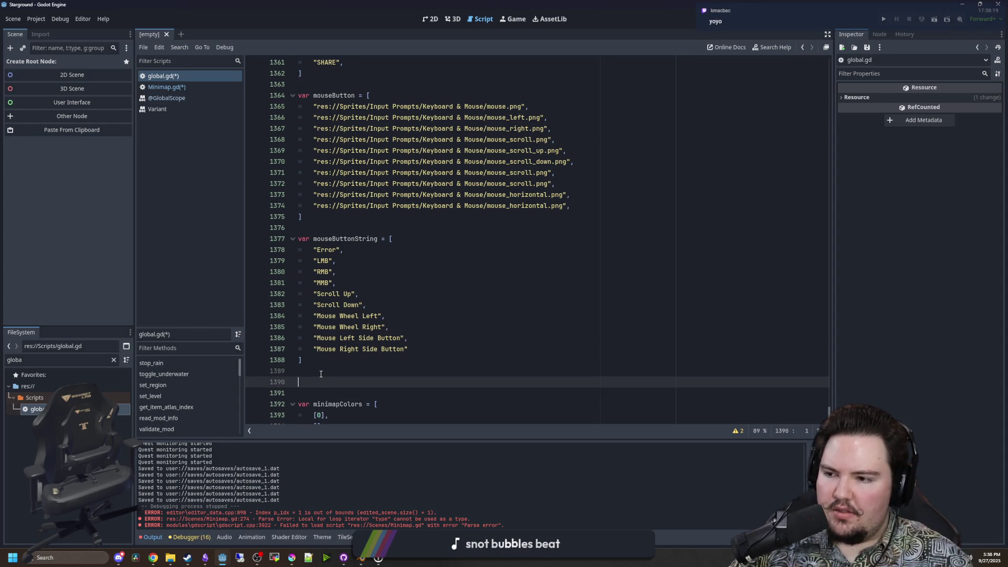
Write class MinimapColor with members color : Color and buildings : PackedStringArray.
key(Up)
scroll(321, 374, down, 1)
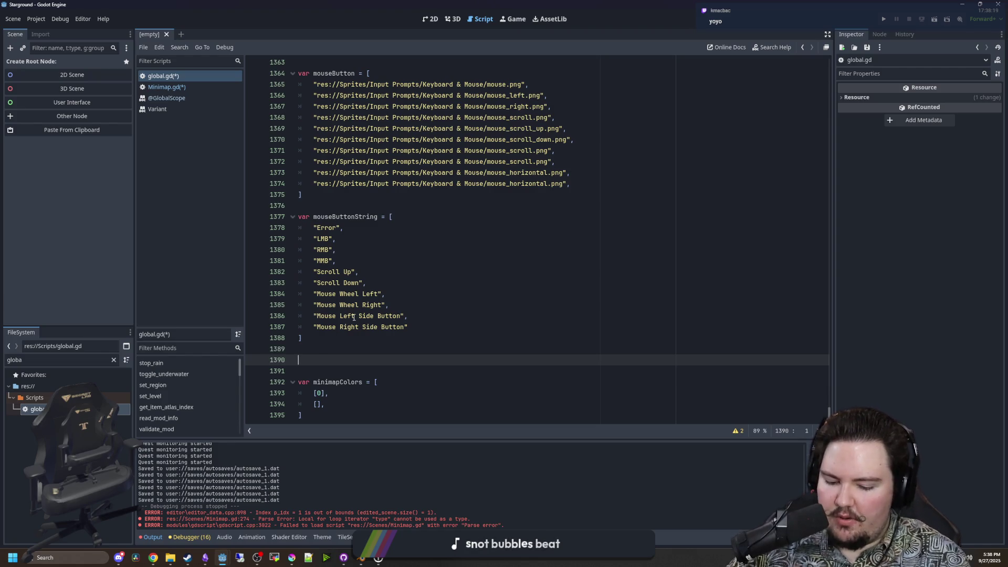
text(class )
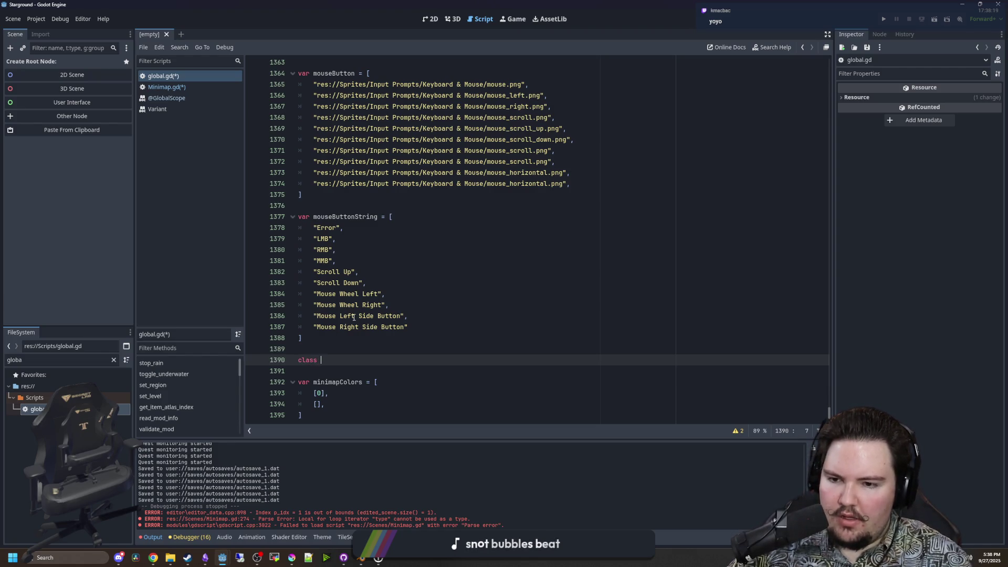
text(MinimapColor)
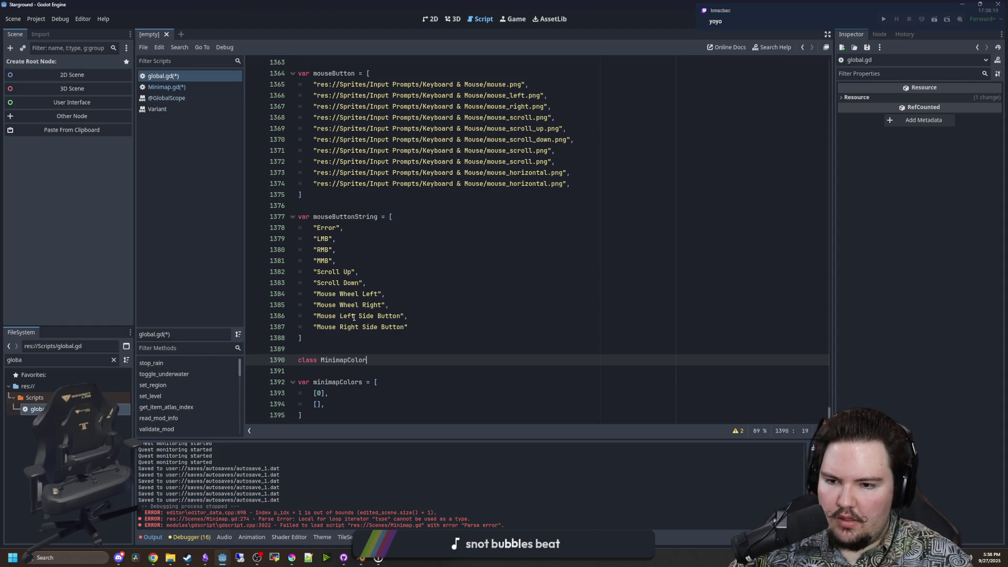
text(:)
key(Return)
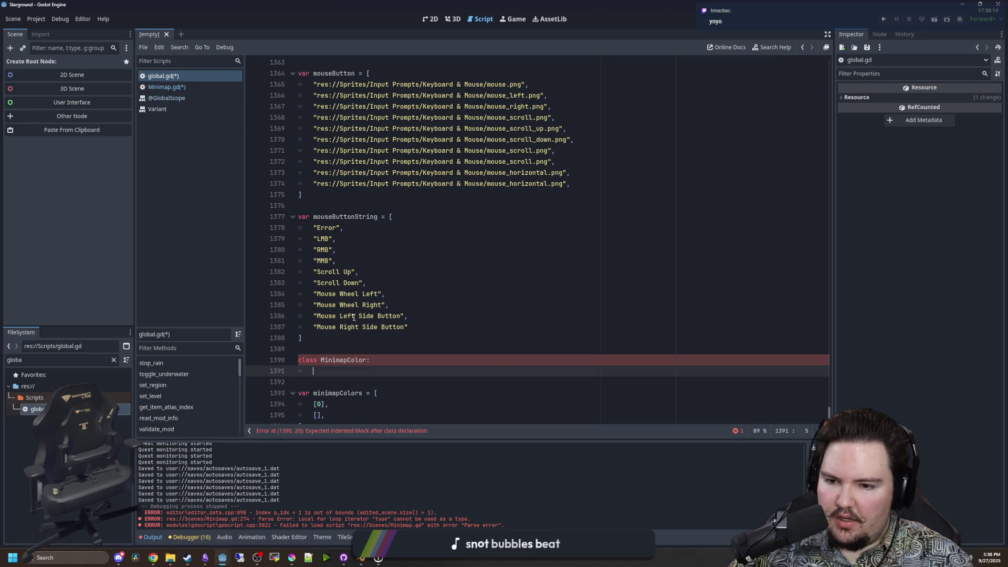
text(color : Color)
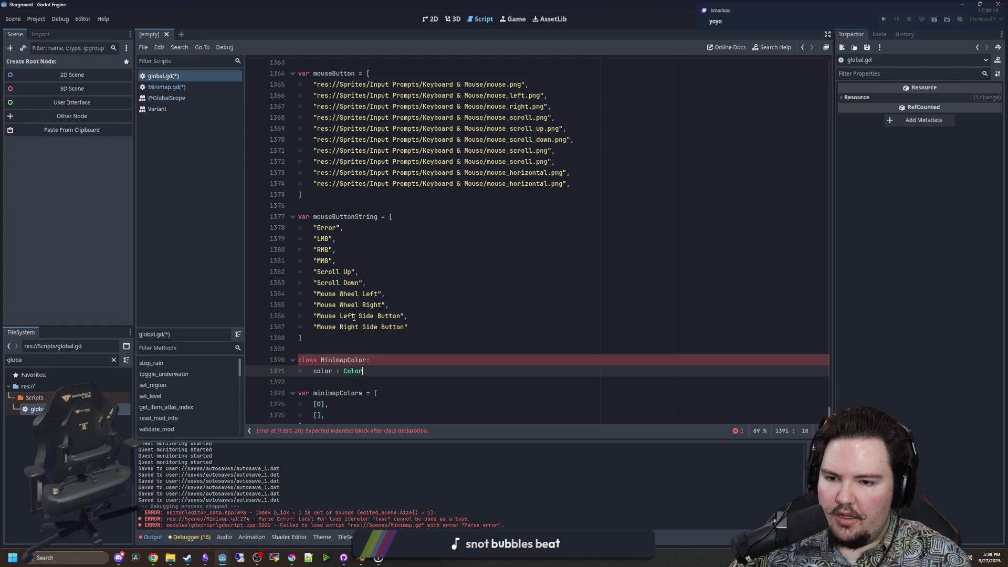
text(,)
key(Return)
text(buildings : )
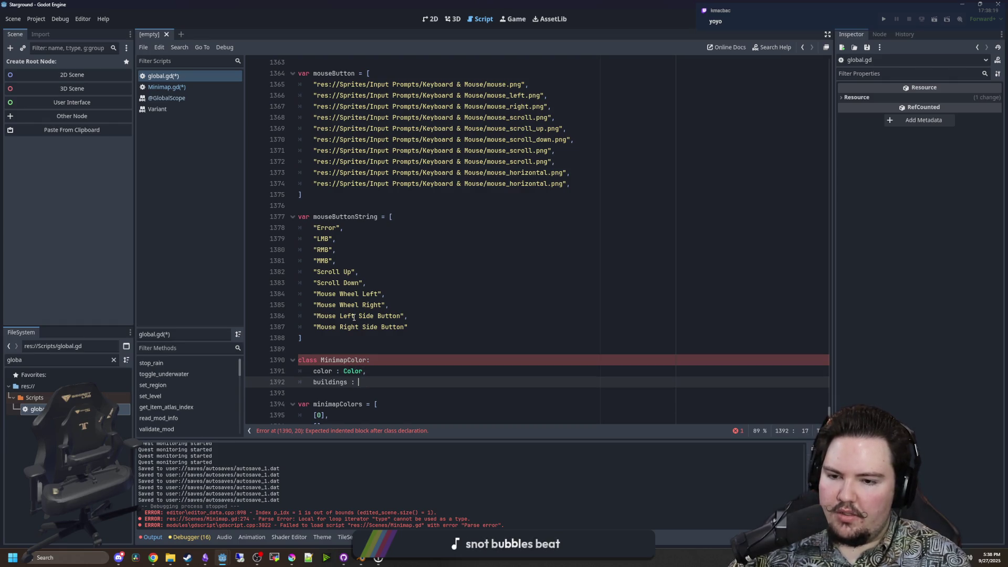
text(Bui)
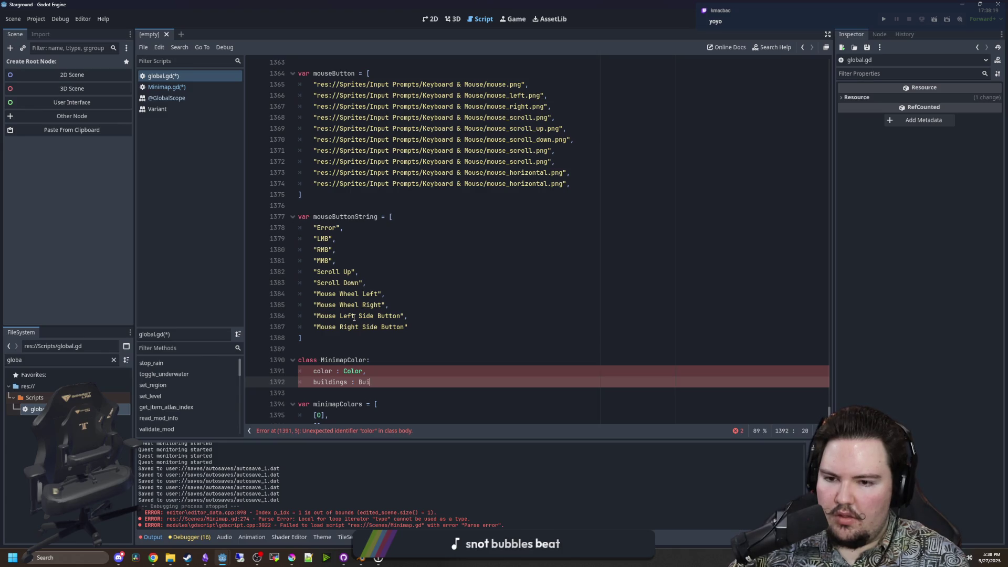
key(BackSpace)
text(Array[])
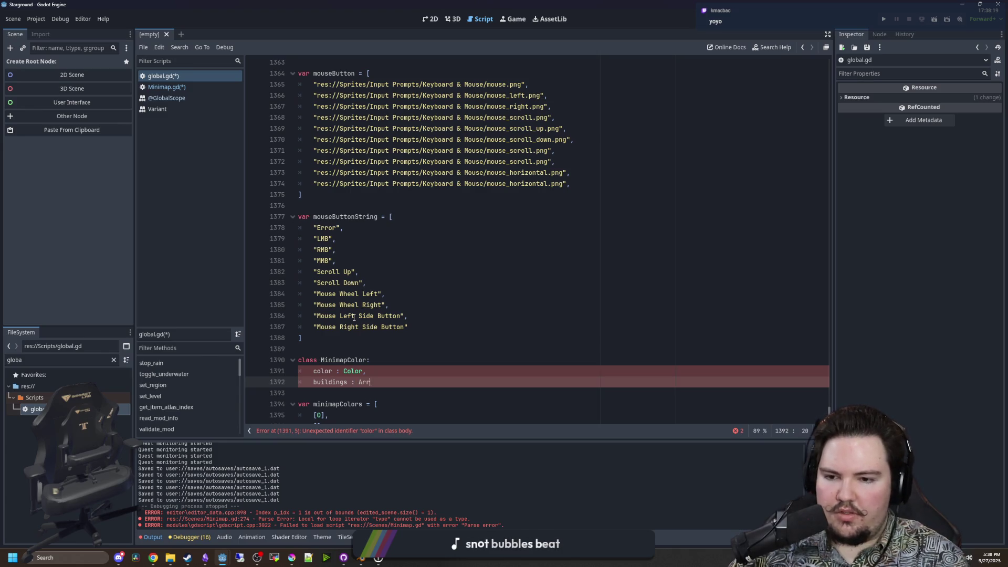
text(Color)
key(BackSpace)
key(BackSpace)
key(BackSpace)
text(PackedStringArray)
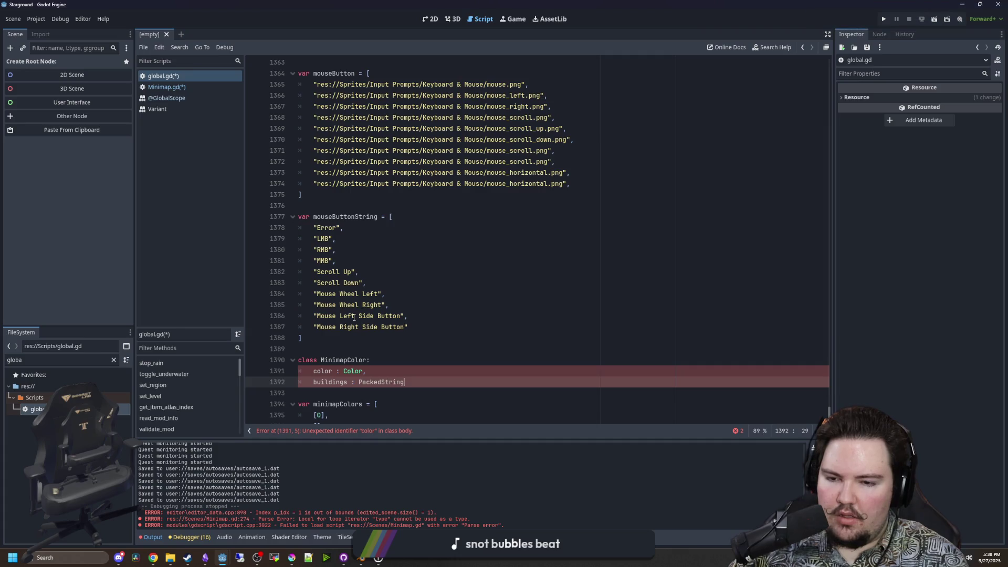
Declare both MinimapColor members with var and delete the stray trailing commas.
scroll(437, 339, down, 1)
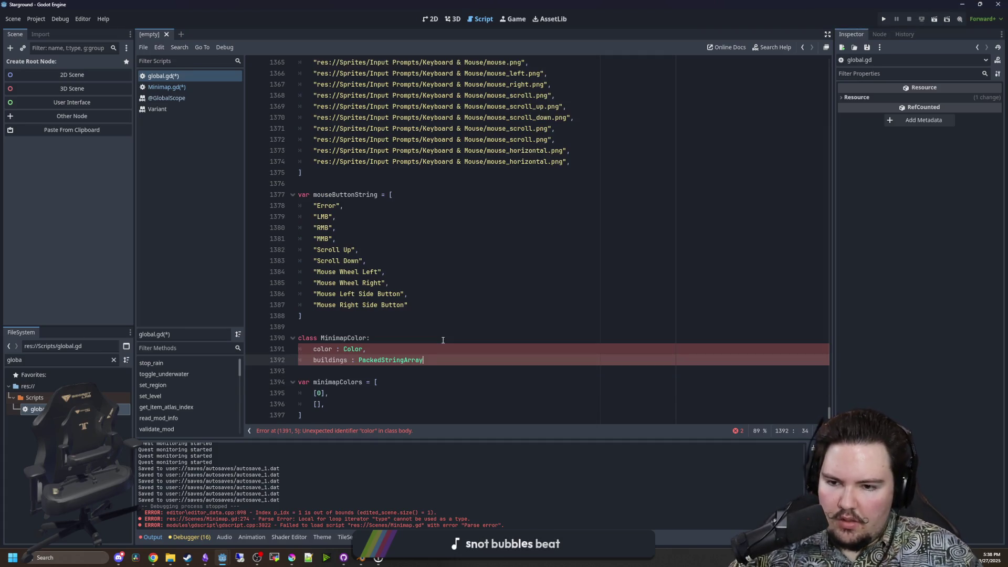
text(,)
click(399, 352)
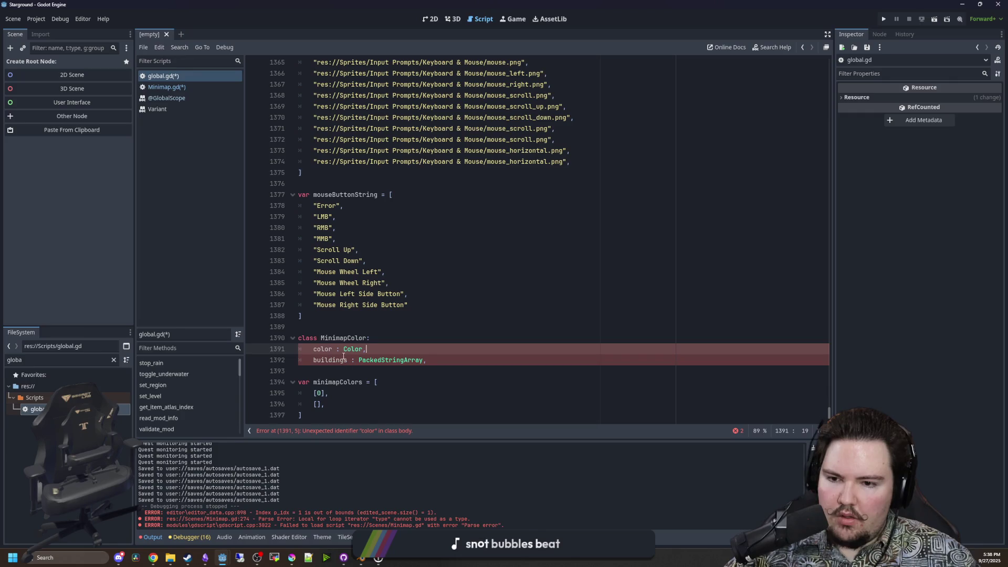
click(314, 349)
text(var)
click(313, 360)
text(var)
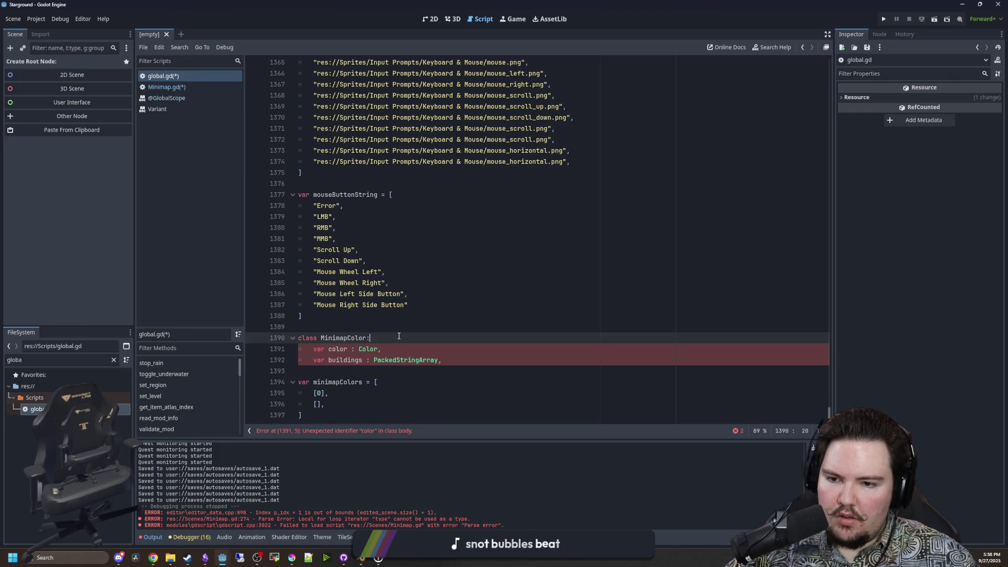
click(399, 335)
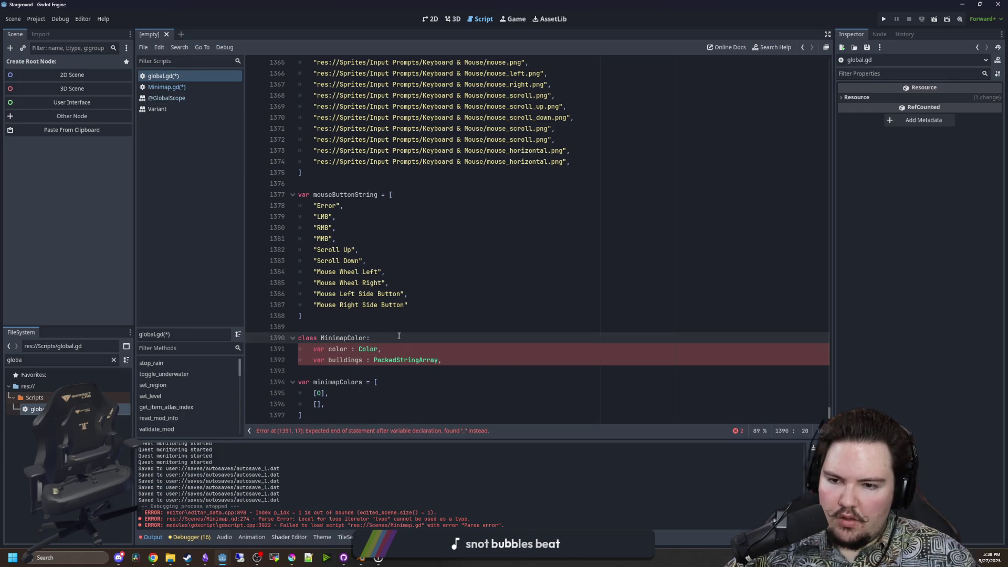
click(463, 356)
click(423, 348)
key(BackSpace)
key(Up)
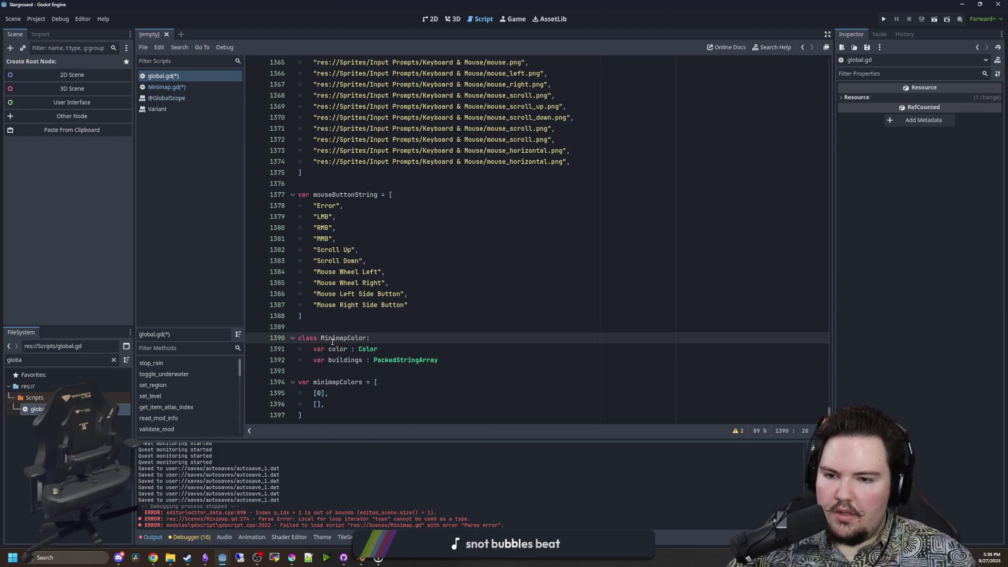
Delete the [0] and [] placeholder entries from minimapColors.
click(332, 369)
drag(343, 404, 290, 396)
key(BackSpace)
click(465, 360)
Add an _init(_color, _buildings) -> void constructor to MinimapColor.
key(Return)
key(Return)
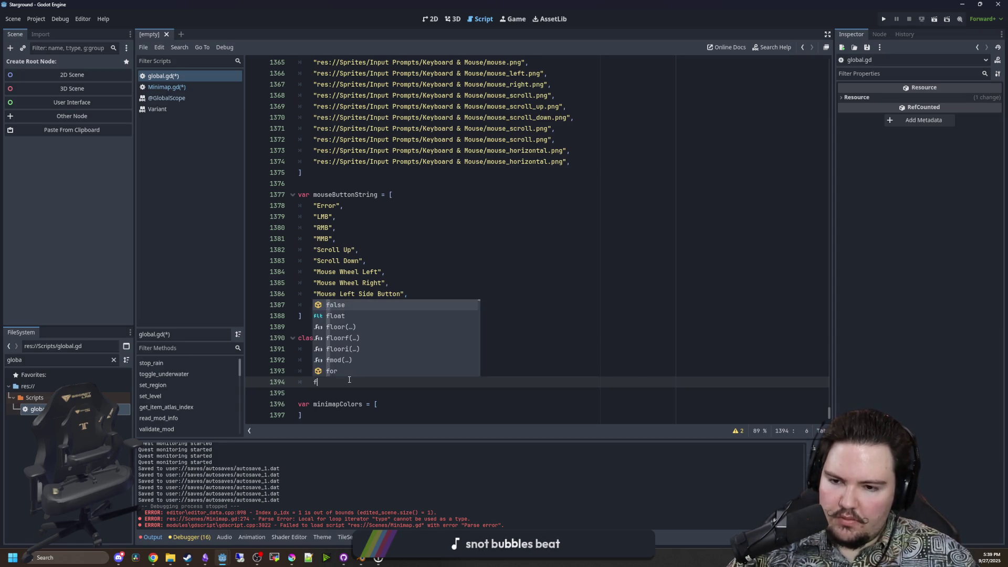
text(func )
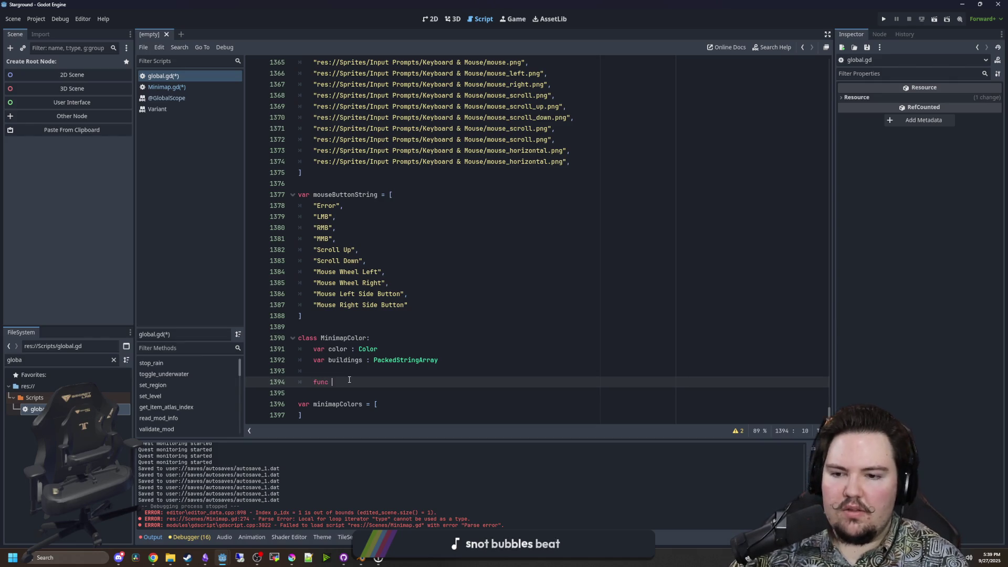
text(_in)
key(Return)
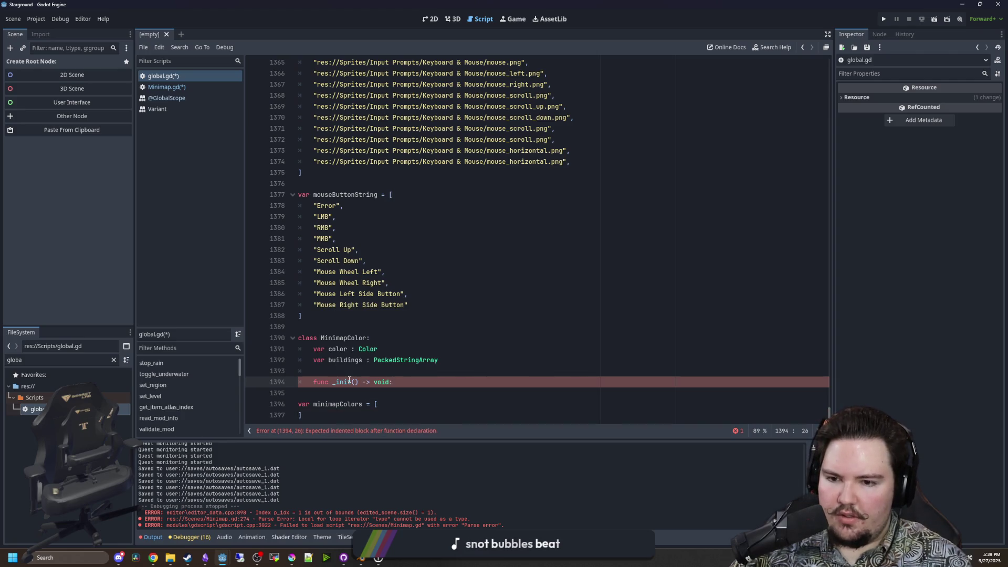
key(Return)
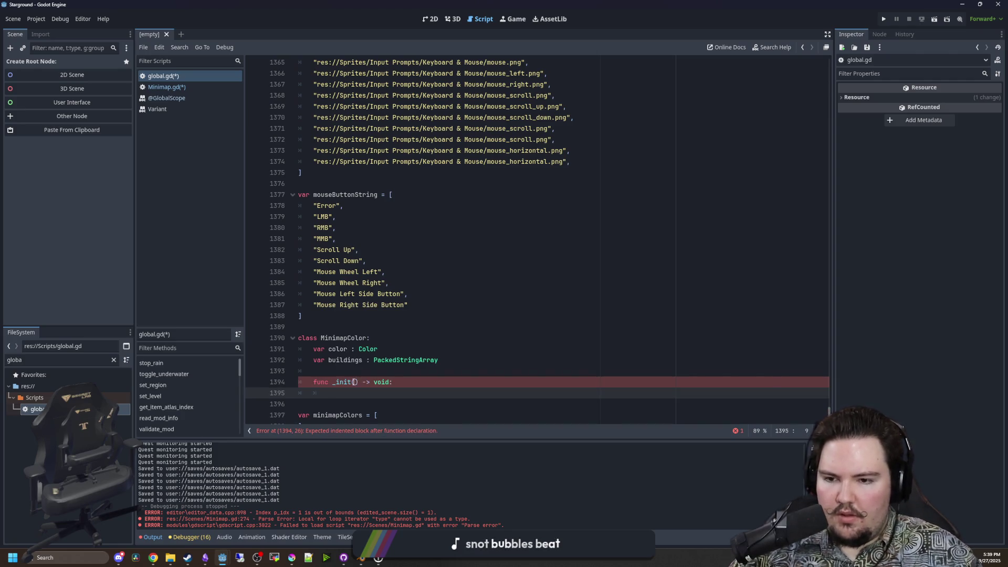
click(352, 381)
click(356, 382)
text(_color)
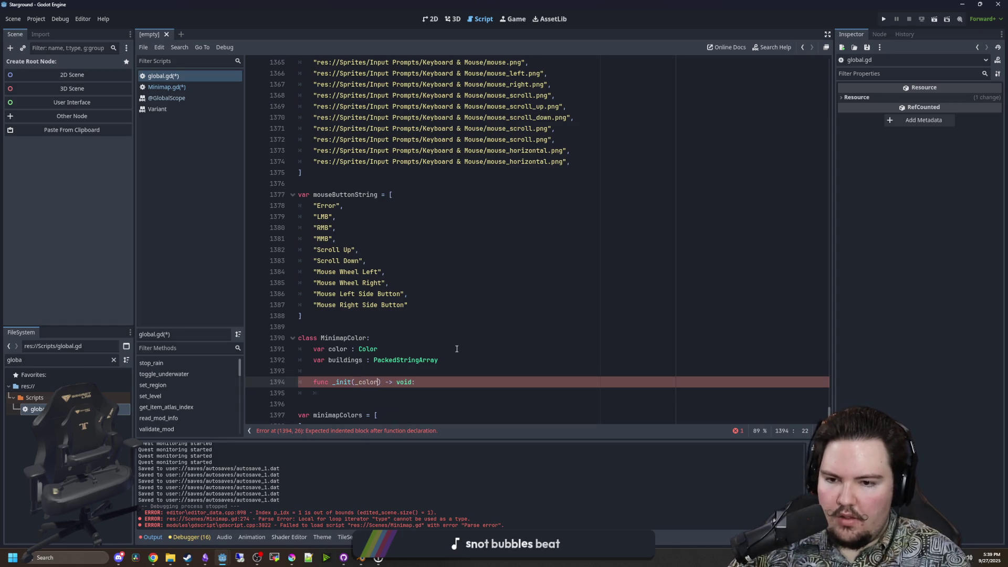
text(, _buildings)
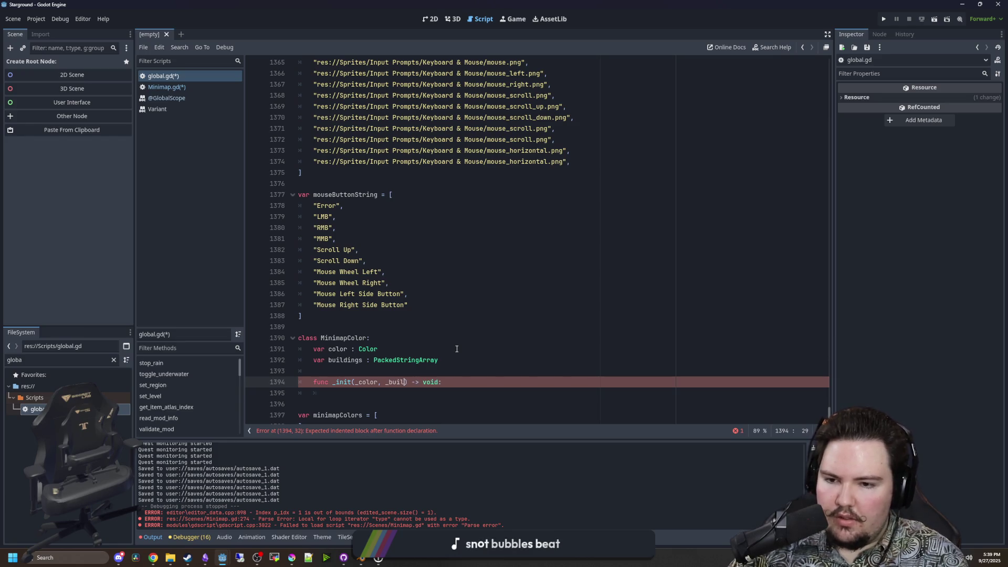
Fill the constructor body with color = _color and buildings = _buildings.
click(344, 391)
text(co)
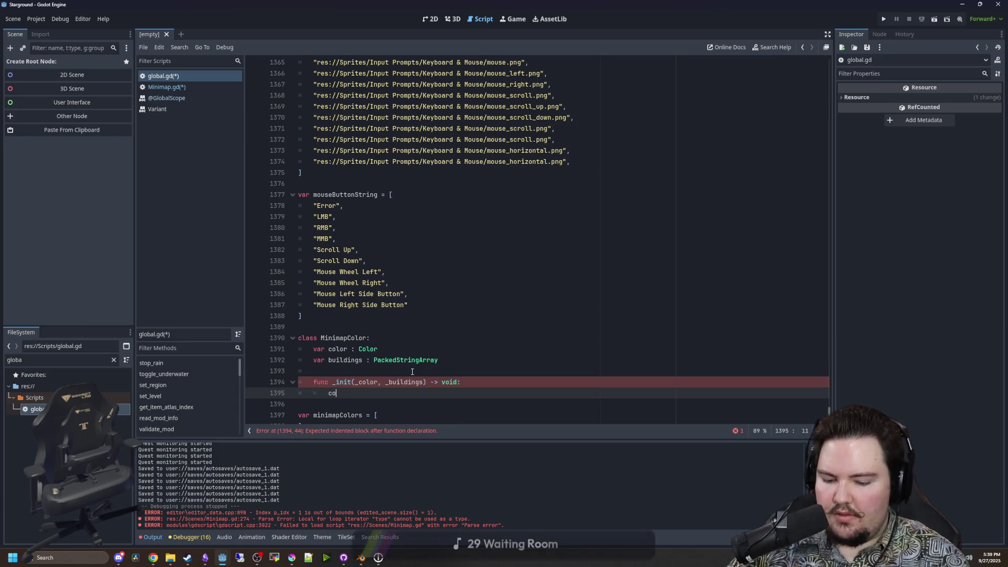
text(lor = _color)
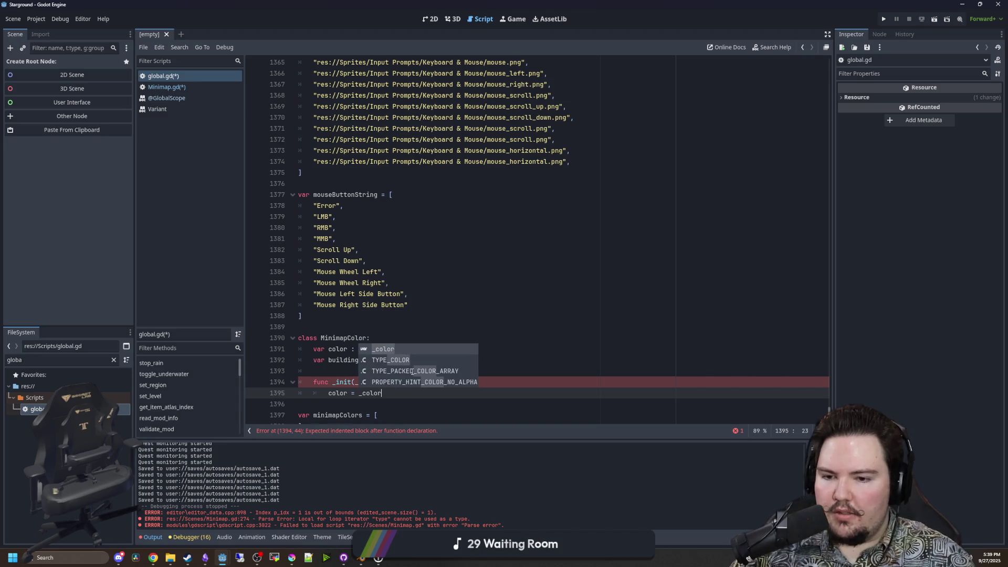
key(Return)
text(ui)
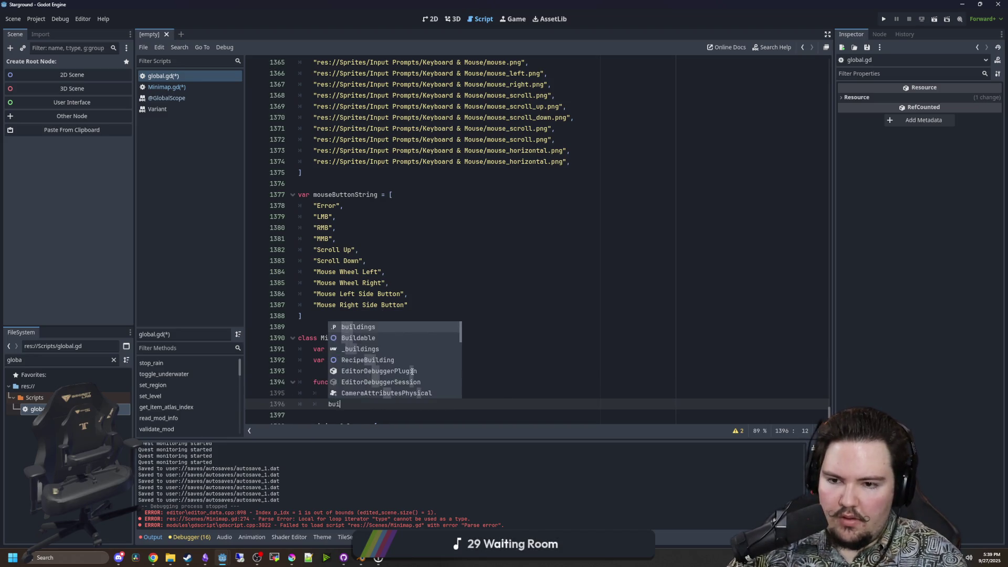
text(ldings = _buildings)
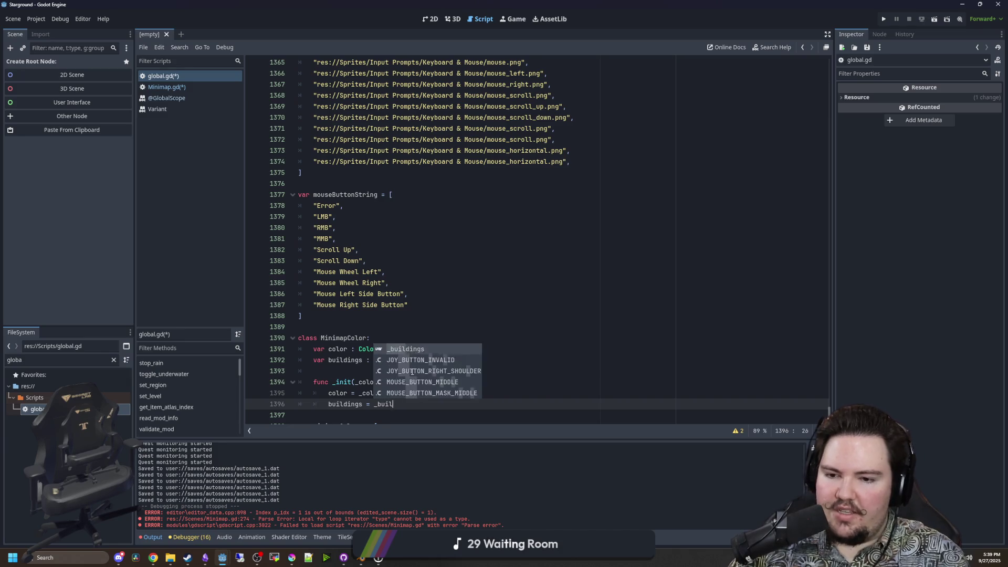
scroll(341, 396, down, 1)
click(341, 396)
key(Return)
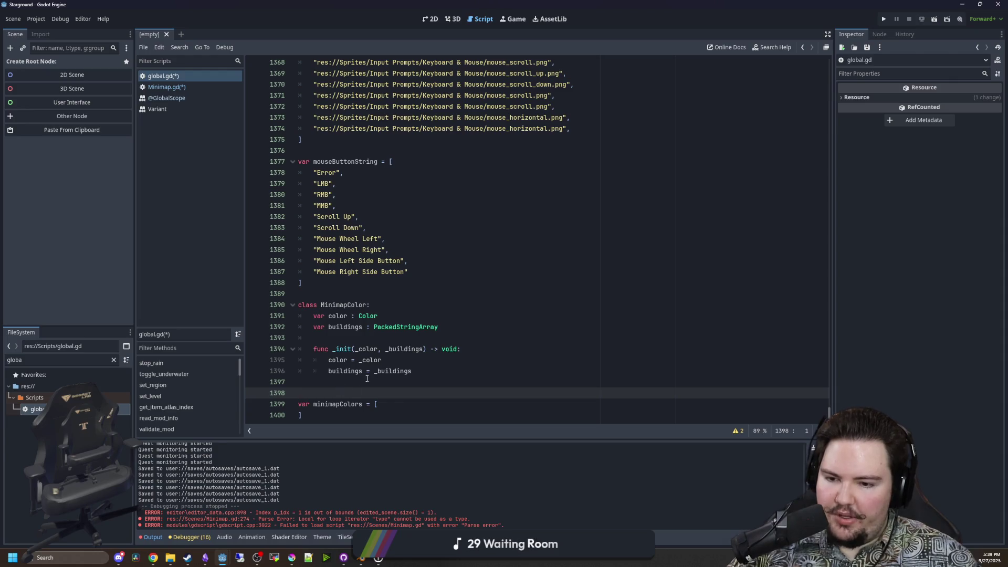
Type MinimapColor.new(Color.RED, ["starground:building_crafter"]) on a new line inside minimapColors.
click(399, 401)
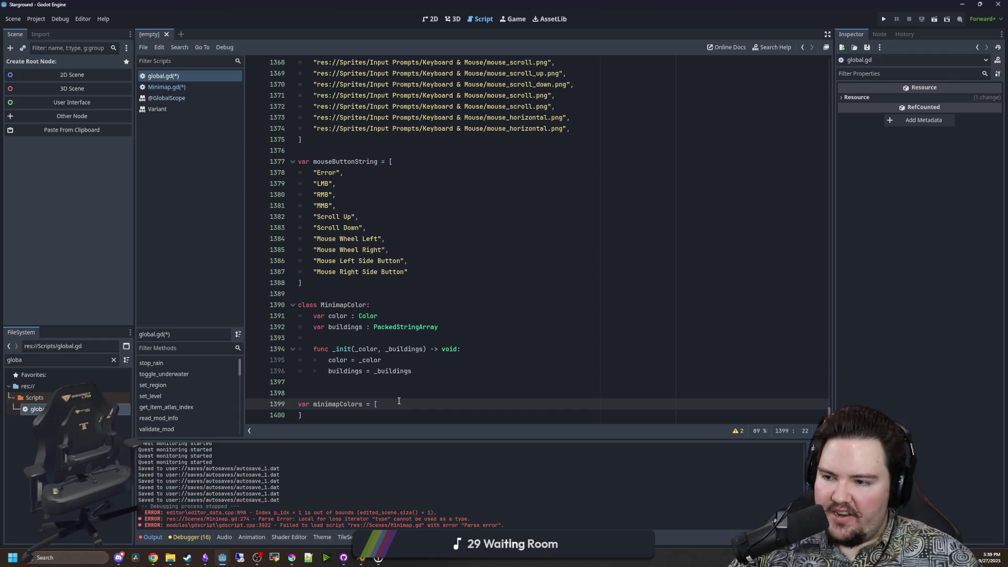
key(Return)
text(MinimapCo)
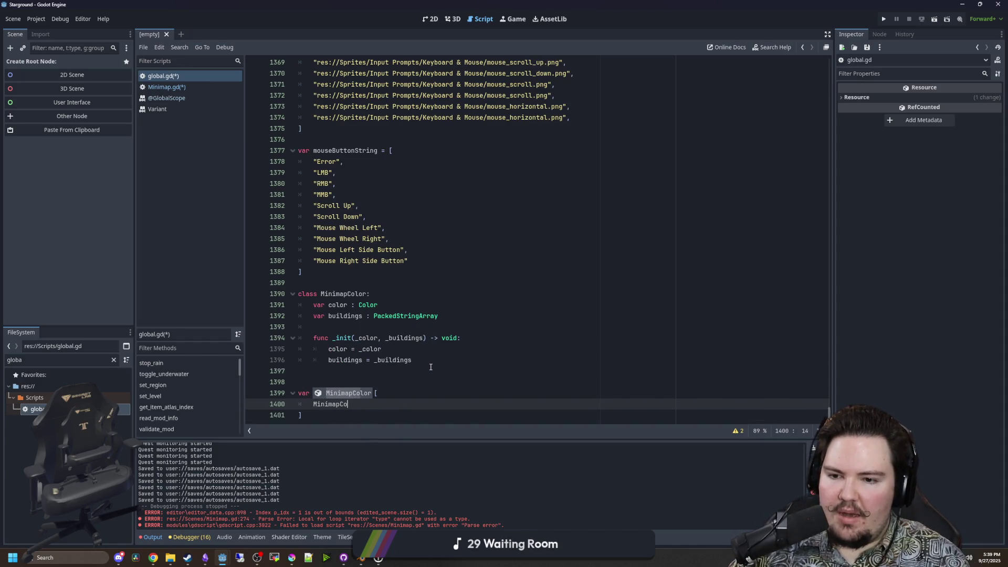
text(lor.new()
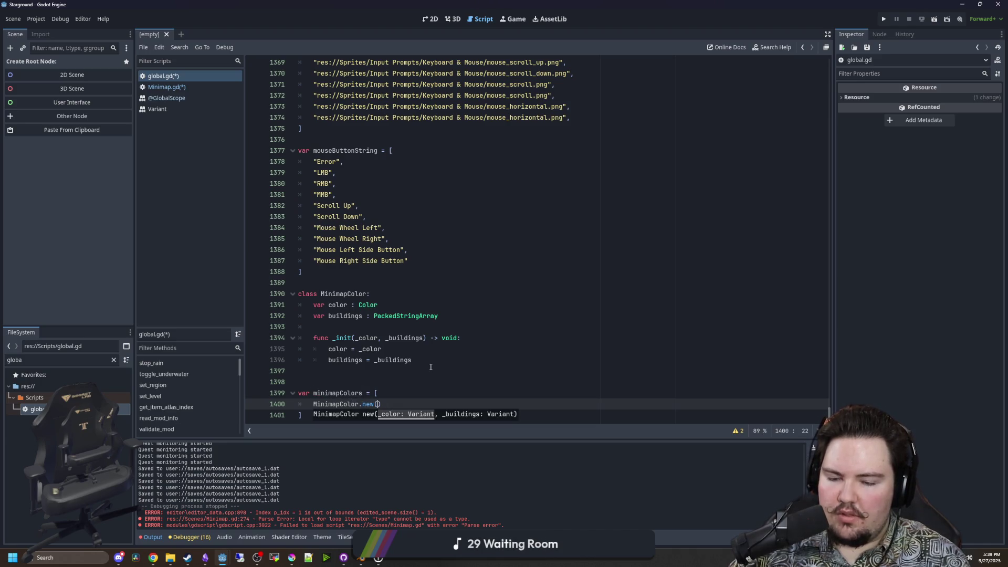
key(Escape)
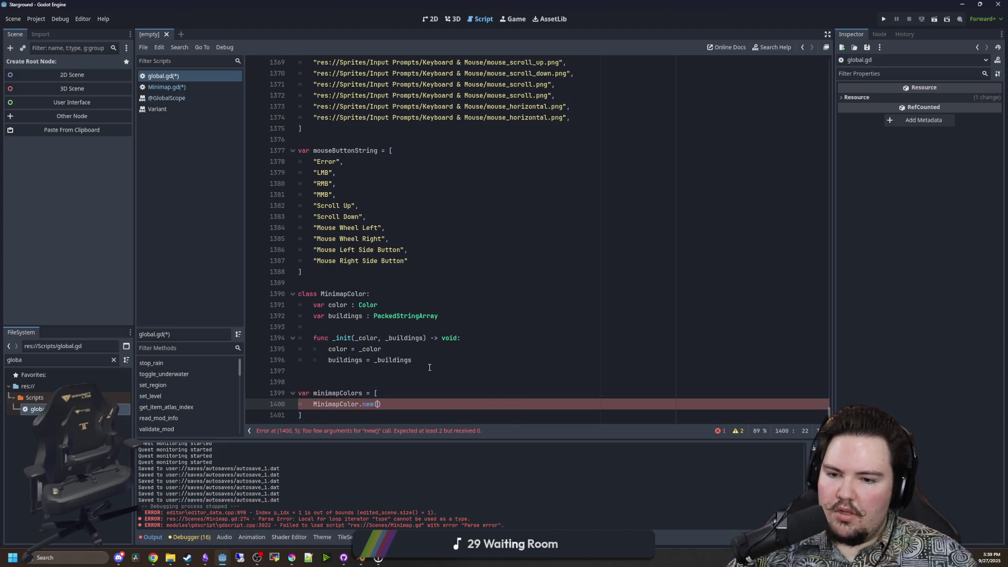
text(Color()
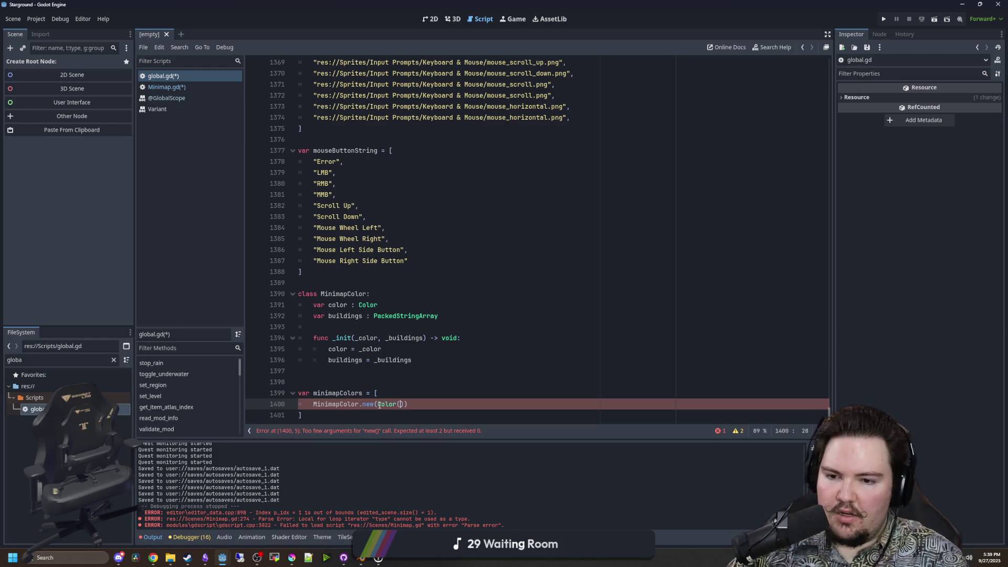
key(Escape)
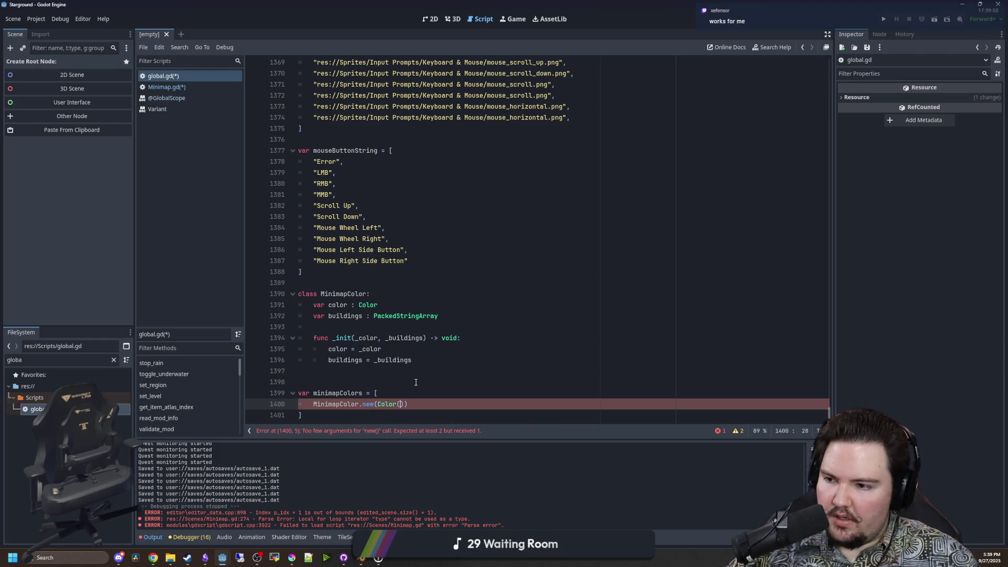
text(red)
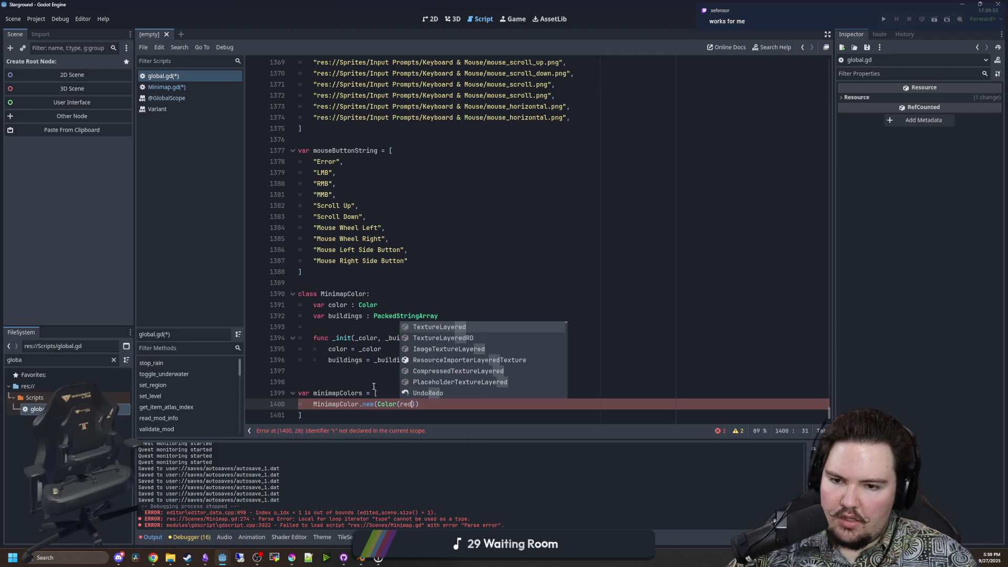
click(374, 386)
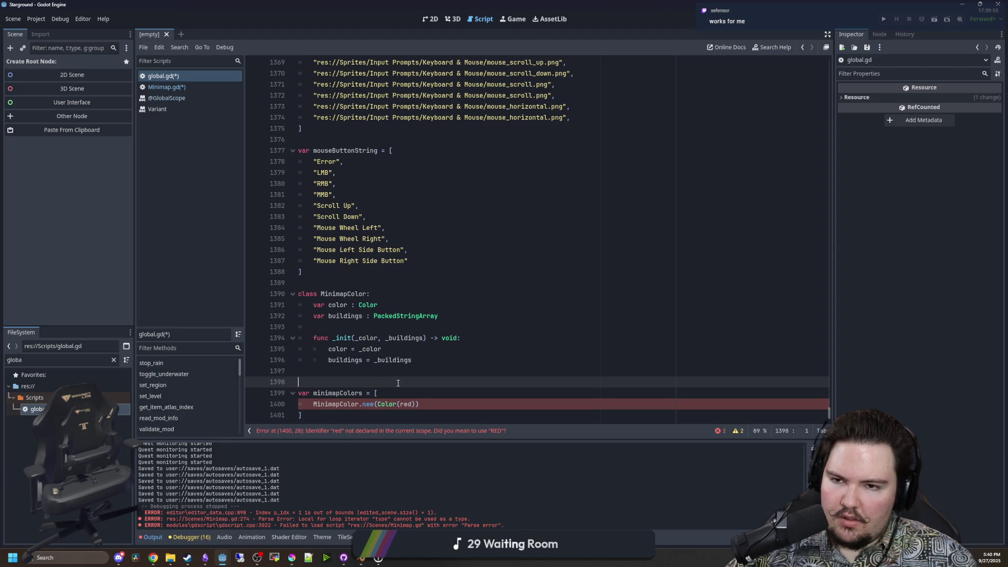
click(412, 403)
key(BackSpace)
key(BackSpace)
key(BackSpace)
text(.RED, [])
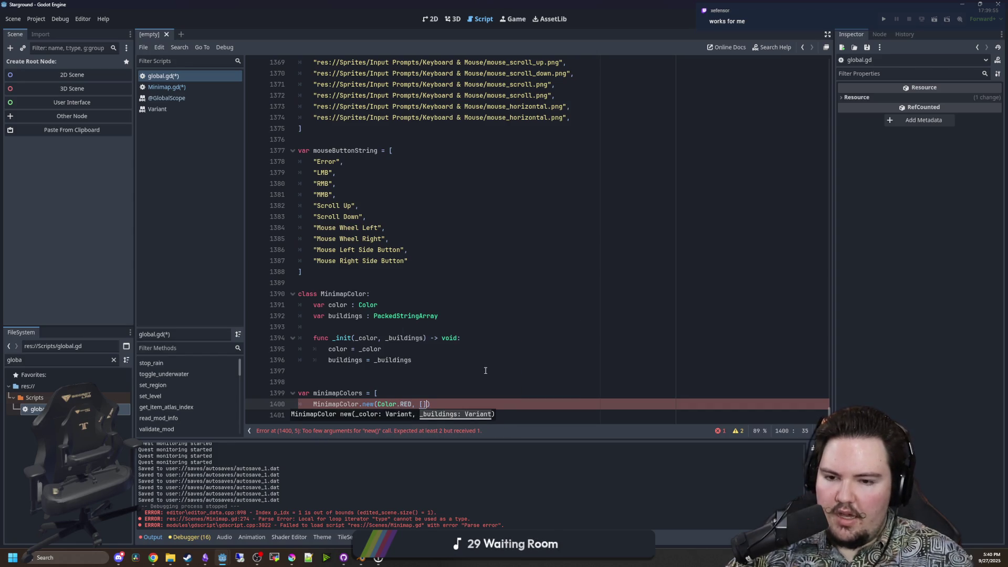
key(Left)
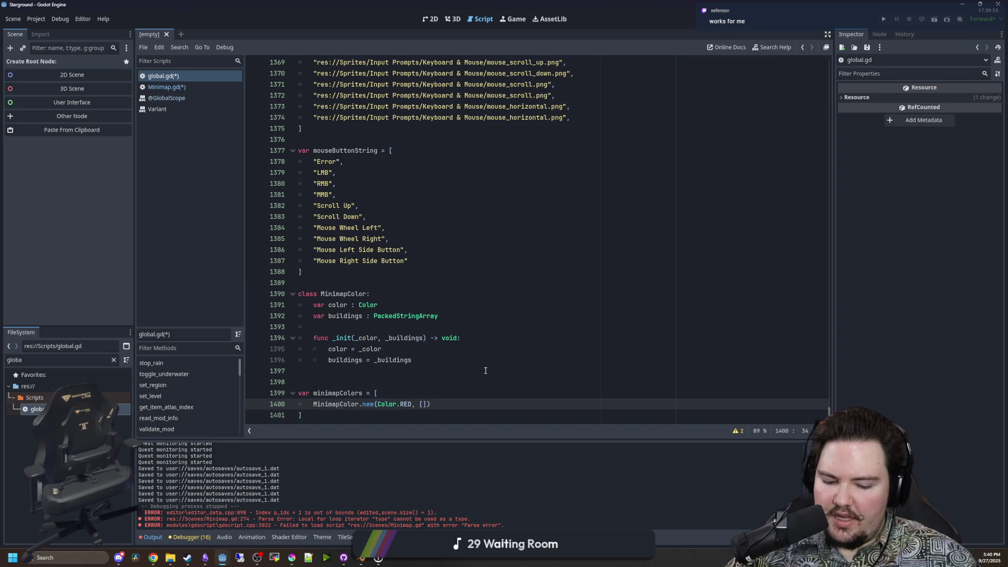
text("starground:bui)
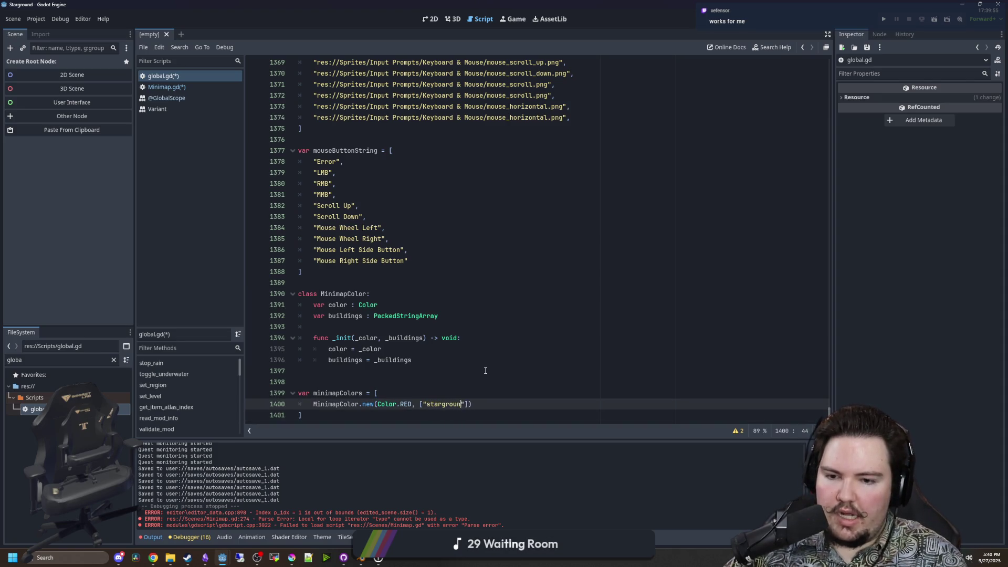
text(lding_)
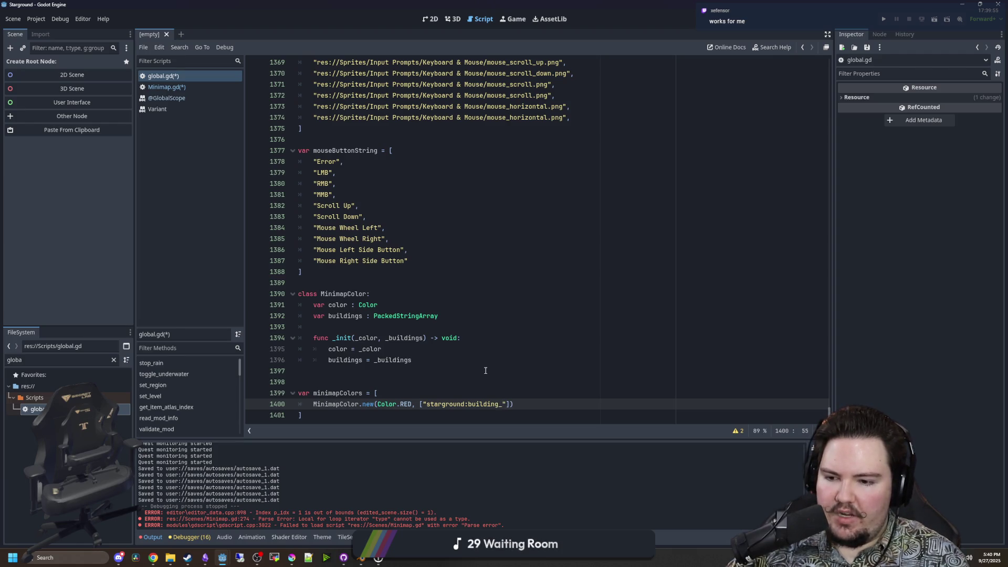
text(crafter)
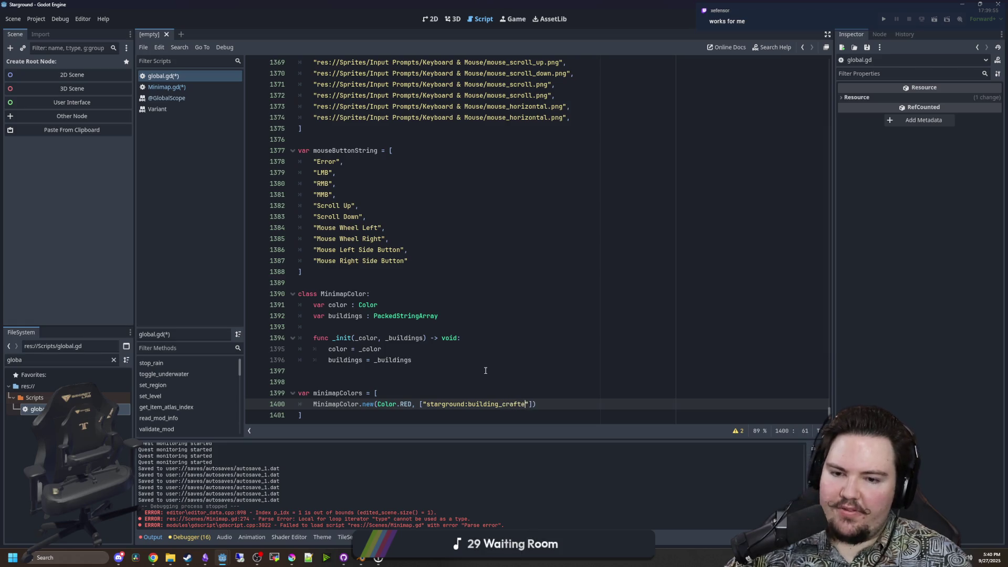
Close the building id string and add a trailing comma after the new MinimapColor entry.
click(486, 370)
drag(534, 404, 423, 404)
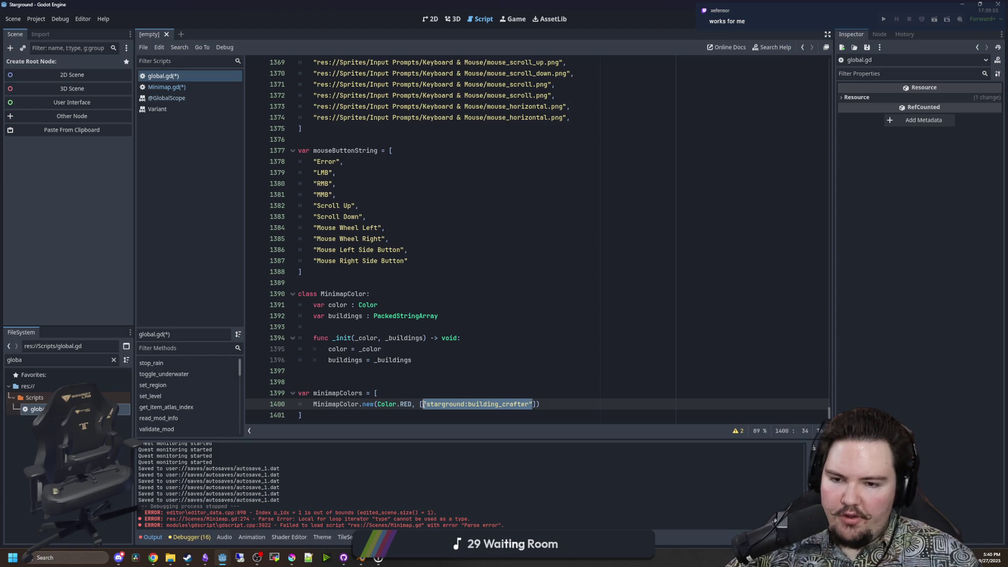
click(429, 395)
click(380, 374)
click(546, 404)
text(,)
click(300, 414)
drag(300, 411, 314, 400)
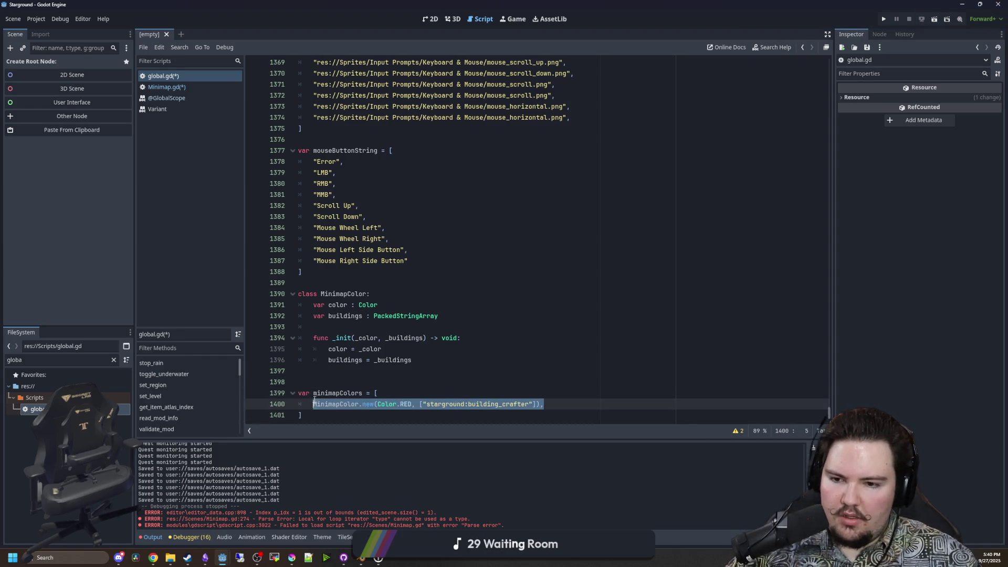
click(557, 404)
Switch to Minimap.gd and save the edited scripts.
click(451, 383)
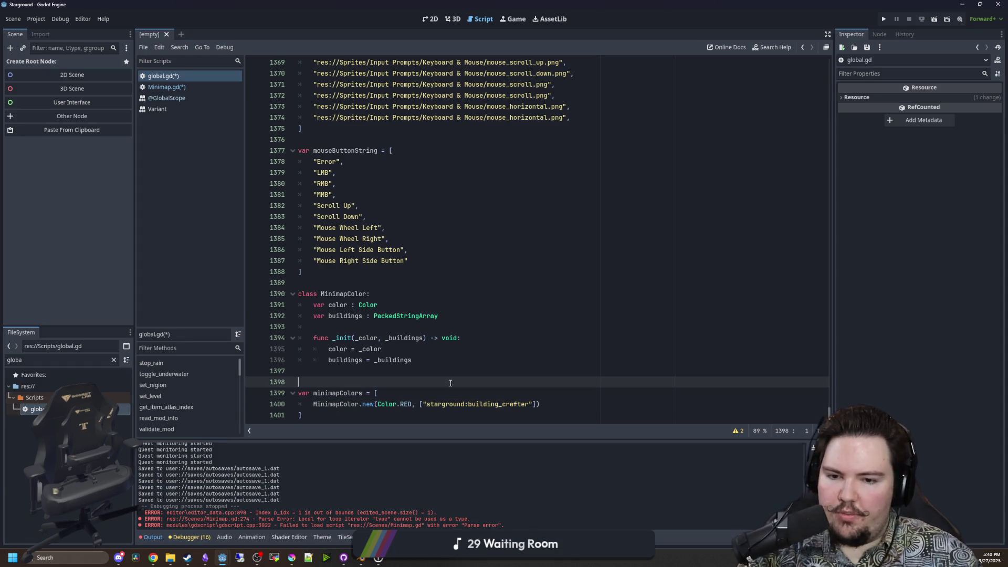
key(Up)
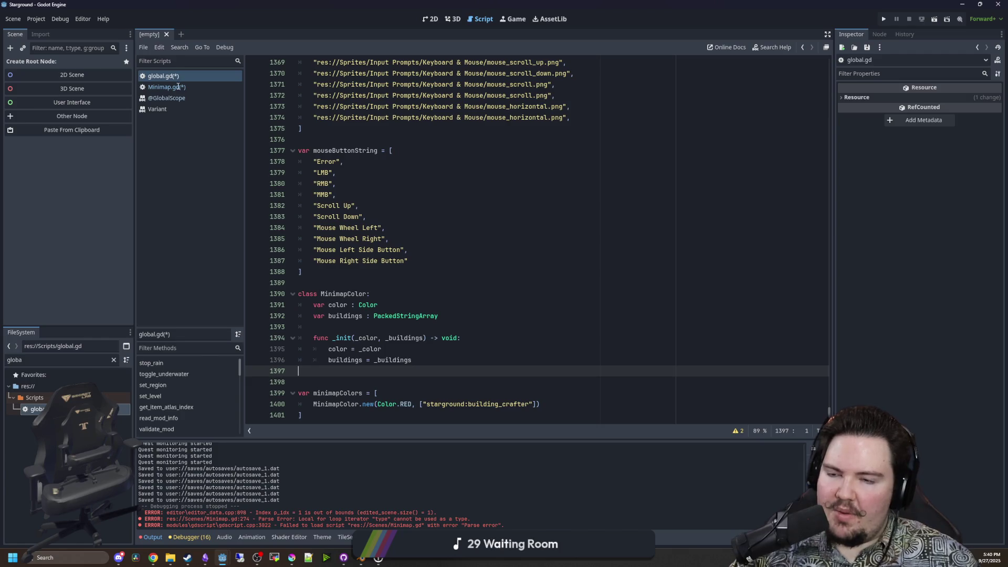
click(172, 87)
scroll(494, 255, down, 2)
key(ctrl+s)
scroll(454, 309, up, 1)
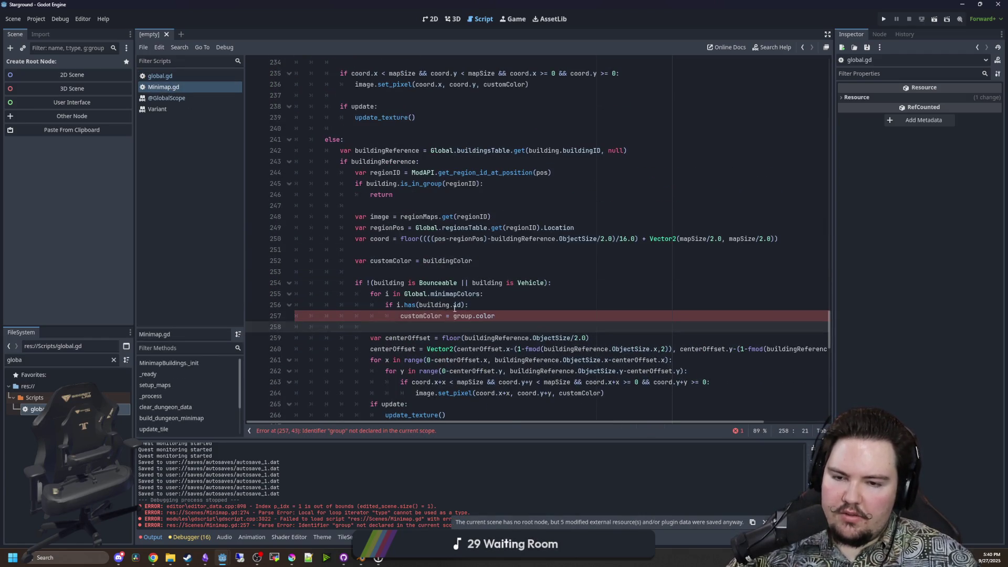
Change the line 255 loop to 'for color : Global.MinimapColor in', then check MinimapColor in global.gd.
double_click(389, 296)
text(Mini)
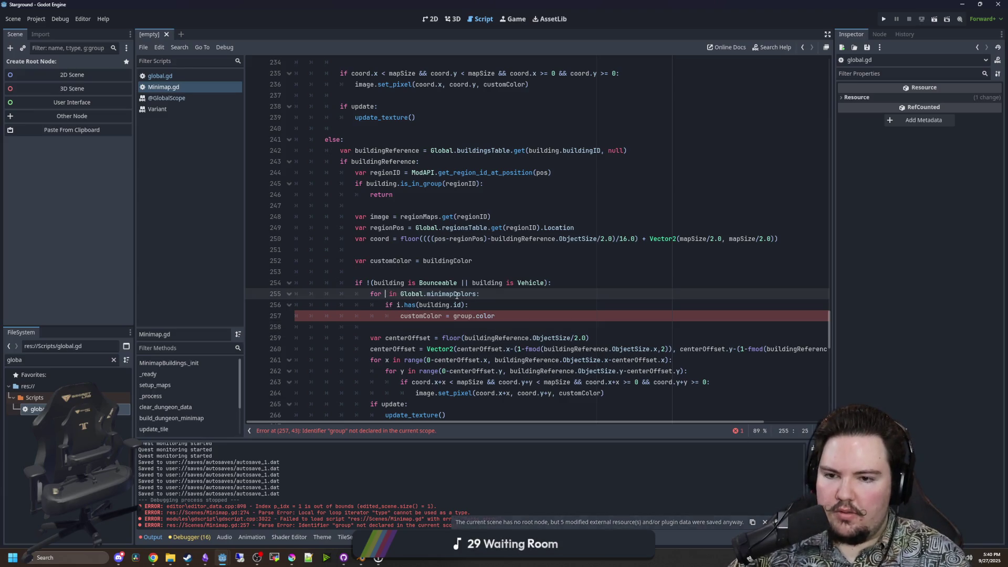
key(BackSpace)
key(BackSpace)
key(BackSpace)
text(color : )
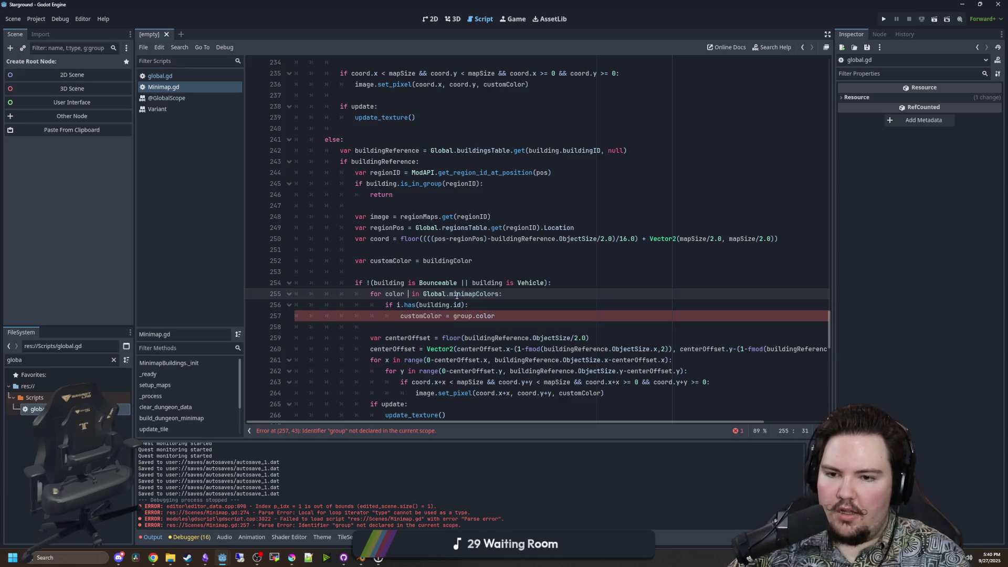
text(MinimapCol)
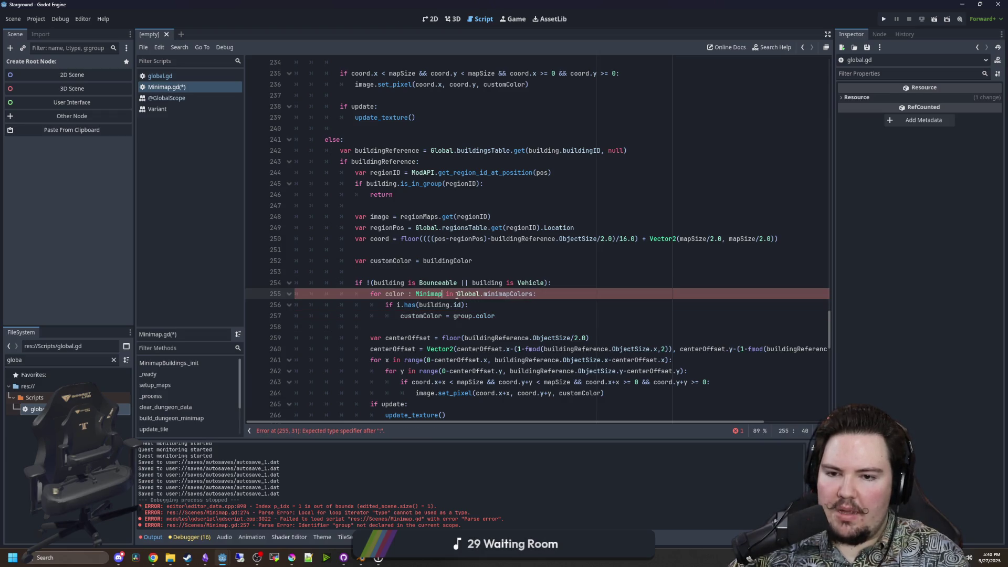
text(or)
key(Down)
key(End)
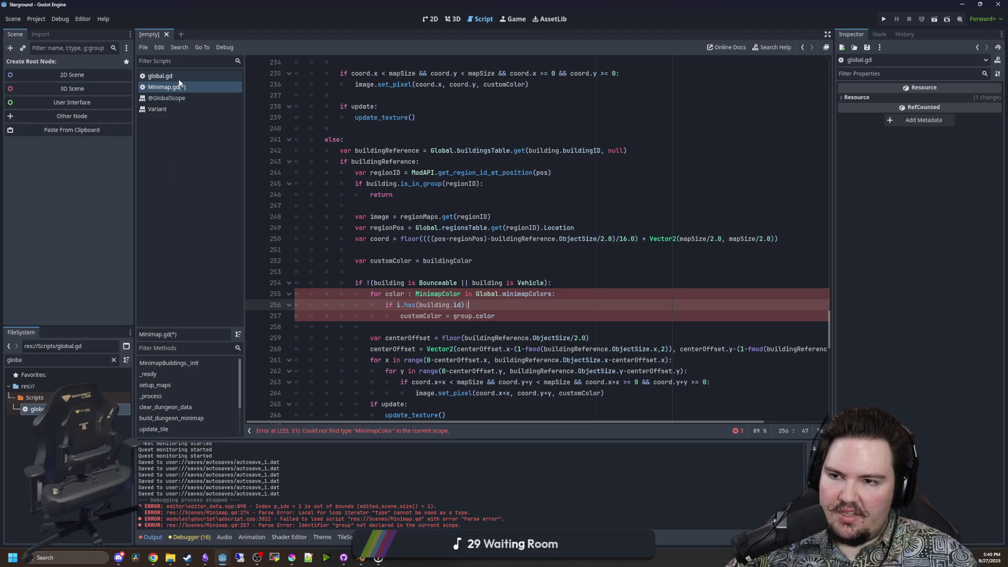
click(415, 293)
text(Global.)
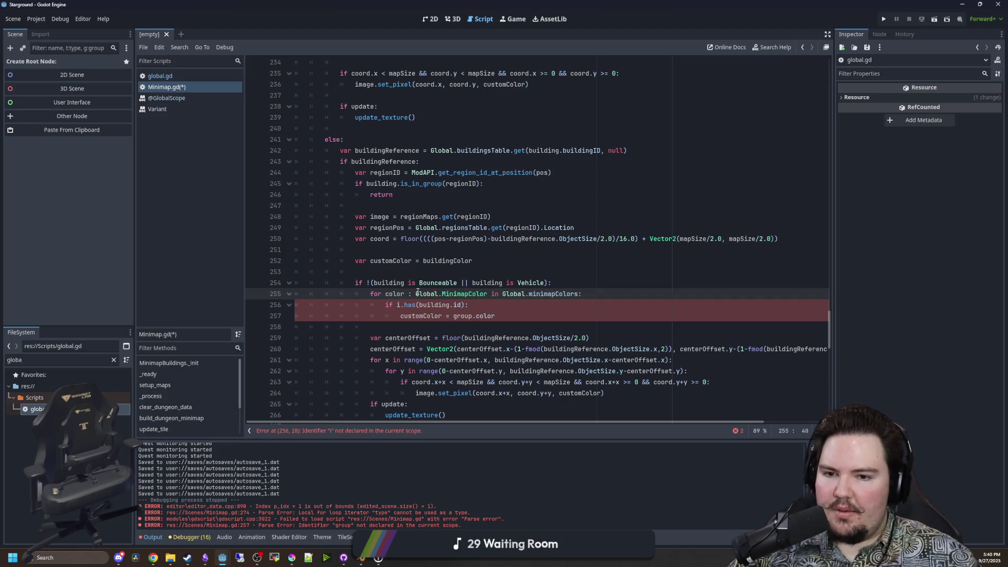
click(463, 272)
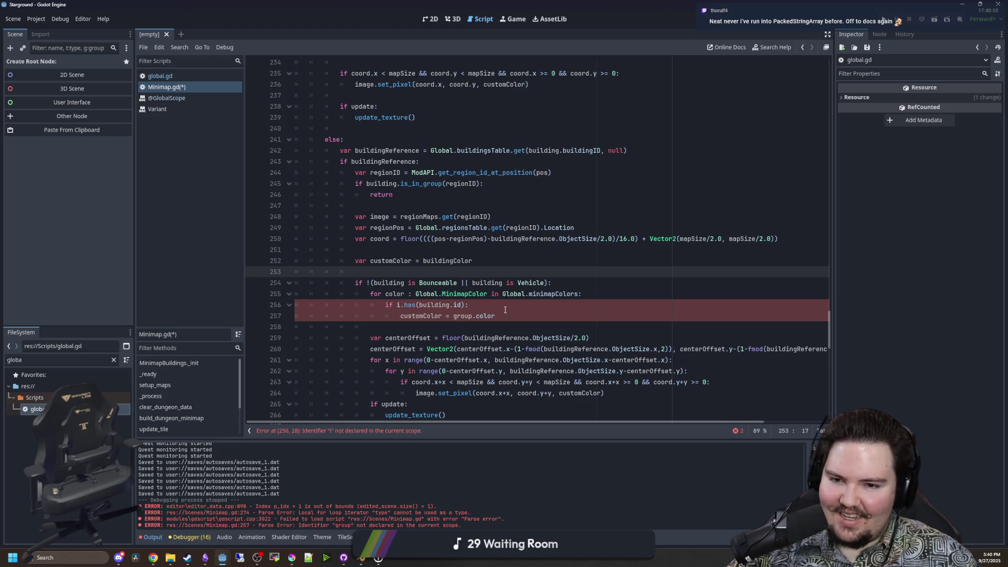
click(161, 75)
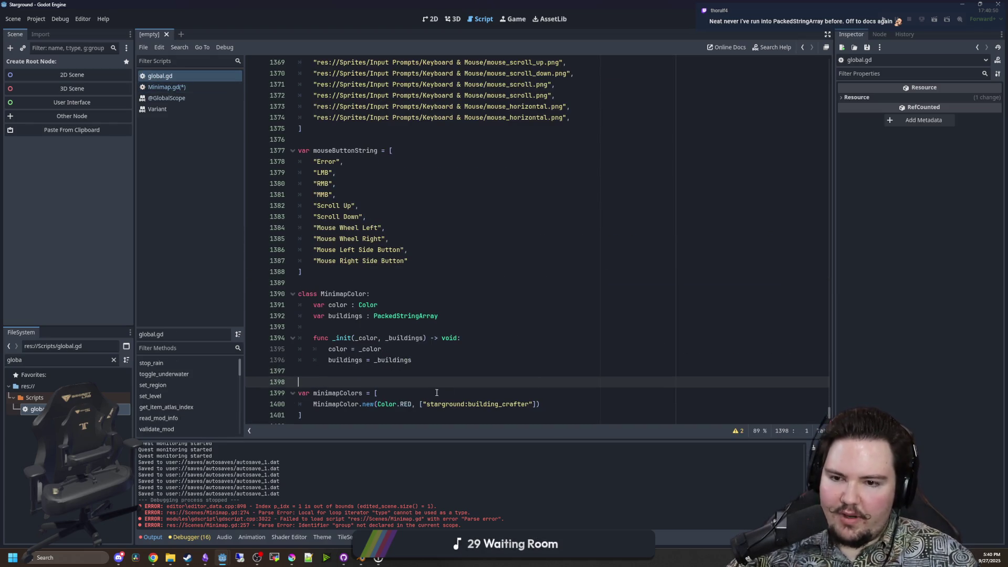
ctrl+click(407, 314)
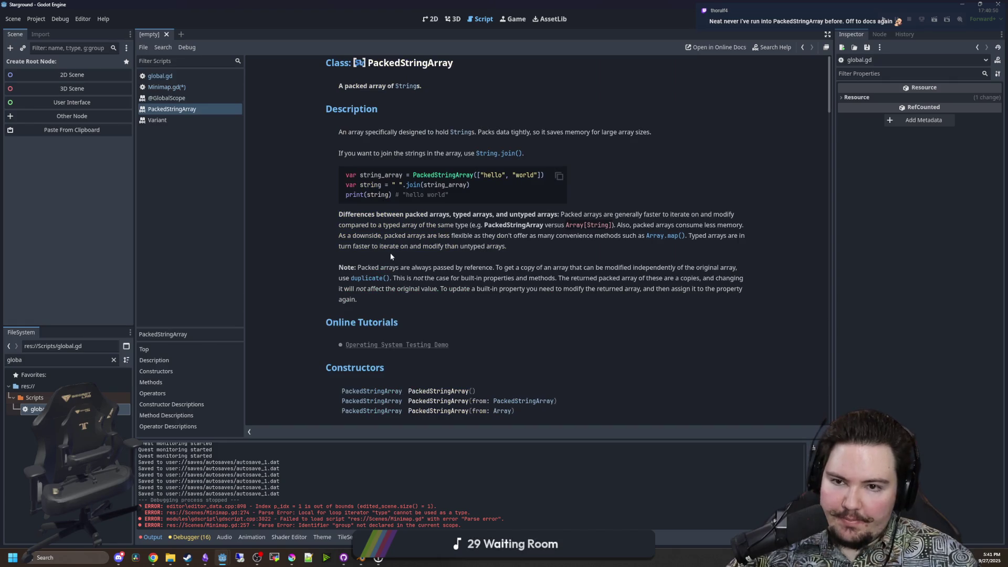
Scroll through the PackedStringArray description and methods, then go back to Minimap.gd.
drag(488, 131, 640, 137)
click(638, 138)
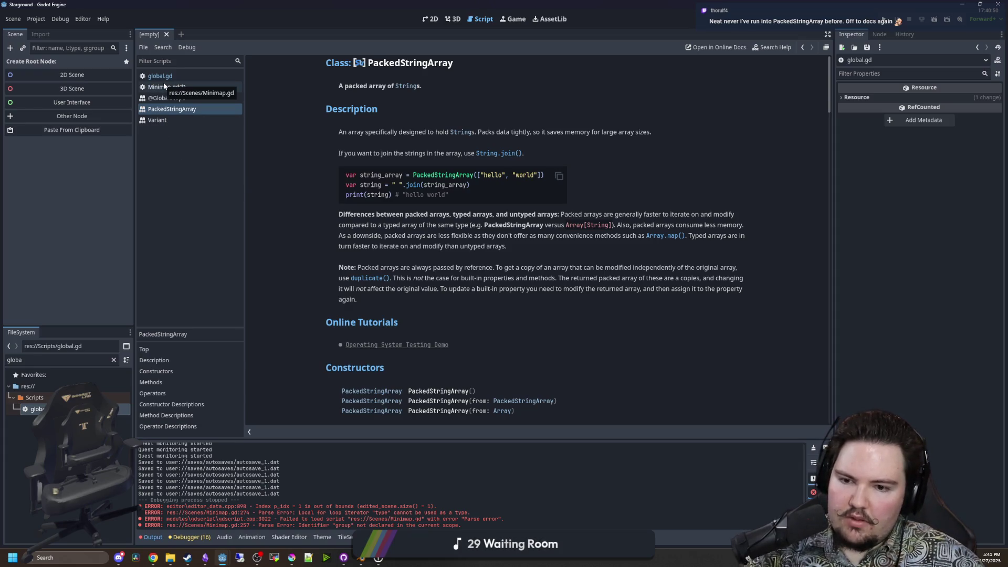
scroll(514, 316, down, 10)
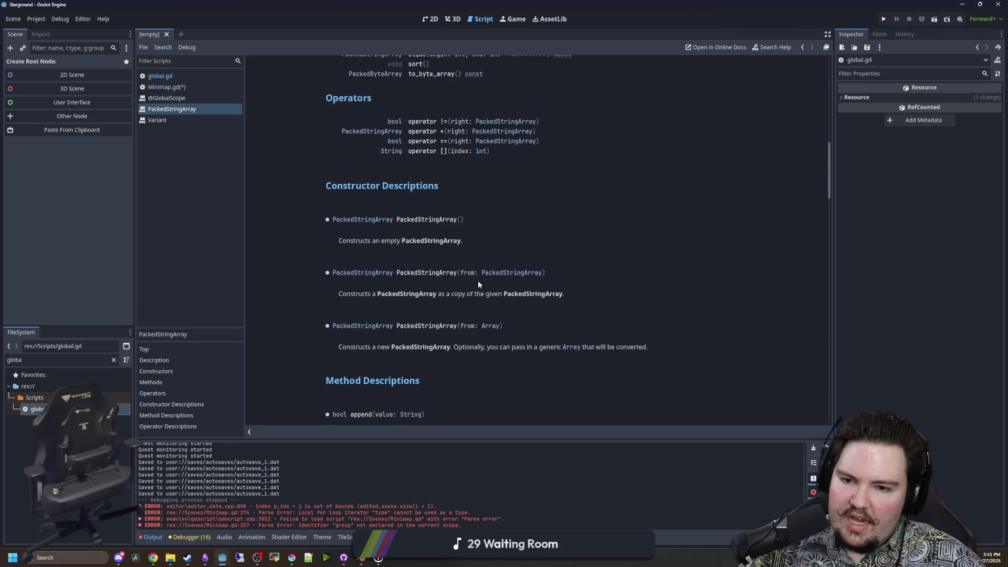
scroll(381, 222, down, 5)
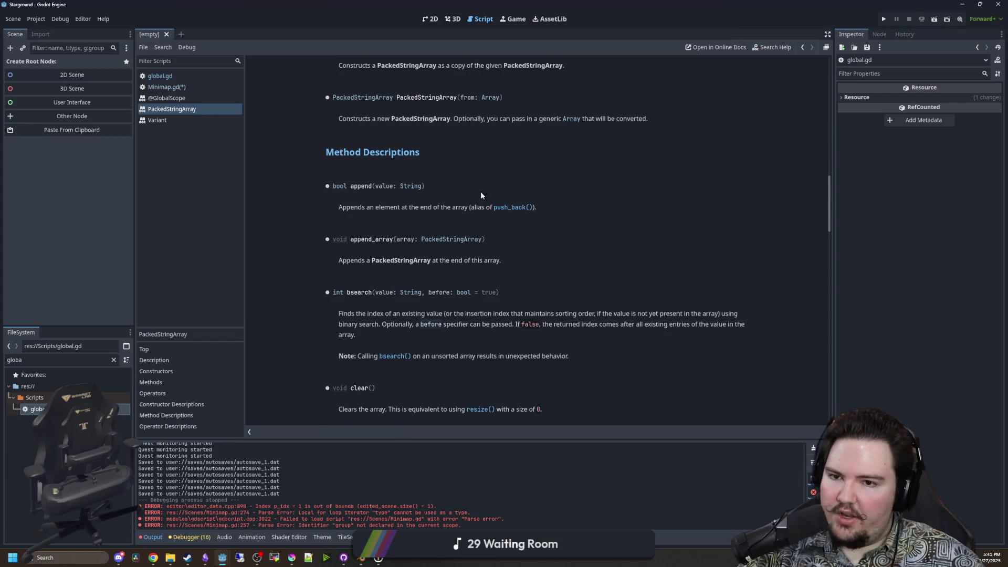
scroll(544, 272, down, 5)
scroll(477, 231, down, 10)
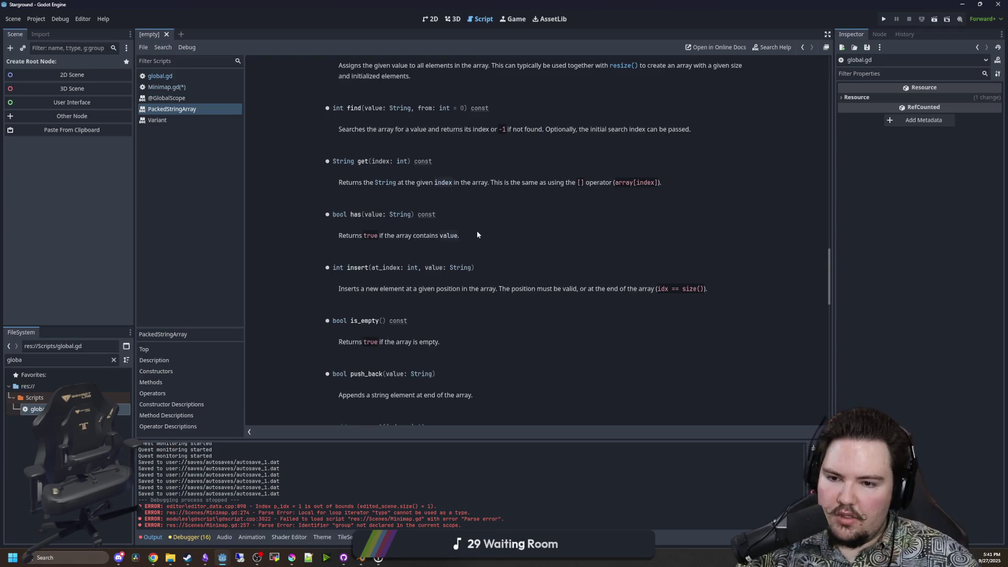
scroll(473, 245, down, 8)
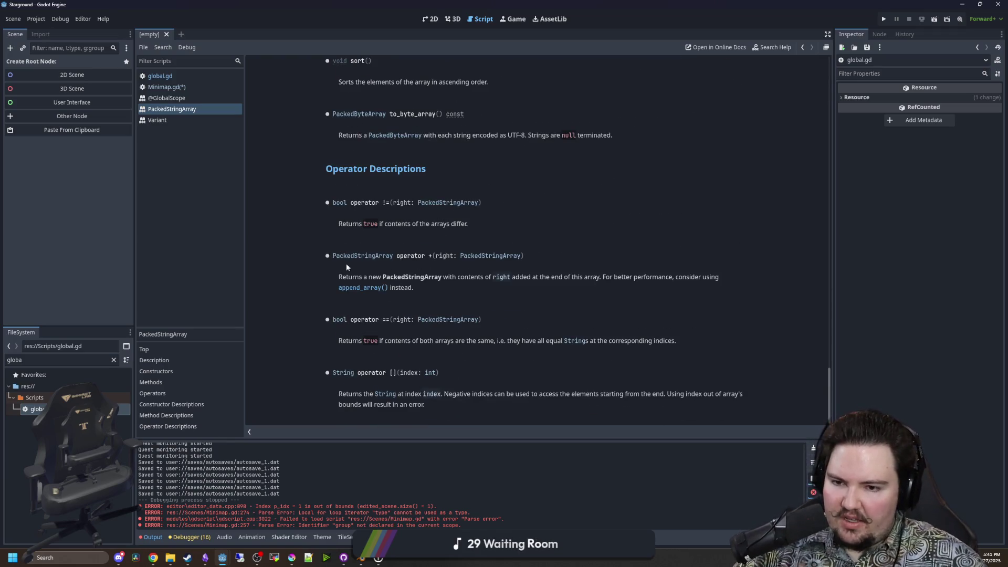
click(166, 87)
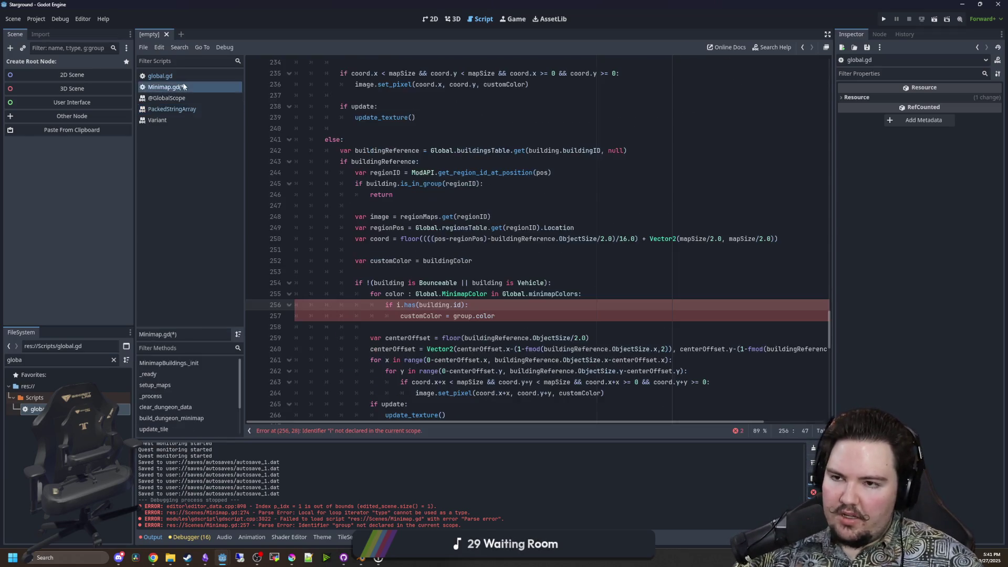
Replace the line 256 condition with color.buildings.has(building.buildingID):.
scroll(486, 312, down, 1)
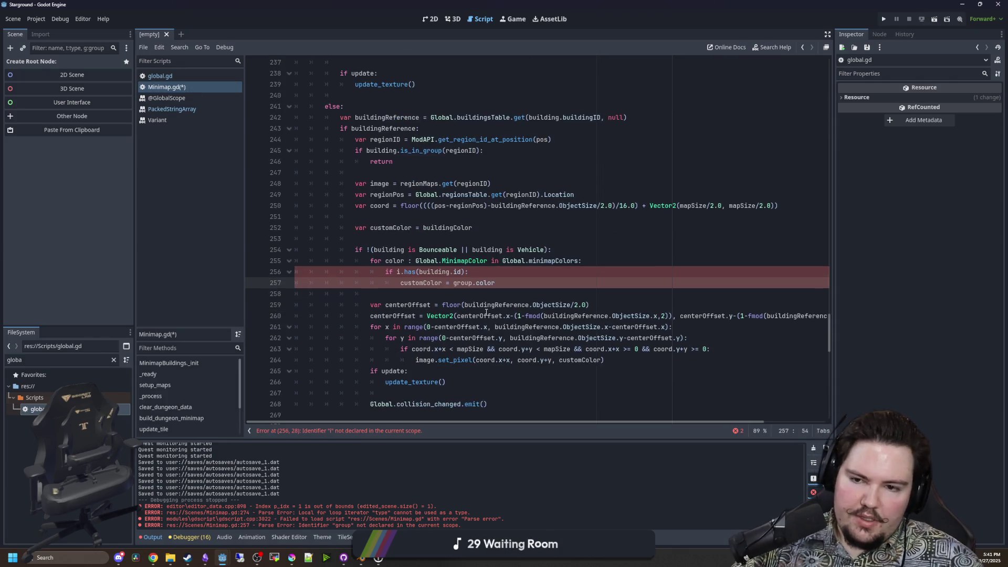
click(476, 272)
drag(466, 272, 397, 272)
text(color.buid)
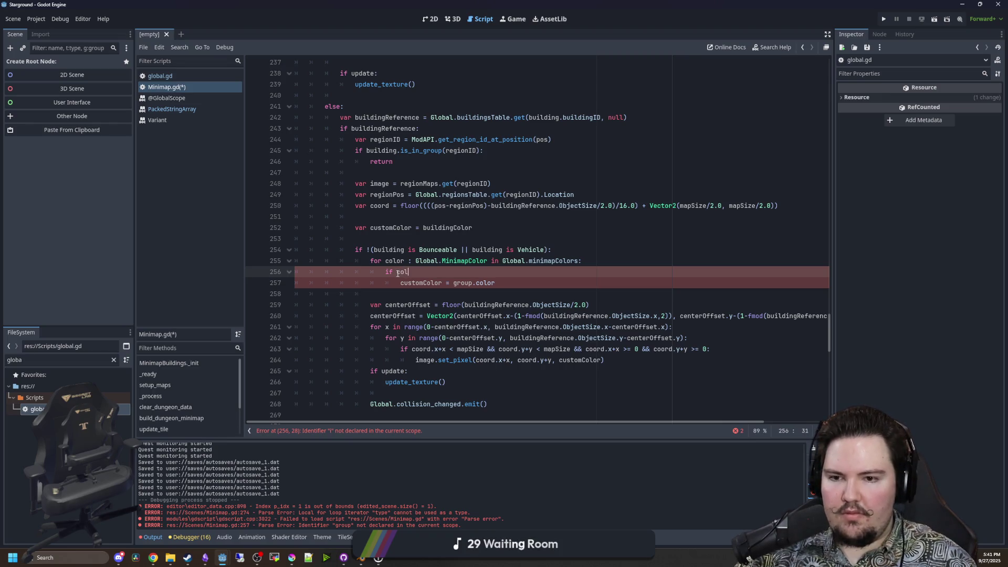
text(ldings)
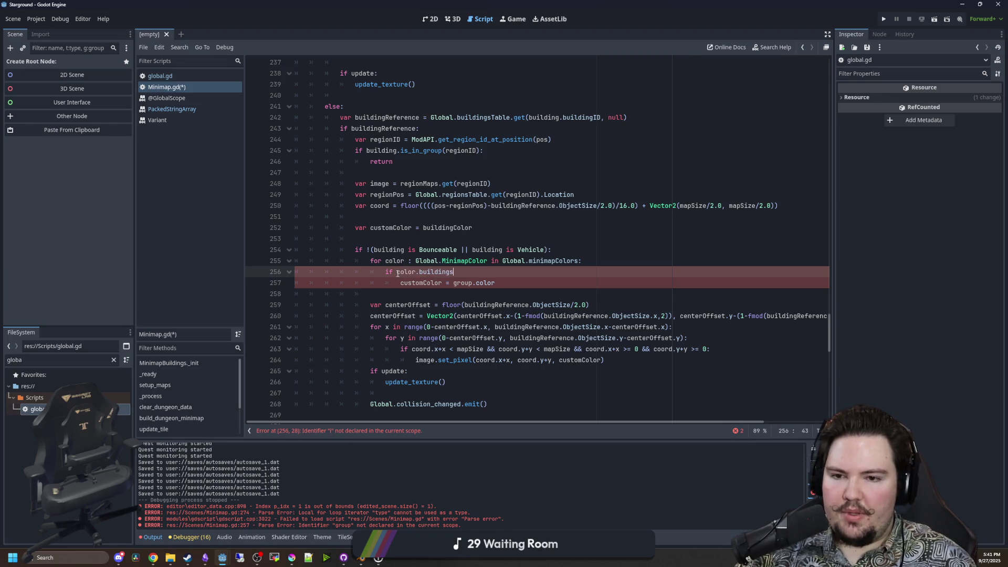
text(.has(building.ID)
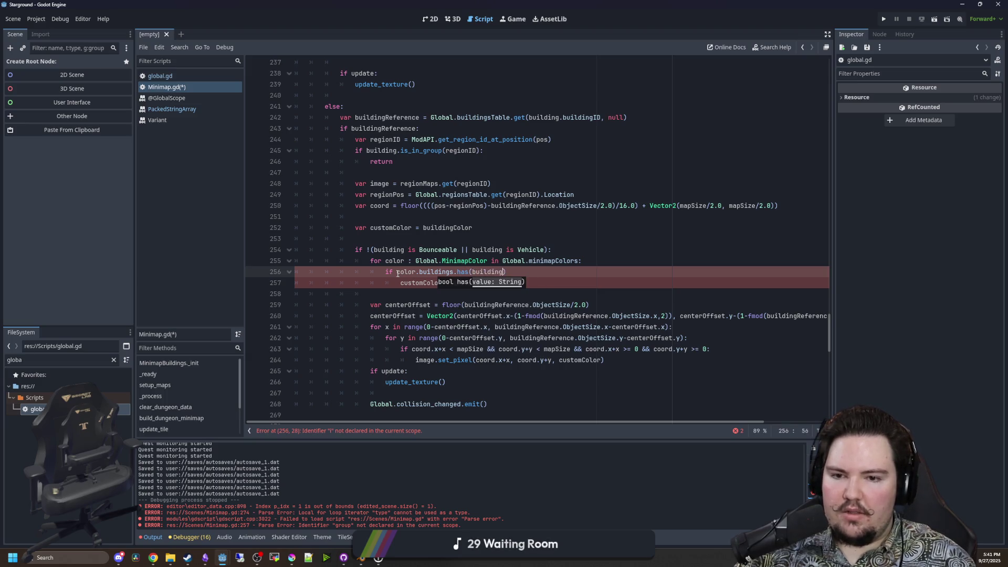
scroll(481, 248, up, 1)
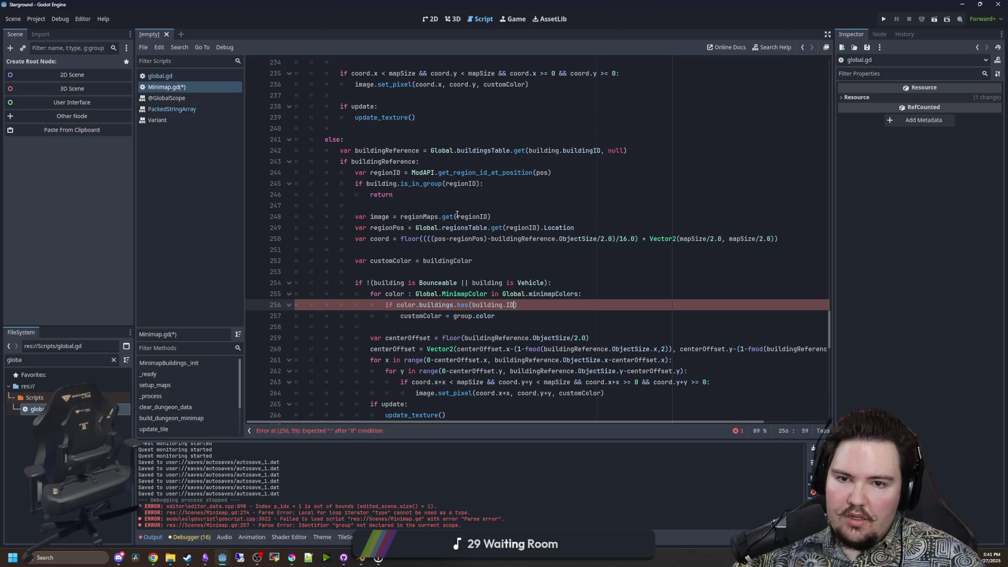
scroll(453, 211, up, 3)
double_click(588, 252)
key(ctrl+c)
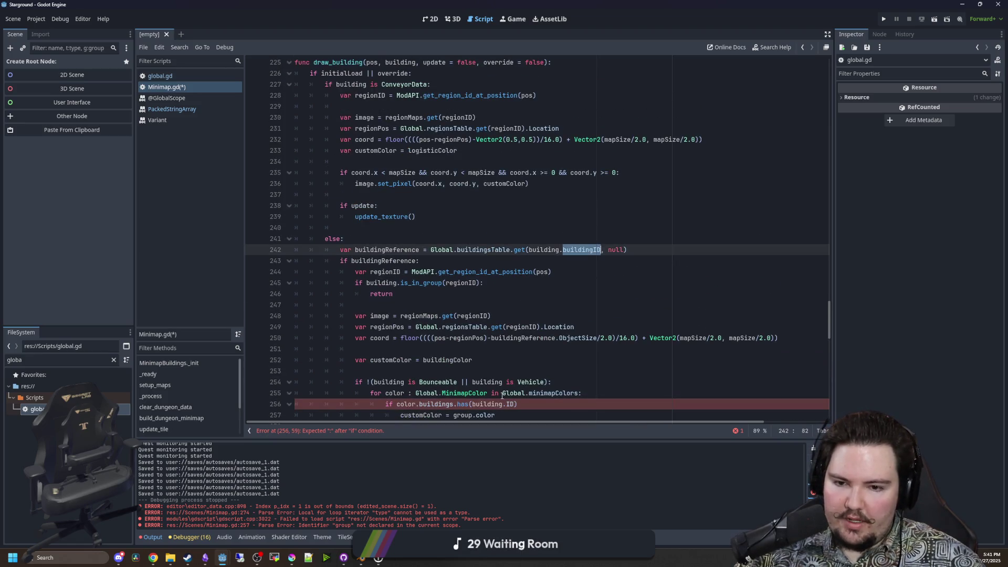
click(515, 403)
key(BackSpace)
key(BackSpace)
key(ctrl+v)
scroll(553, 385, down, 2)
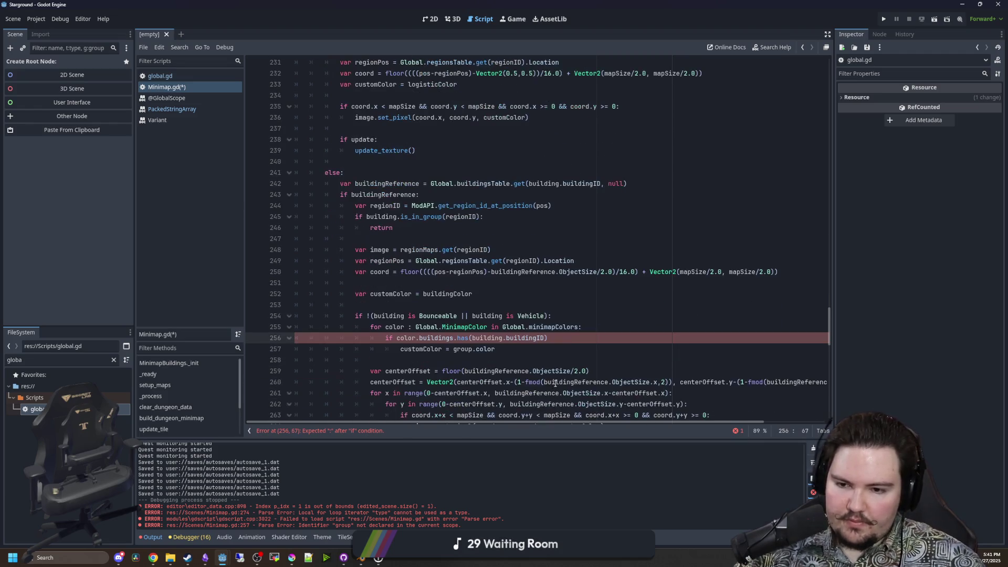
text(:)
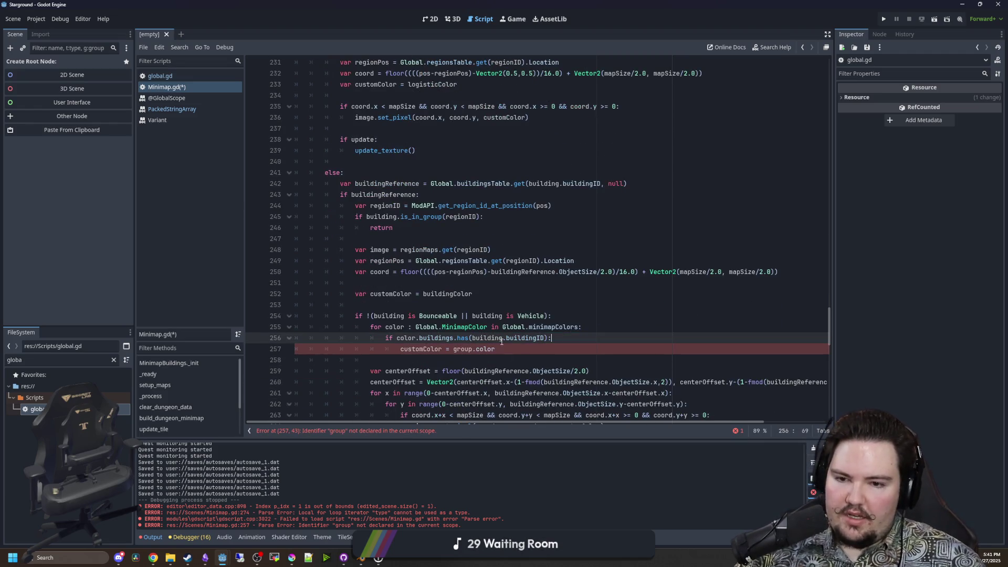
Assign customColor = color.color on line 257, check customColor's type, and save Minimap.gd.
double_click(471, 348)
text(color)
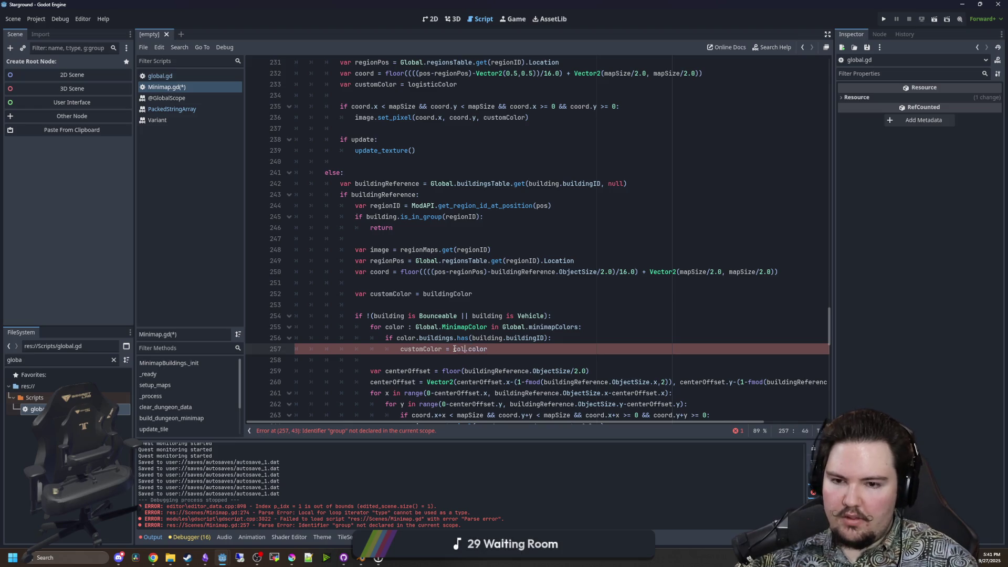
click(392, 309)
scroll(392, 311, down, 3)
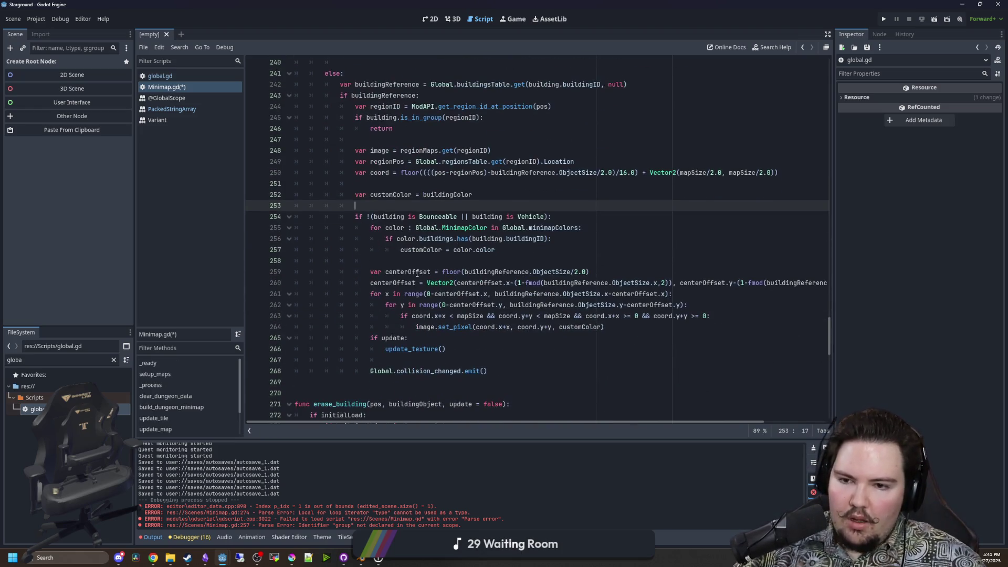
click(423, 251)
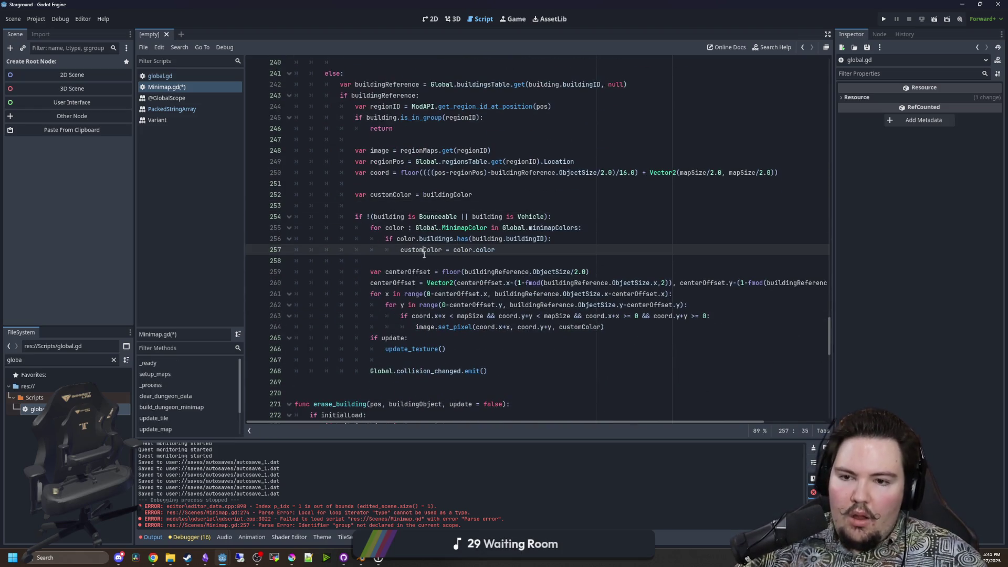
click(403, 206)
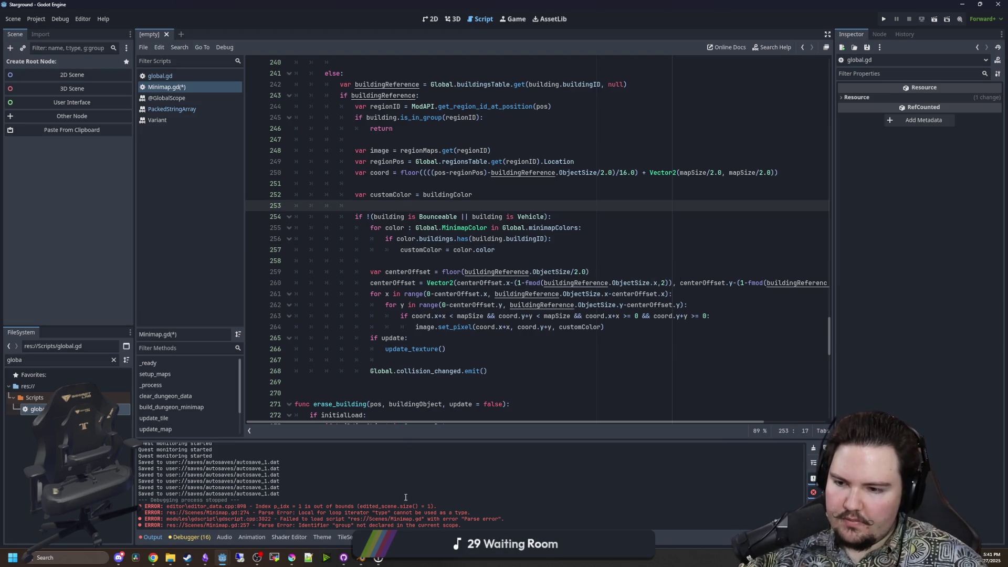
key(ctrl+s)
click(343, 557)
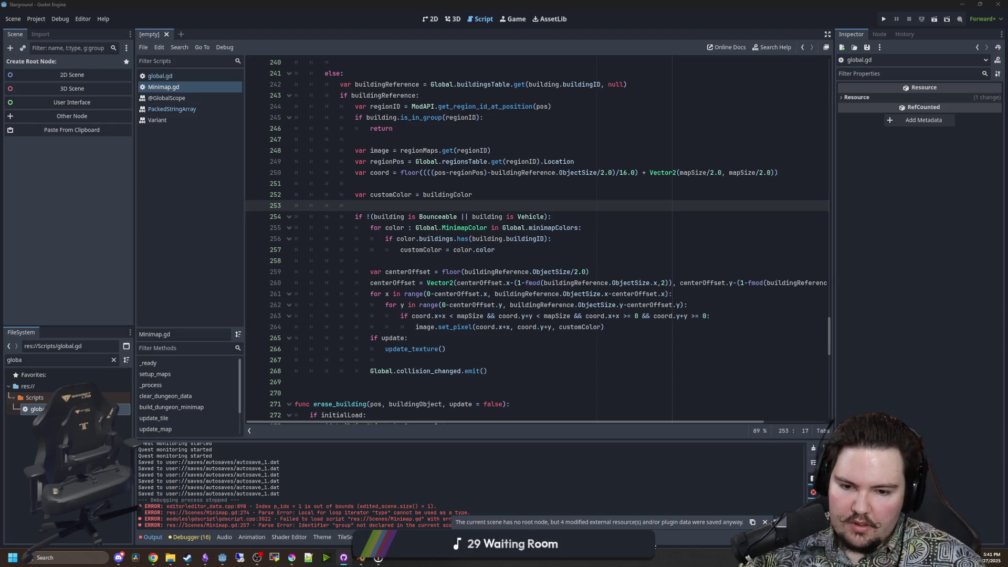
click(451, 348)
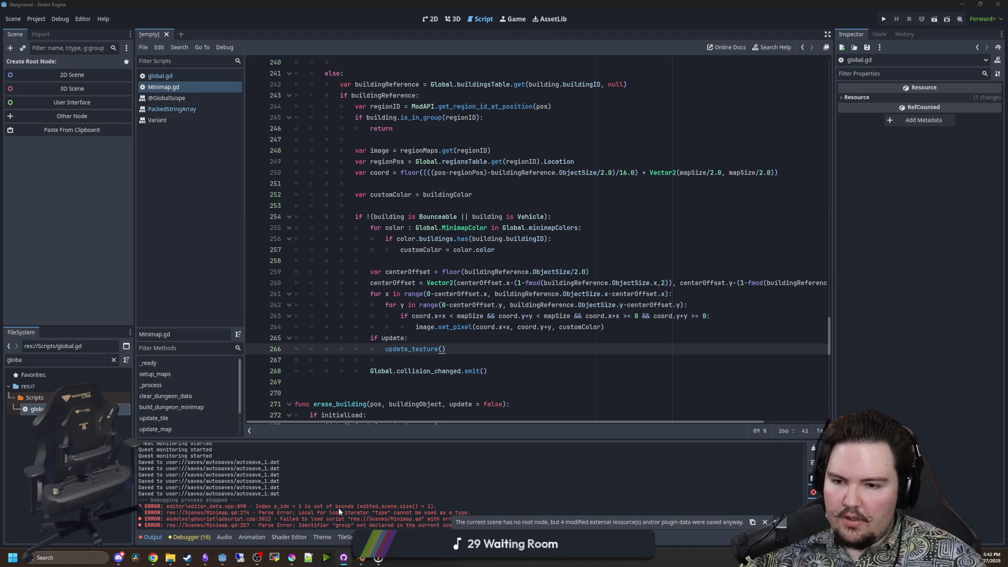
key(alt+Tab)
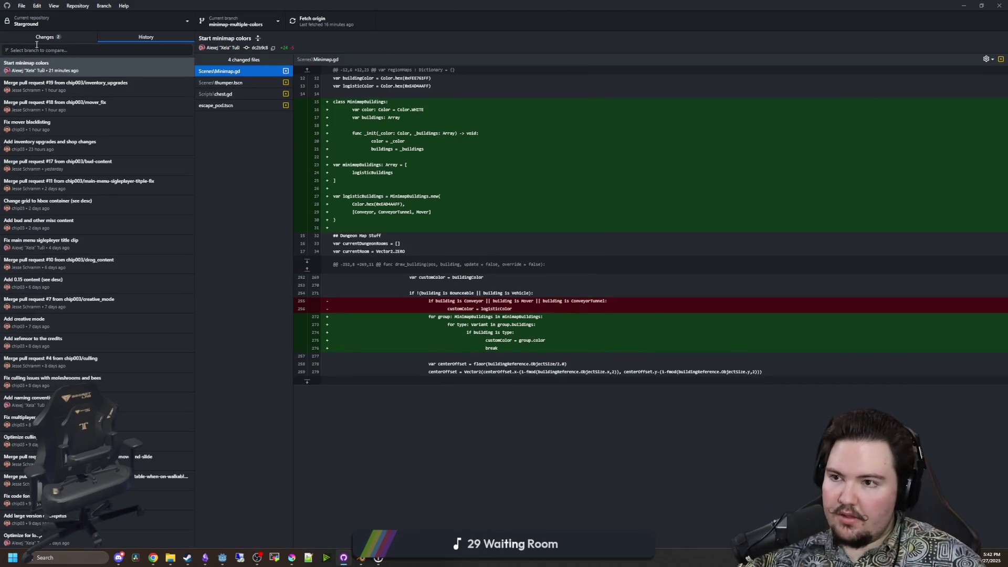
click(50, 38)
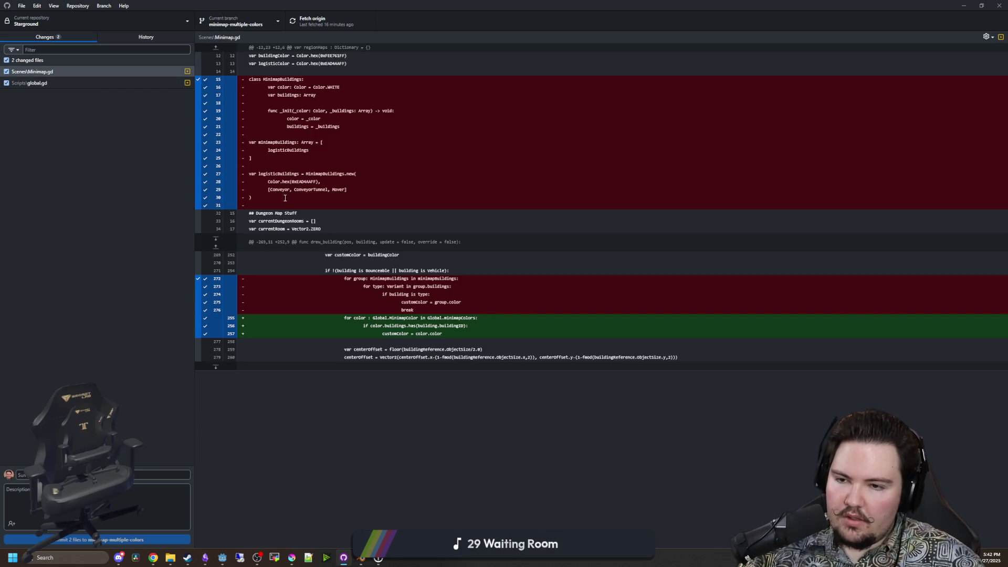
click(48, 86)
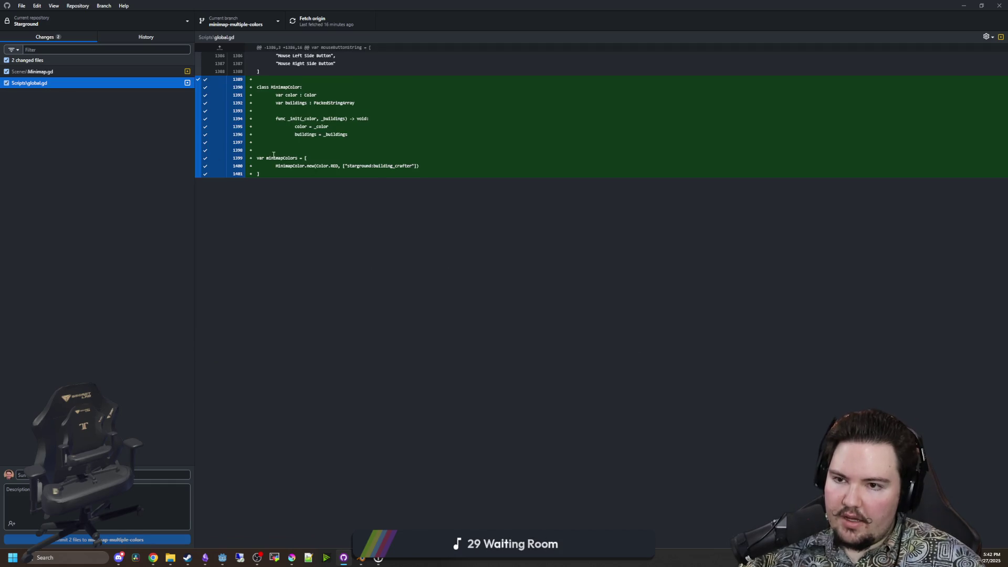
key(alt+Tab)
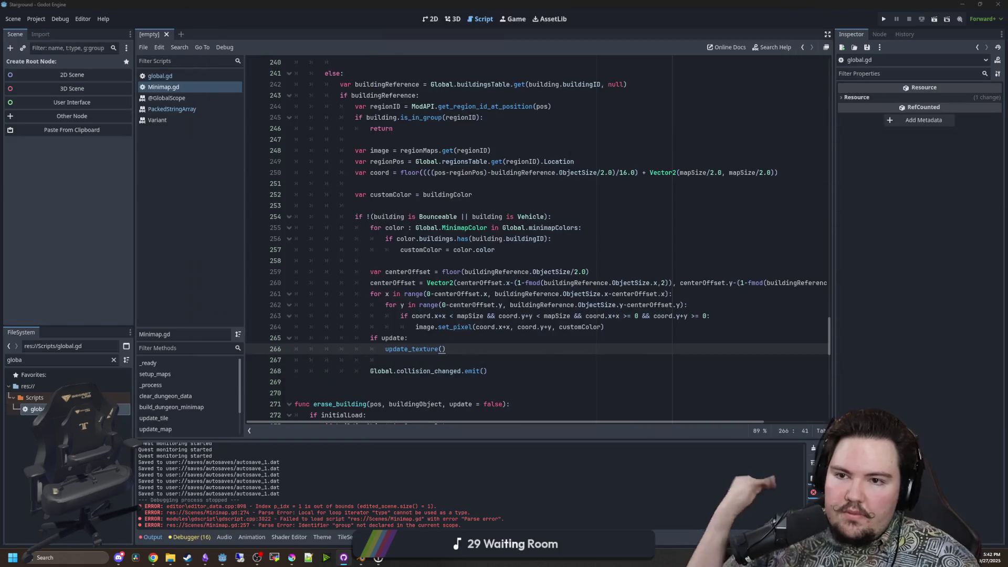
Save all modified scripts with Ctrl+S.
click(429, 263)
click(413, 194)
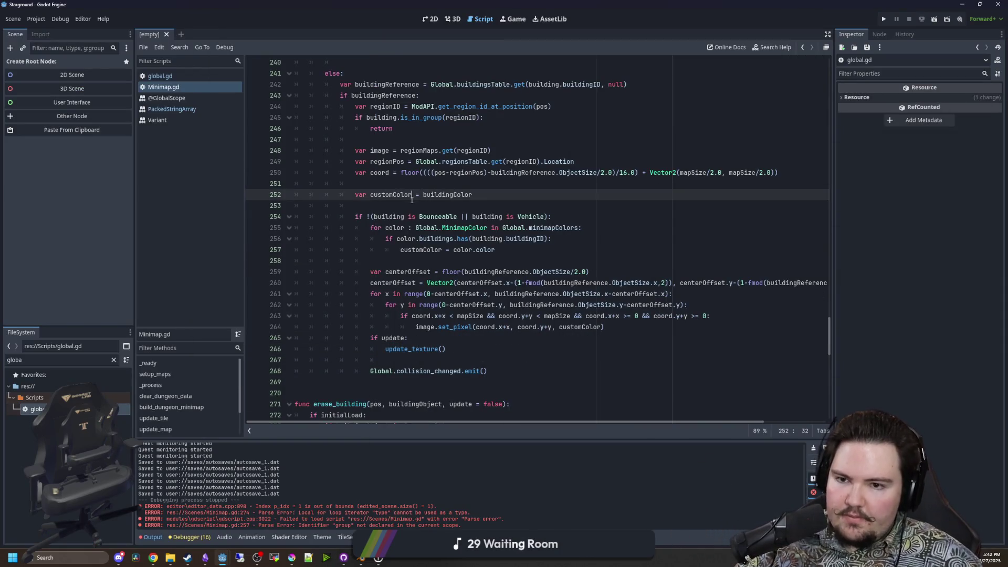
key(ctrl+s)
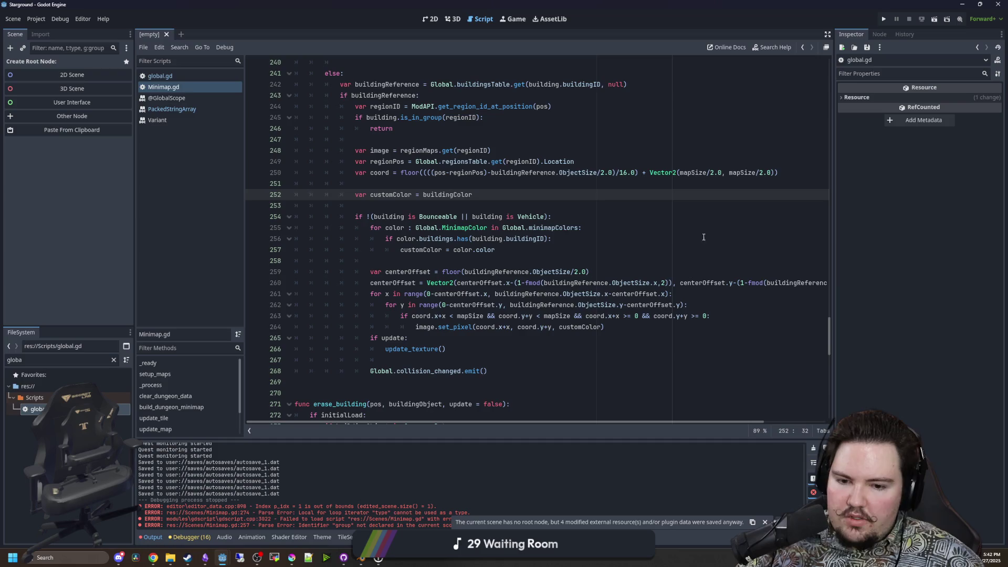
key(alt+Tab)
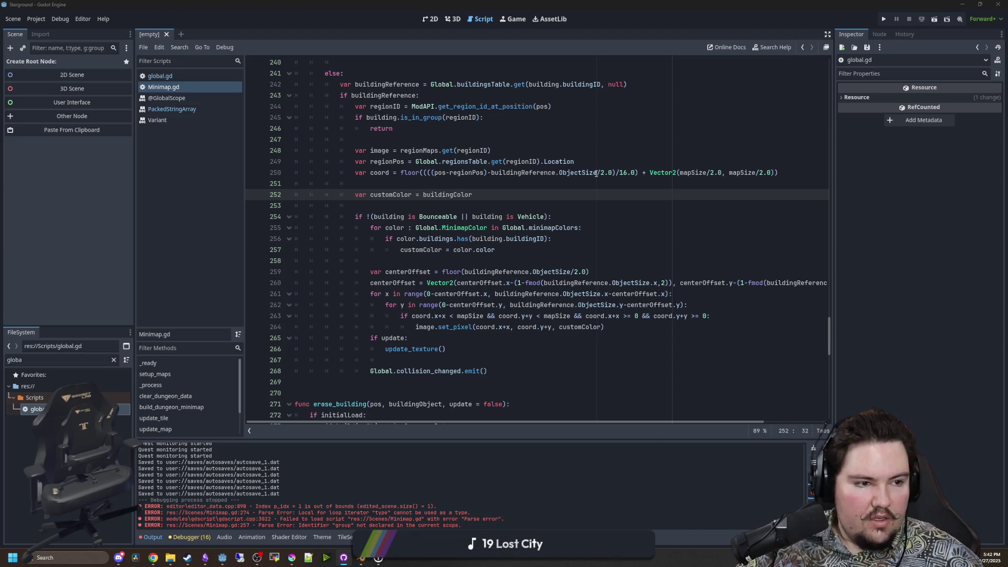
click(436, 208)
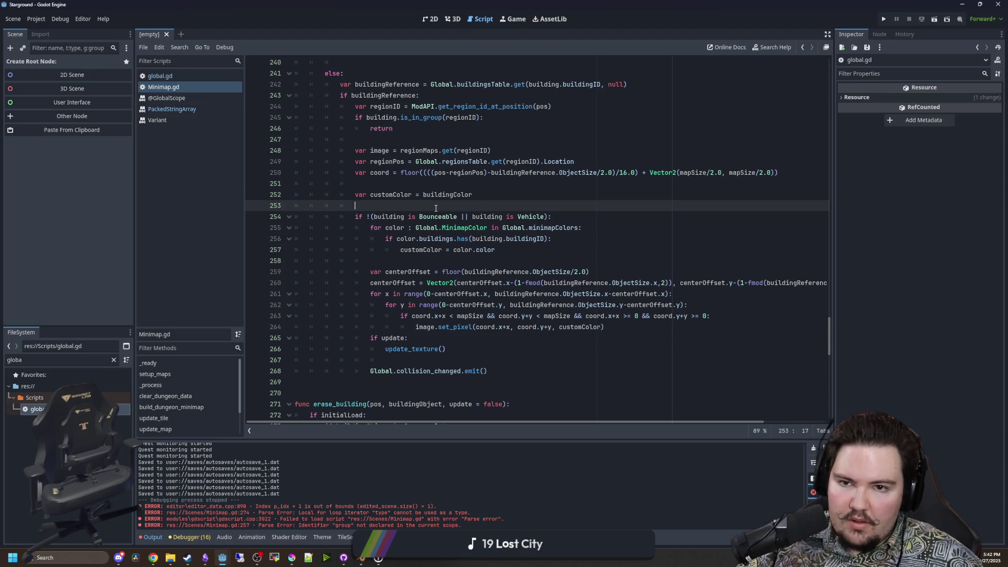
Review draw_building's customColor lines and select the colour lookup loop under the Bounceable check.
scroll(452, 238, up, 8)
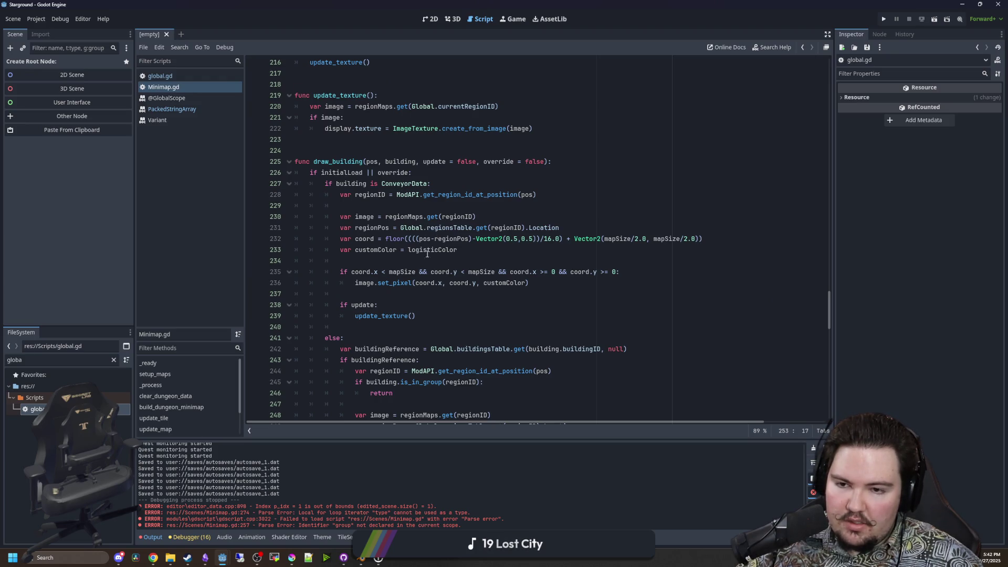
drag(450, 255, 325, 251)
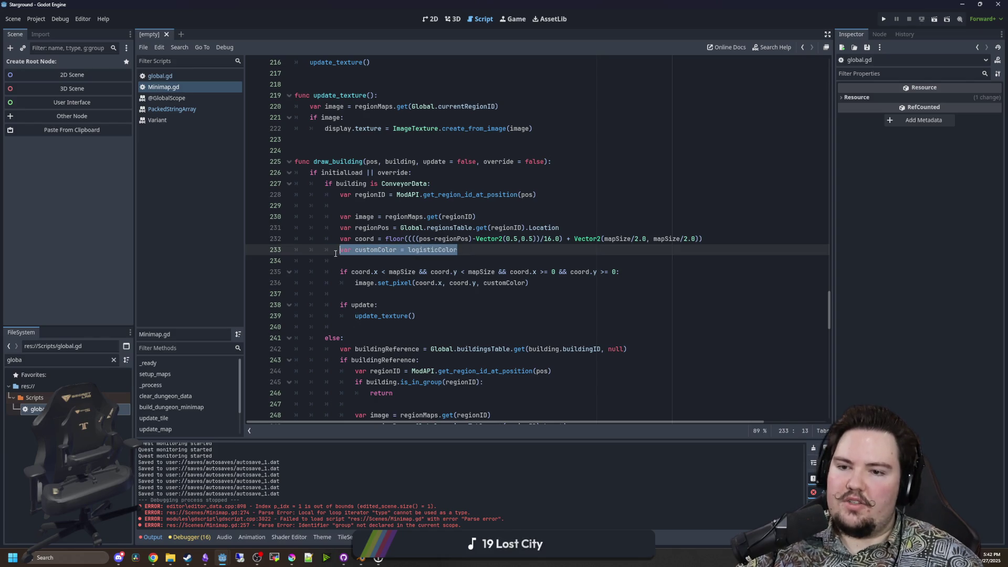
click(353, 262)
scroll(352, 262, down, 10)
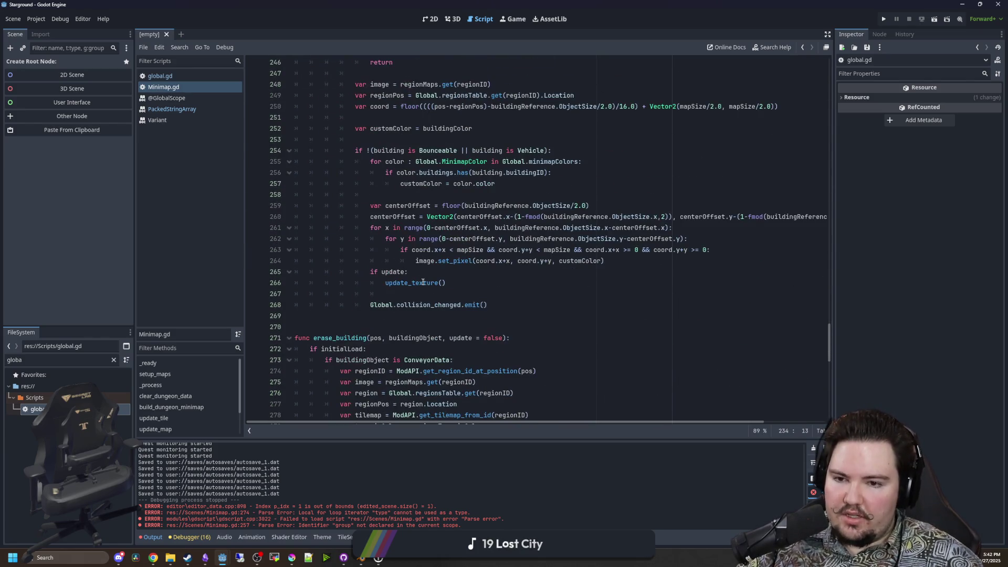
scroll(423, 283, up, 7)
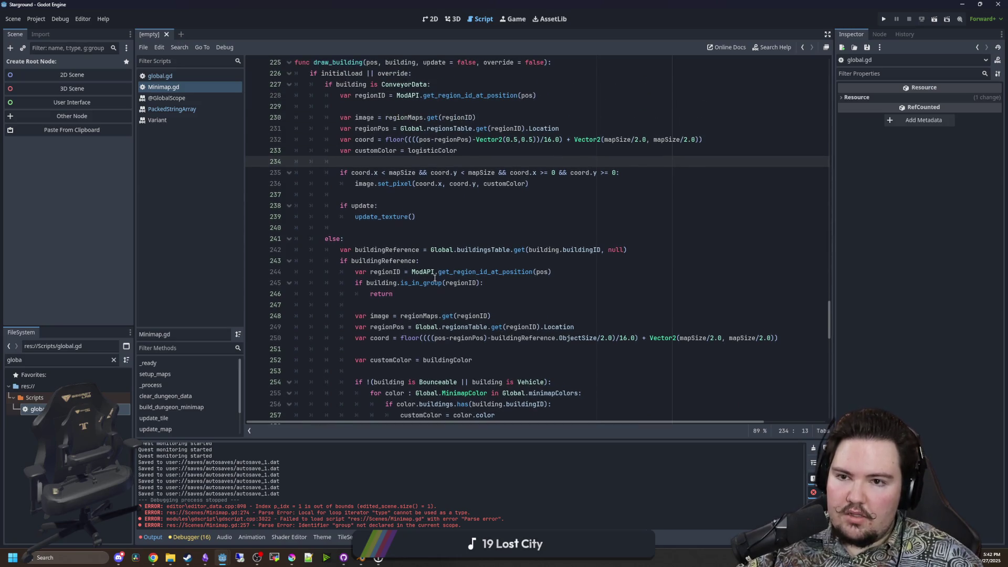
scroll(435, 278, down, 1)
drag(496, 382, 281, 354)
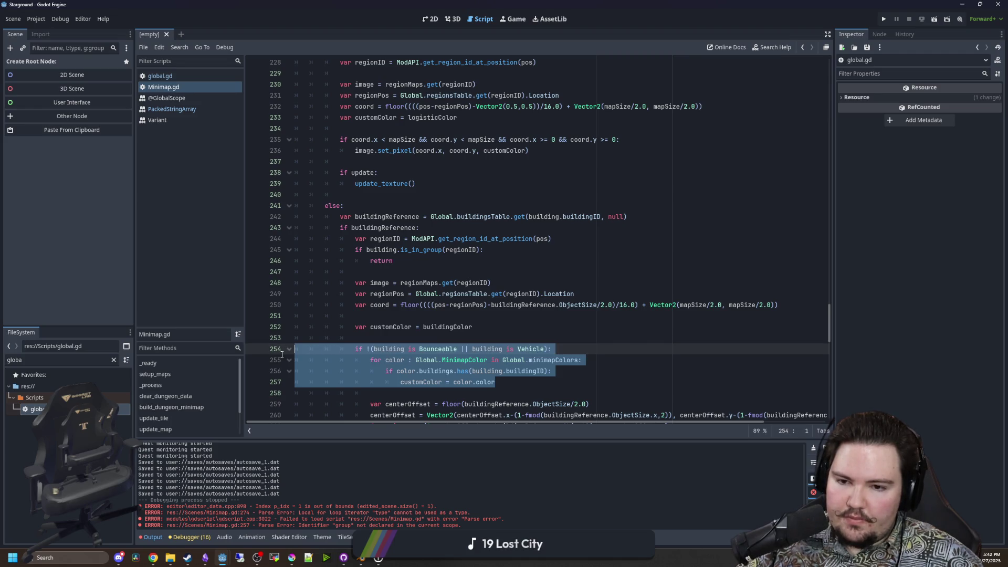
Cut the colour lookup loop out of the else branch and remove the leftover blank line.
scroll(426, 327, down, 2)
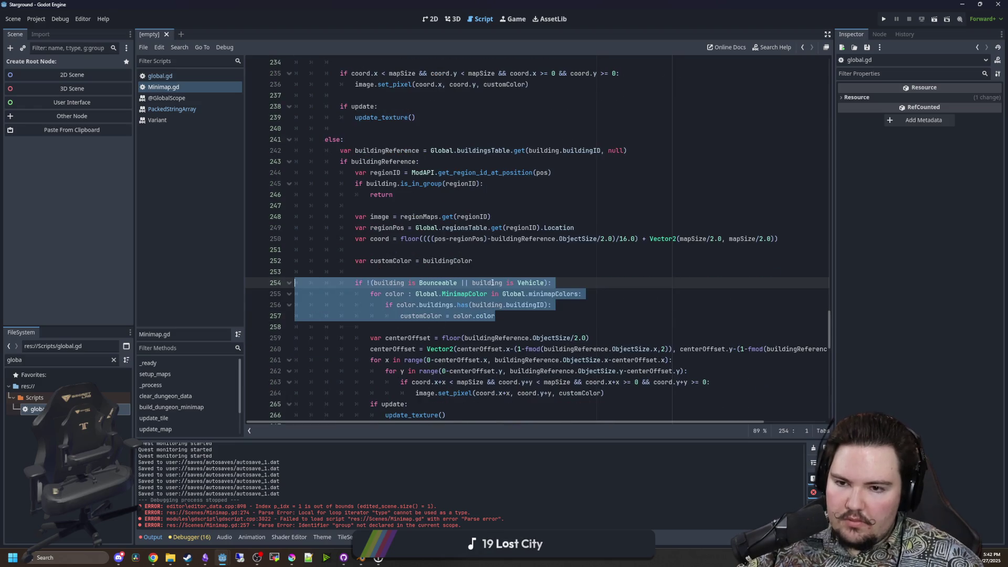
scroll(446, 305, down, 1)
drag(498, 282, 556, 249)
key(BackSpace)
click(406, 261)
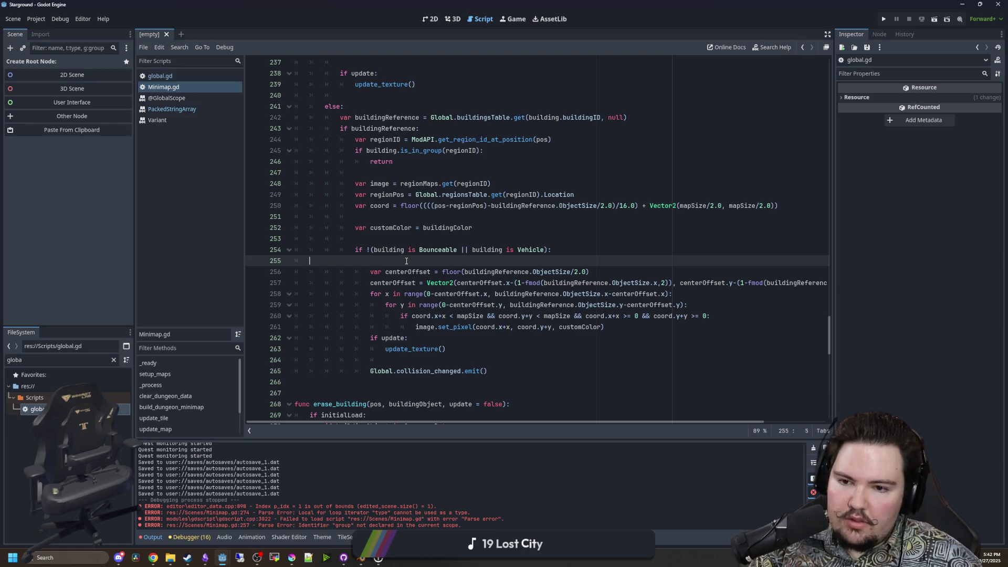
key(BackSpace)
key(BackSpace)
Add 'var customColor' at the top of draw_building and paste the loop below, dedented.
scroll(401, 220, up, 6)
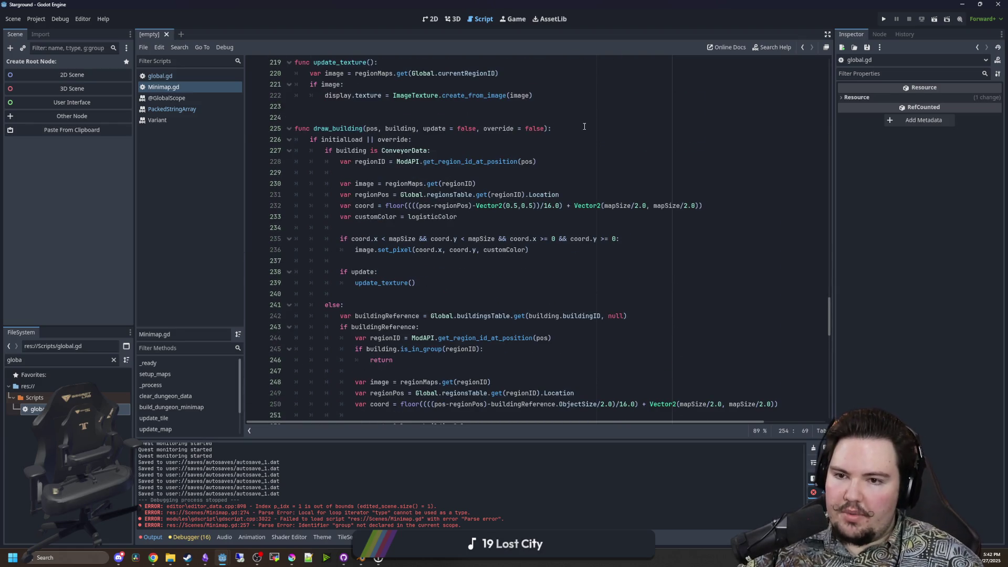
click(585, 127)
key(Return)
text(var customColor)
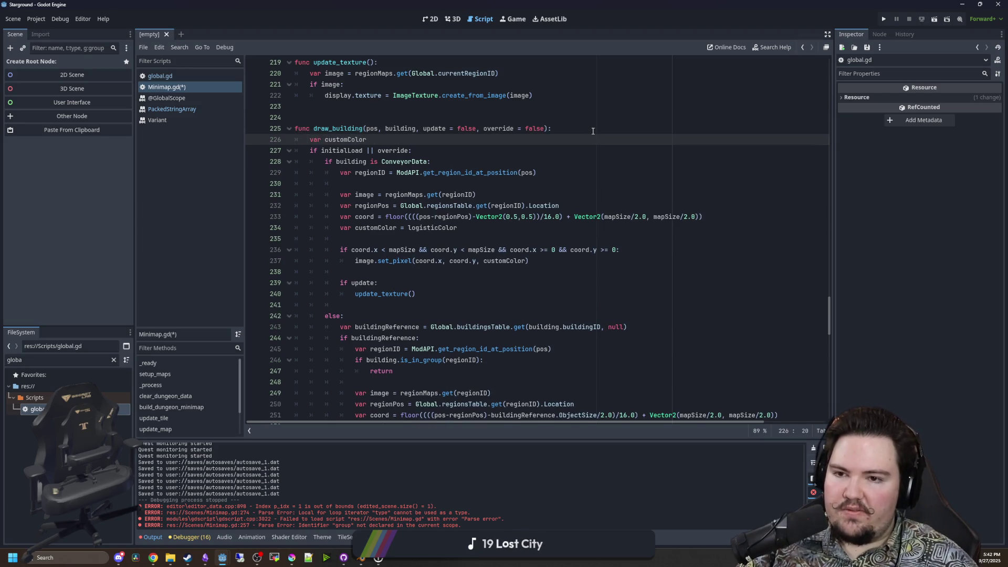
key(Return)
key(Return)
key(Return)
key(Up)
text(for color : Global.MinimapColor in Global.minimapColors: 						if color.buildings.has(building.buildingID): 							customColor = color.color)
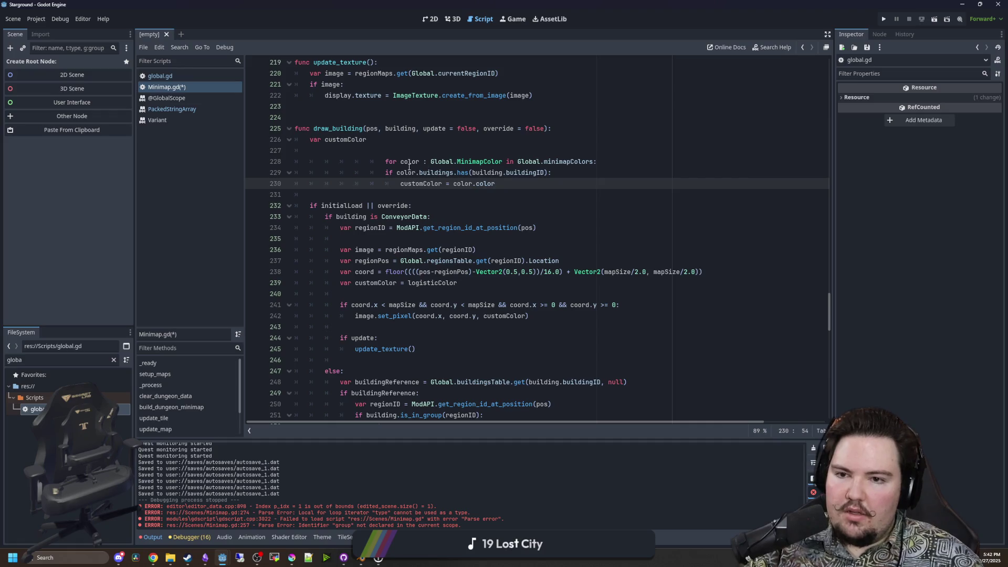
key(shift+Up)
key(shift+Up)
key(shift+Home)
key(shift+Home)
key(shift+Tab)
key(shift+Tab)
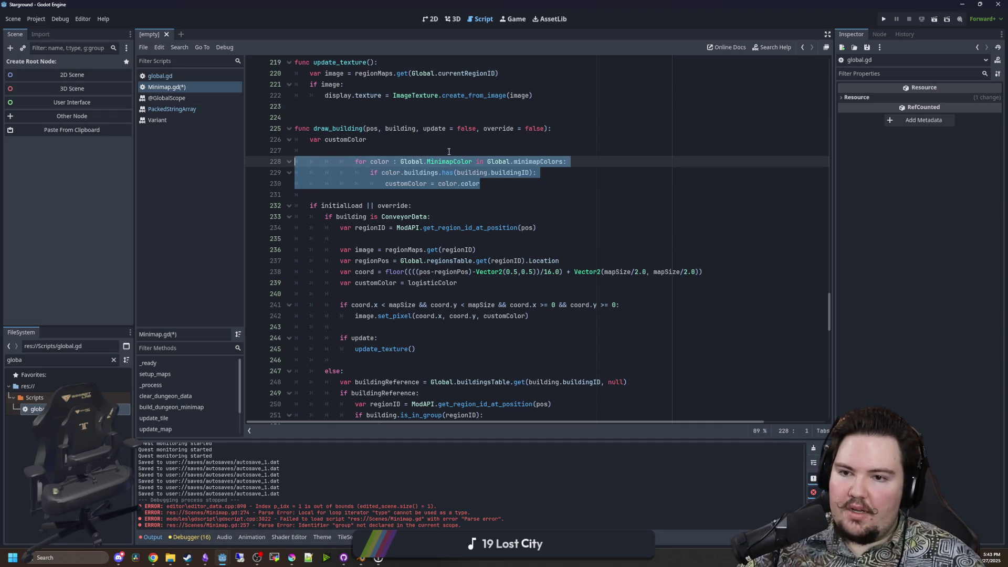
key(shift+Tab)
key(shift+Tab)
key(shift+Tab)
click(367, 149)
Delete the two duplicate customColor declarations in the logistic and building branches.
click(503, 192)
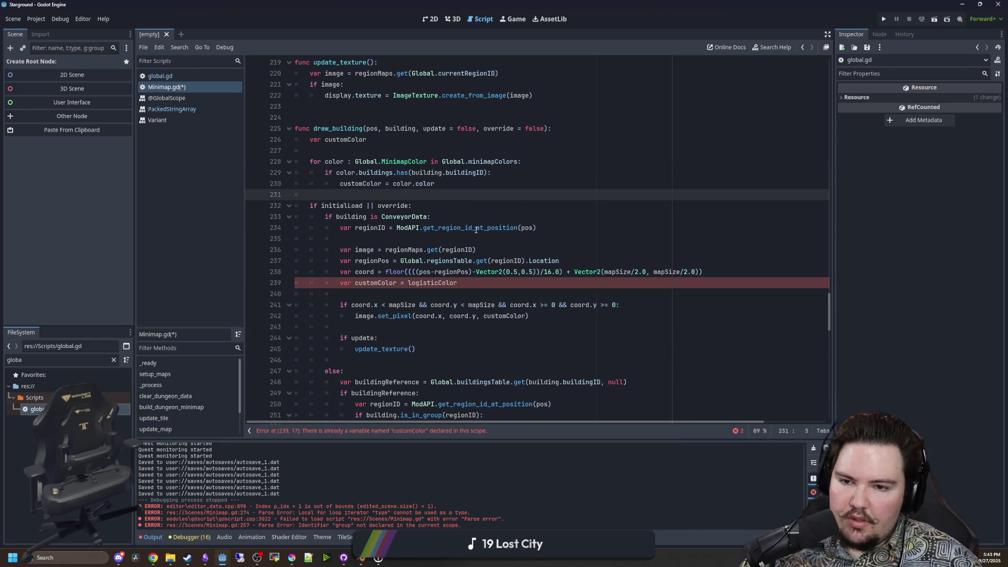
key(Down)
key(Down)
key(Down)
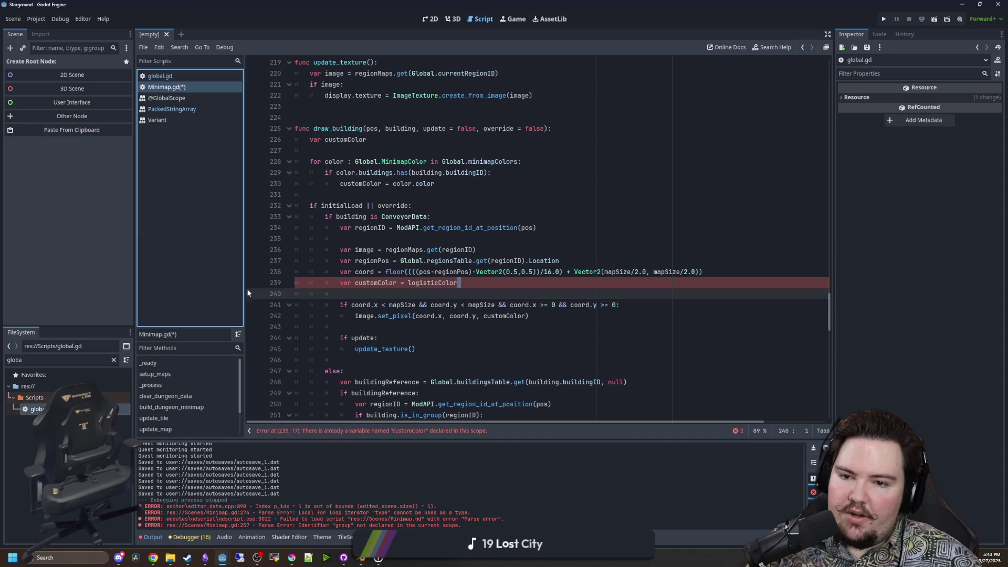
key(ctrl+Right)
key(ctrl+Right)
key(ctrl+Right)
click(442, 287)
key(ctrl+shift+k)
scroll(462, 305, down, 5)
click(487, 317)
key(ctrl+shift+k)
key(BackSpace)
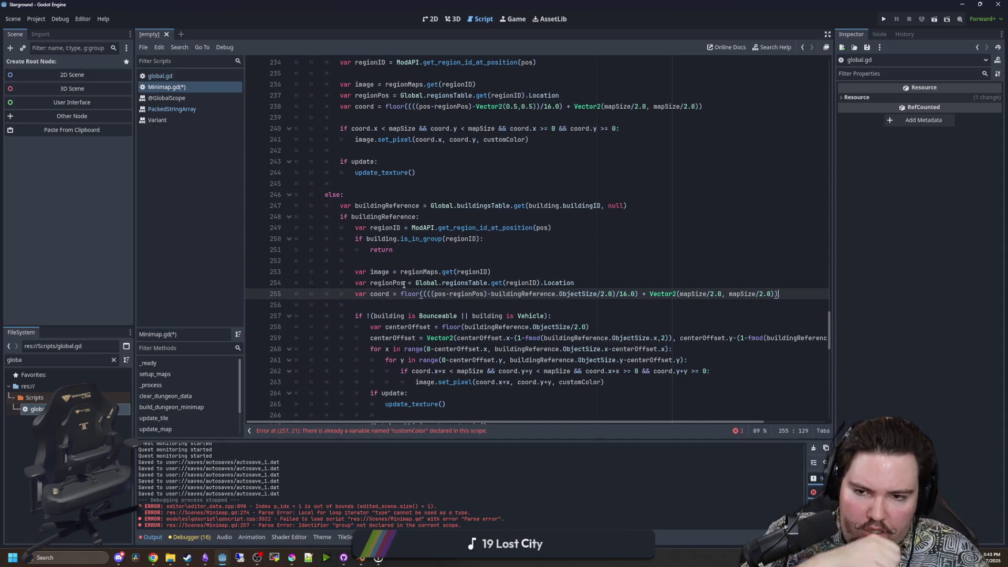
Review the relocated loop under var customColor and select the word override.
scroll(389, 265, up, 5)
click(390, 206)
key(Up)
key(Up)
scroll(419, 210, up, 2)
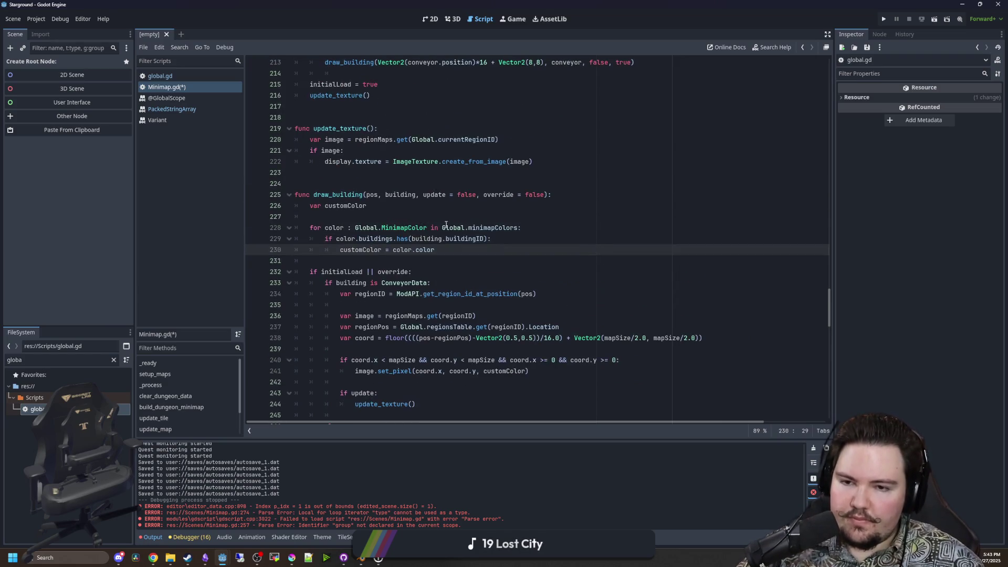
click(455, 217)
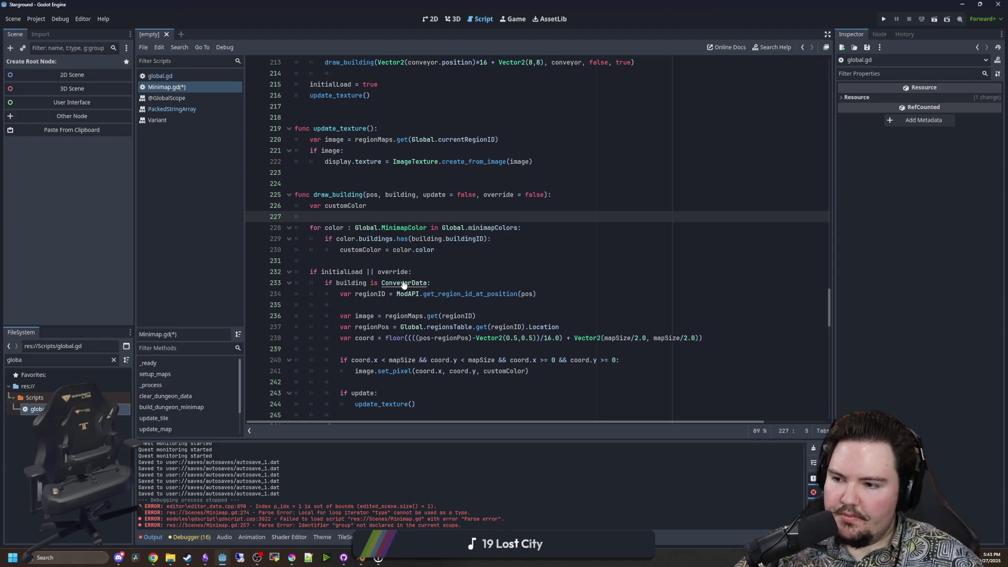
scroll(474, 295, down, 2)
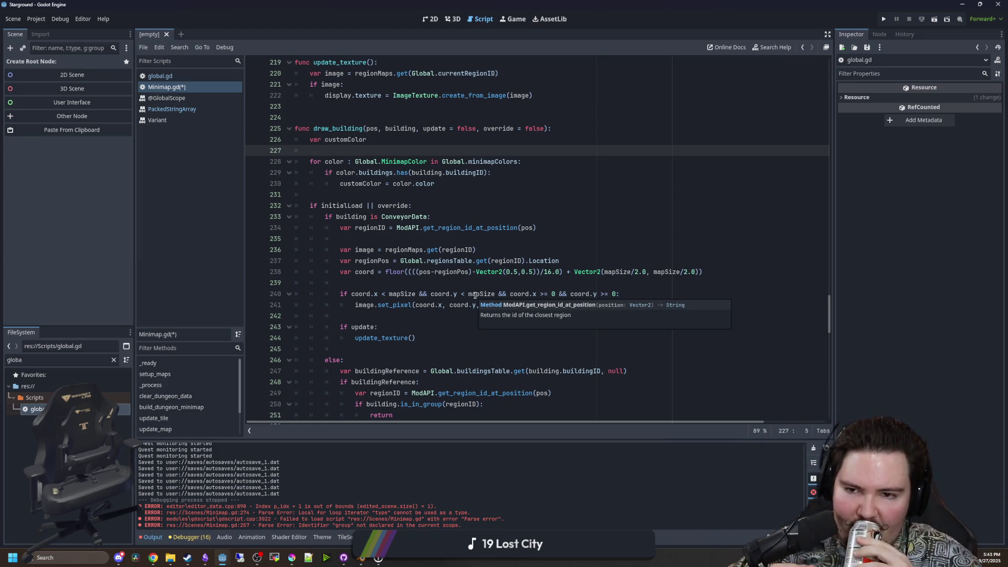
scroll(475, 294, up, 1)
double_click(394, 238)
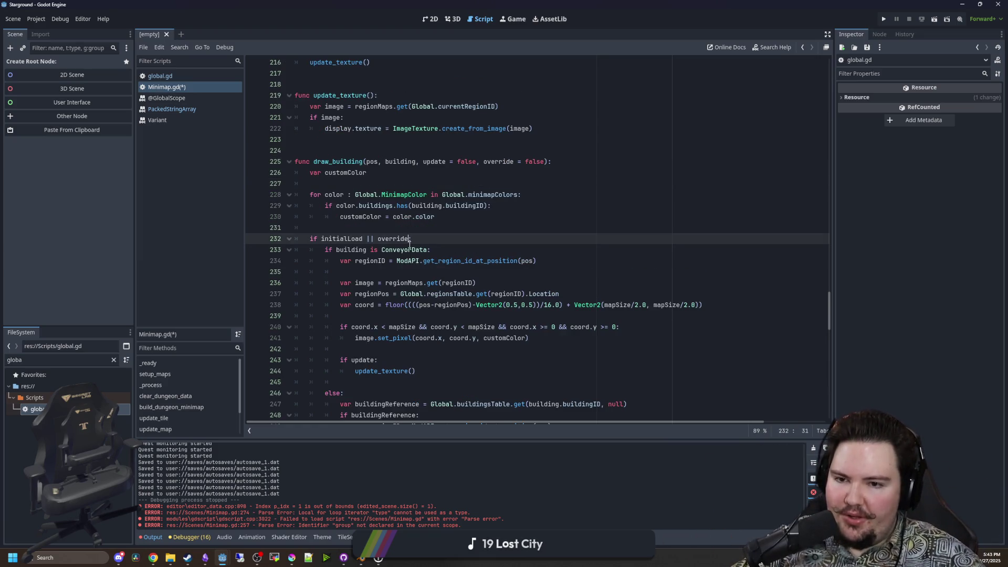
text(:)
Declare a var buildingID below customColor in draw_building.
double_click(406, 248)
click(381, 183)
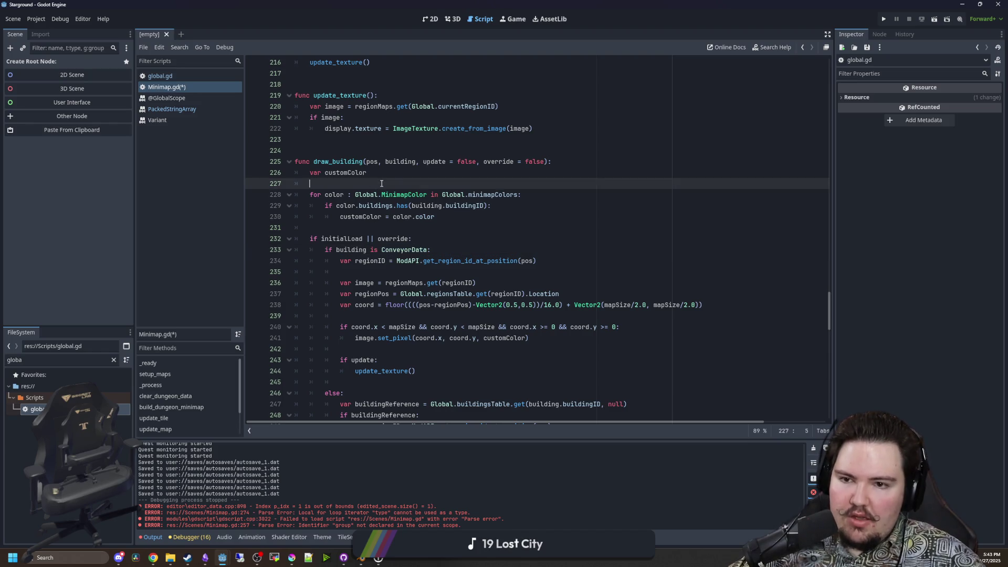
key(Return)
key(Return)
key(Up)
key(Up)
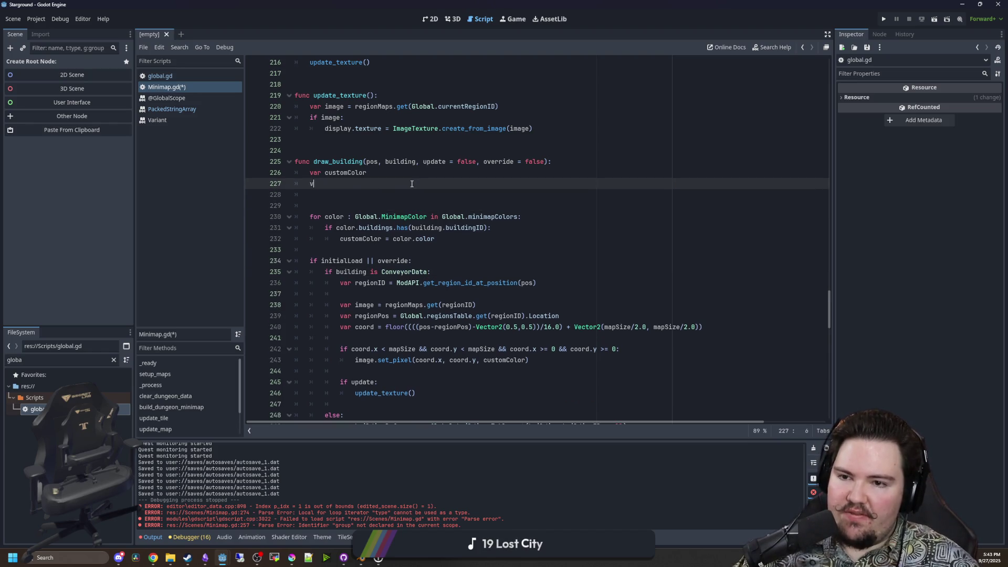
text(var buildingID = build)
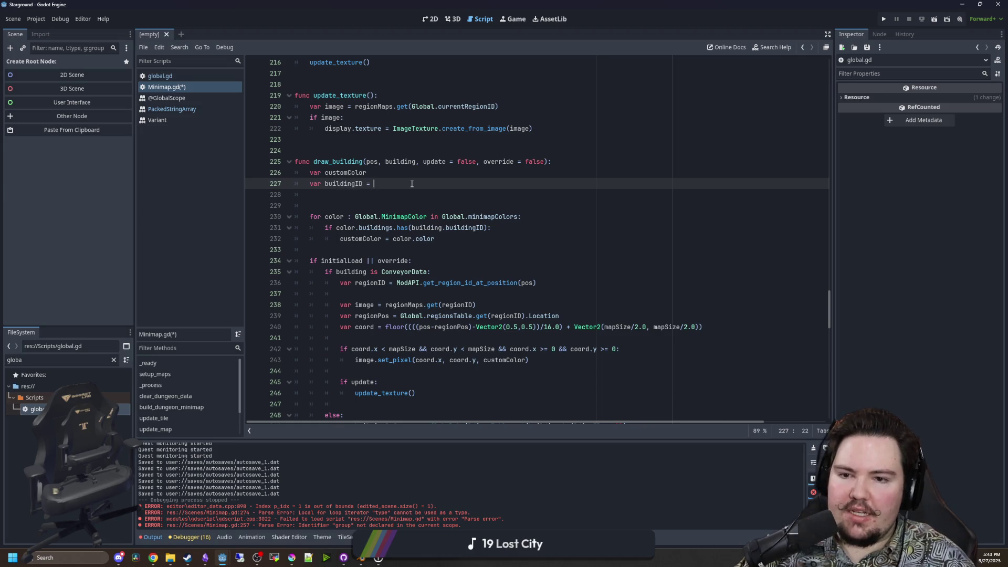
key(BackSpace)
key(BackSpace)
key(BackSpace)
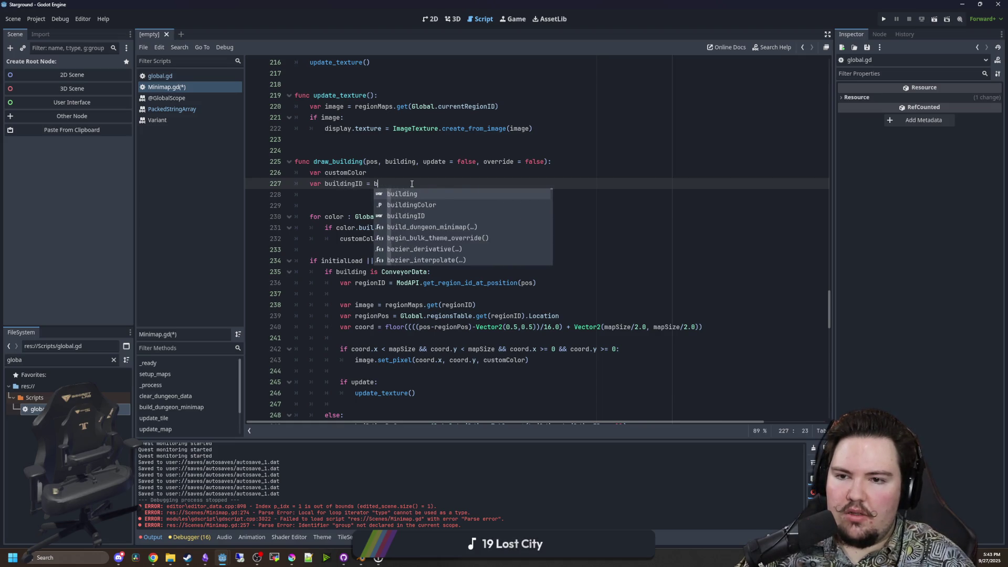
key(Return)
key(Return)
Add an 'if building is Buildable:' branch setting buildingID = building.buildingID.
text(if building is )
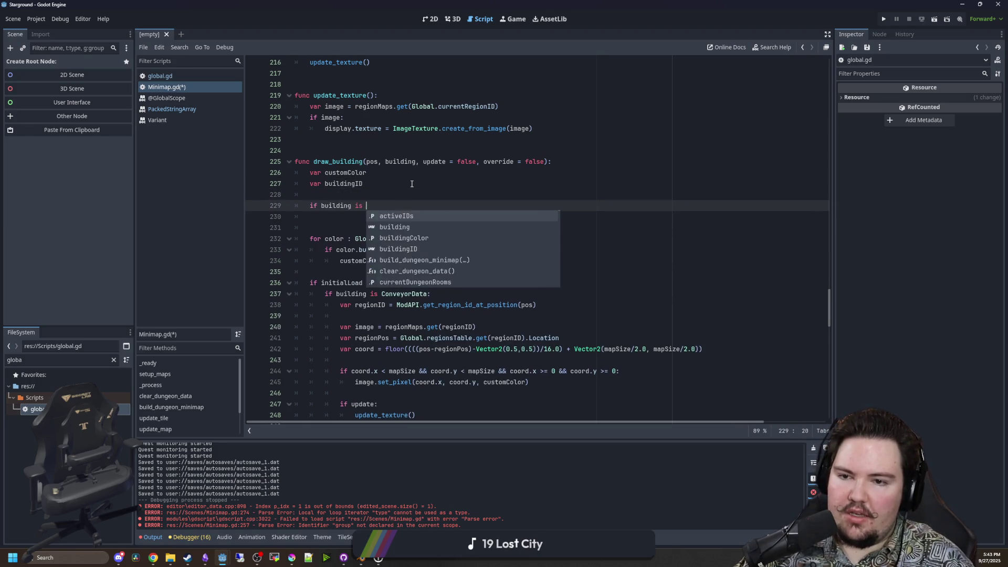
text(Building:)
key(BackSpace)
key(BackSpace)
key(BackSpace)
text(able:)
key(Return)
text(buildingID = building.buildingID)
key(Return)
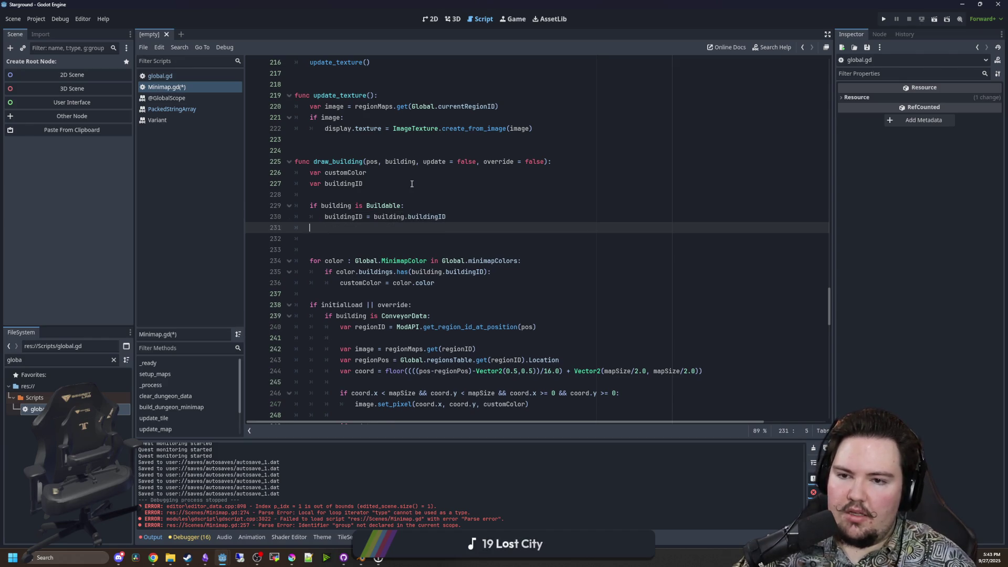
Begin an 'elif building is ConveyorData:' branch containing a match(building.tier) line.
text(elif building is ConveyorD)
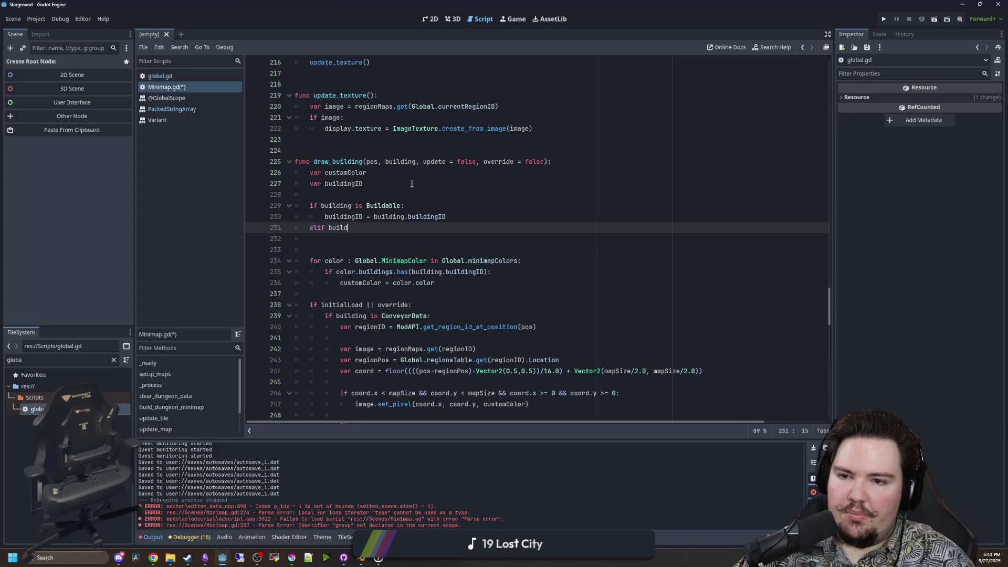
text(ata)
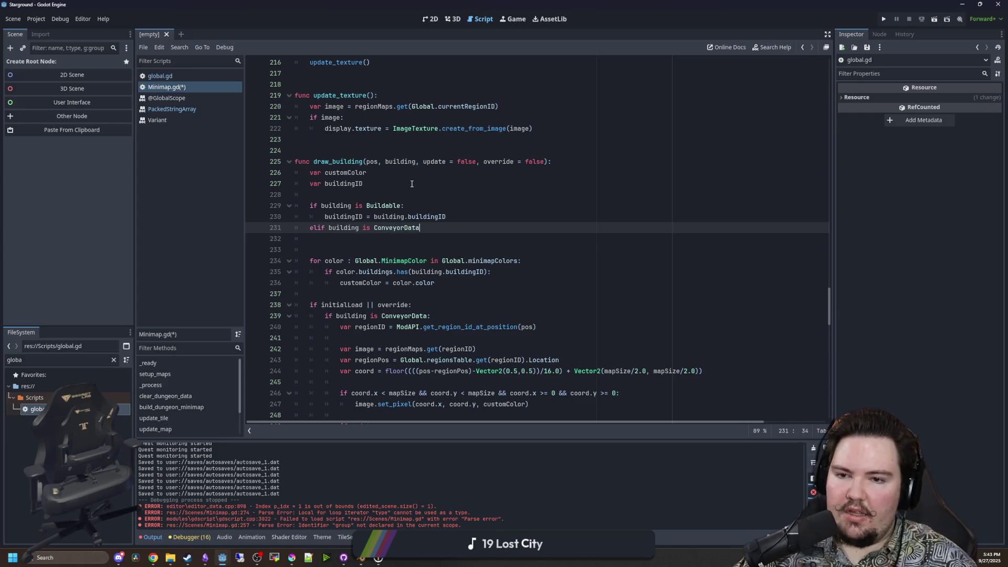
text(:)
key(Return)
text(buildingID =)
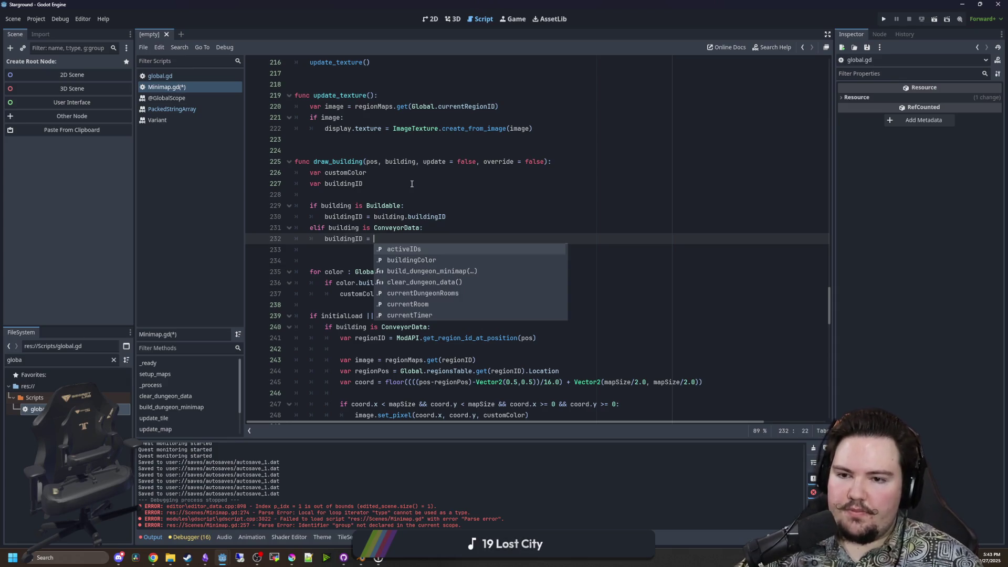
key(Escape)
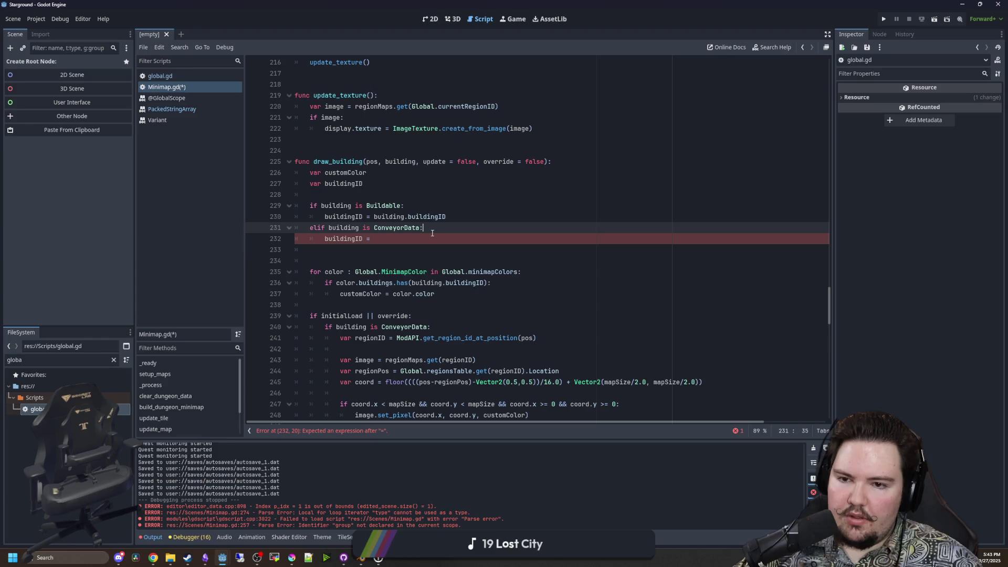
key(ctrl+shift+Return)
text(match()
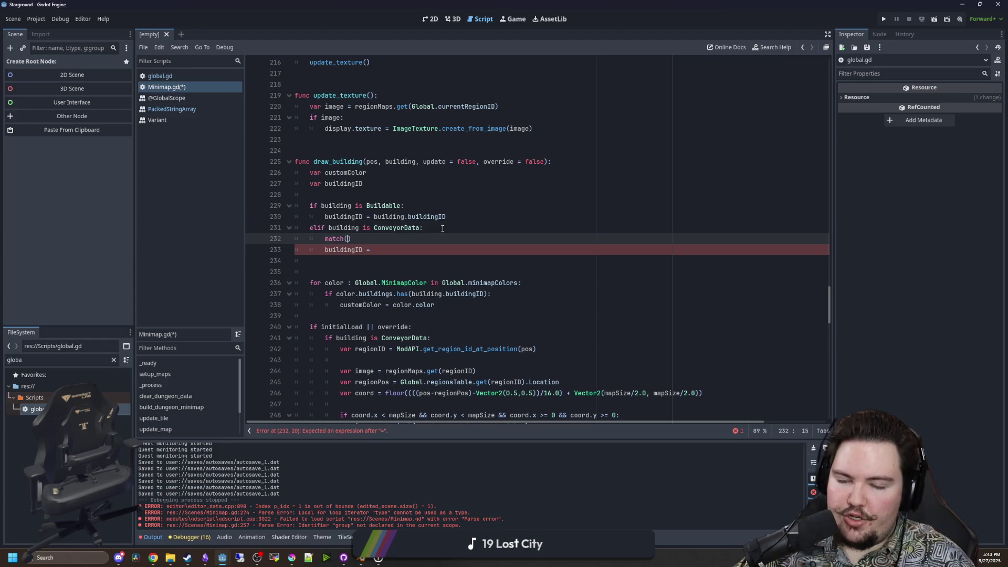
text(building.tier)
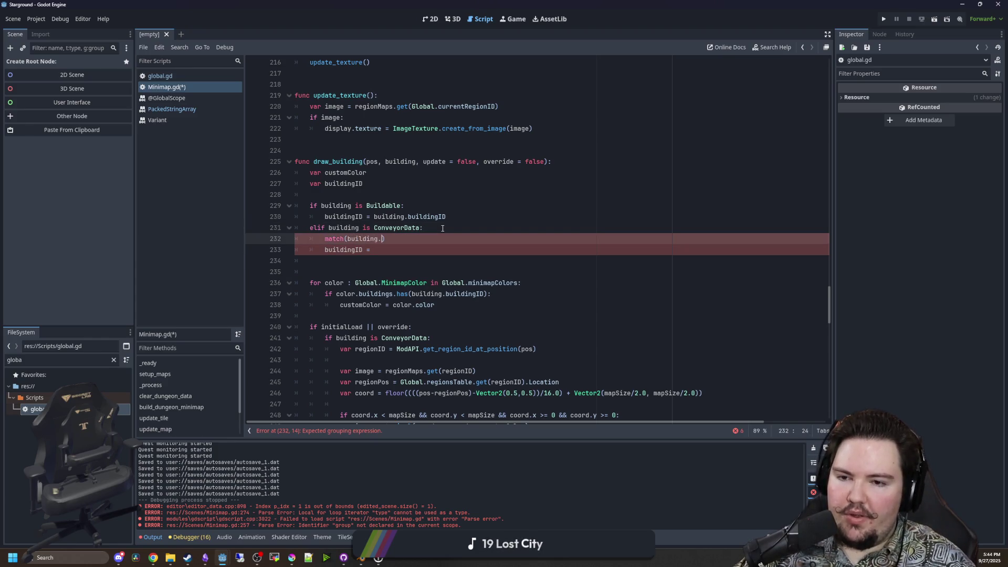
click(420, 240)
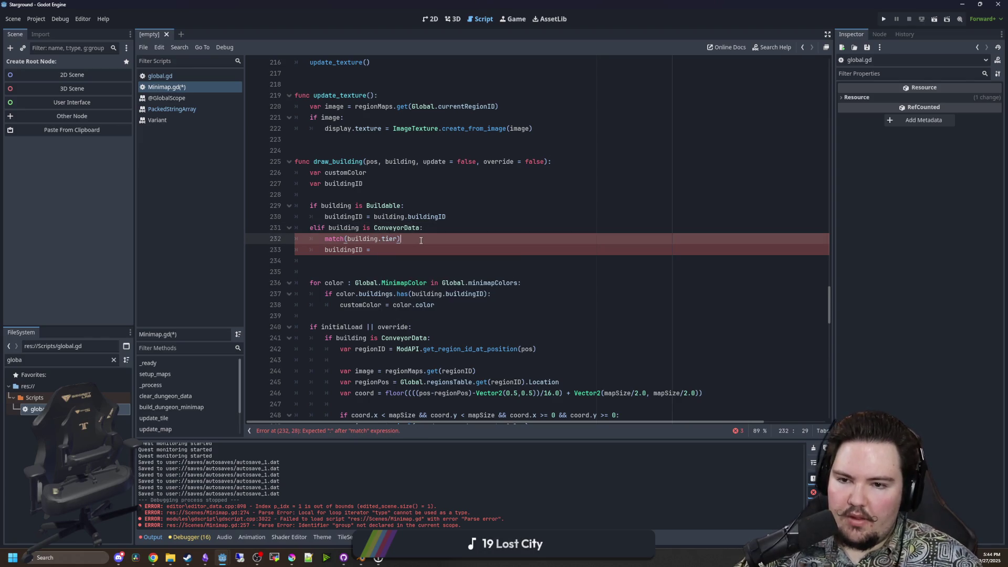
key(Up)
key(End)
key(Return)
key(Return)
key(Up)
Reference Global.conveyors in the branch and follow it to its definition in global.gd.
text(ModAPI.get_conve)
key(BackSpace)
key(BackSpace)
key(BackSpace)
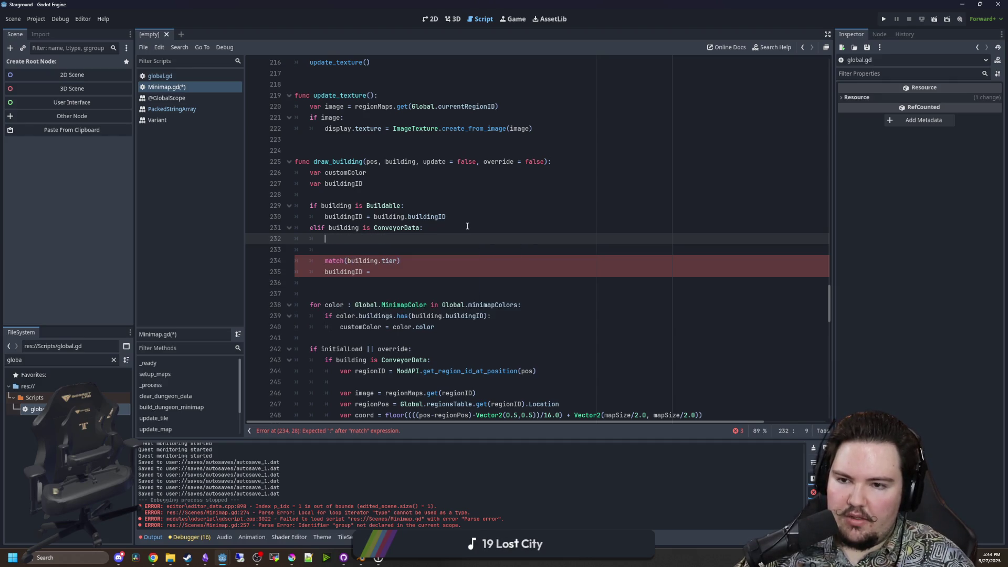
text(lobal)
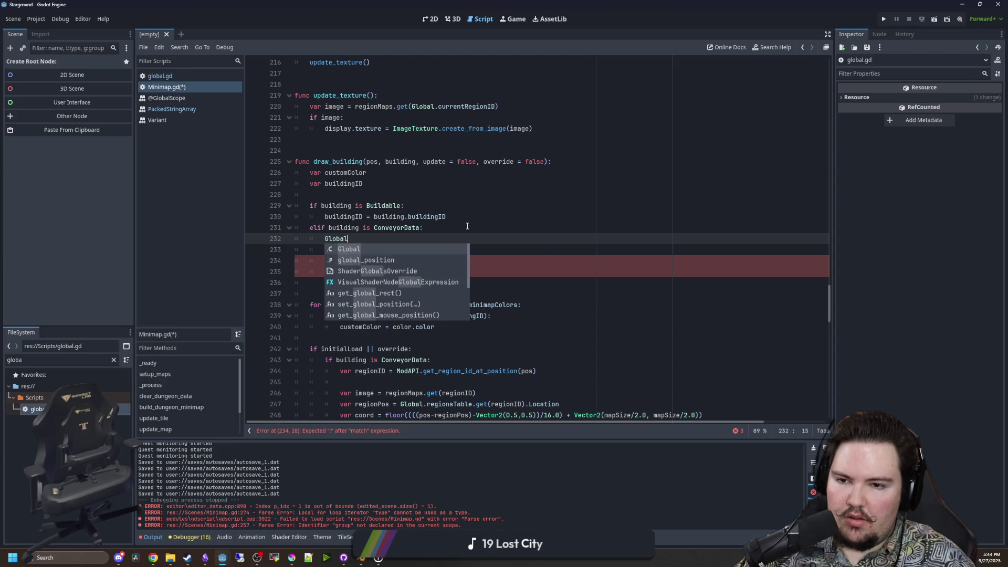
text(.conve)
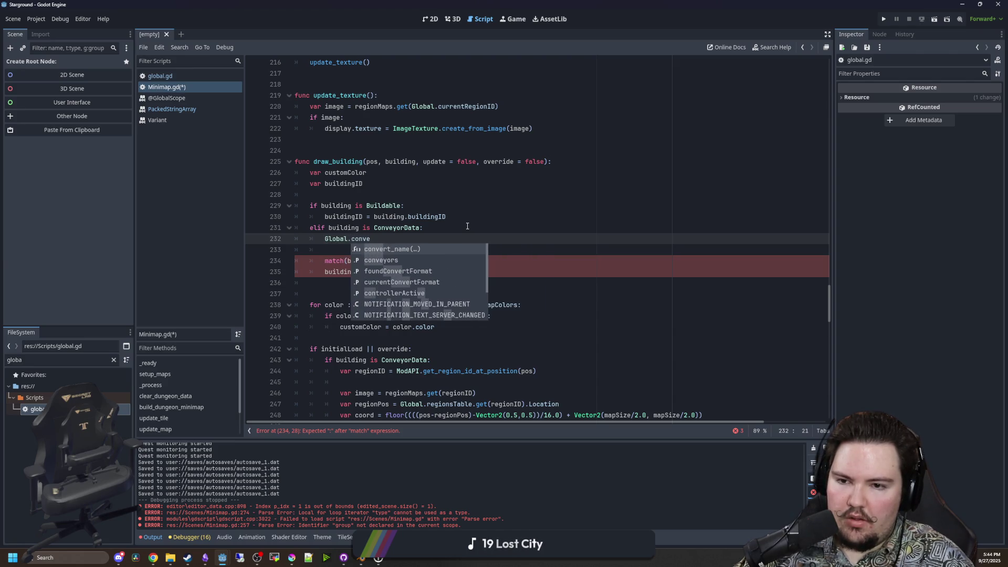
text(yors.get_)
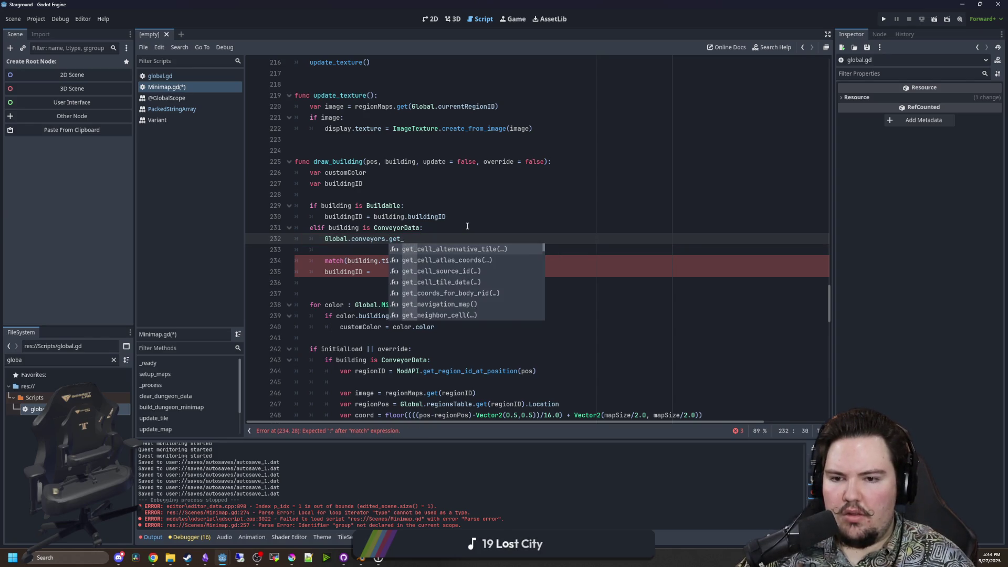
text(conveyo)
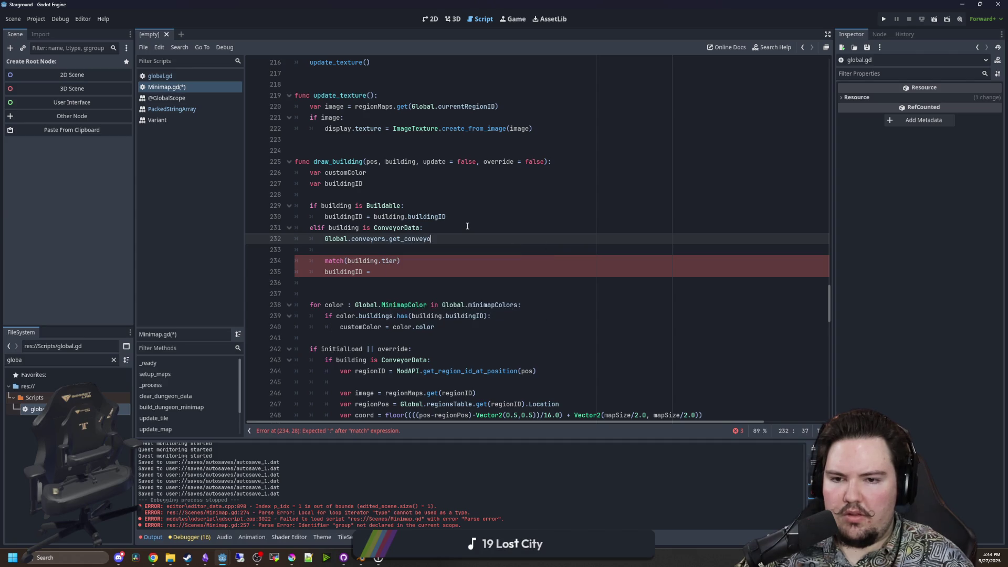
ctrl+click(367, 239)
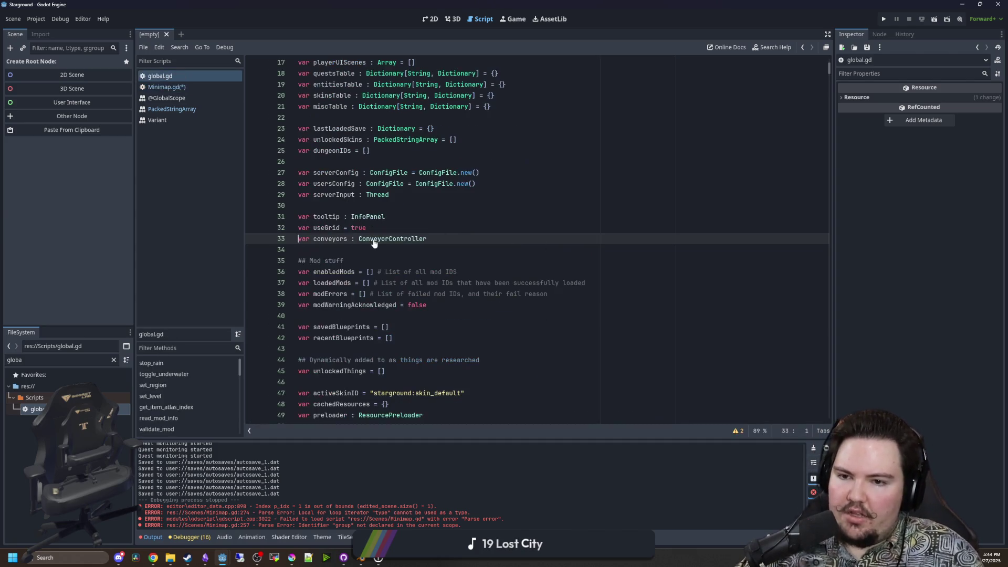
Open conveyors.gd through the file filter and locate the conveyor tier match code.
scroll(438, 165, down, 5)
scroll(441, 189, down, 18)
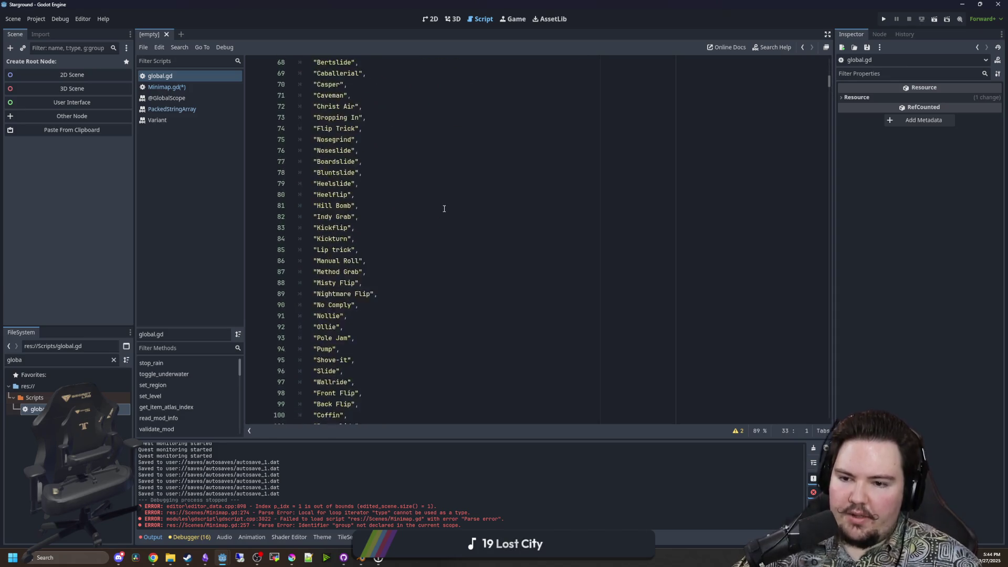
scroll(444, 209, down, 8)
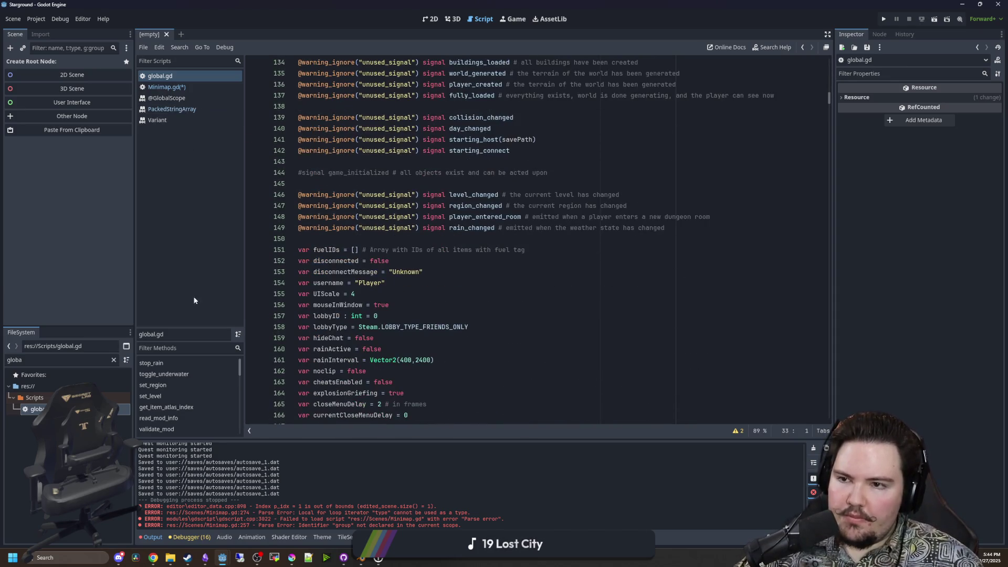
click(114, 360)
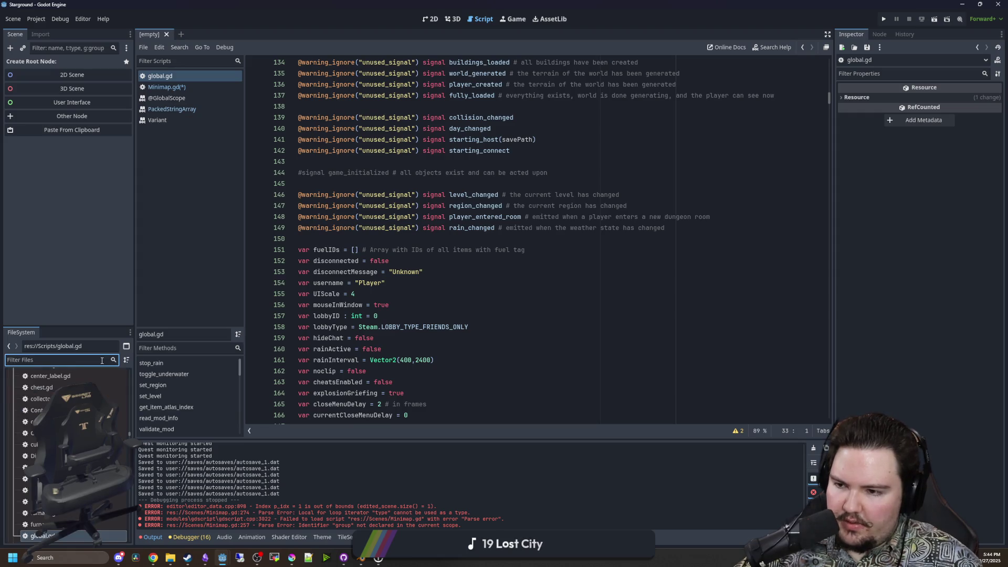
text(conveyors)
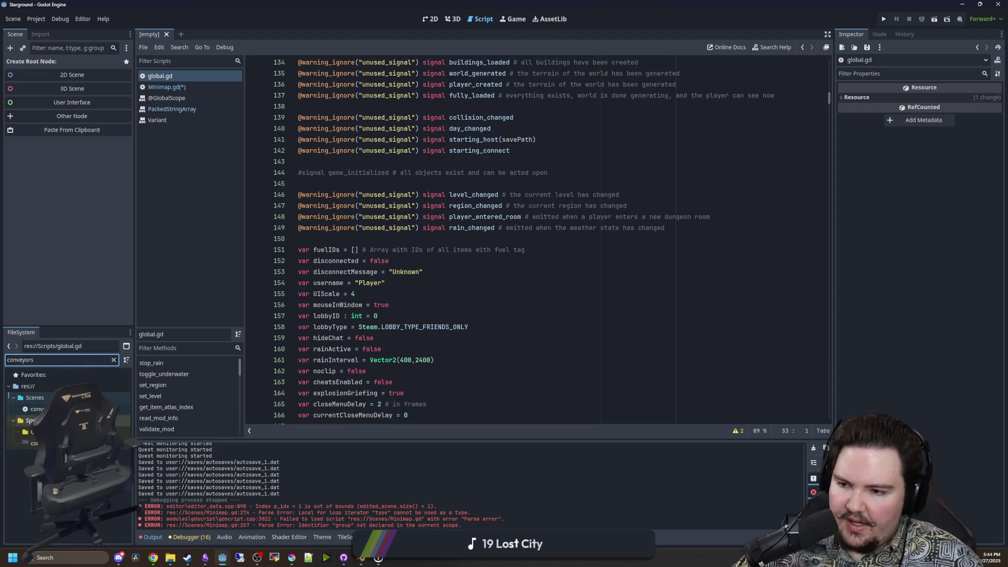
key(Return)
scroll(464, 365, up, 20)
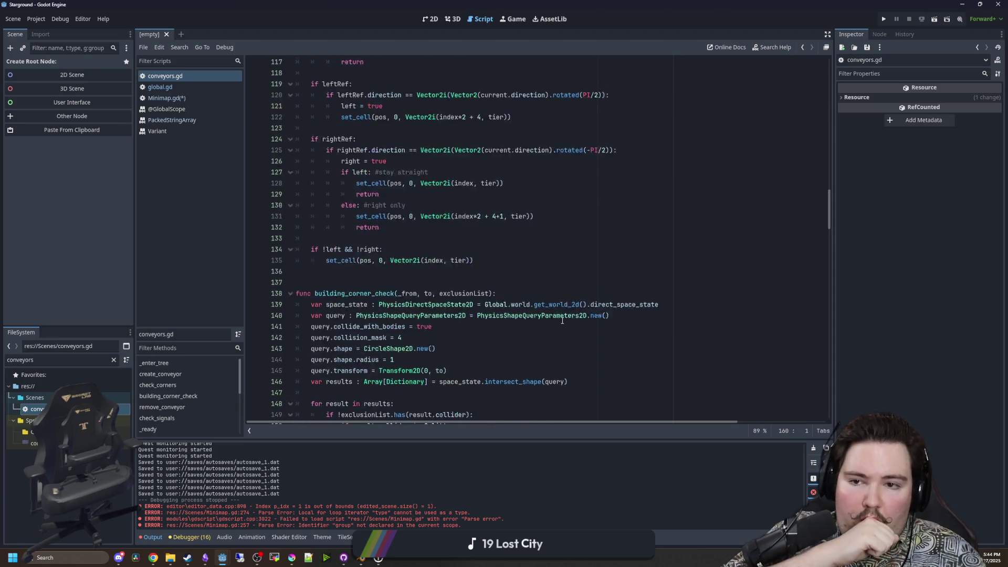
scroll(567, 309, up, 15)
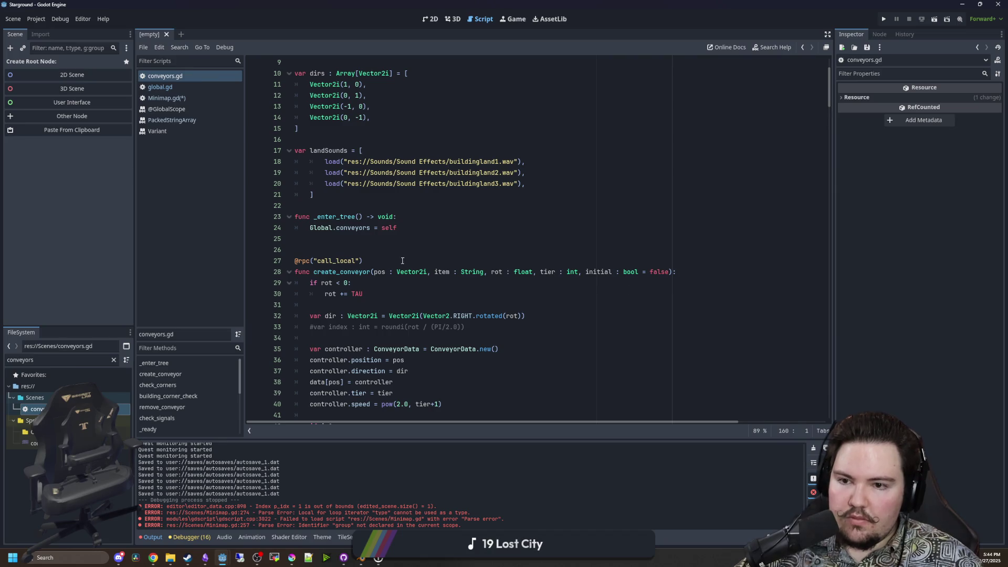
scroll(404, 256, up, 3)
key(ctrl+z)
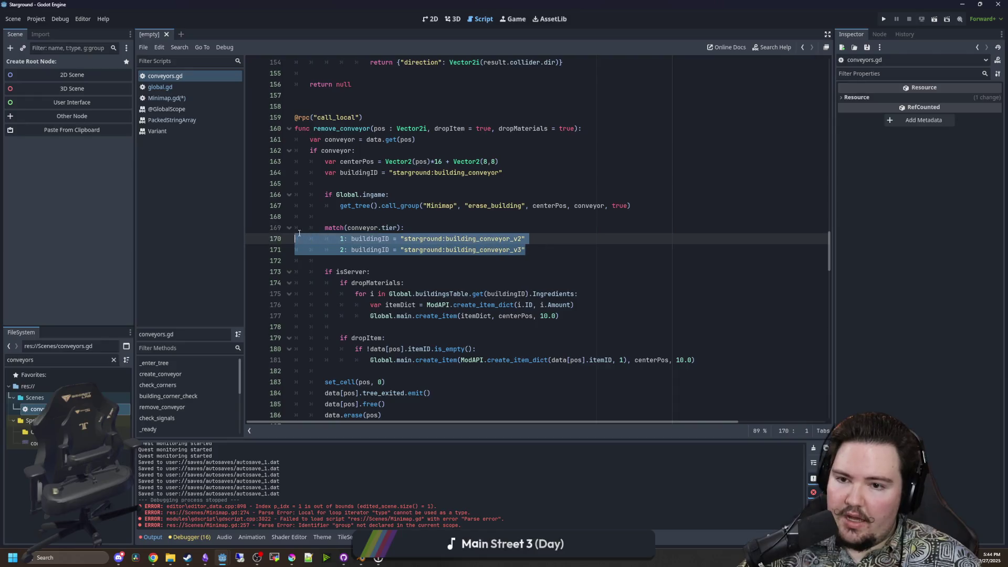
scroll(317, 202, up, 3)
Create func get_conveyor_id() and move the match(conveyor.tier) block from remove_conveyor into it.
click(317, 204)
click(332, 196)
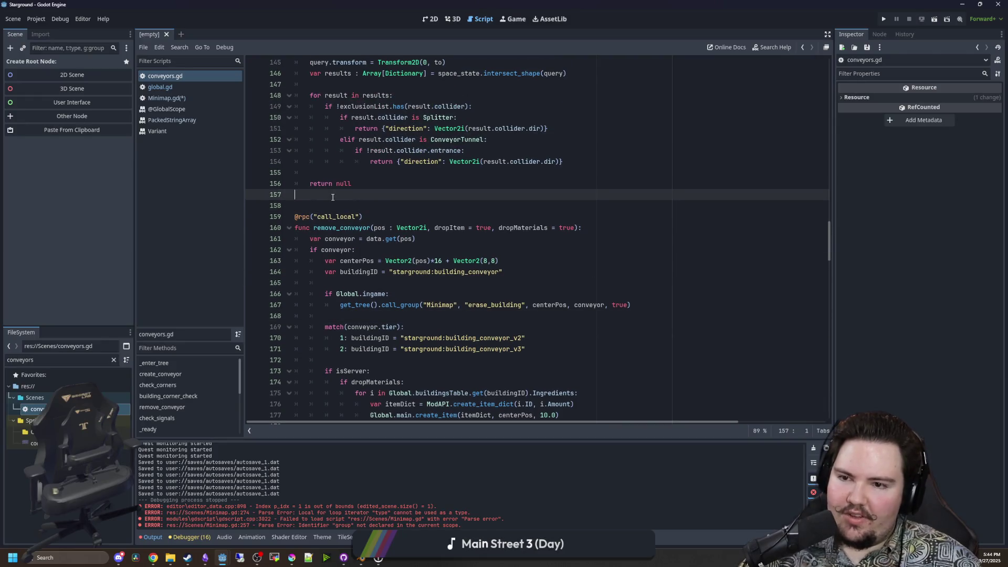
key(Return)
key(Return)
key(Return)
key(Up)
text(func g)
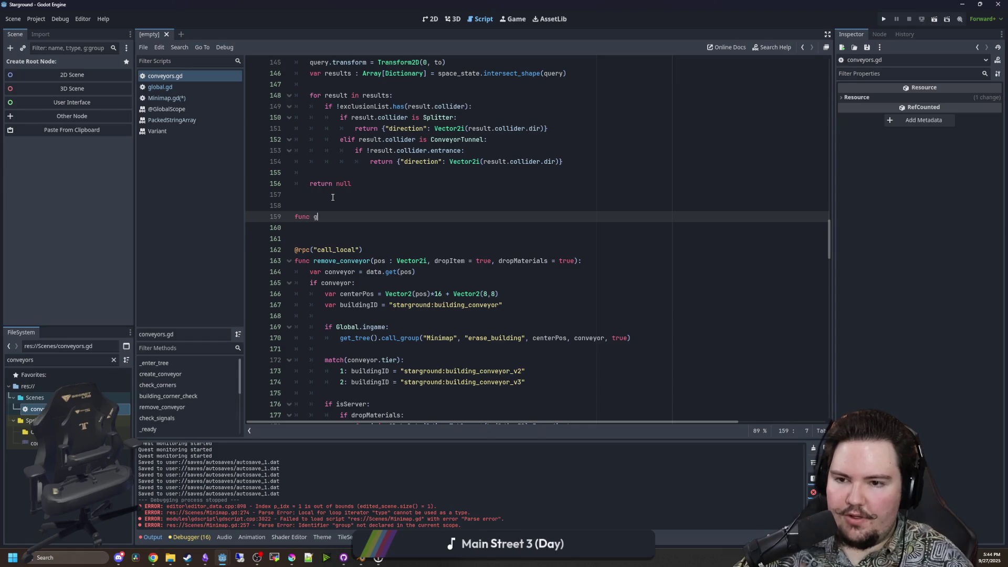
text(et_conveyor_id():)
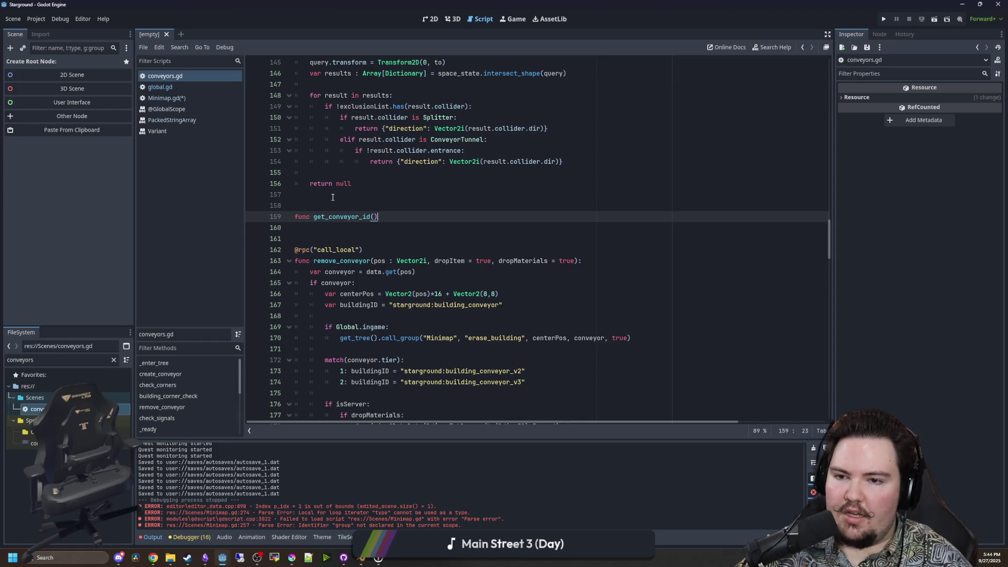
key(Return)
drag(528, 392, 297, 371)
key(ctrl+x)
click(321, 228)
key(ctrl+v)
key(ctrl+z)
key(ctrl+v)
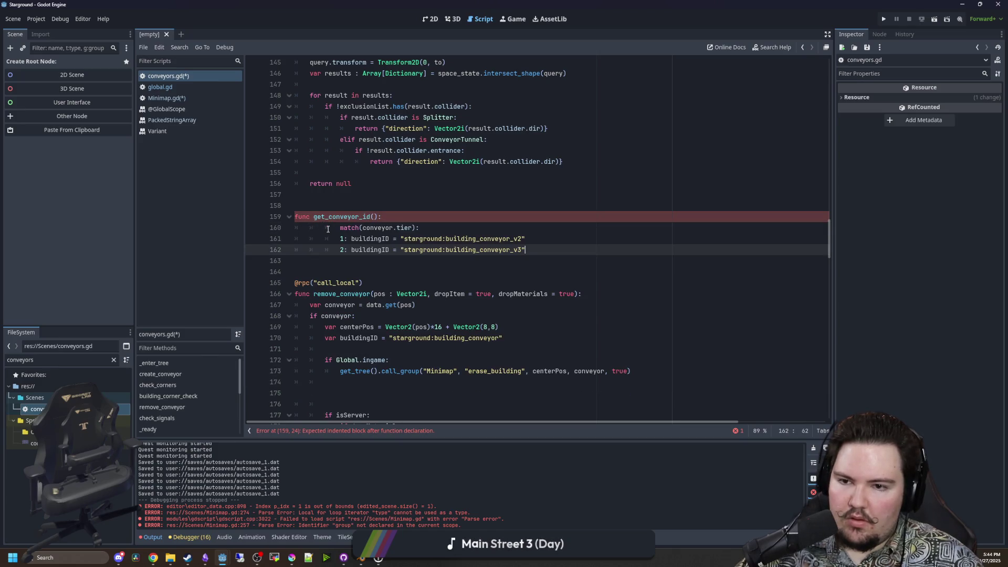
Add the colon to the match line and a default case with a copied conveyor id.
click(388, 229)
text(:)
click(531, 251)
key(Return)
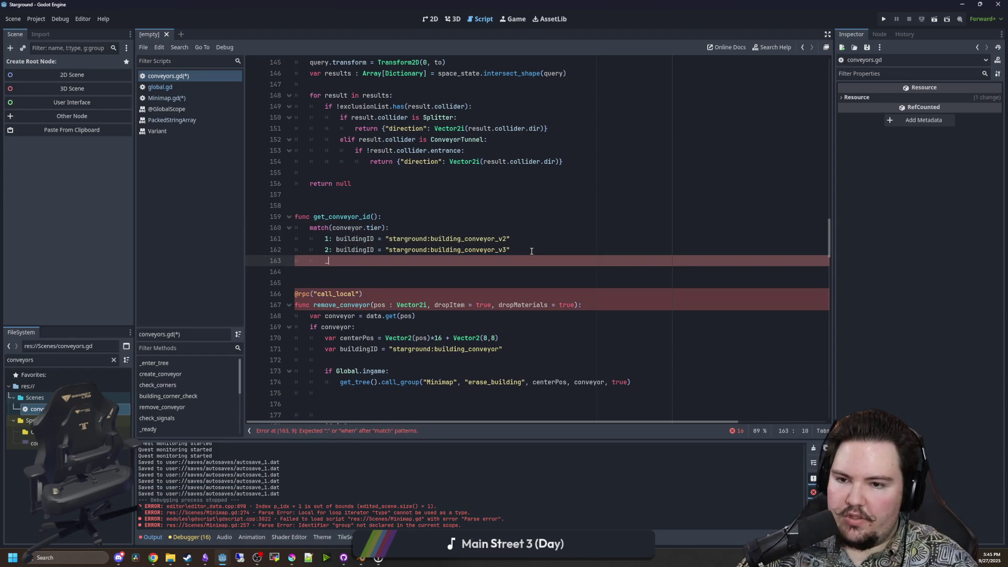
drag(531, 251, 387, 251)
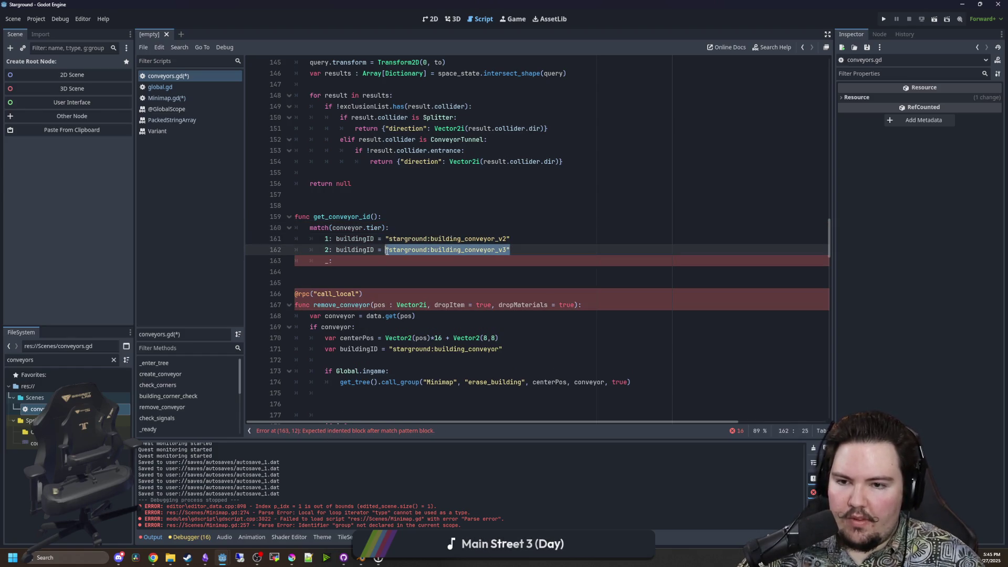
click(375, 260)
key(ctrl+v)
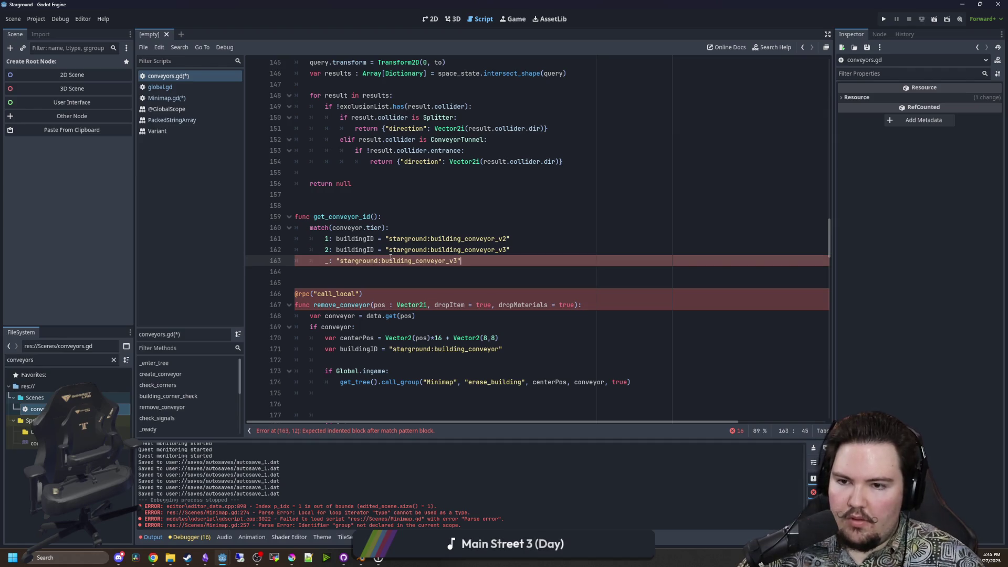
Declare var id : String = "" and change the buildingID assignments in the cases to id.
click(391, 215)
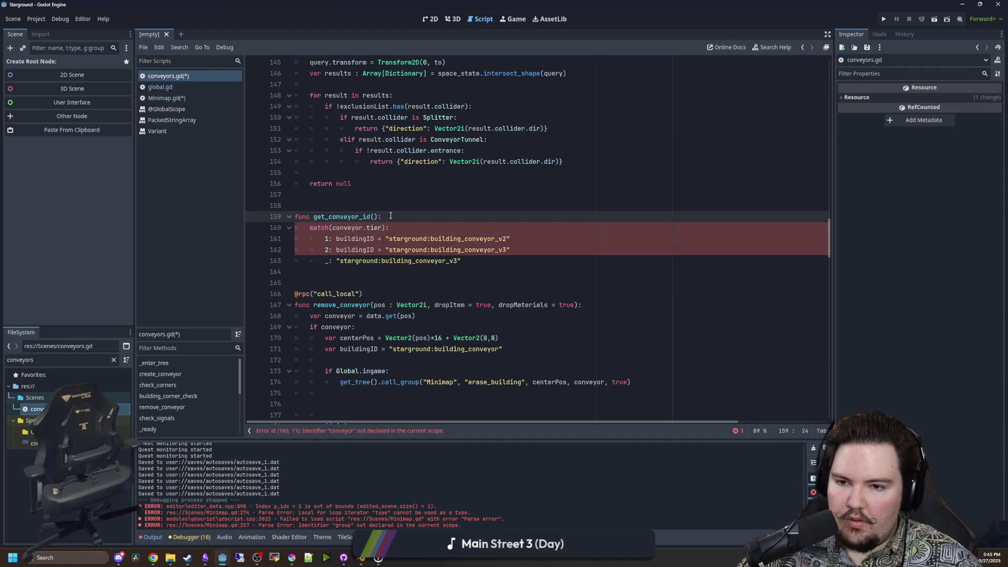
key(Return)
text(var id : S)
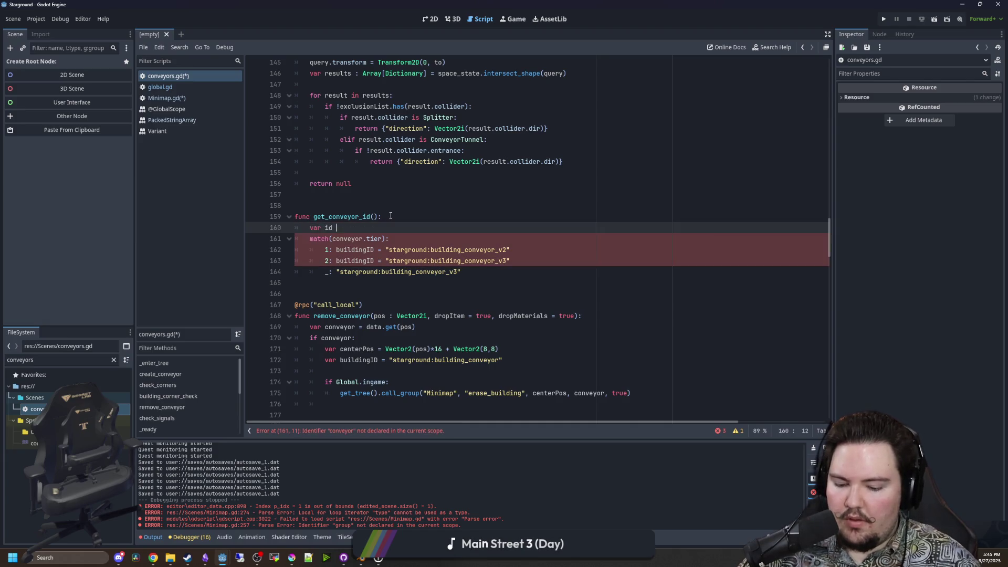
text(tring = ")
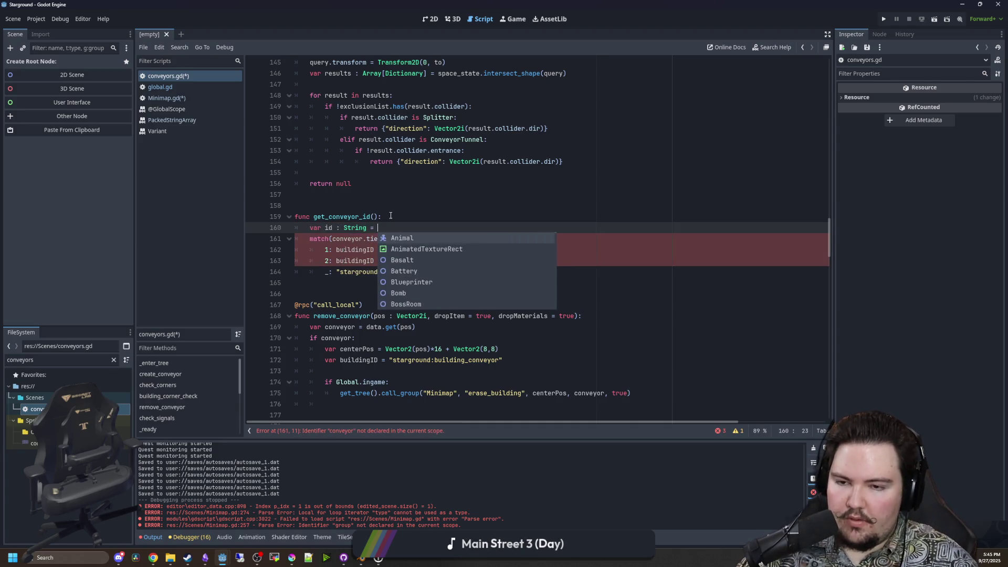
mouse_move(385, 250)
mouse_down()
mouse_move(336, 251)
mouse_move(335, 262)
mouse_up()
text(id = )
text(id =)
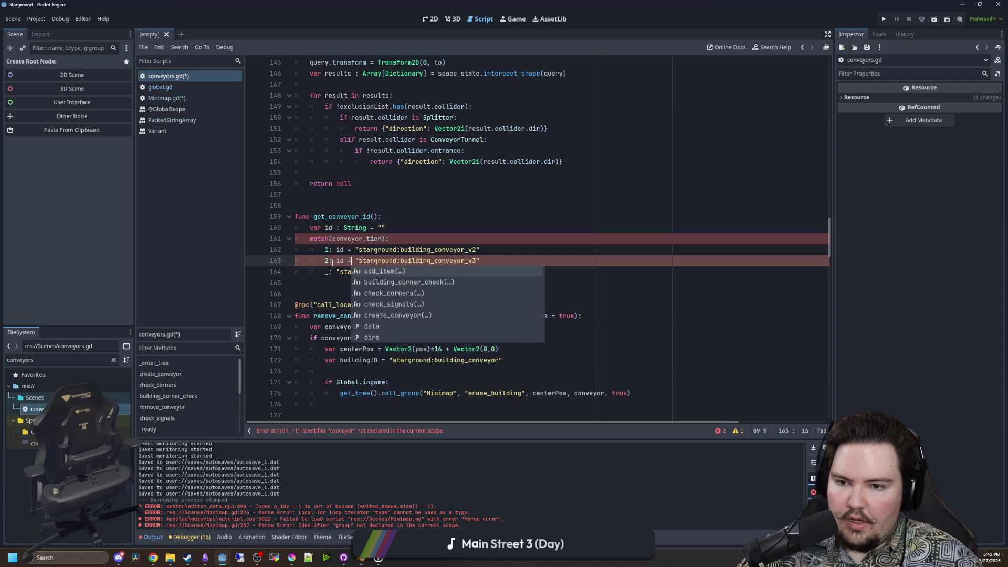
key(Escape)
key(Down)
key(Down)
key(Down)
click(336, 272)
text(id =)
click(488, 271)
key(Up)
key(Up)
click(481, 271)
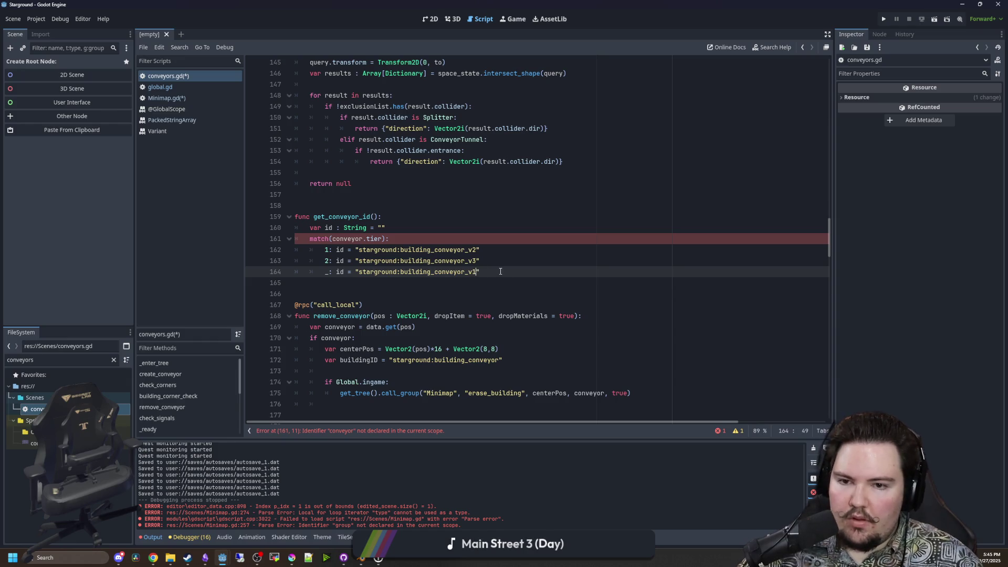
key(Up)
key(Up)
key(Up)
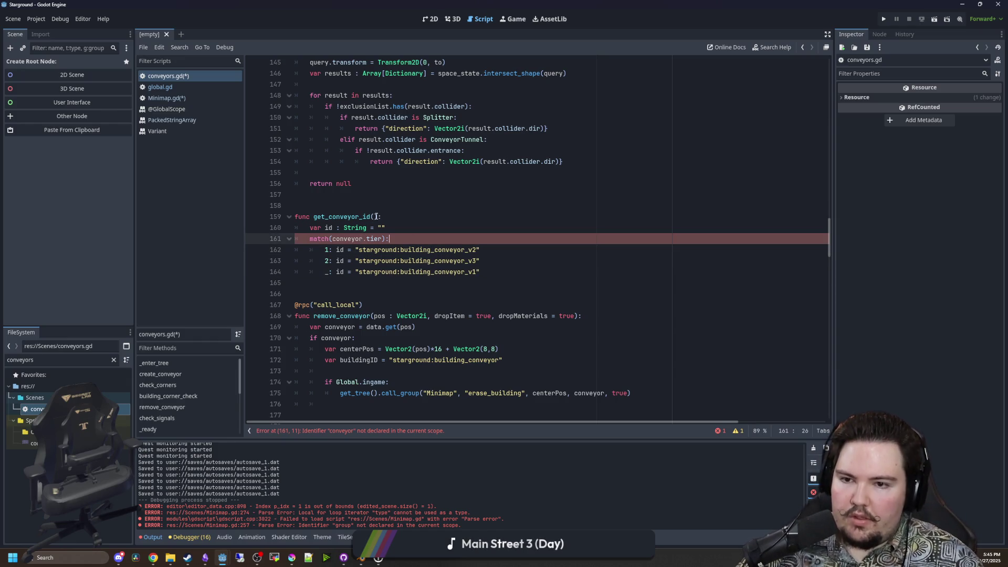
Give get_conveyor_id a tier parameter and make the block match(tier).
click(376, 216)
text(tier)
double_click(339, 238)
key(BackSpace)
key(Delete)
click(423, 239)
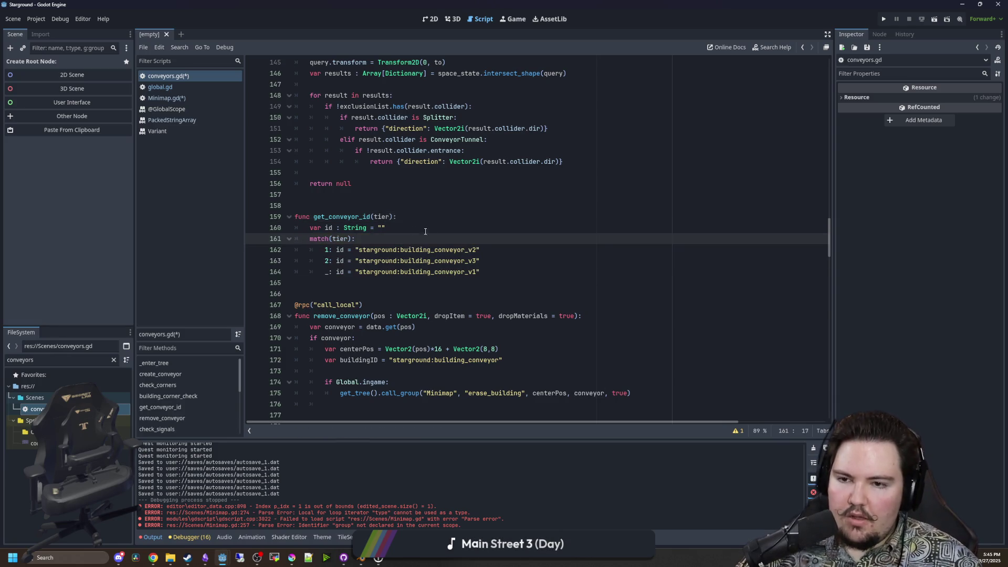
End get_conveyor_id with 'return id' below the match block.
click(522, 271)
key(Return)
key(Return)
key(BackSpace)
text(return id)
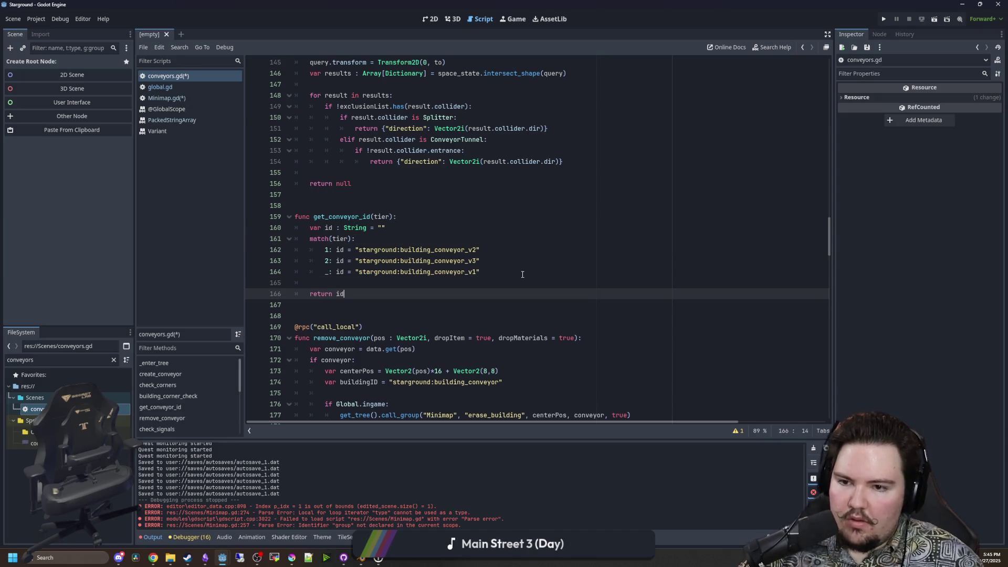
click(522, 273)
click(346, 210)
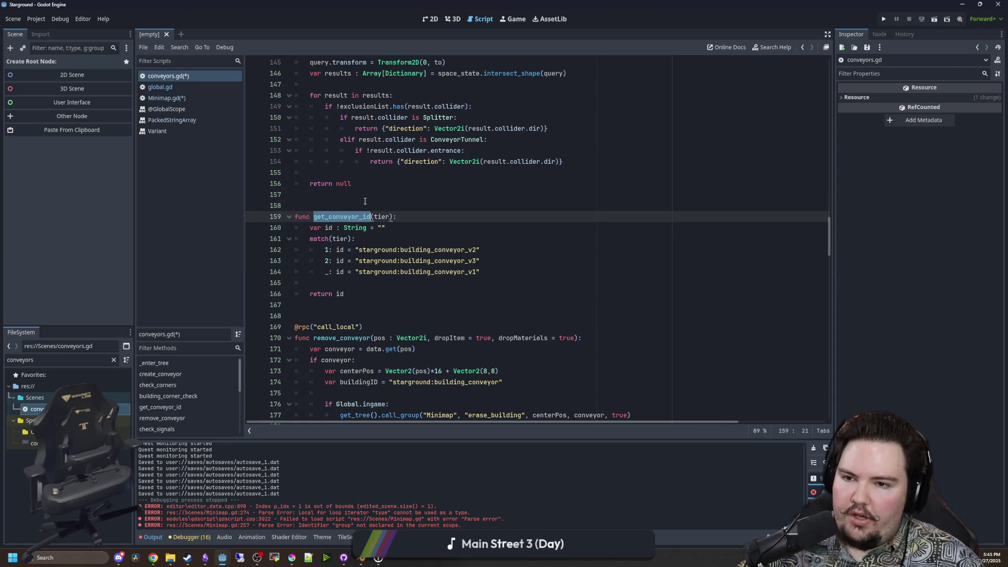
Search conveyors.gd for 'match' to find remove_conveyor, and save the edited scripts.
scroll(460, 240, down, 6)
scroll(459, 241, down, 20)
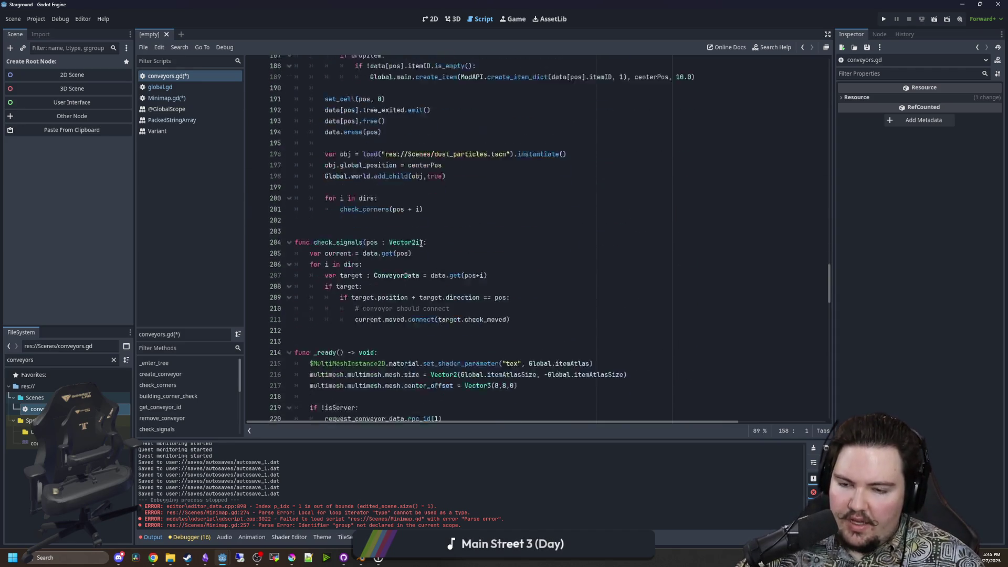
scroll(420, 243, down, 7)
scroll(419, 263, down, 8)
key(ctrl+f)
text(match)
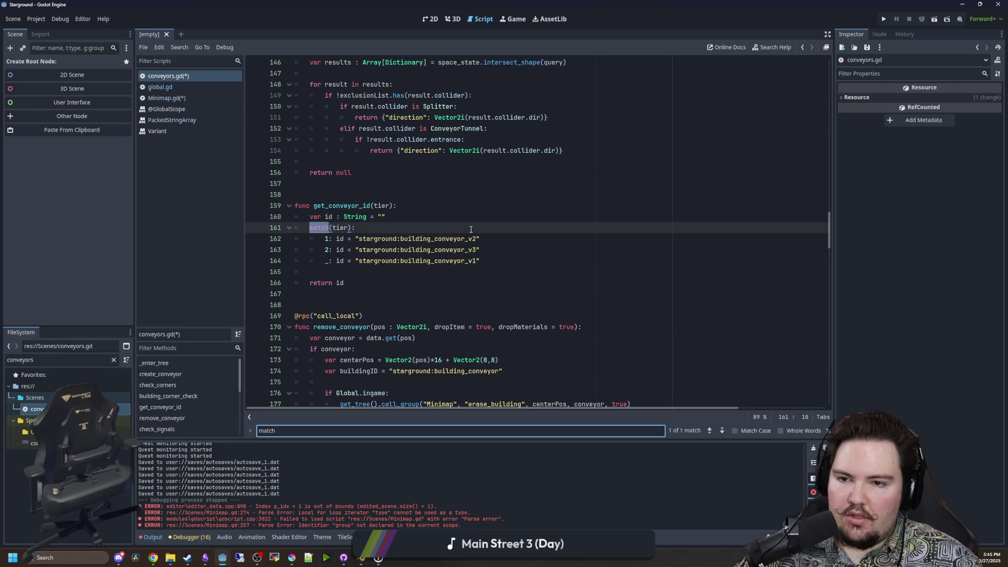
scroll(378, 314, down, 4)
scroll(379, 309, up, 4)
scroll(379, 299, down, 5)
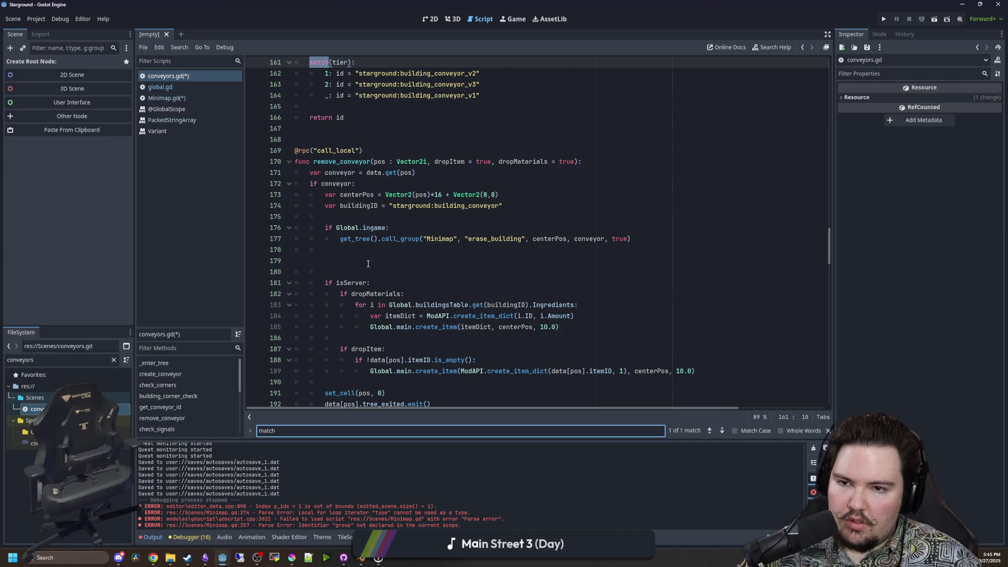
click(381, 259)
key(alt+Tab)
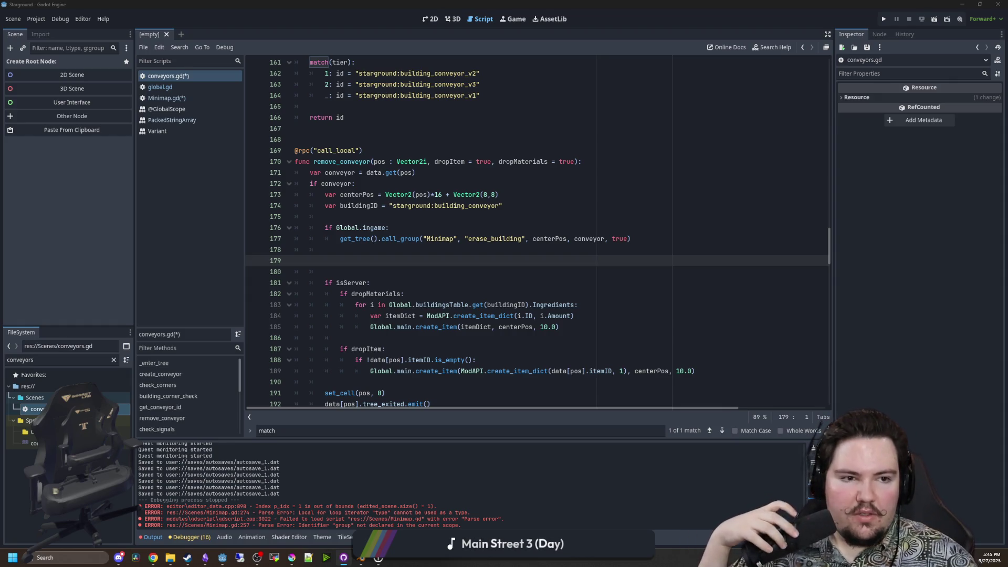
click(420, 139)
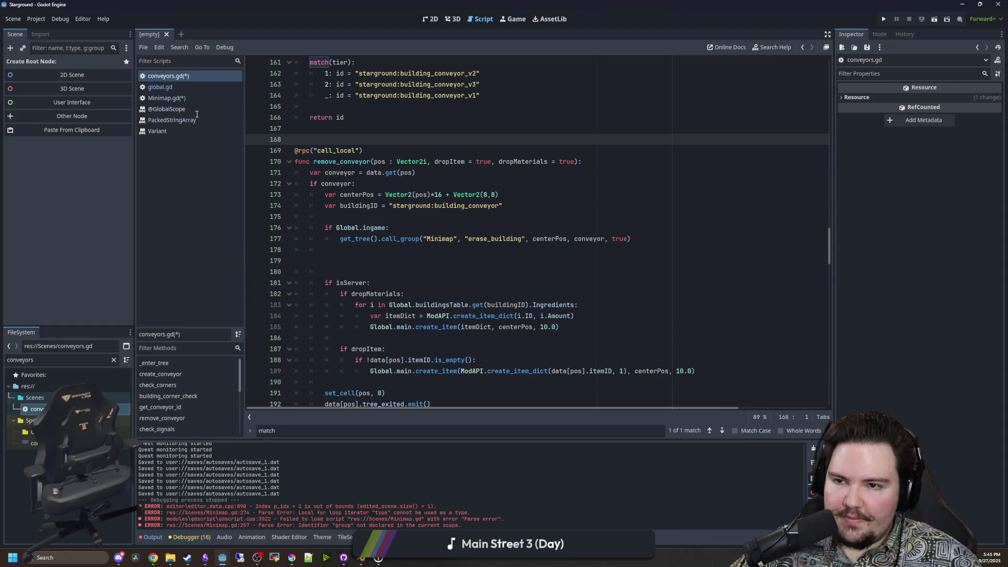
key(ctrl+s)
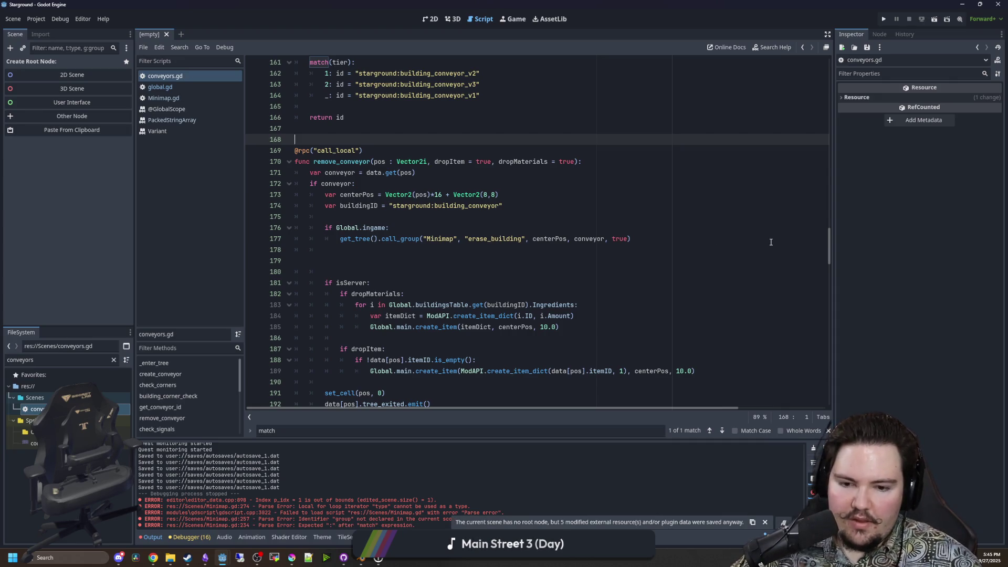
key(alt+Tab)
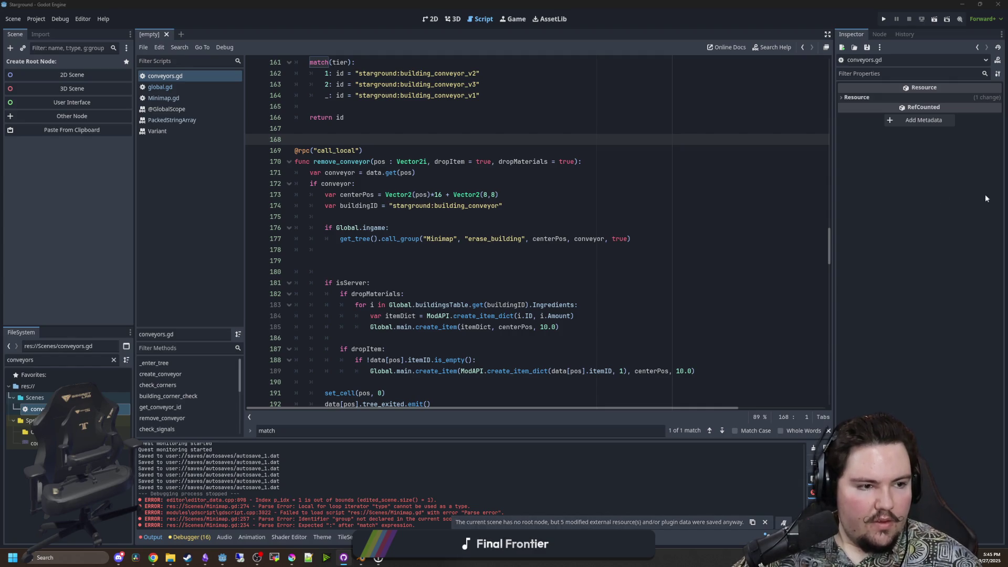
click(385, 251)
Add a 'buildingID = get_conveyor_id(conveyor.tier)' line in remove_conveyor.
click(384, 257)
text(get_conveyor_id)
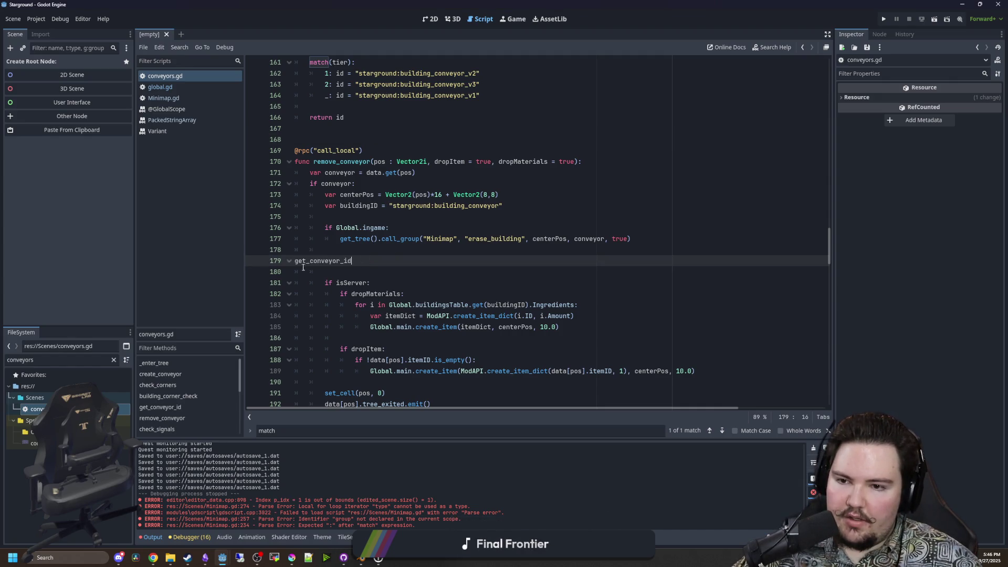
key(Tab)
key(Tab)
click(381, 261)
text((conveyor.tier)
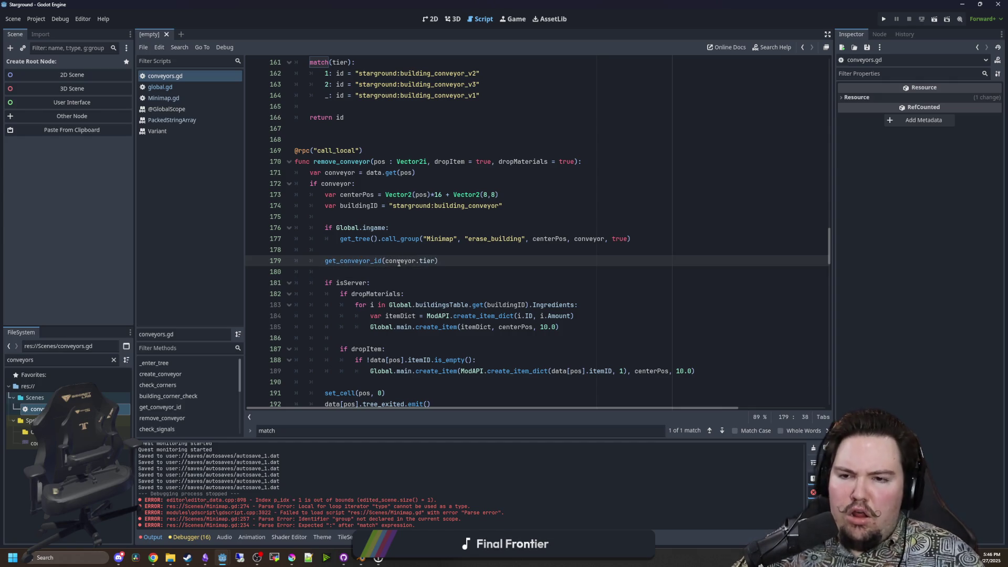
key(Home)
text(buildingID =)
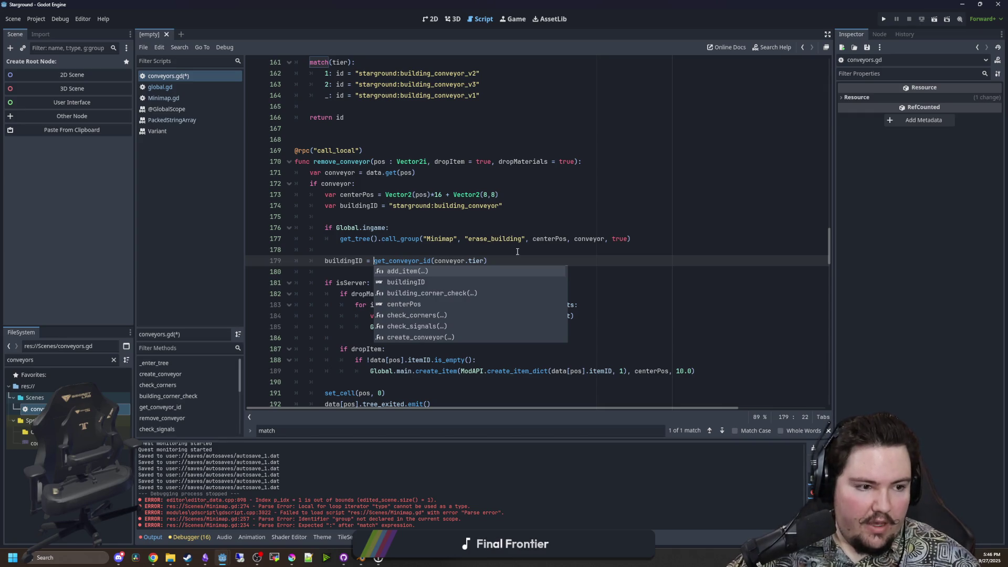
click(428, 255)
click(449, 216)
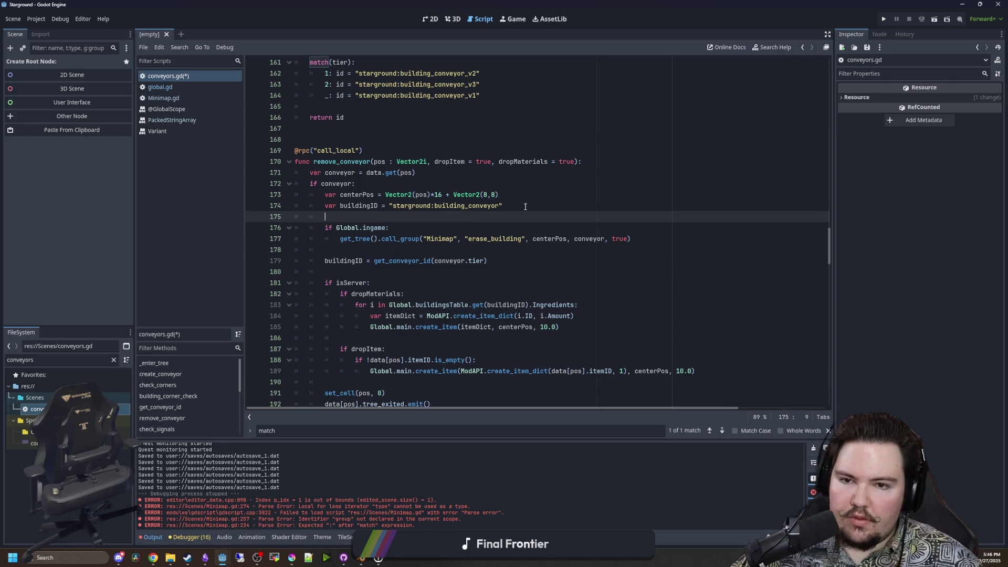
Shorten the default case id to starground:building_conveyor by removing v1.
scroll(496, 213, up, 3)
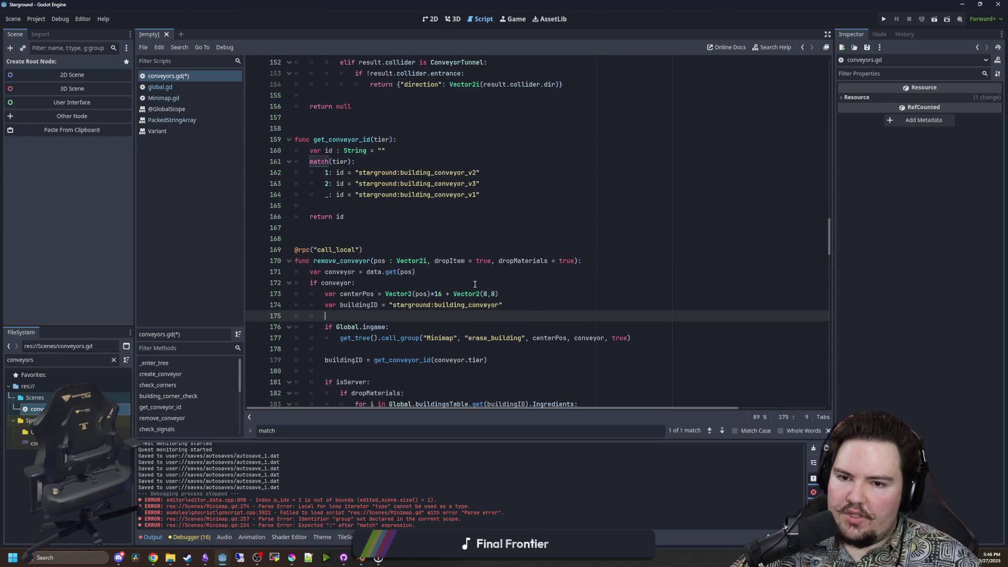
click(478, 194)
key(BackSpace)
key(BackSpace)
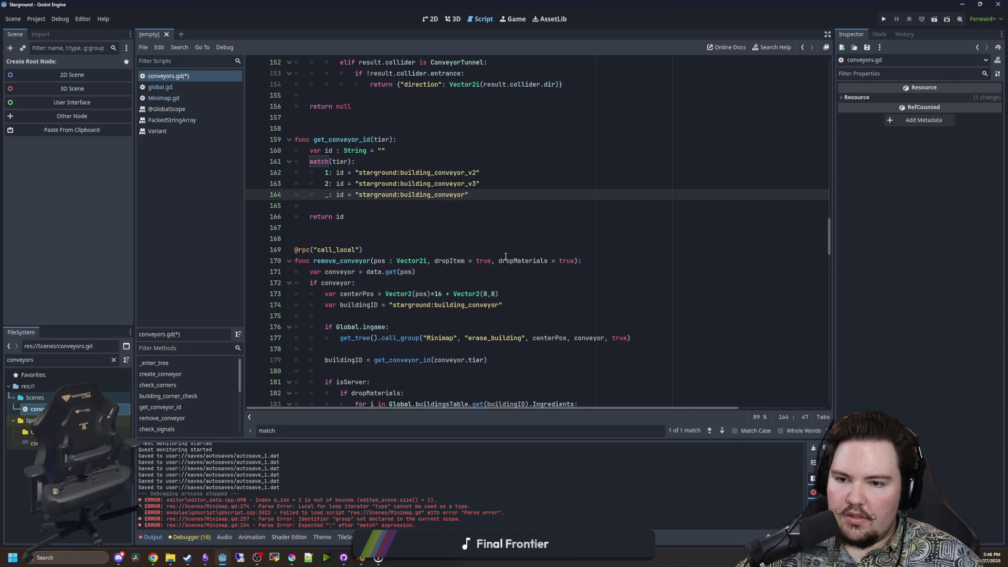
Replace the hardcoded buildingID string with get_conveyor_id(conveyor.tier) and delete the leftover assignment lines.
scroll(505, 256, down, 2)
click(516, 239)
mouse_move(503, 293)
mouse_down()
mouse_move(324, 298)
mouse_move(488, 293)
mouse_up()
key(ctrl+x)
click(501, 238)
drag(502, 239, 389, 239)
key(ctrl+v)
drag(374, 293, 266, 284)
key(BackSpace)
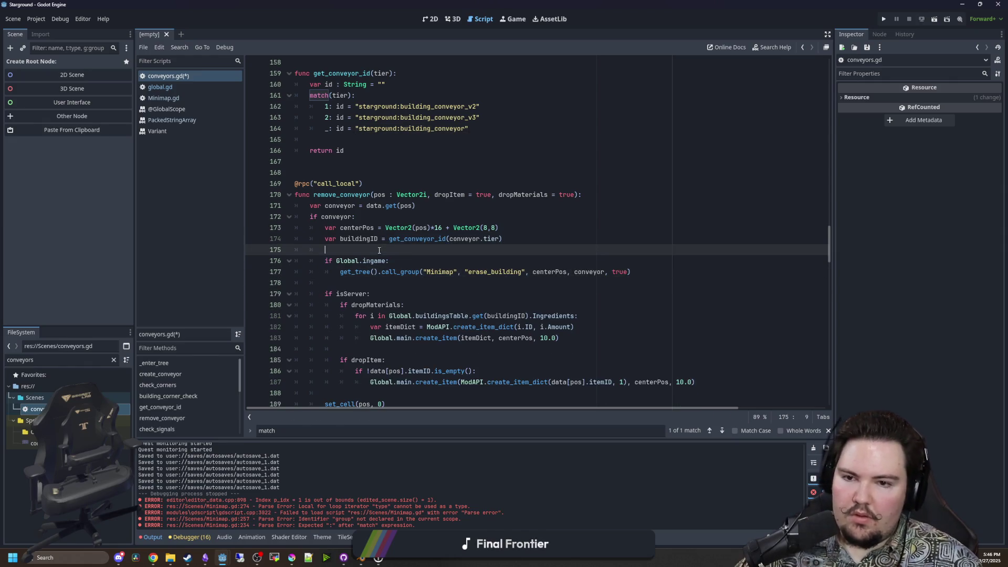
Tidy the blank lines around get_conveyor_id and save conveyors.gd.
scroll(433, 226, up, 2)
click(433, 225)
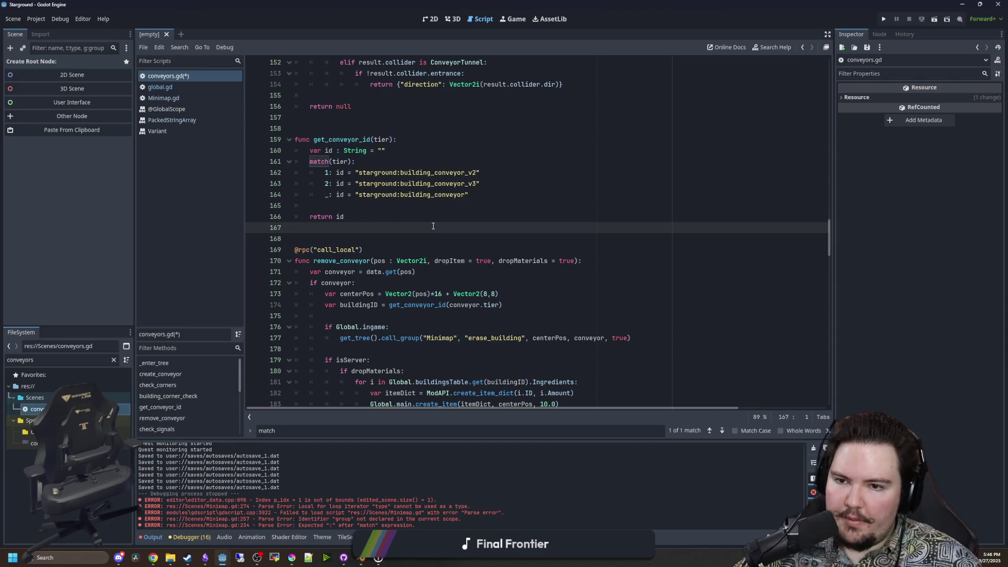
click(371, 169)
click(368, 139)
click(366, 128)
key(ctrl+s)
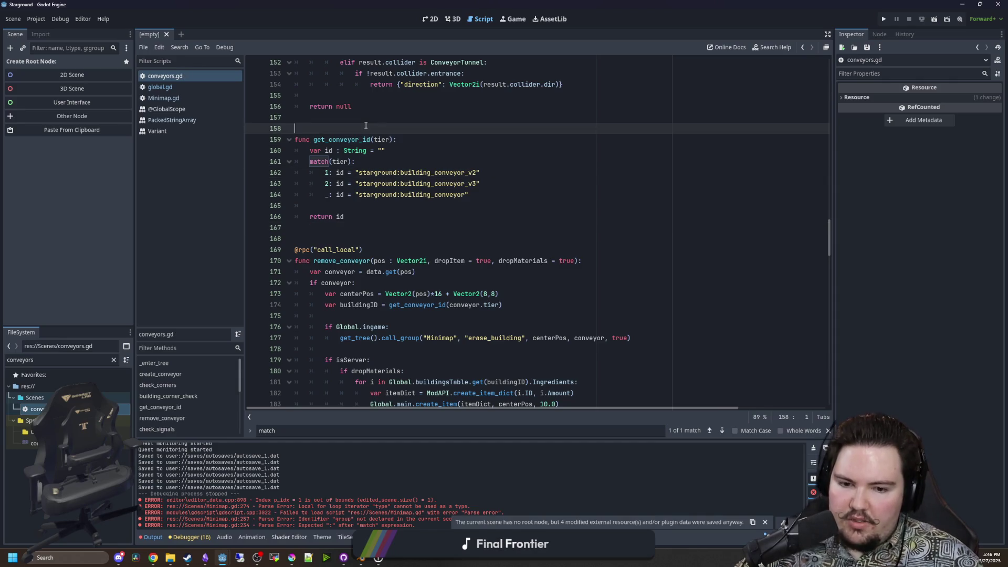
Open Minimap.gd and delete the old tier match block on lines 232–235.
double_click(338, 139)
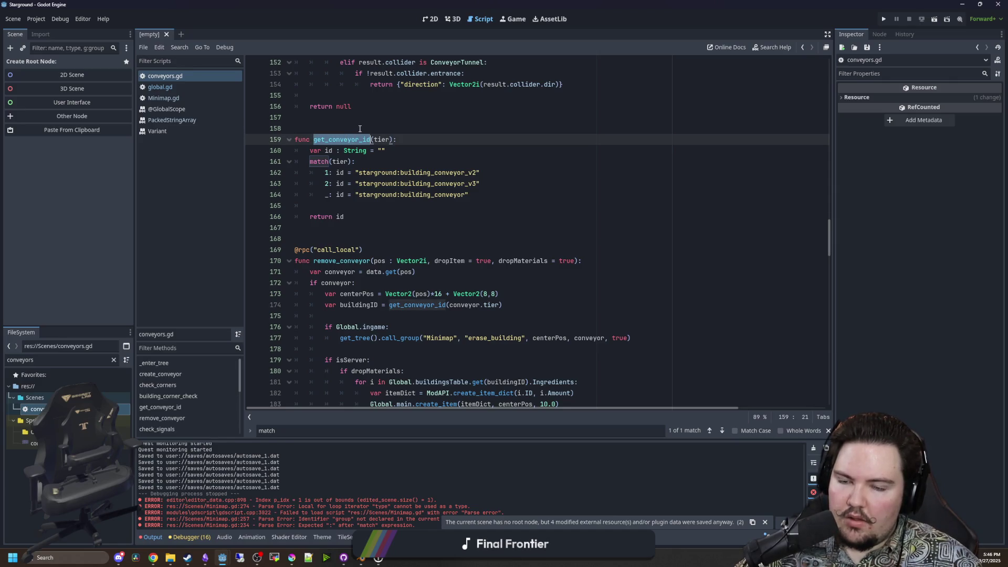
click(317, 128)
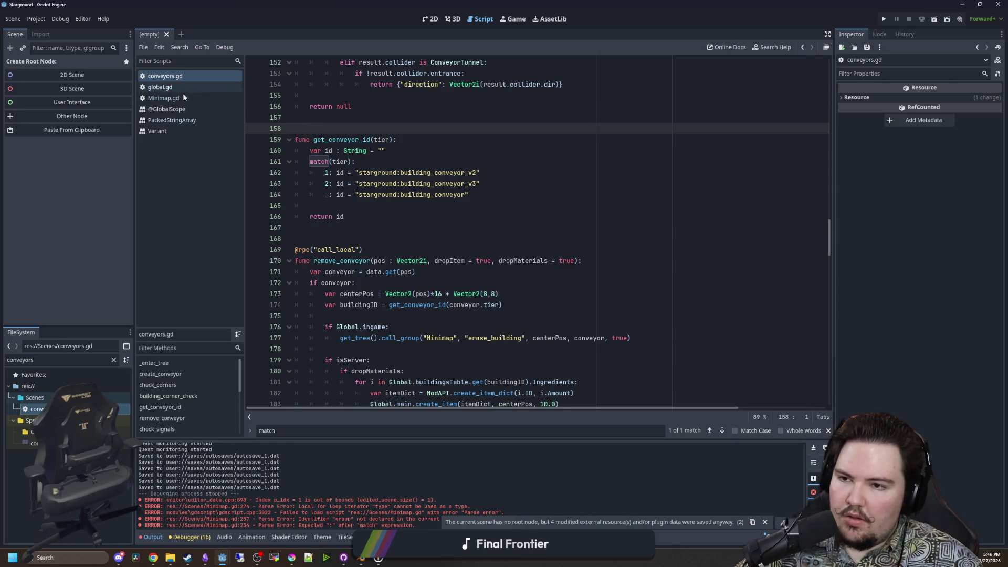
click(183, 88)
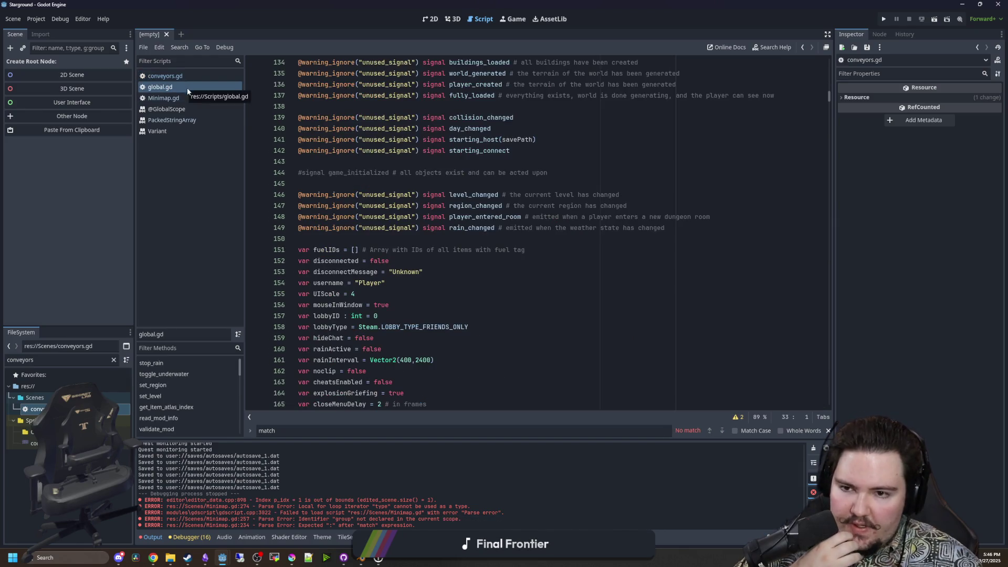
click(178, 97)
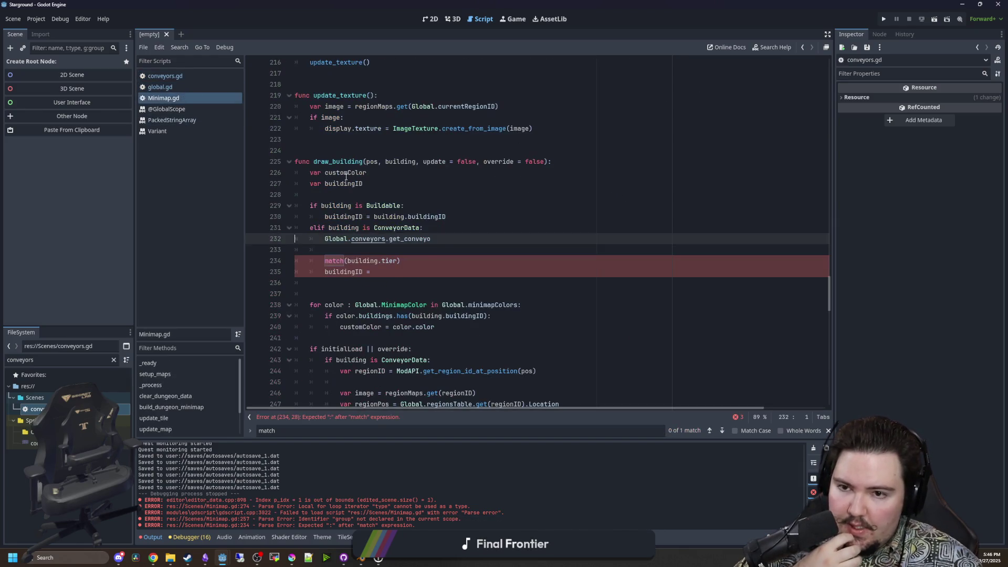
click(405, 254)
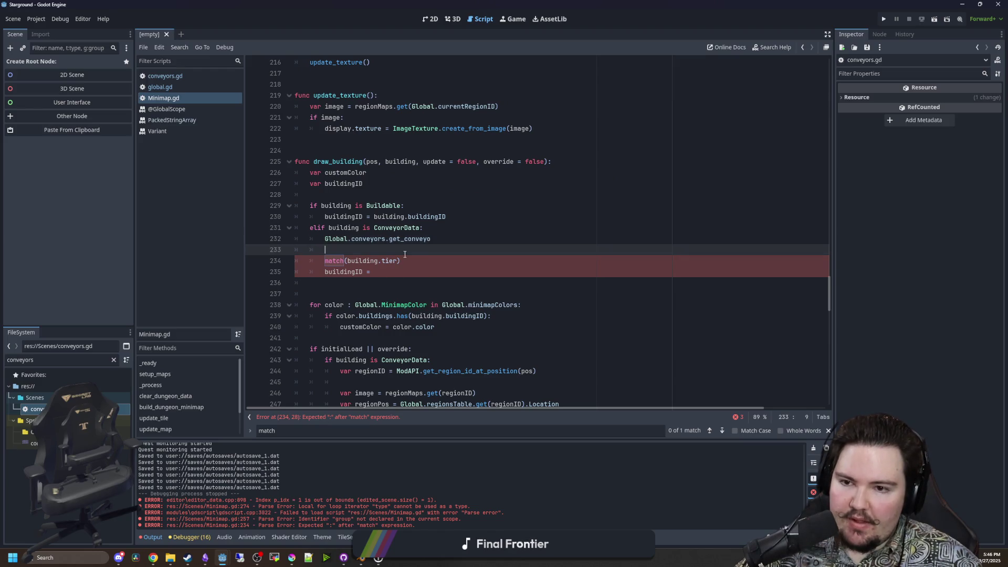
drag(389, 266, 283, 242)
key(BackSpace)
Write buildingID = Global.conveyors.get_conveyor_id(tier) in place of the removed block.
text(buildingID = get_conveyor_id)
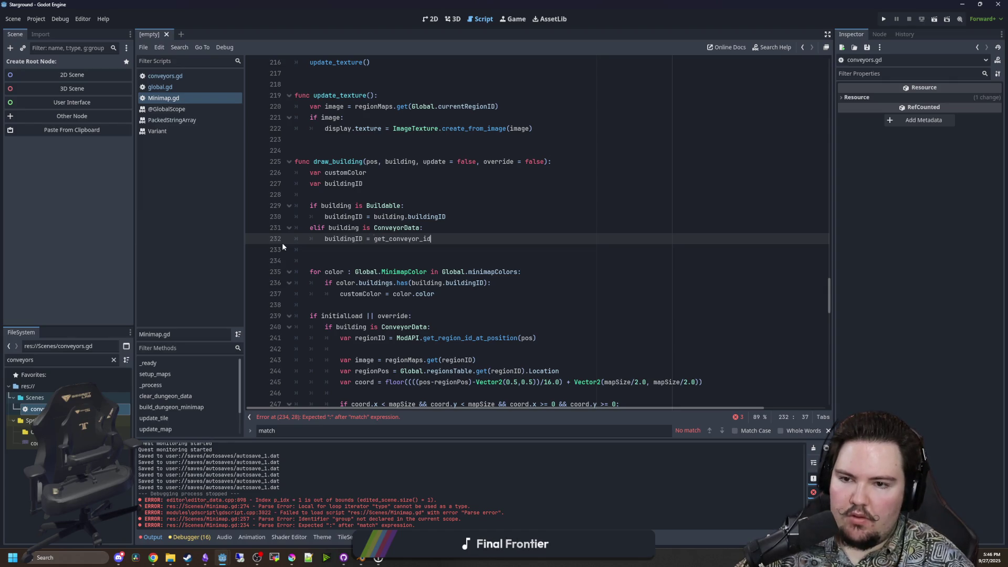
text(Global.conveyor)
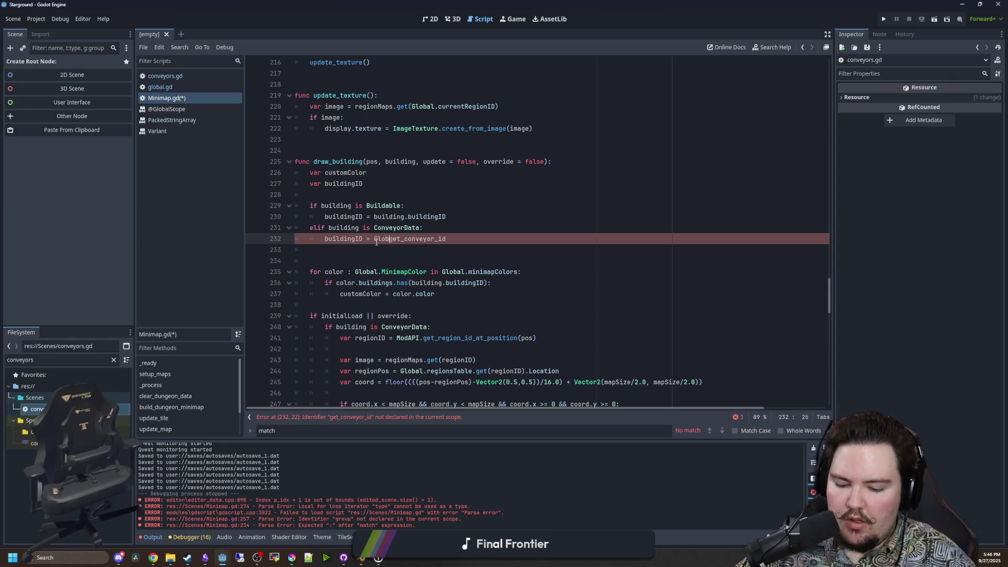
text(s)
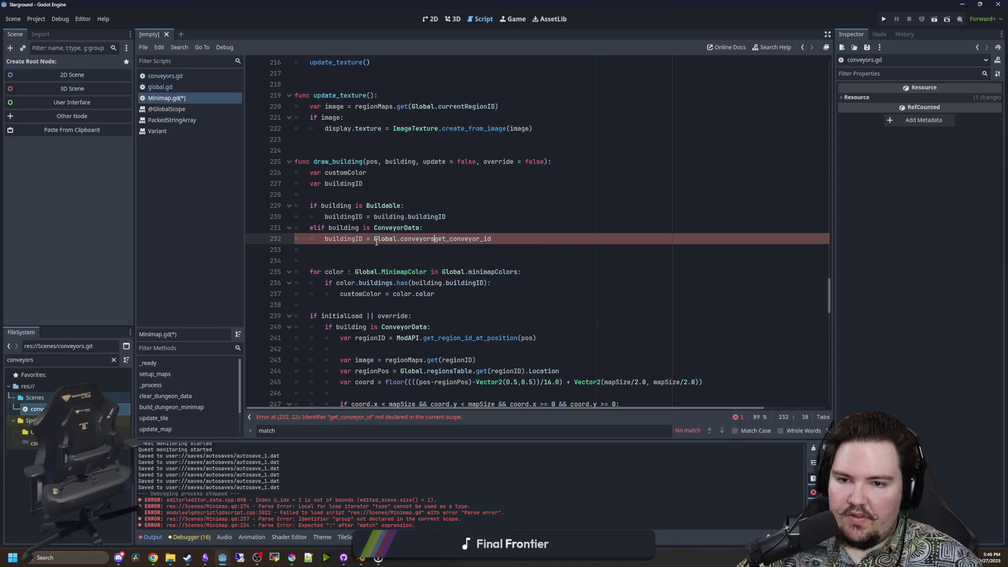
text(.)
click(521, 239)
text((tier)
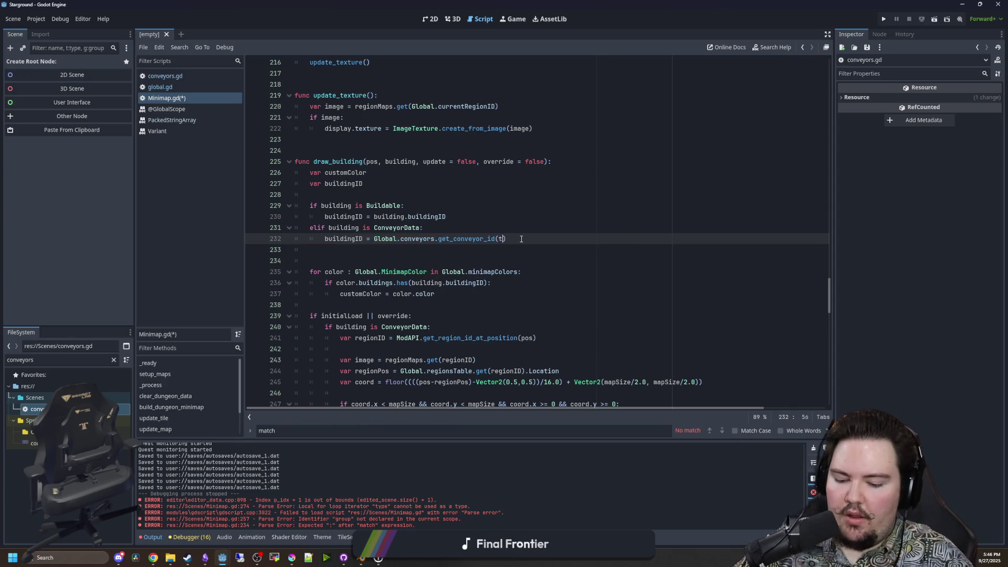
click(536, 228)
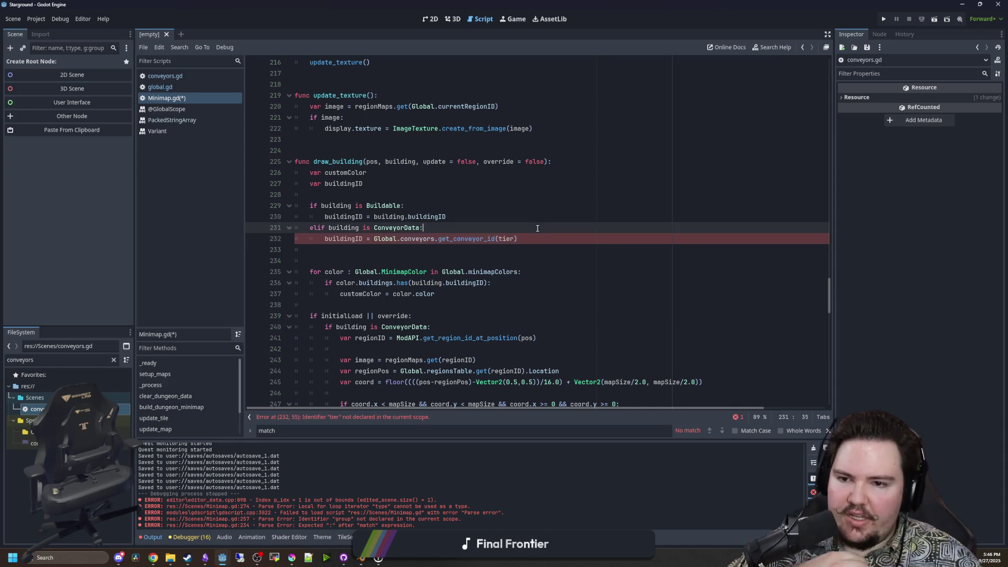
mouse_move(413, 239)
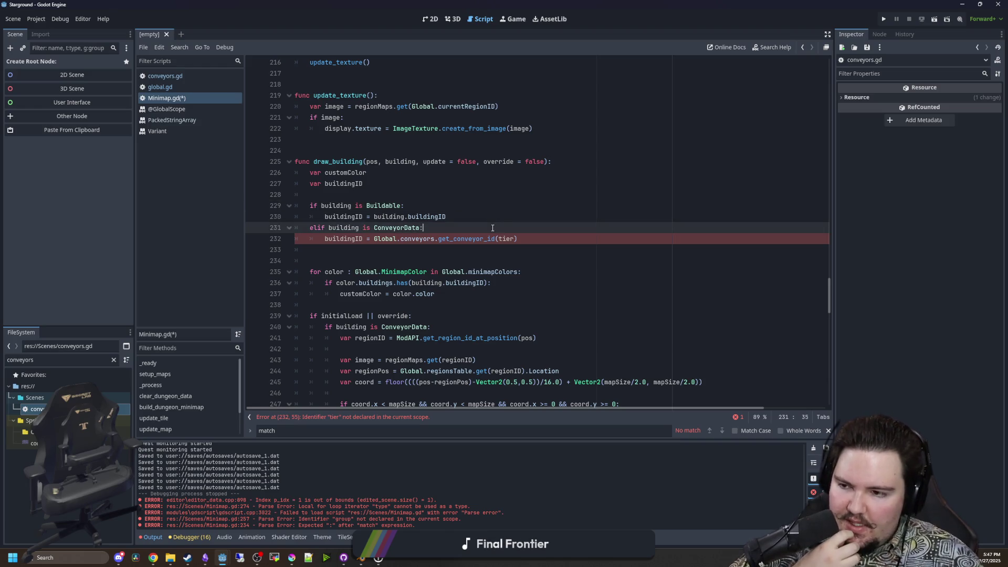
Review conveyors.gd where get_conveyor_id was removed from remove_conveyor.
click(182, 74)
scroll(366, 226, up, 2)
drag(362, 286, 243, 212)
key(ctrl+c)
scroll(252, 205, down, 3)
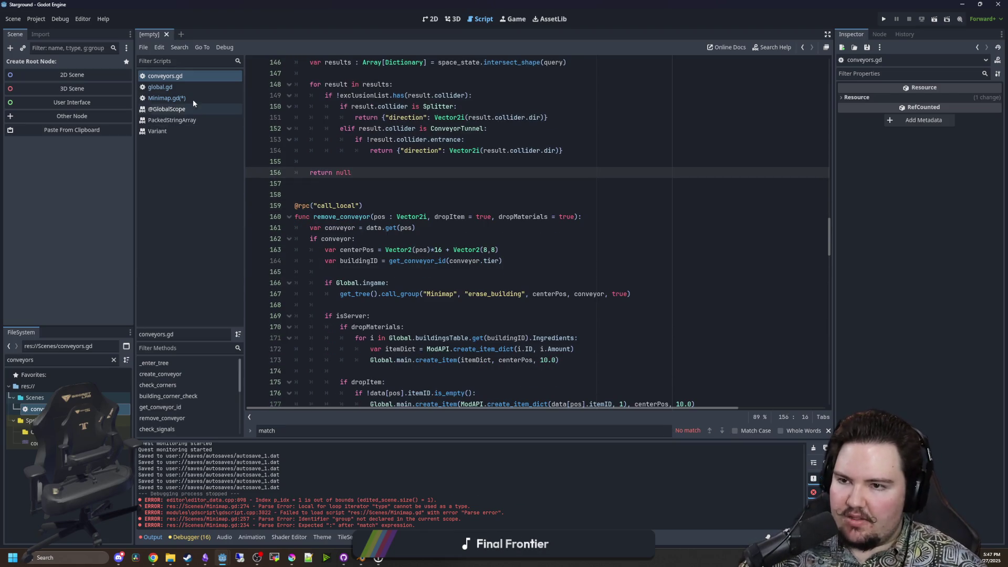
Filter the FileSystem for 'mod_a' and open mod_api.gd.
click(192, 98)
double_click(89, 360)
text(mod)
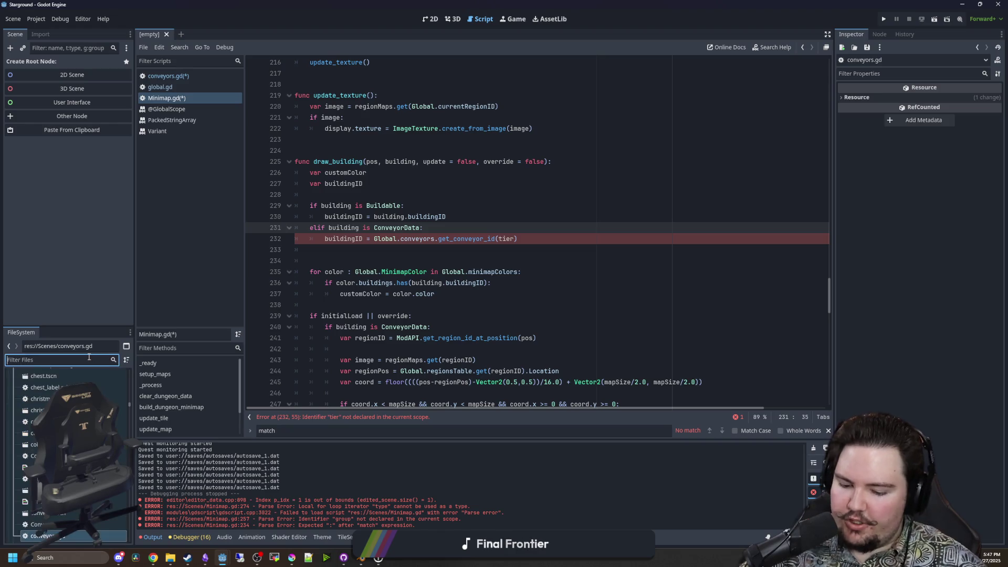
text(_a)
double_click(41, 386)
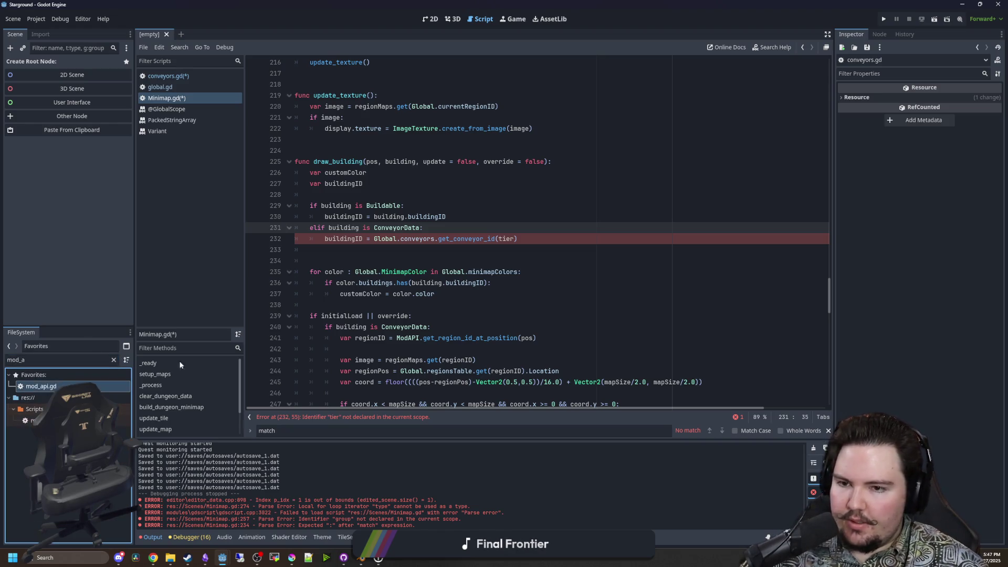
Paste the get_conveyor_id function into mod_api.gd before add_culling.
scroll(387, 335, down, 3)
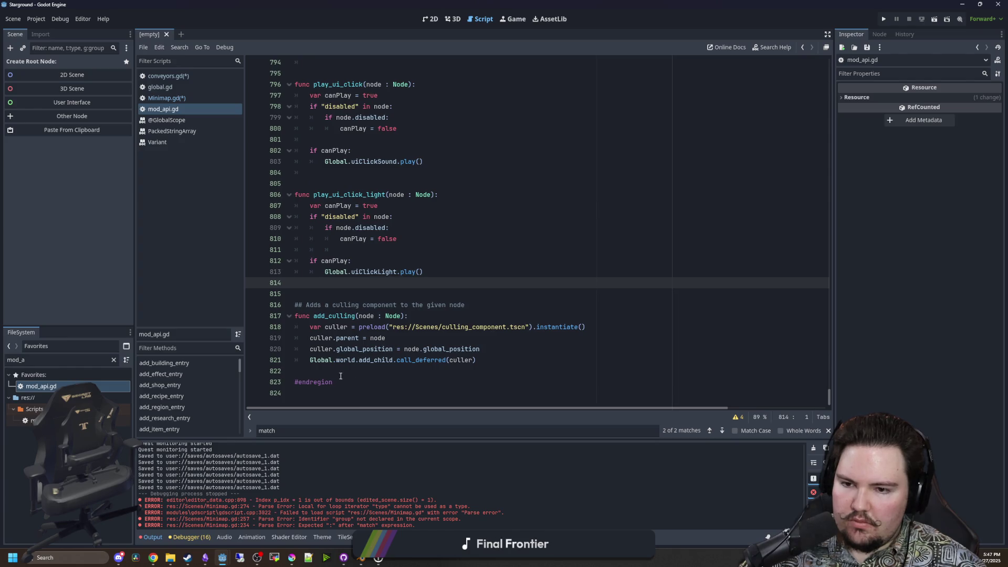
mouse_move(426, 361)
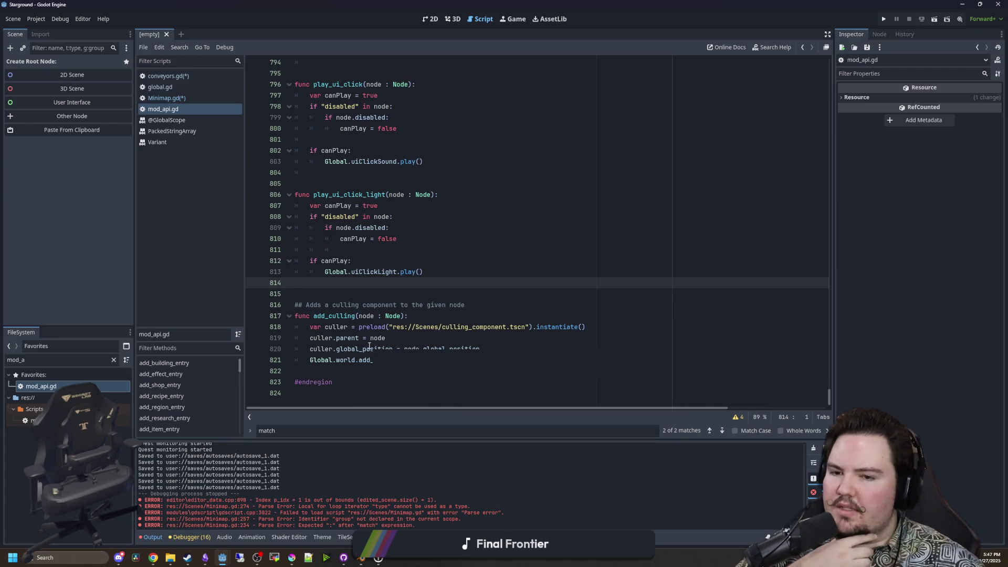
click(321, 292)
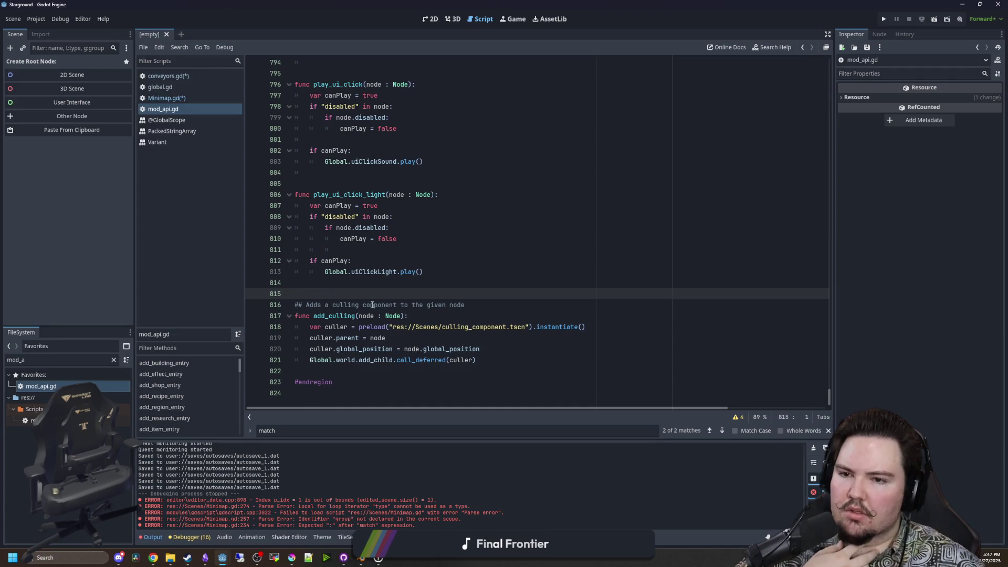
key(ctrl+v)
click(323, 293)
scroll(323, 293, down, 2)
click(391, 315)
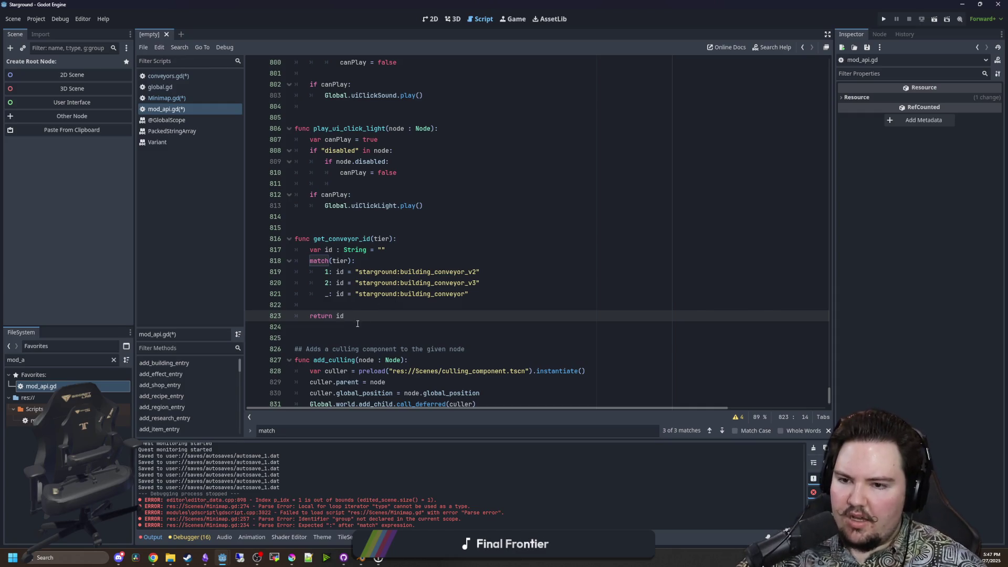
Add a ## doc comment 'turns the building ID of a conveyor, given its tier' above it.
click(359, 229)
key(Return)
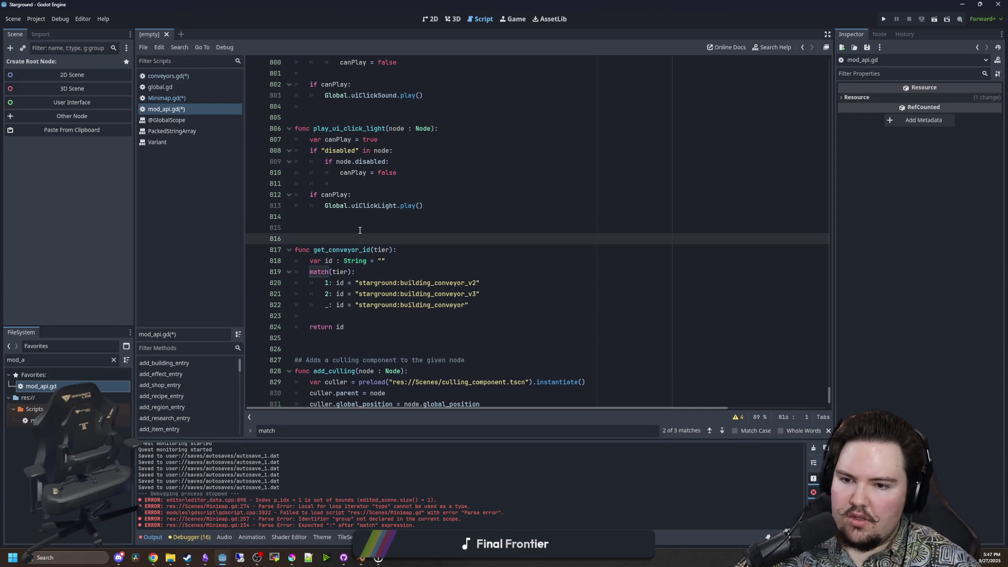
text(@)
key(BackSpace)
key(BackSpace)
text(##)
key(BackSpace)
key(BackSpace)
text(turns the bui)
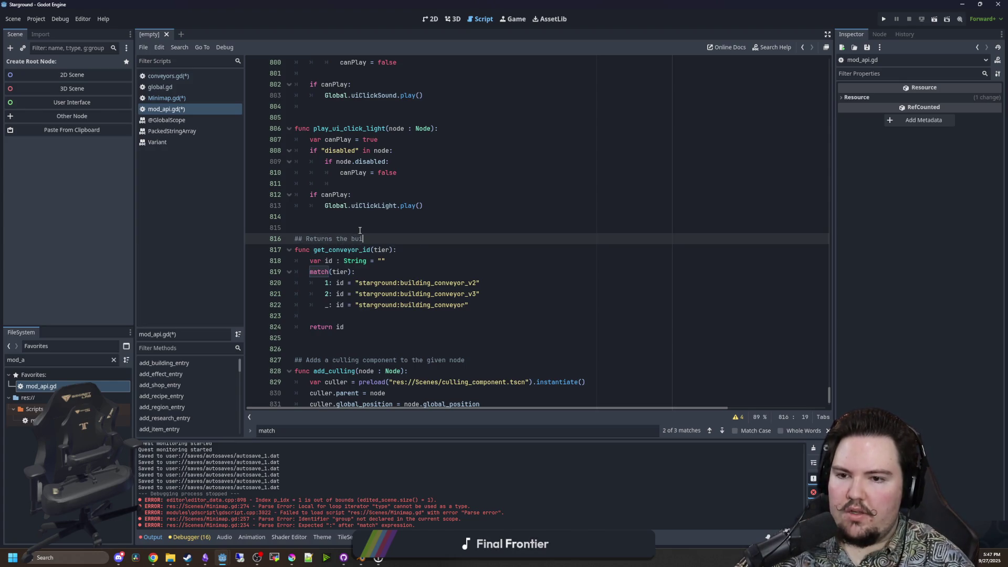
text(lding ID of a conveyo)
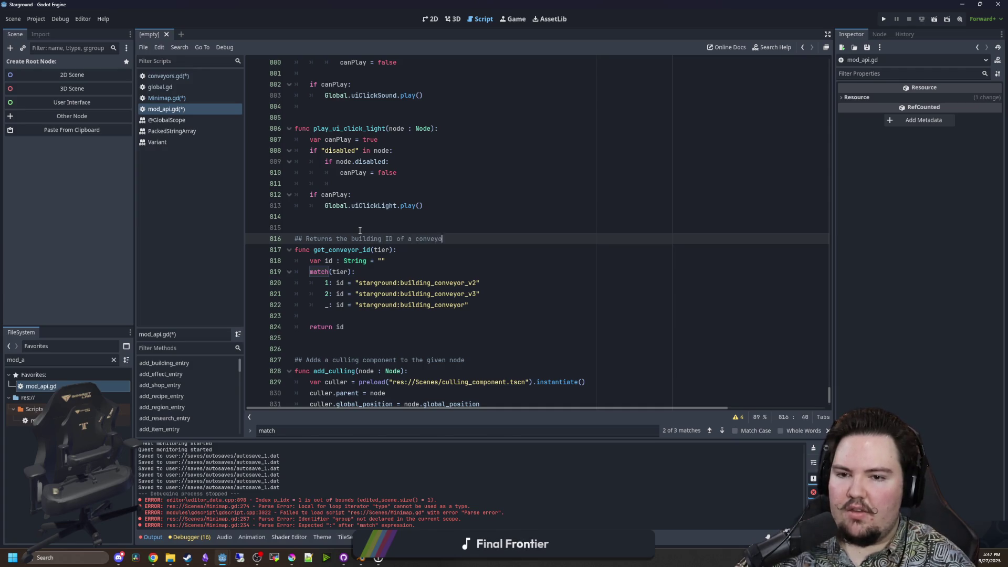
text(r, given its tier)
click(359, 230)
Type the tier parameter as int in the get_conveyor_id signature.
click(398, 268)
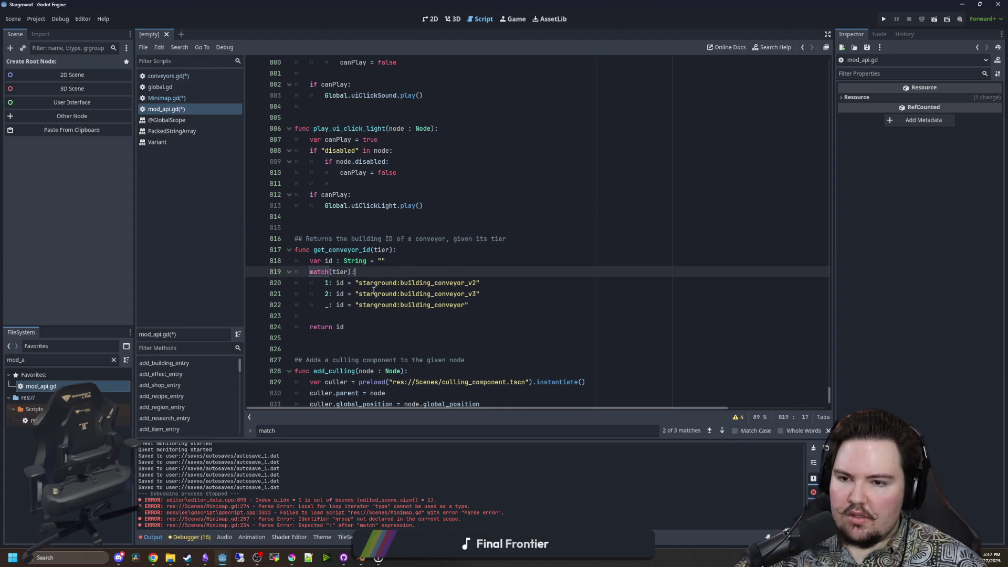
scroll(367, 273, down, 1)
click(328, 283)
click(322, 307)
click(347, 282)
click(391, 239)
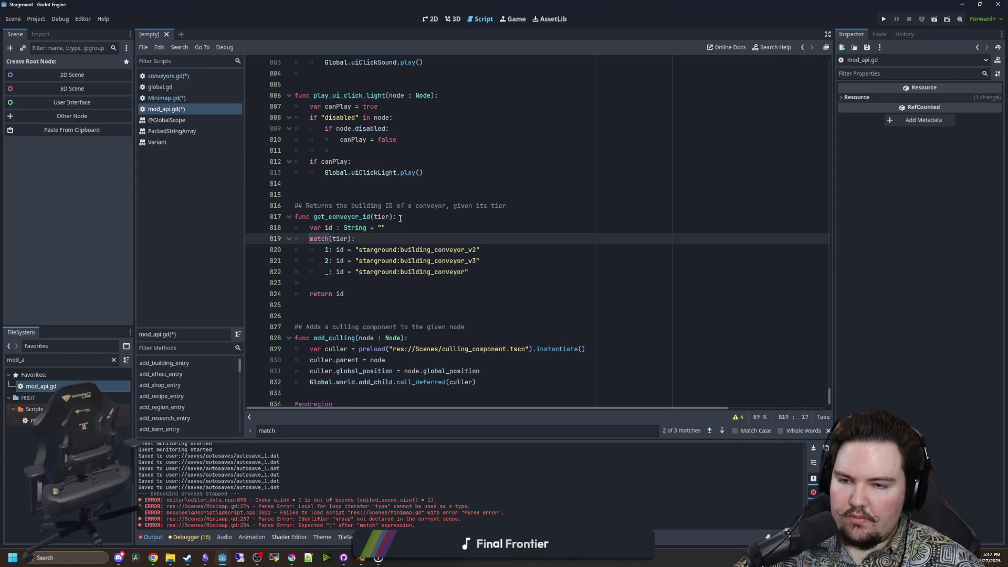
click(336, 282)
click(342, 303)
click(358, 284)
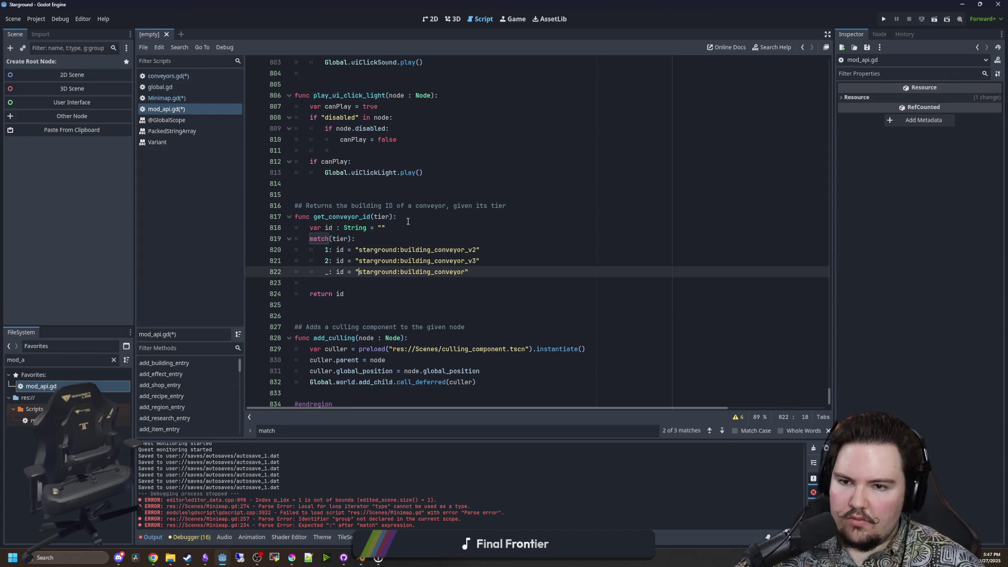
click(389, 217)
text(: int)
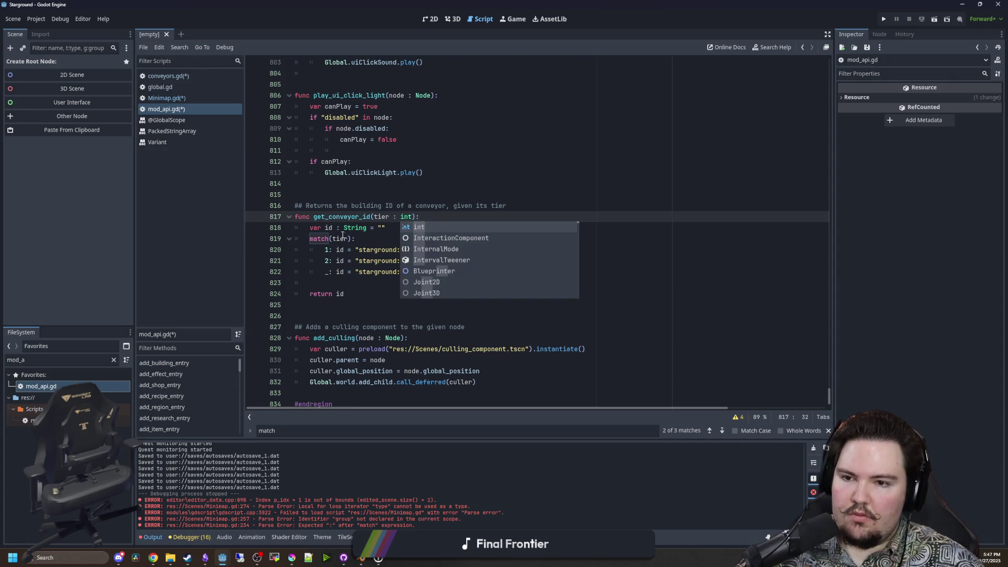
click(363, 239)
click(327, 282)
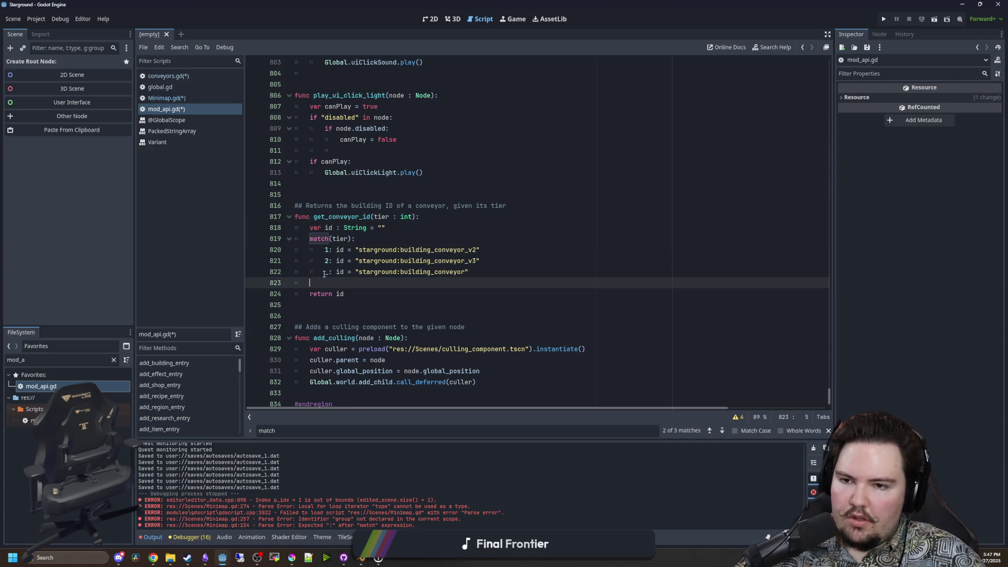
Add the colon ending the function signature and save all modified scripts.
click(418, 217)
text(:)
key(ctrl+s)
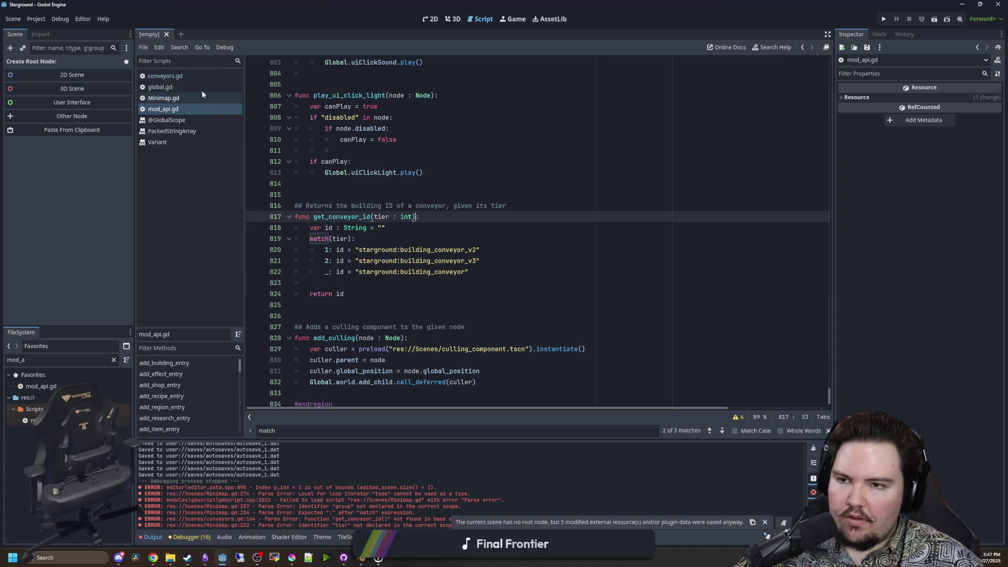
click(343, 180)
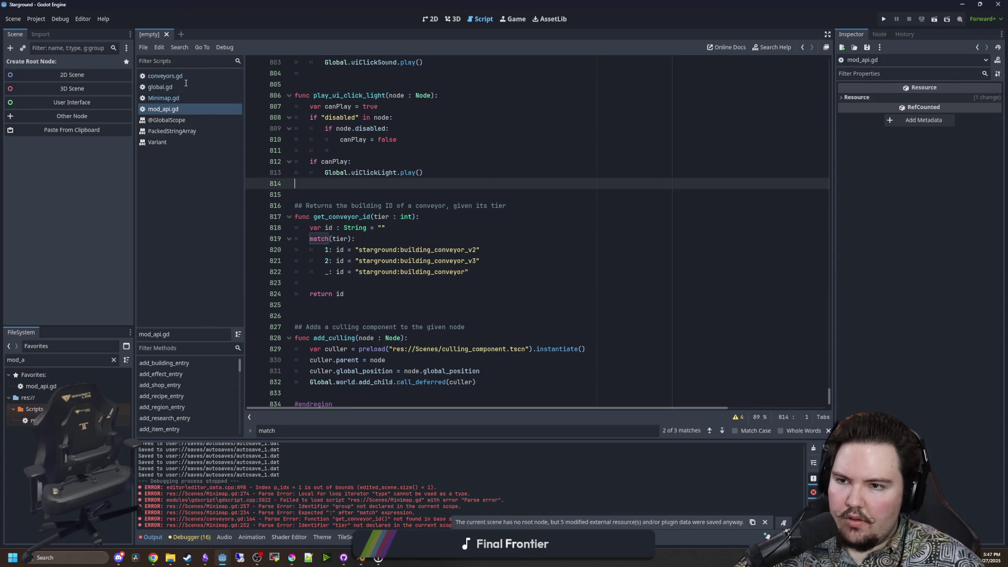
key(ctrl+s)
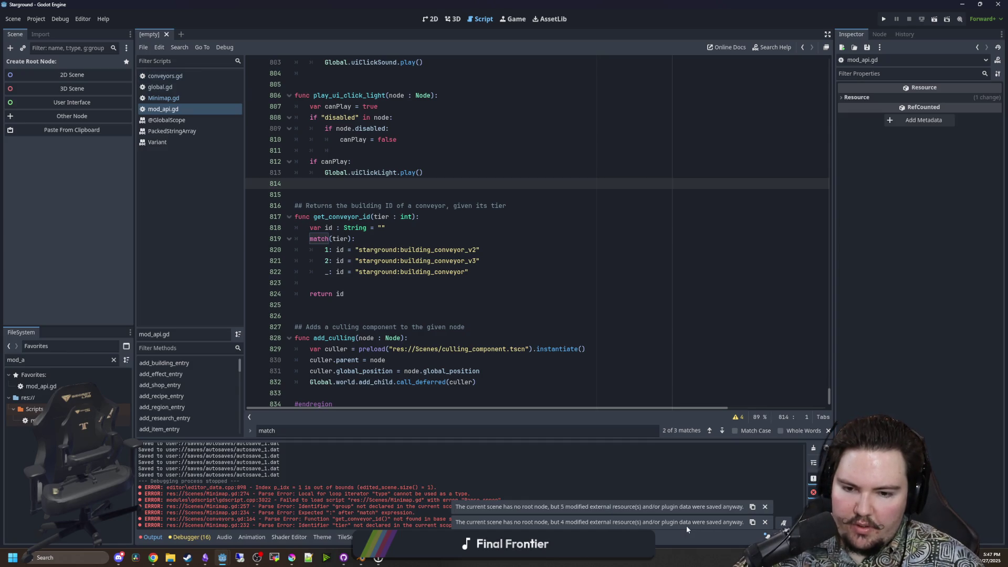
click(370, 249)
click(165, 76)
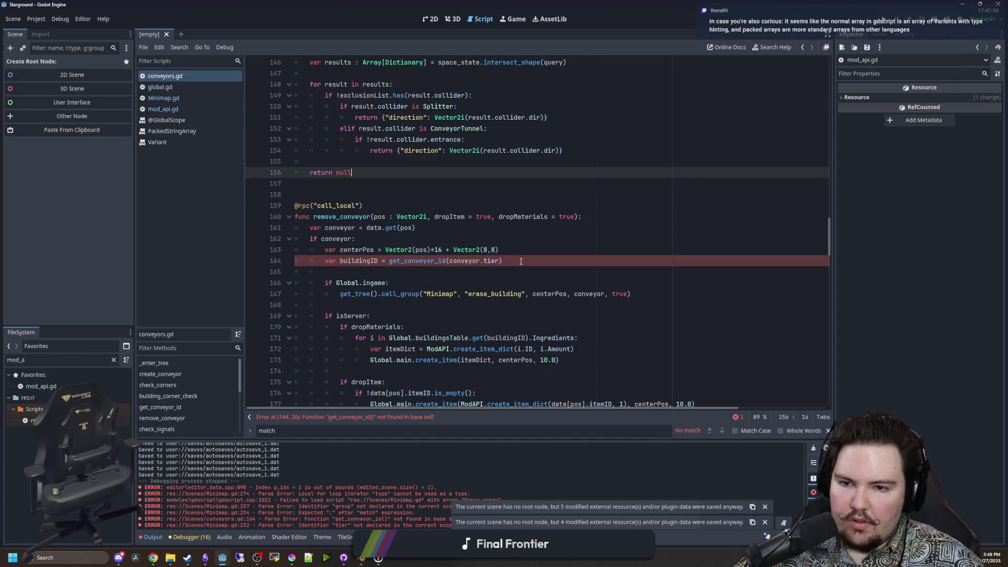
Prefix line 164 with ModAPI. so it calls ModAPI.get_conveyor_id(conveyor.tier), then save conveyors.gd.
click(389, 260)
text(ModAPI)
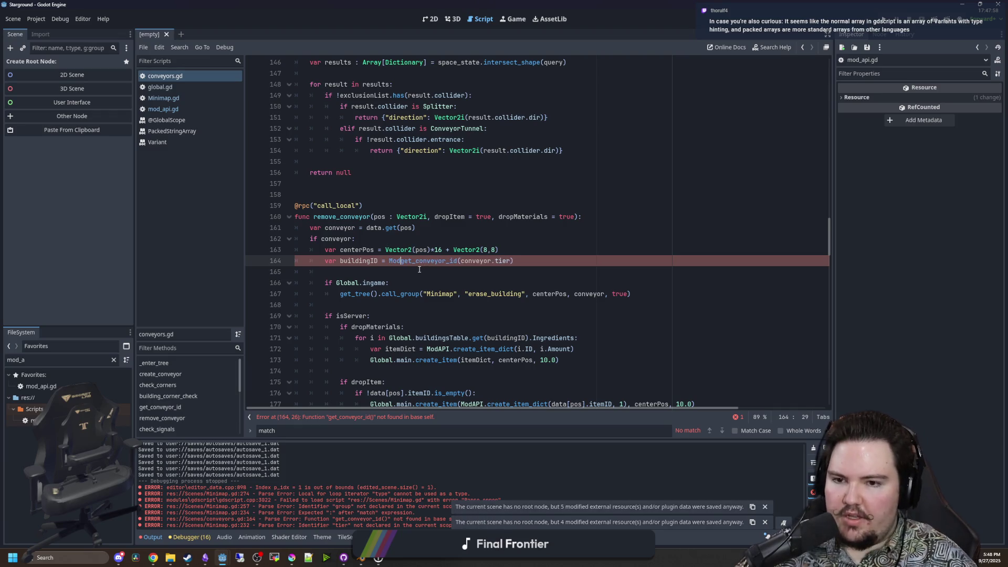
text(.)
click(418, 196)
scroll(418, 202, down, 2)
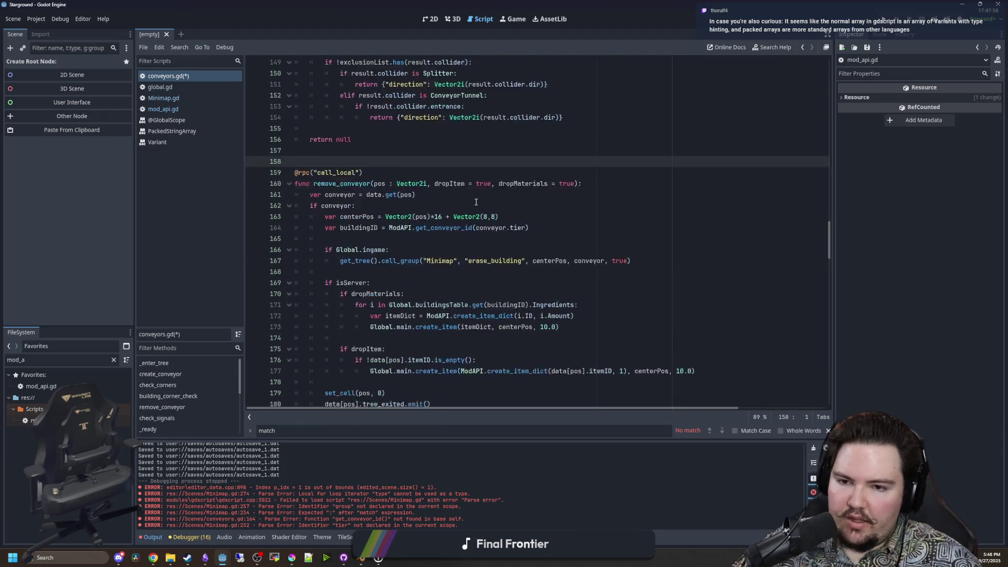
click(418, 202)
click(402, 194)
click(402, 217)
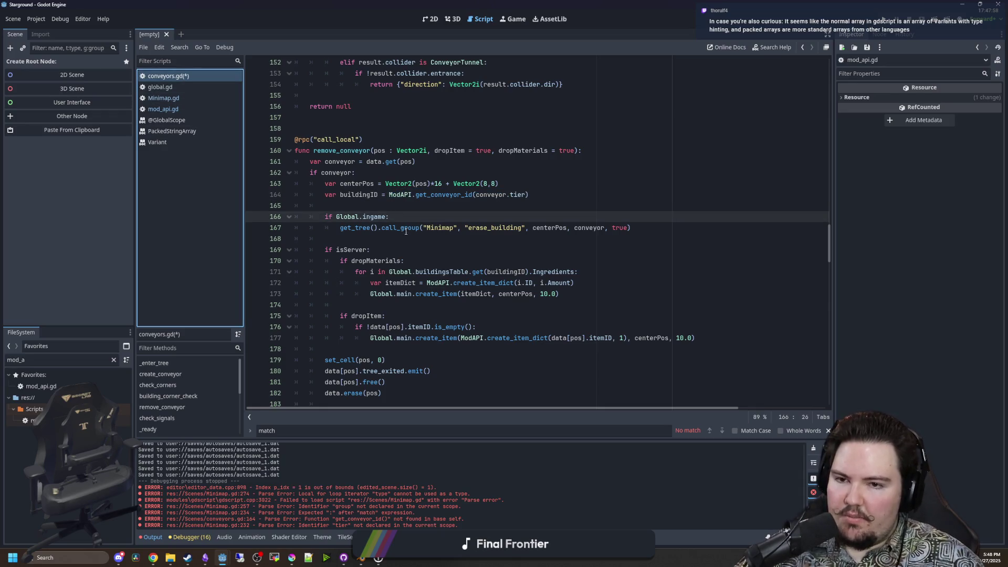
click(397, 195)
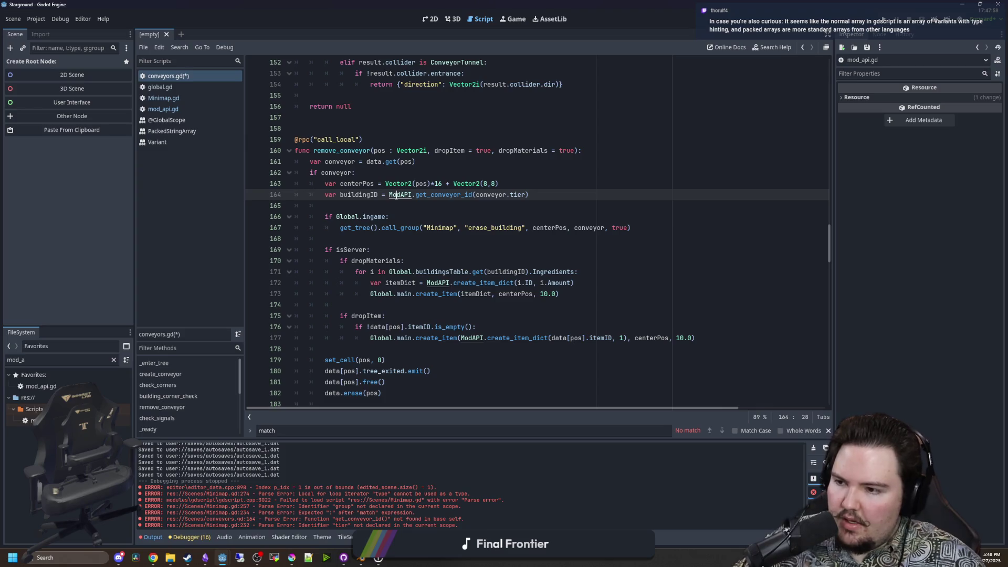
key(ctrl+s)
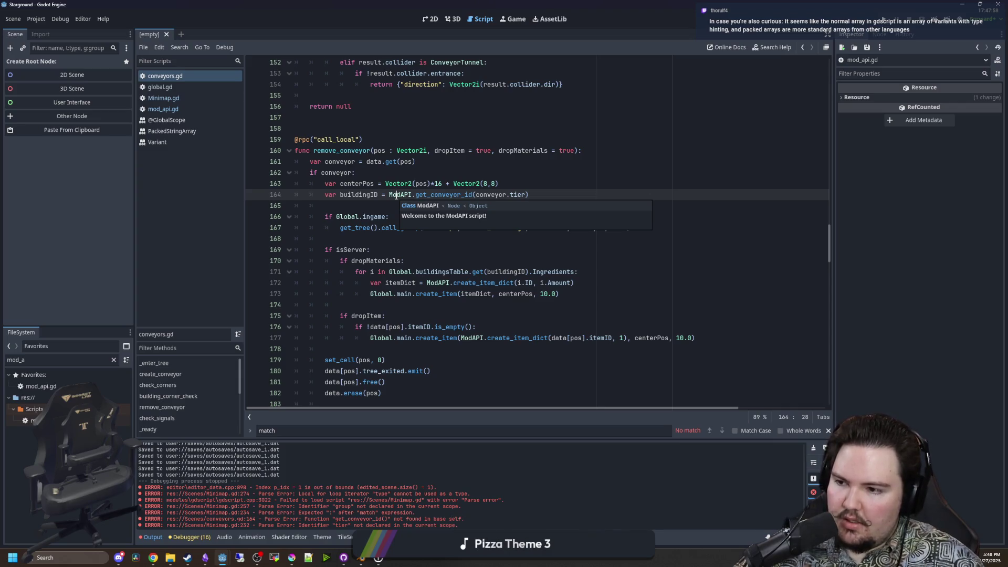
click(405, 236)
click(409, 205)
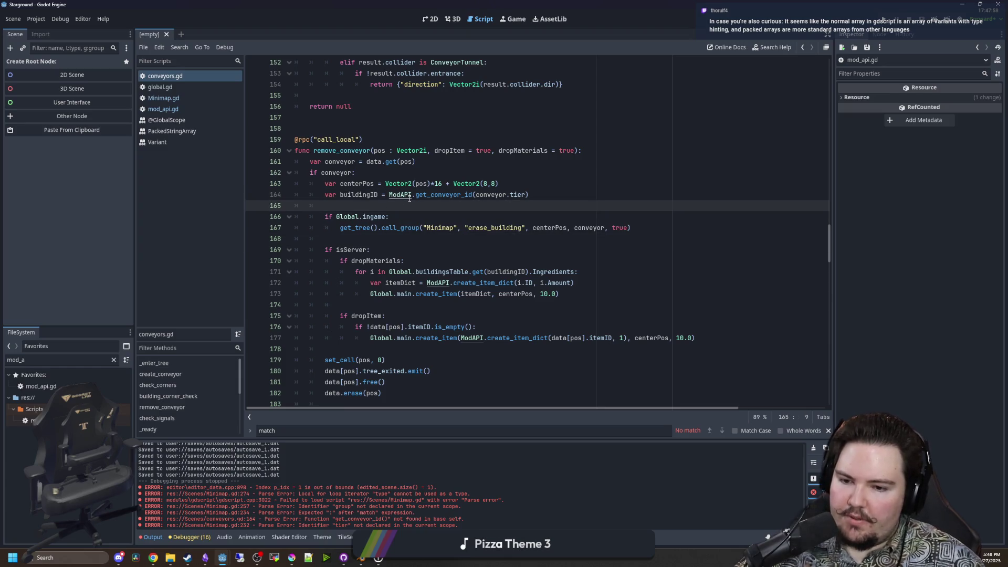
key(ctrl+s)
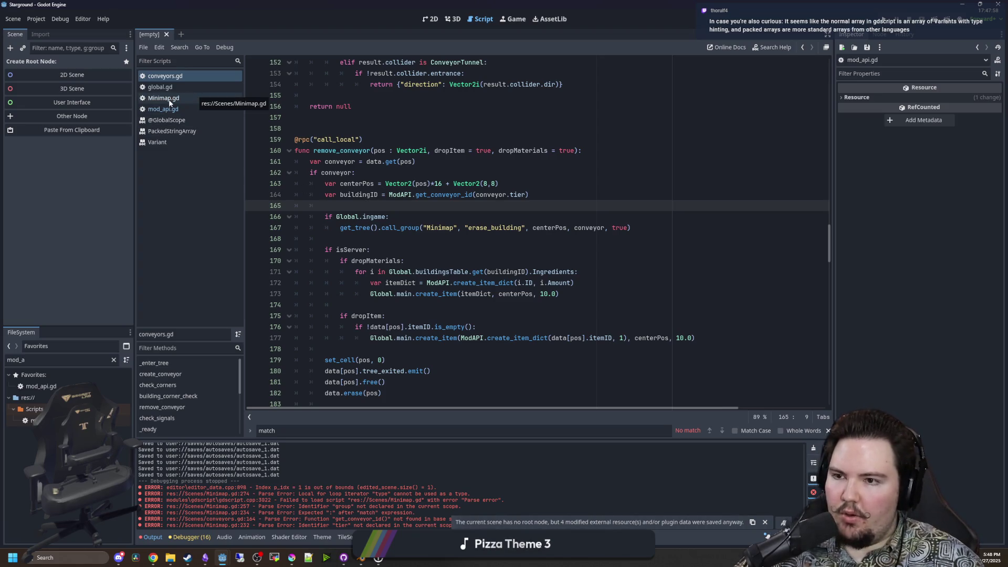
Change Minimap.gd line 232 to ModAPI.get_conveyor_id(building.tier) and remove the extra blank line.
click(187, 102)
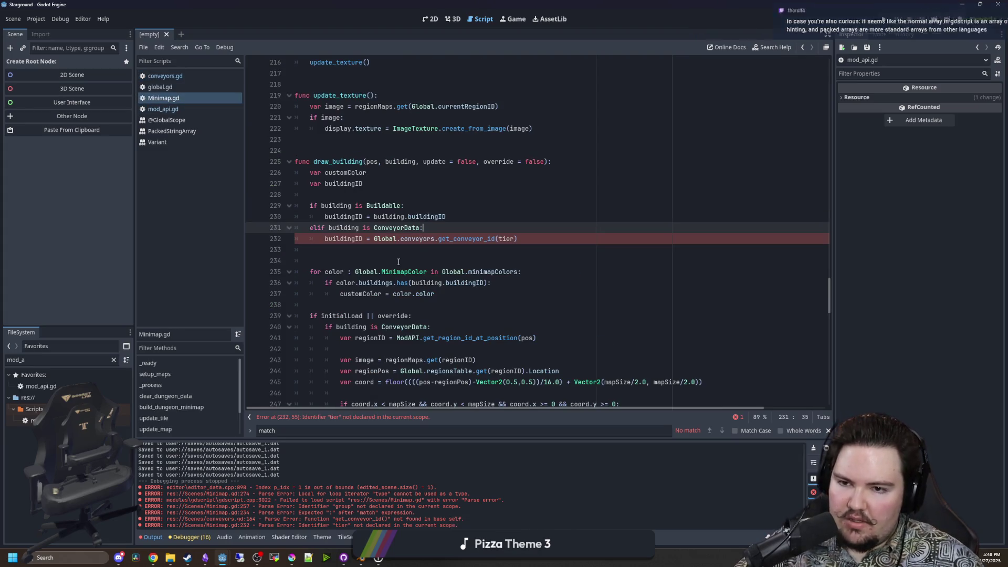
key(Down)
key(Down)
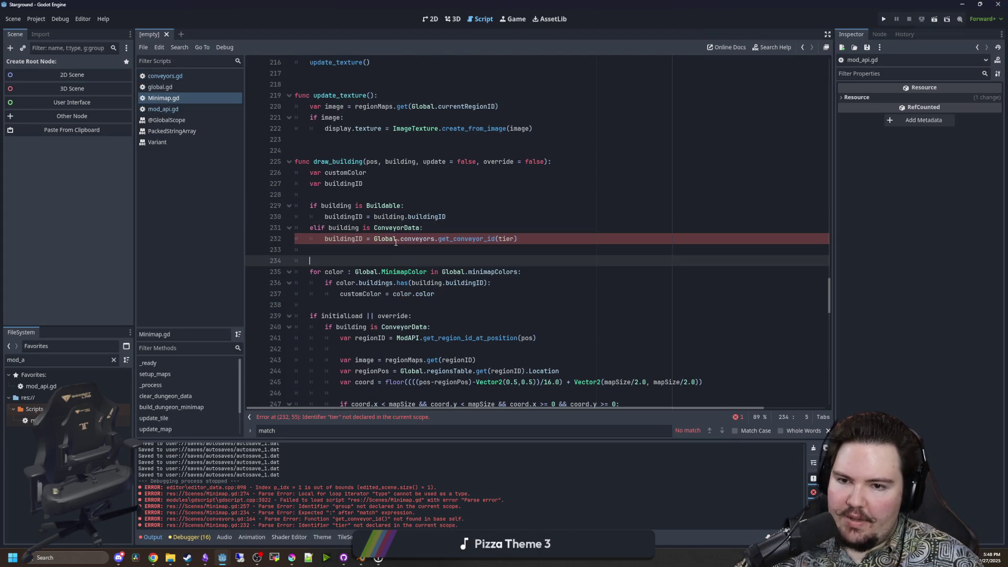
drag(435, 238, 377, 240)
text(ModAPI)
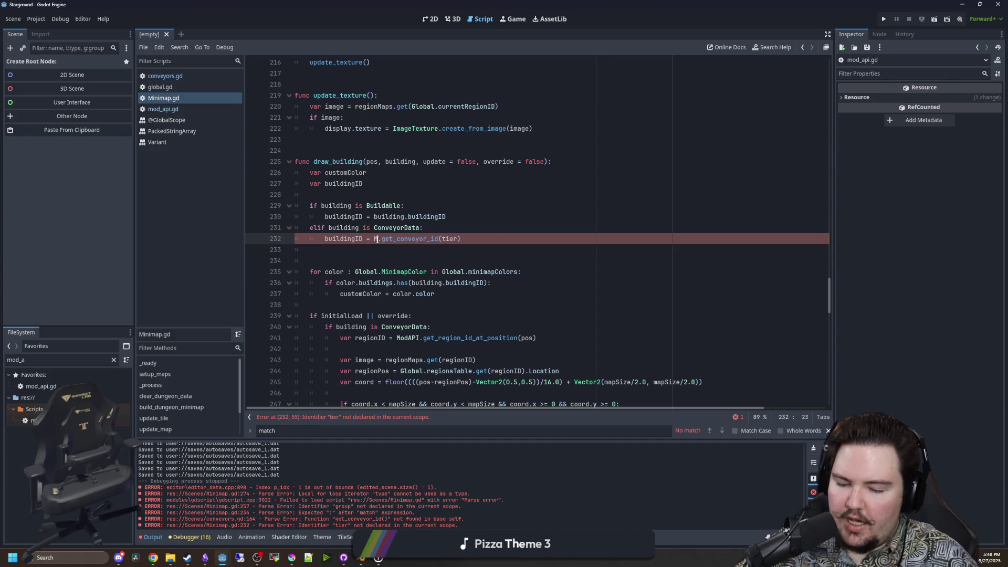
click(466, 206)
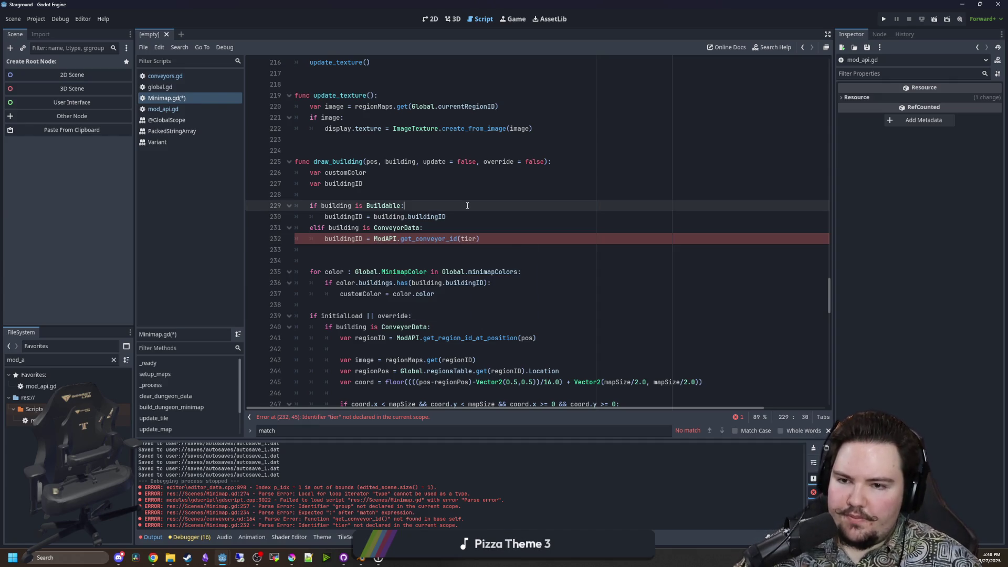
key(Down)
key(Down)
key(Down)
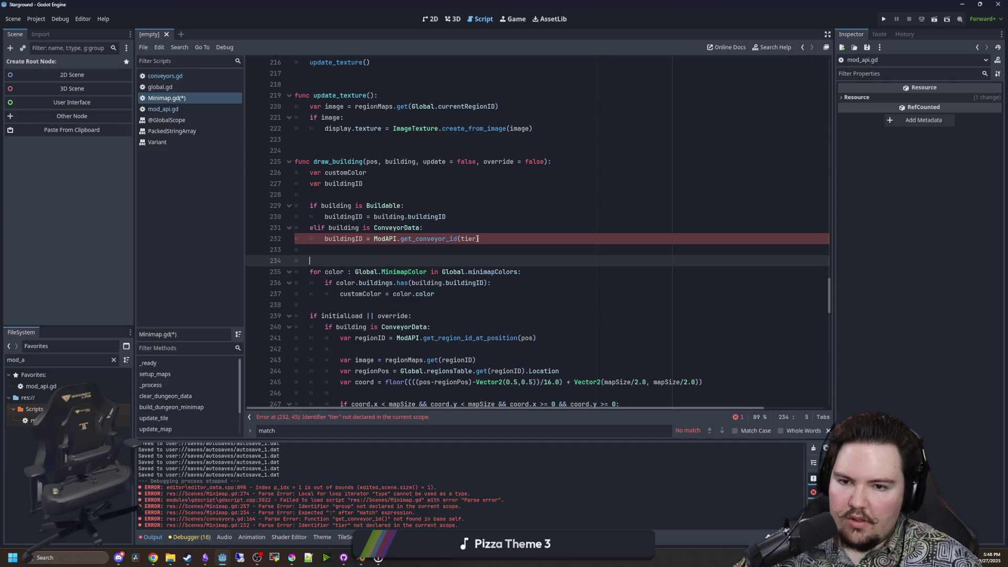
double_click(468, 239)
text(building.tier)
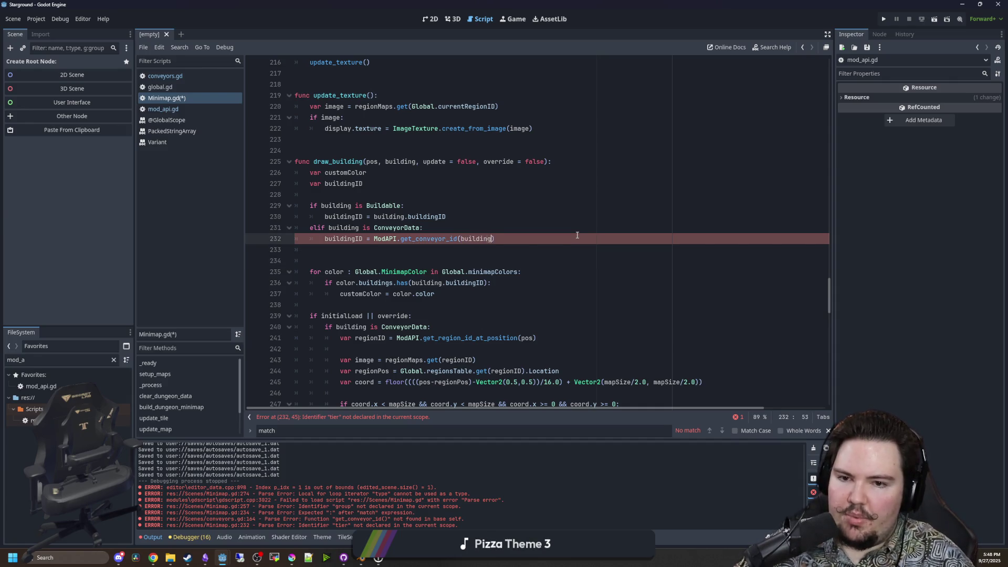
key(Escape)
key(Down)
key(Down)
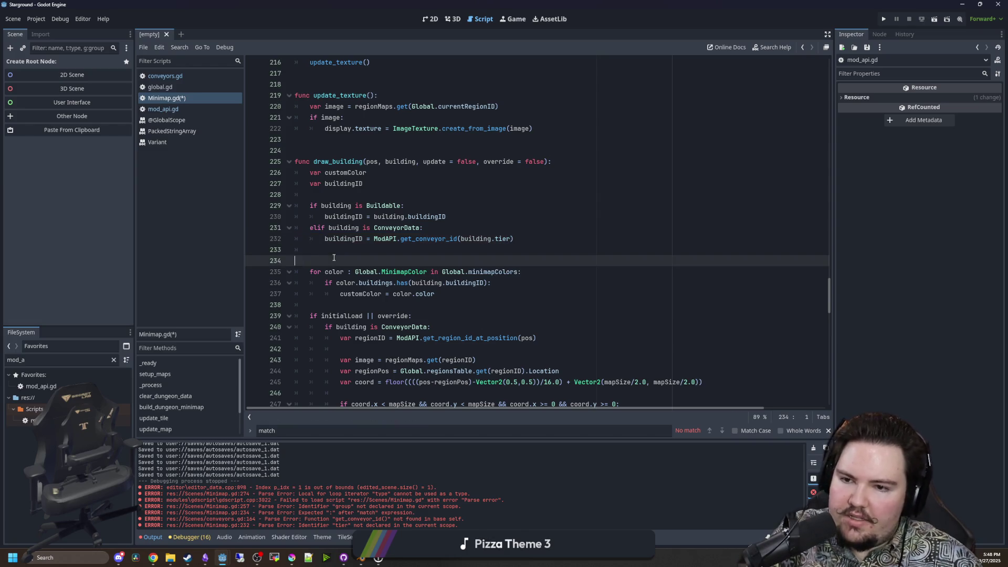
key(BackSpace)
click(449, 227)
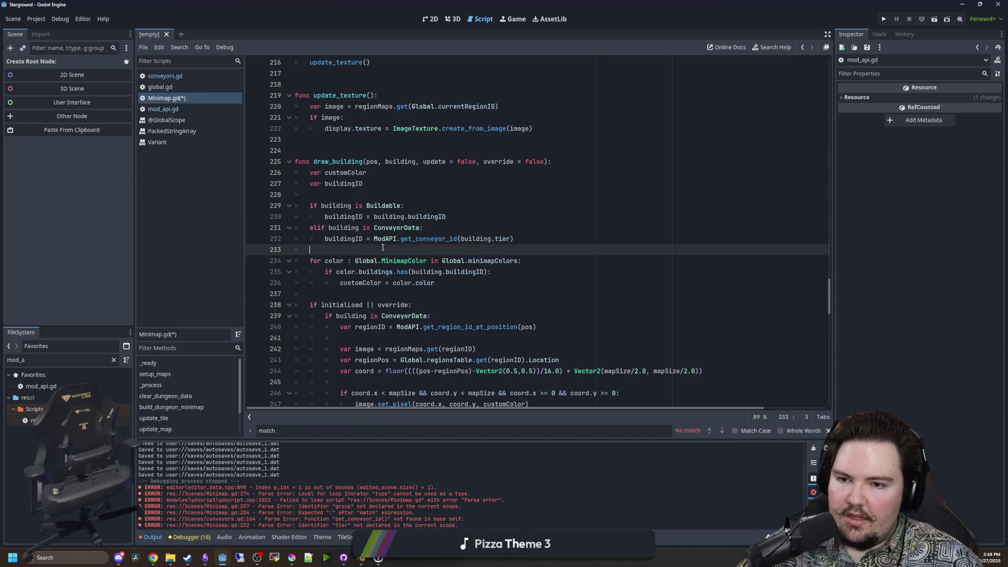
Look over the rest of Minimap.gd and save the script.
drag(436, 283, 299, 265)
scroll(393, 229, down, 2)
click(393, 229)
scroll(393, 229, down, 3)
click(406, 251)
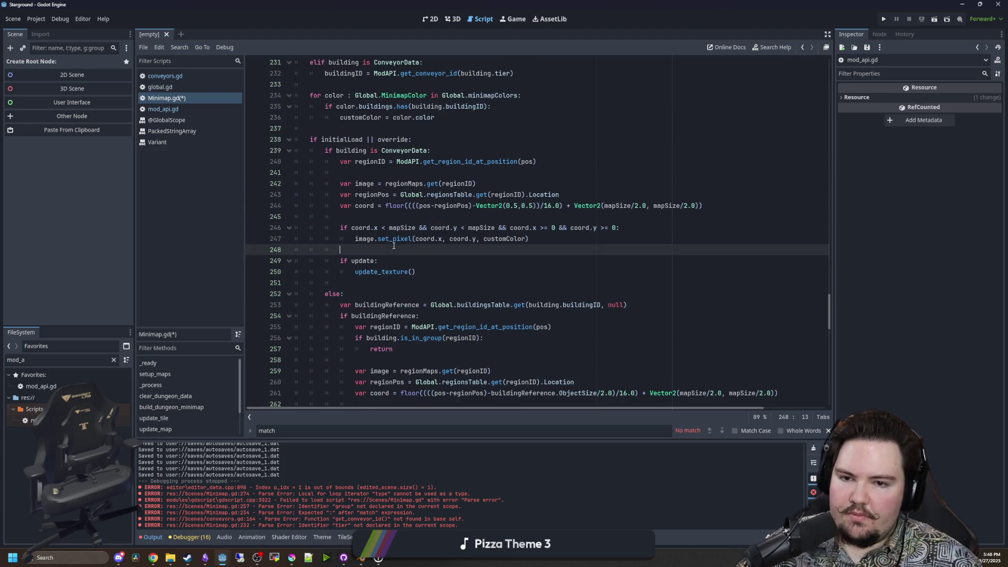
scroll(406, 255, down, 8)
click(414, 282)
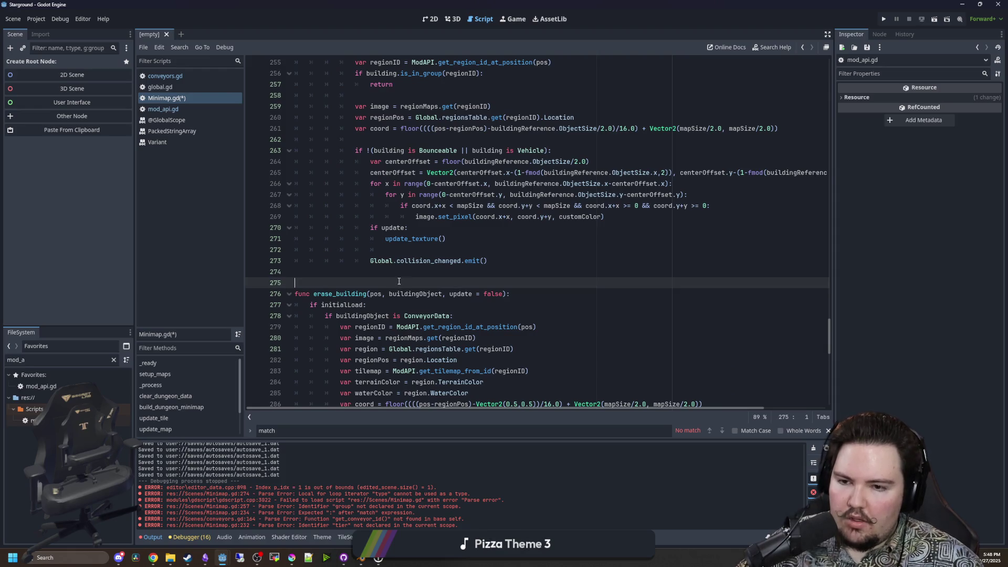
key(ctrl+s)
scroll(425, 257, up, 4)
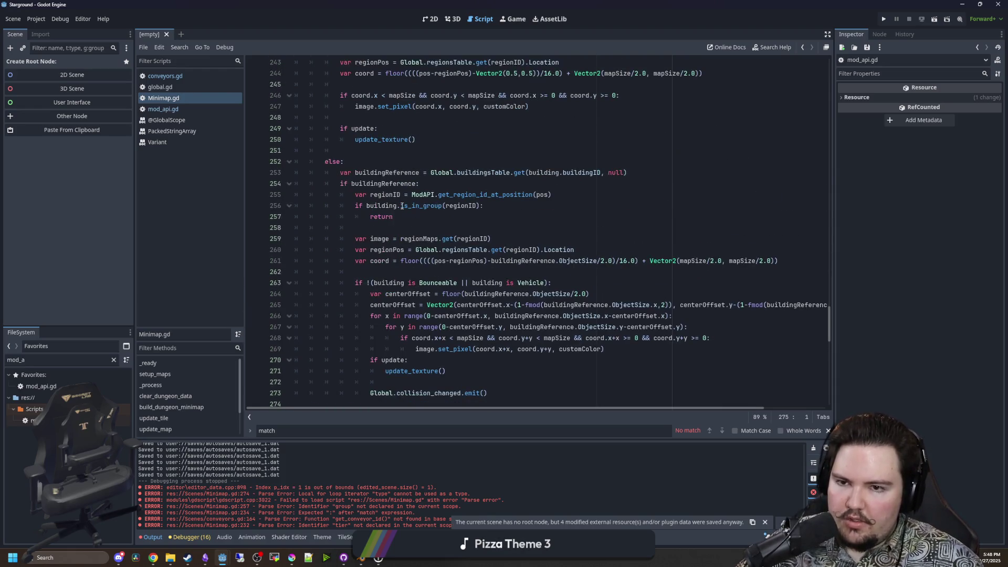
click(395, 151)
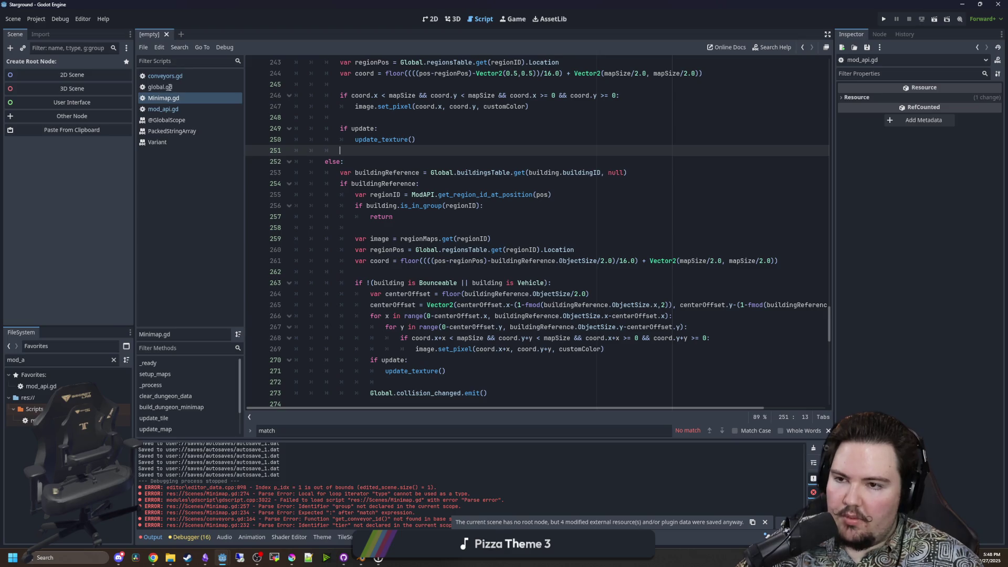
click(168, 88)
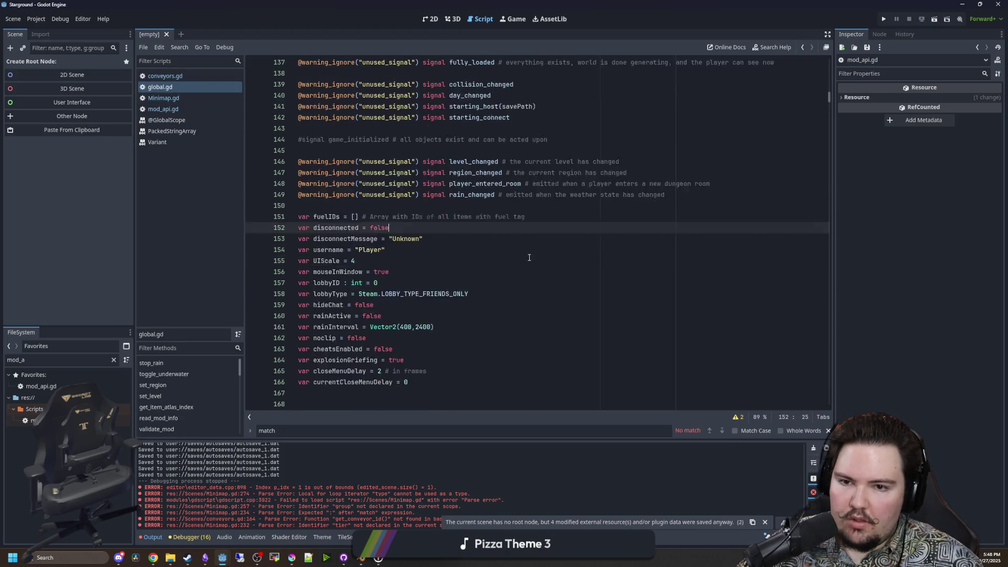
Jump to the end of global.gd and inspect minimapColors with its Color.RED starground:building_crafter entry.
drag(827, 100, 830, 404)
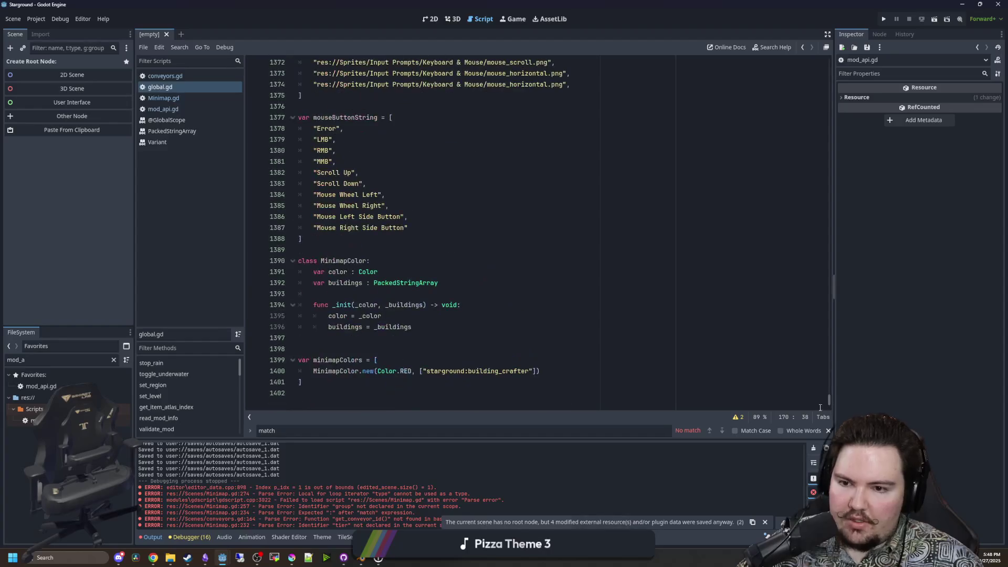
click(610, 387)
click(540, 371)
drag(541, 370, 314, 370)
click(338, 338)
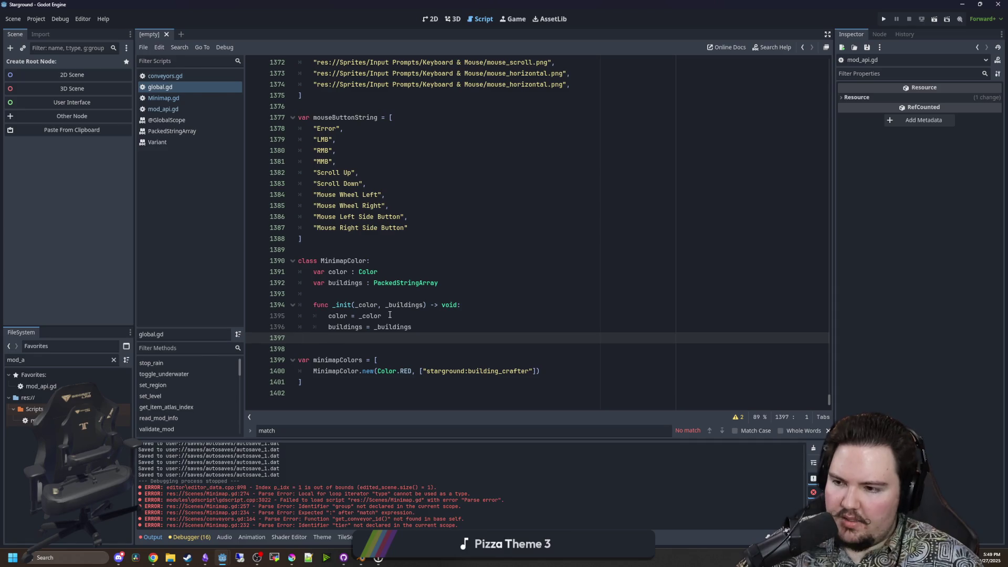
click(551, 371)
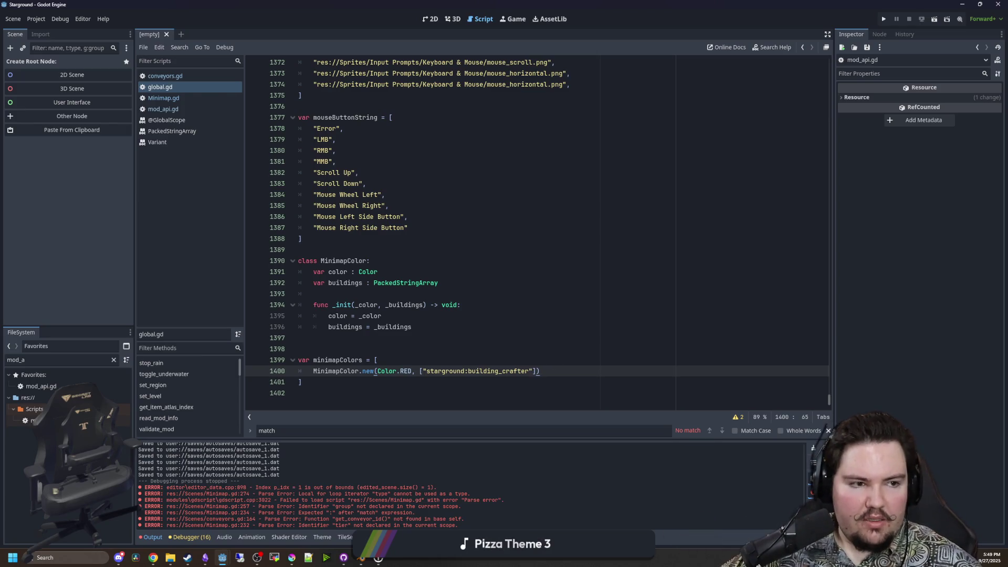
click(317, 343)
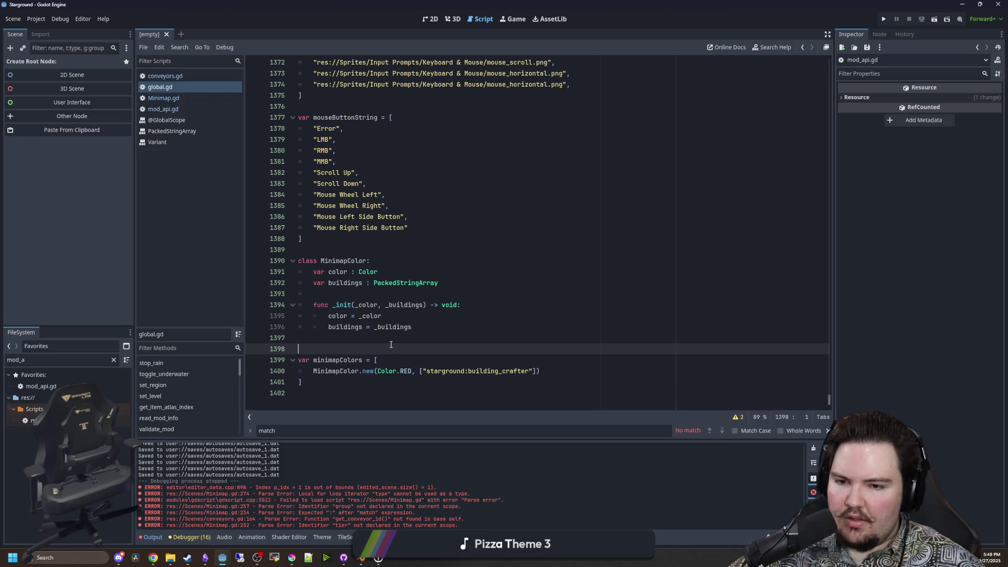
click(407, 388)
drag(407, 388, 338, 361)
click(340, 349)
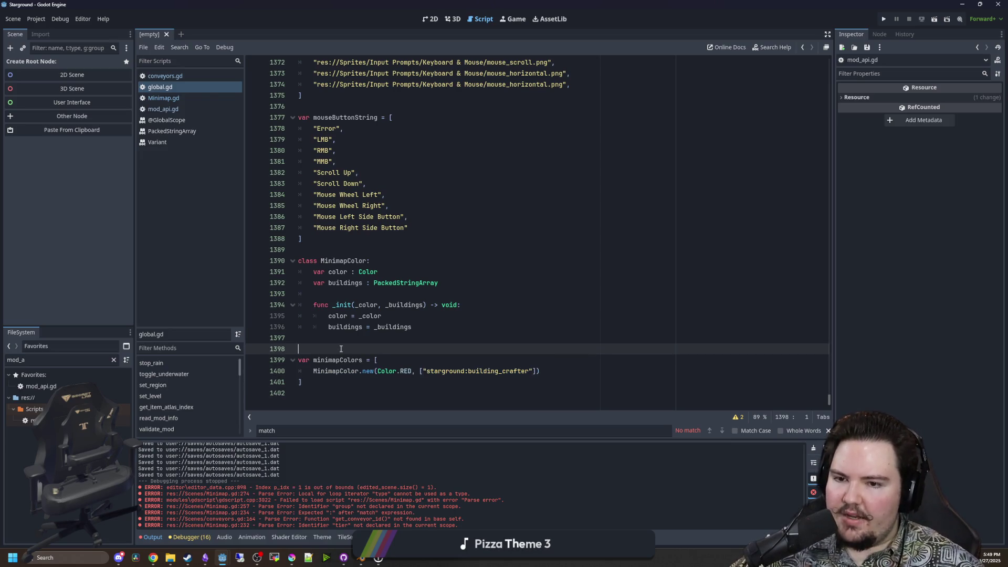
click(572, 370)
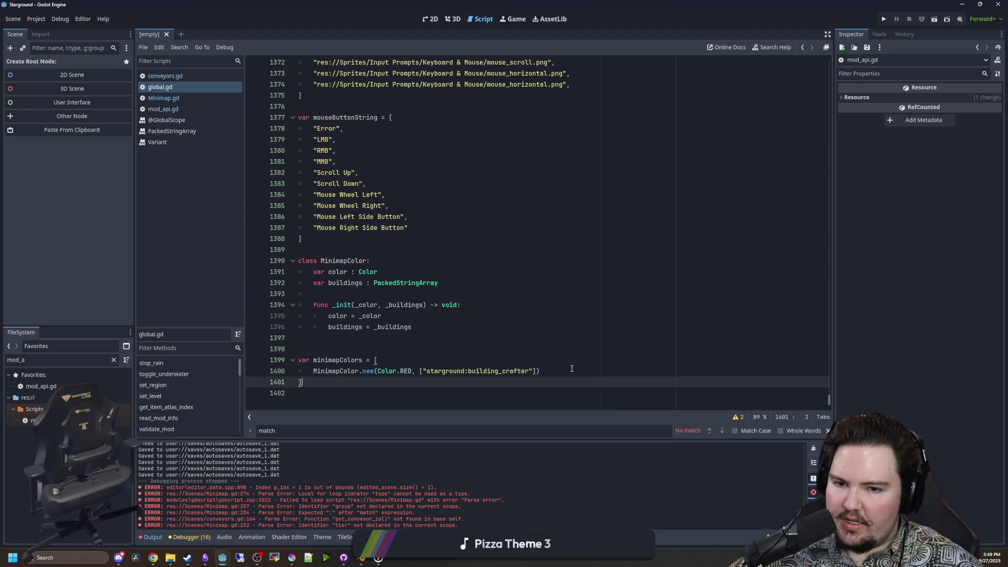
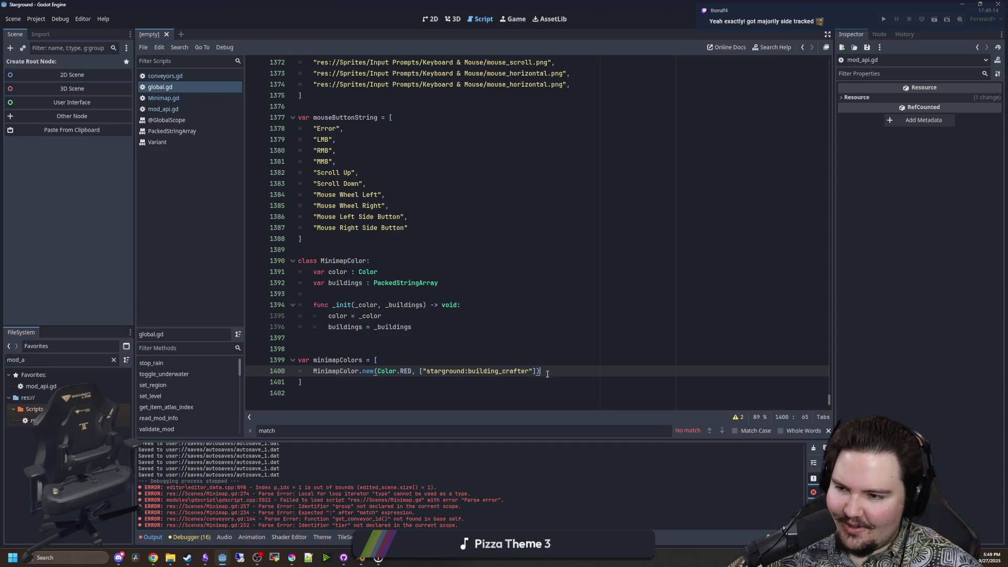
Remove the building_crafter id from the first minimap colour entry.
key(Return)
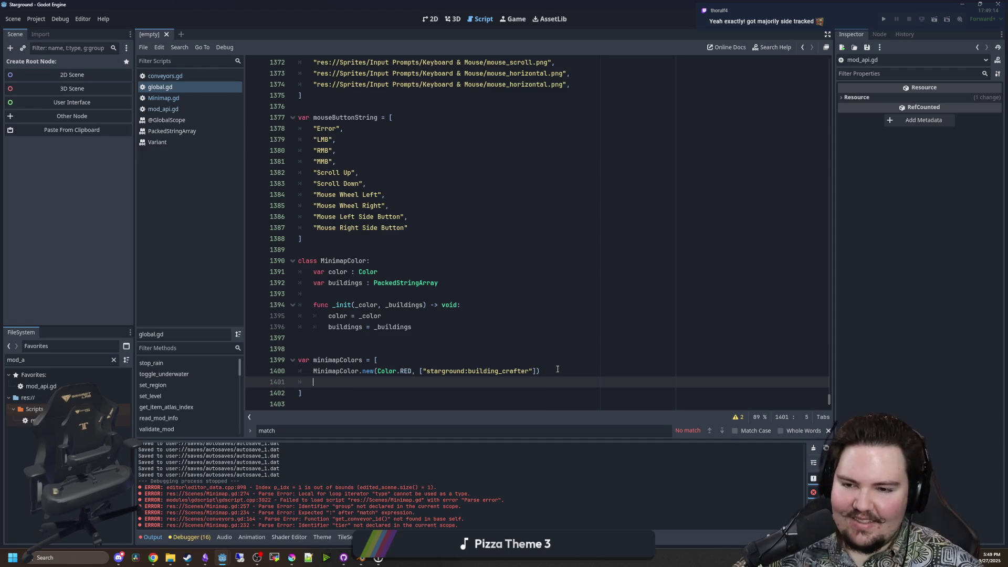
key(BackSpace)
key(BackSpace)
double_click(519, 369)
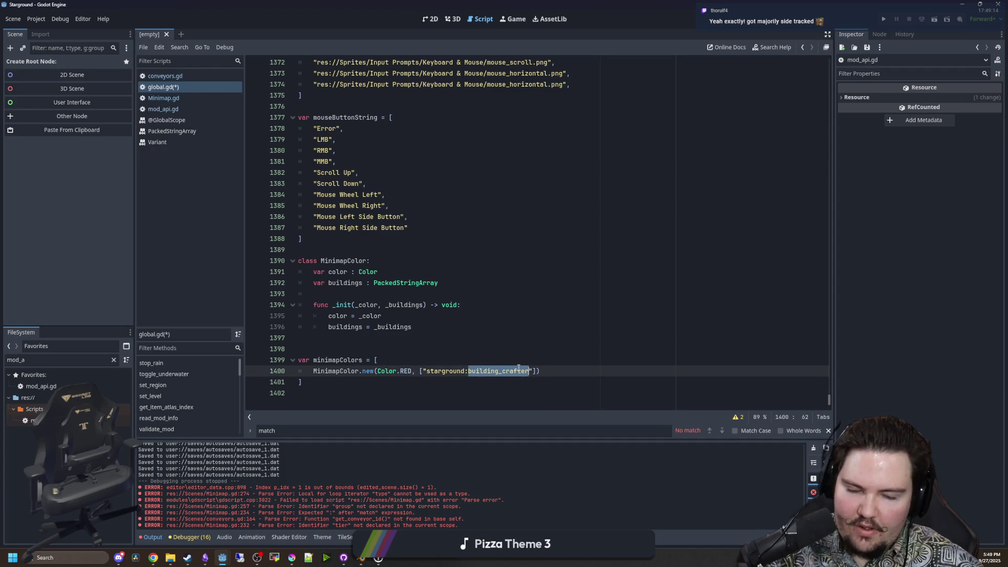
key(BackSpace)
key(BackSpace)
key(BackSpace)
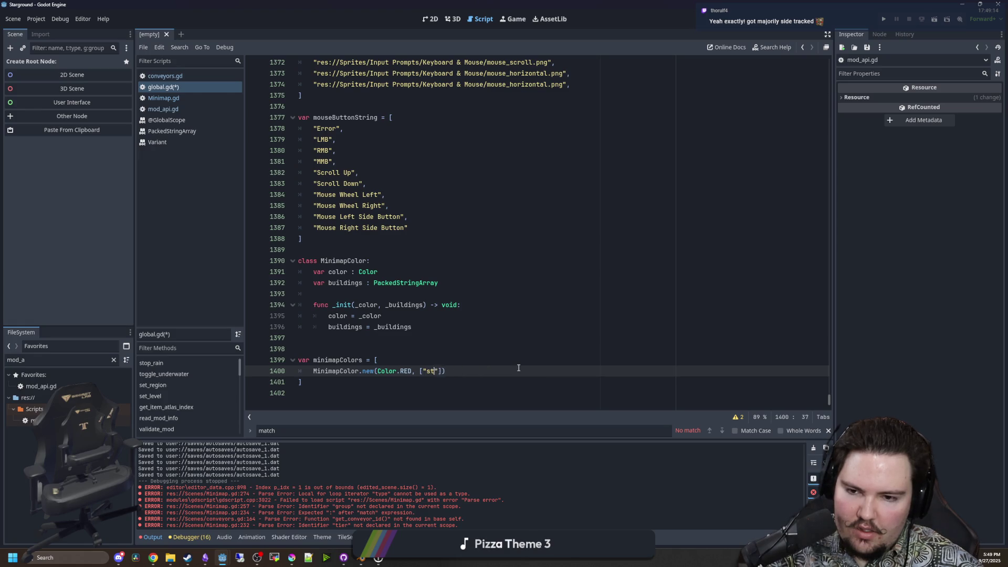
key(alt+Tab)
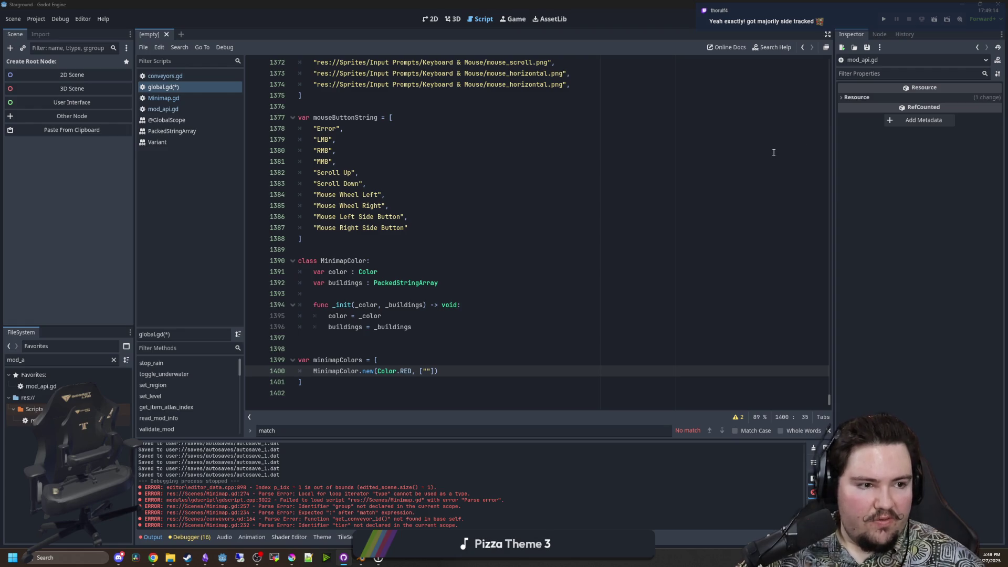
Replace Color.RED with the copied Color.hex(0xEAD4AAFF) on line 1400.
double_click(329, 371)
click(426, 371)
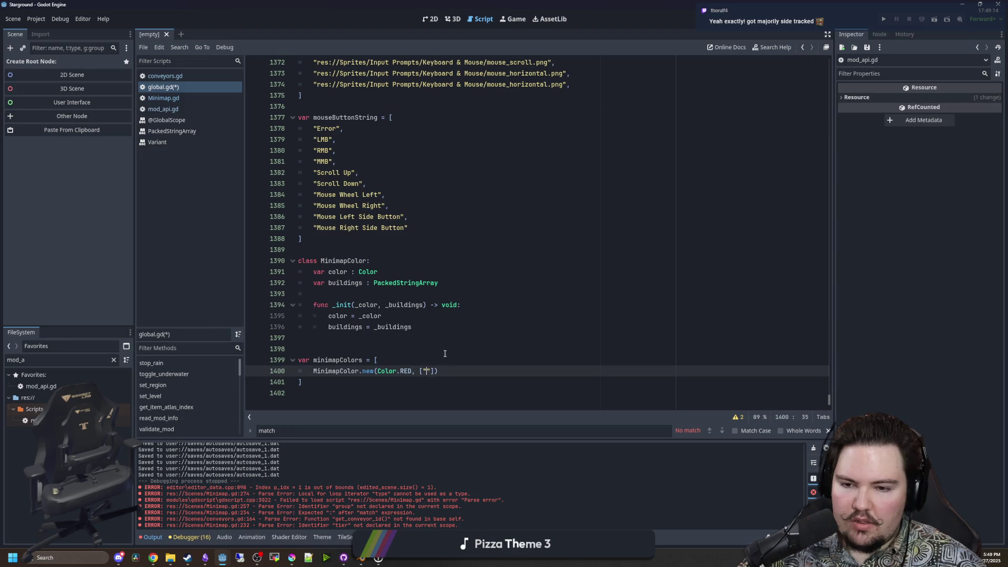
double_click(405, 371)
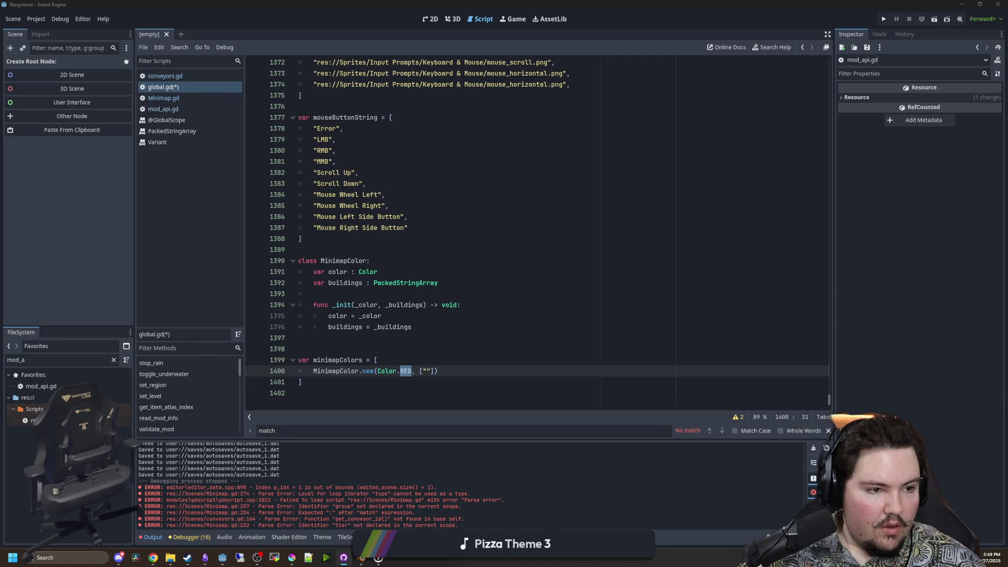
click(409, 371)
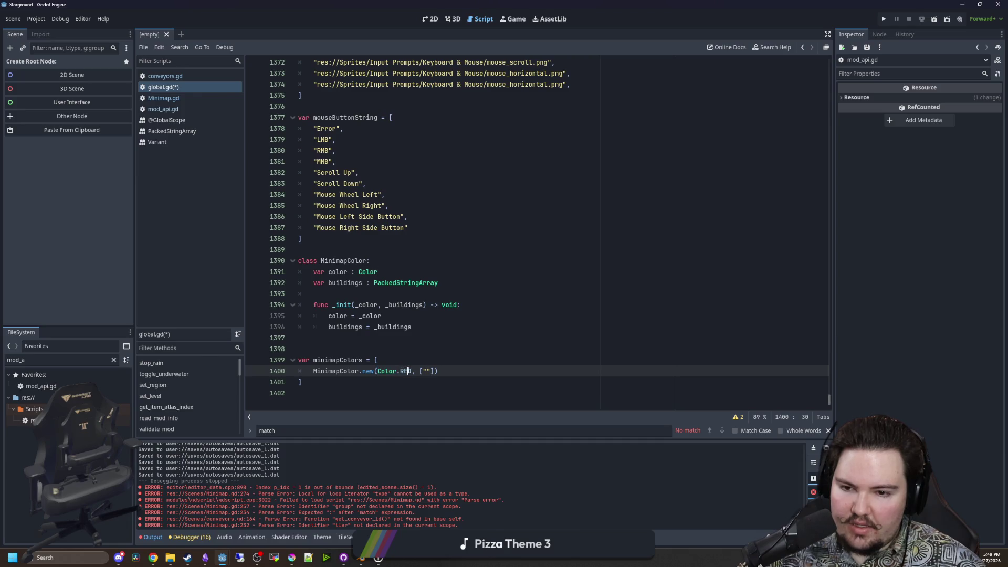
key(shift+Left)
key(shift+Left)
key(shift+Left)
text(Color.hex(0xEAD4AAFF),)
key(Left)
key(BackSpace)
key(BackSpace)
Clear stray characters and enter "starground:building_conveyor" as the entry's building id.
click(466, 371)
key(BackSpace)
key(BackSpace)
click(474, 370)
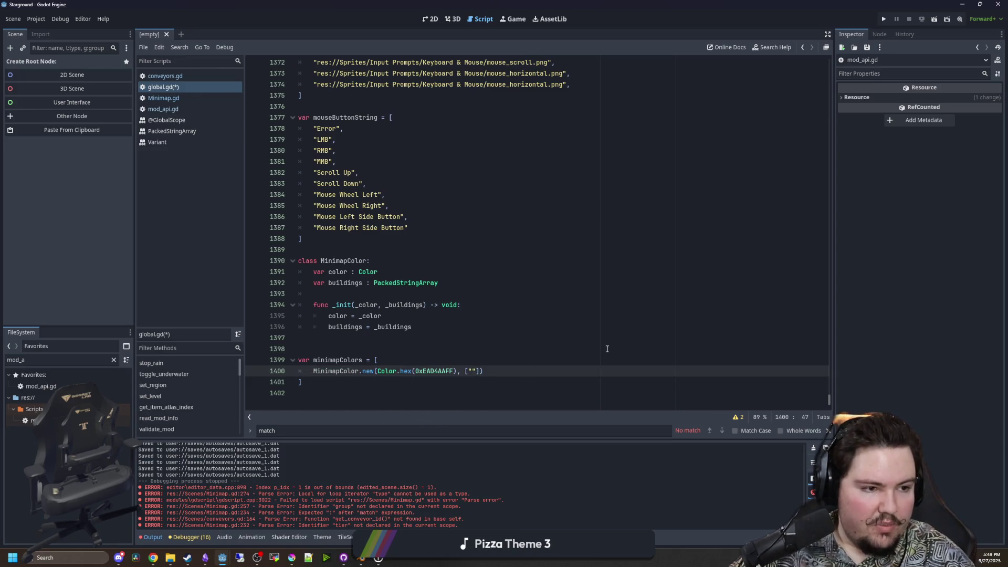
key(BackSpace)
text(")
text(starground:building_)
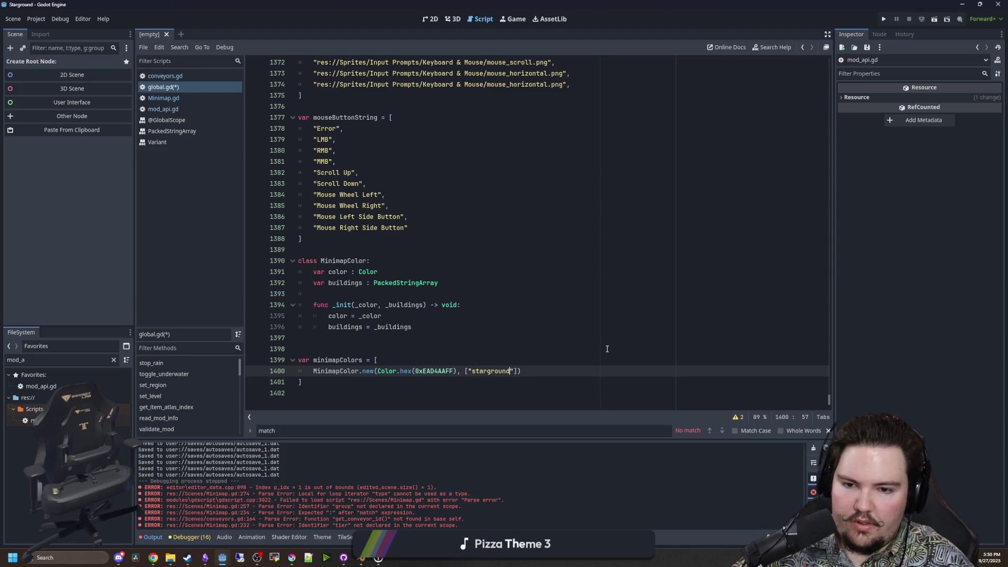
text(conveyor)
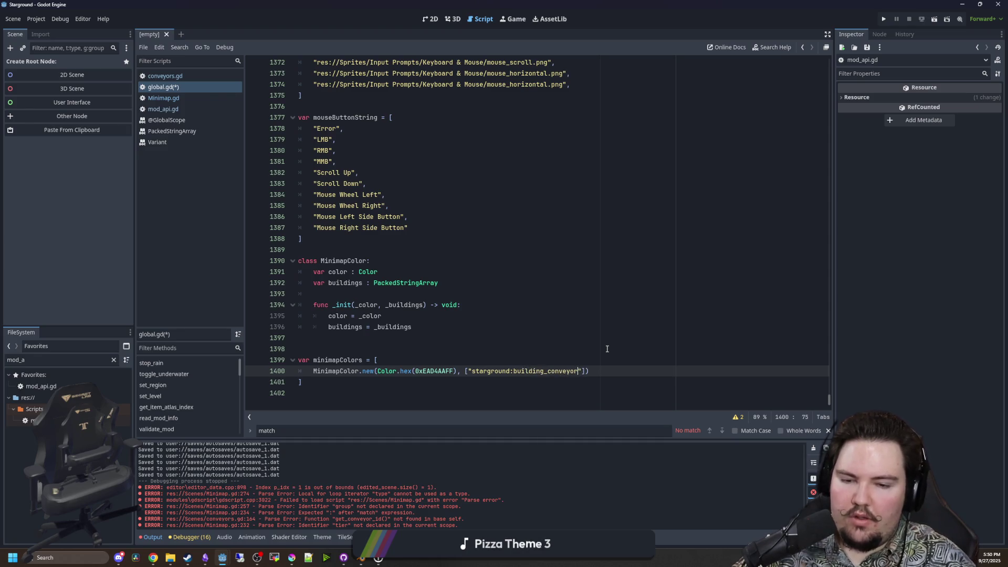
drag(581, 371, 470, 371)
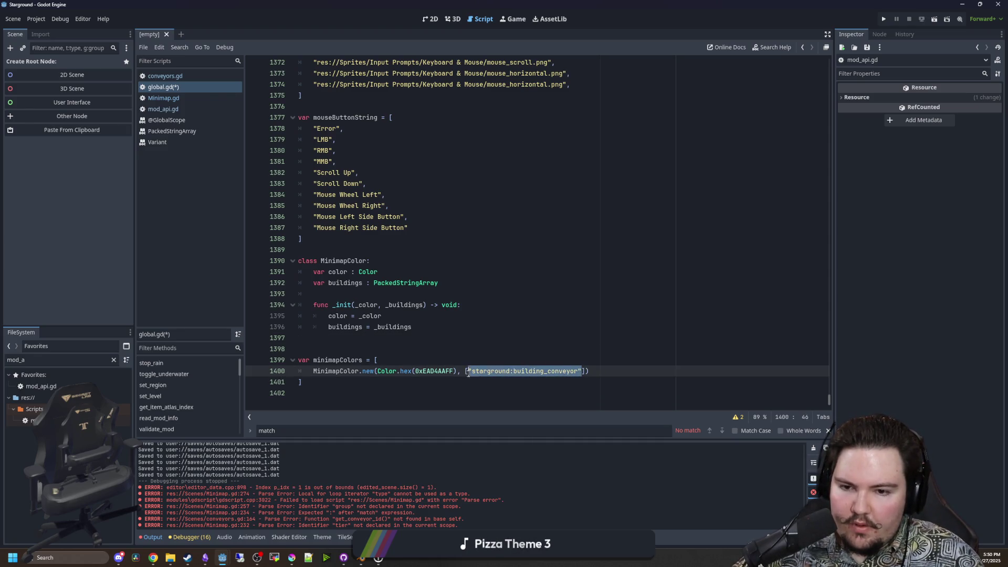
click(467, 372)
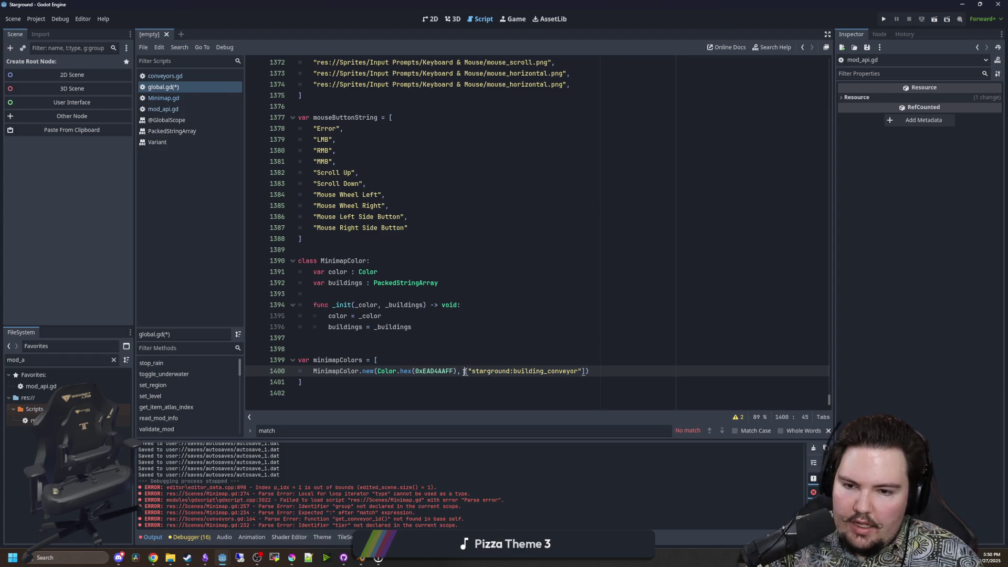
Move the conveyor id onto its own line inside the building list brackets.
key(Return)
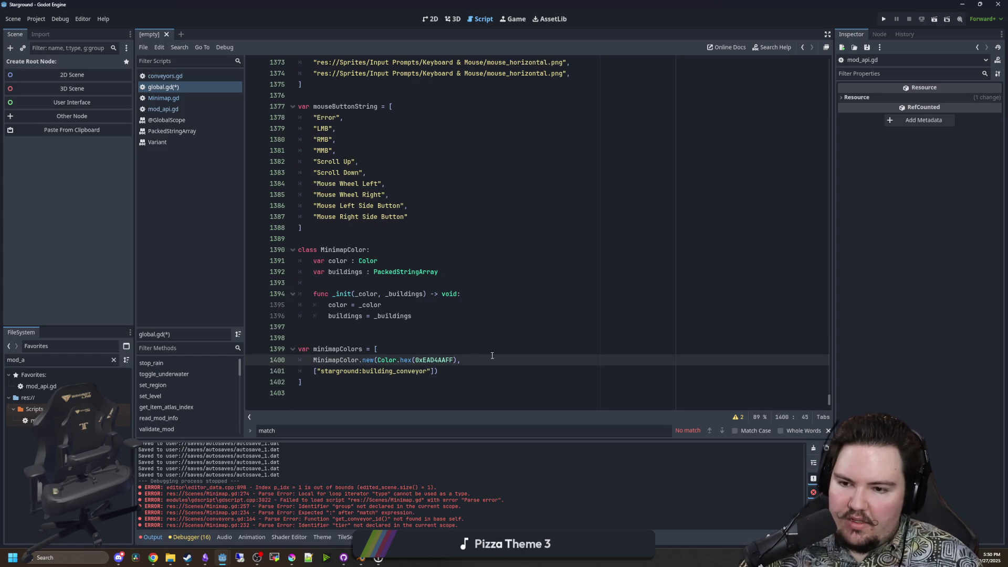
text(\)
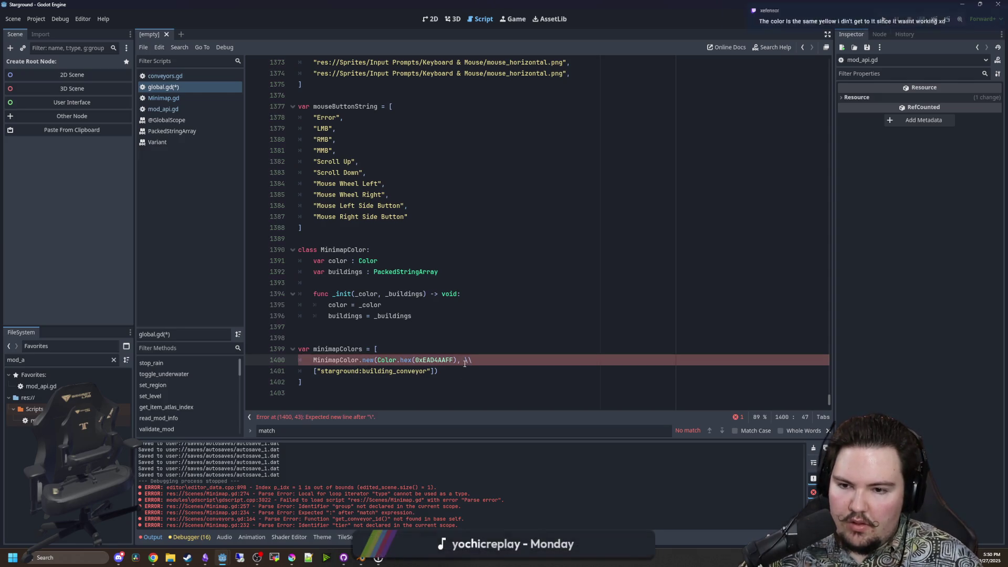
key(BackSpace)
key(BackSpace)
key(BackSpace)
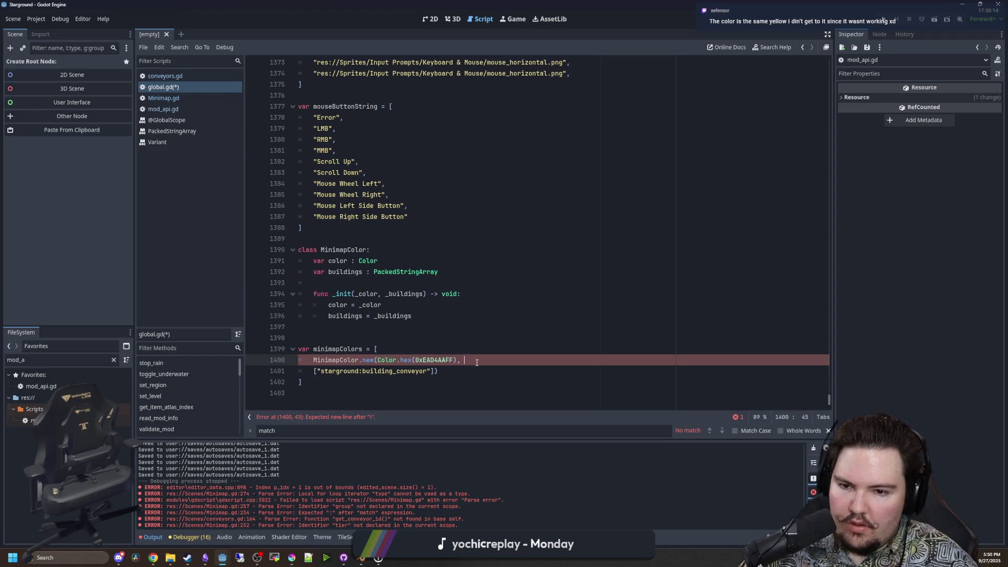
click(318, 371)
key(Return)
key(Return)
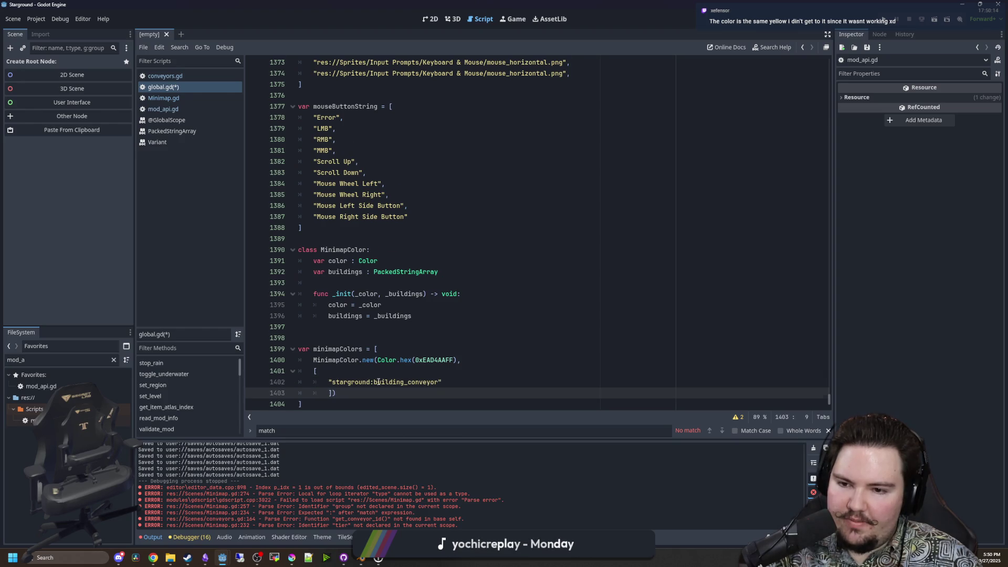
key(BackSpace)
Duplicate the conveyor line into building_conveyor_v2 and building_conveyor_v3 entries.
drag(442, 360, 331, 363)
click(452, 359)
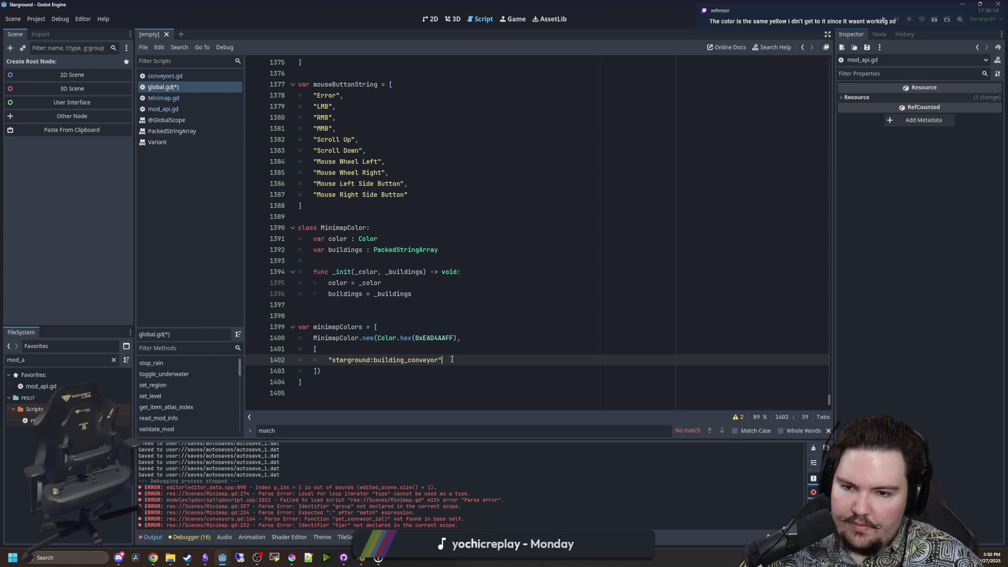
text(,)
drag(452, 360, 330, 362)
key(ctrl+c)
key(Right)
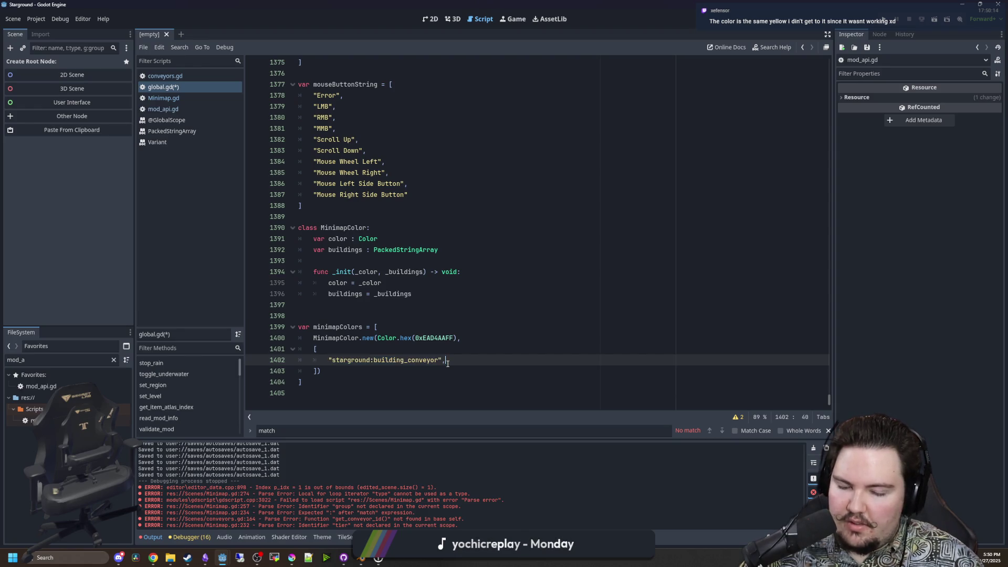
key(ctrl+alt+Down)
key(ctrl+alt+Down)
text(_v1",)
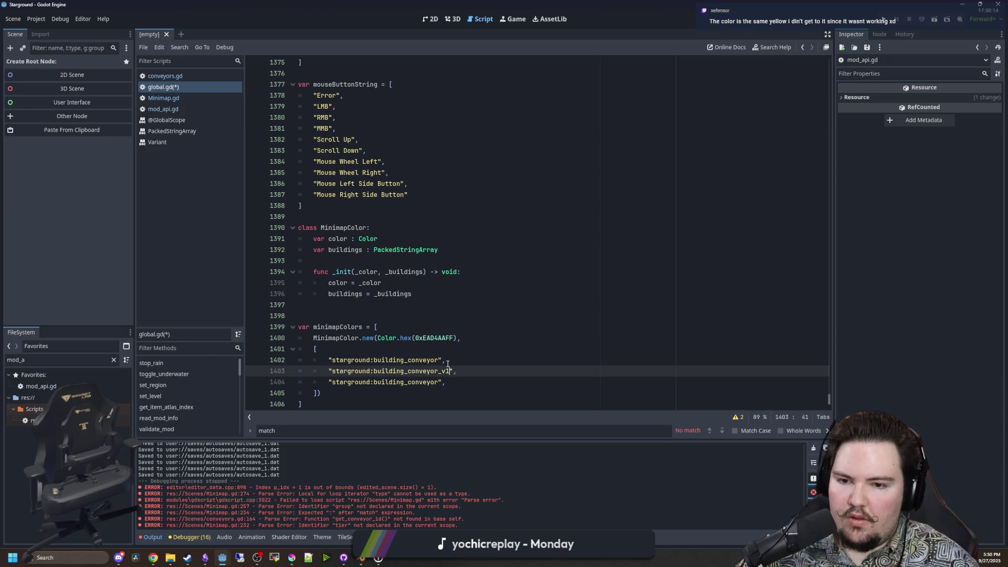
key(Down)
text(_v3)
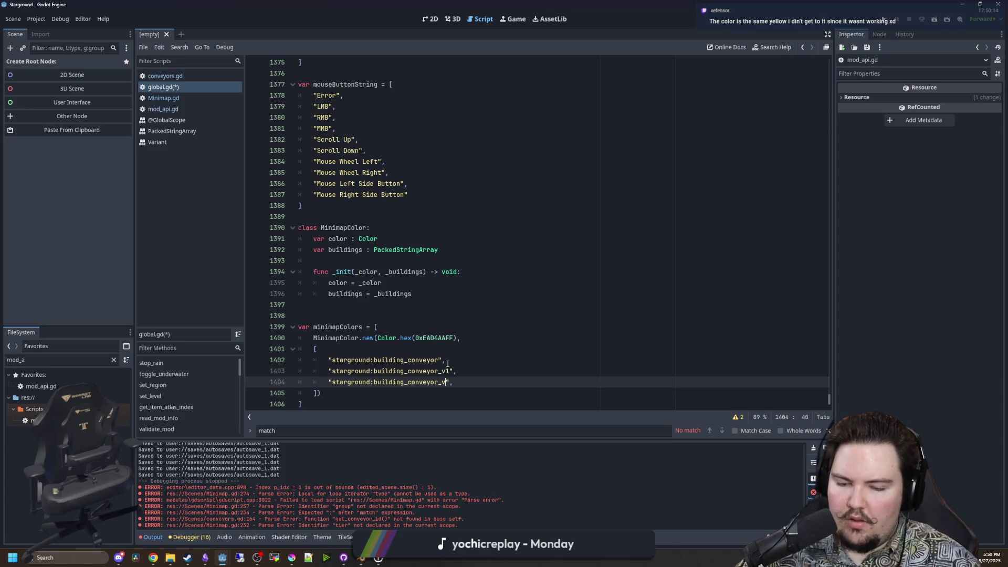
key(Up)
key(BackSpace)
text(2)
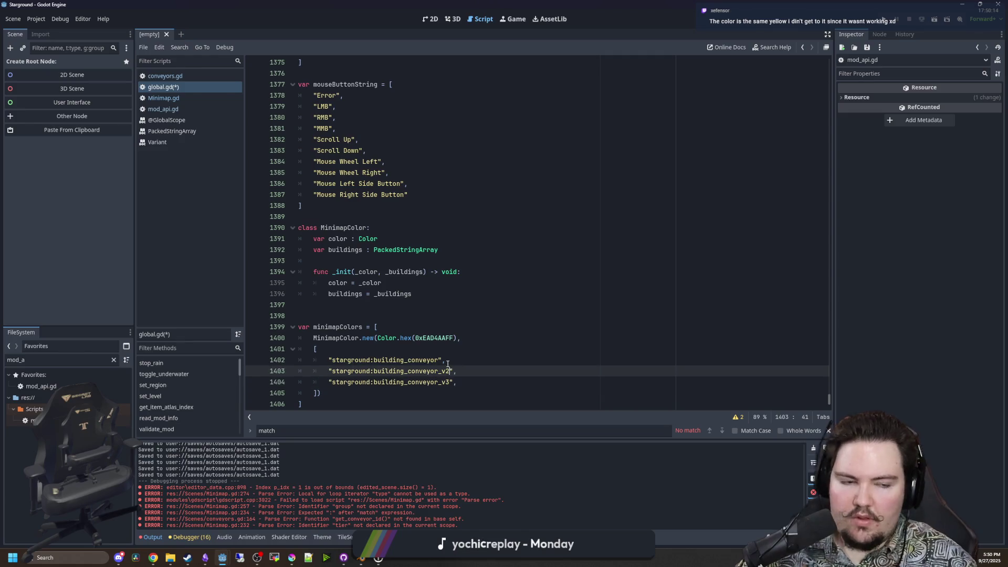
Paste three more conveyor id lines and begin editing the fourth one's suffix.
key(Down)
key(End)
key(Return)
key(ctrl+v)
key(Return)
key(ctrl+v)
key(Return)
key(ctrl+v)
scroll(473, 351, down, 1)
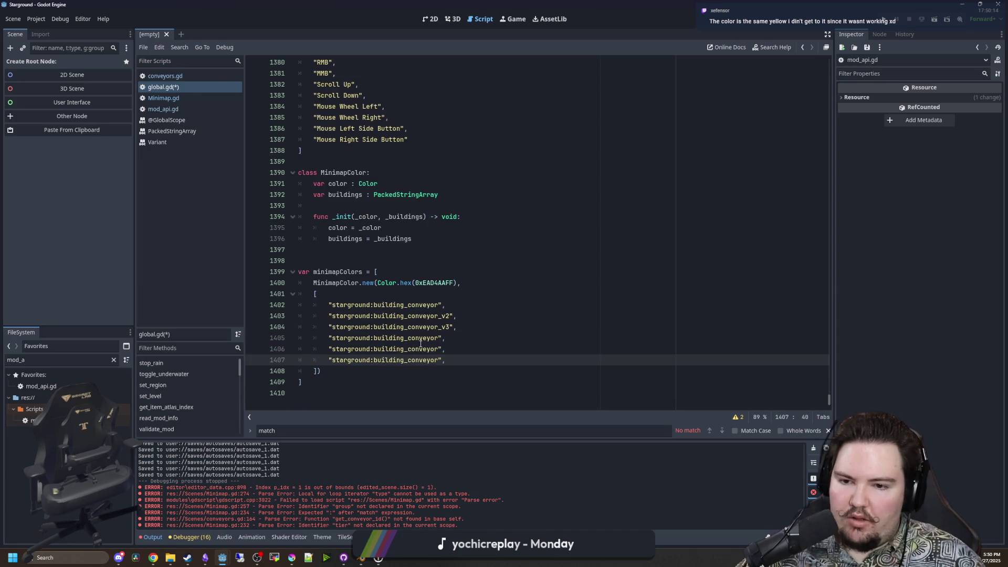
double_click(428, 337)
click(427, 337)
text(_v4)
key(BackSpace)
key(BackSpace)
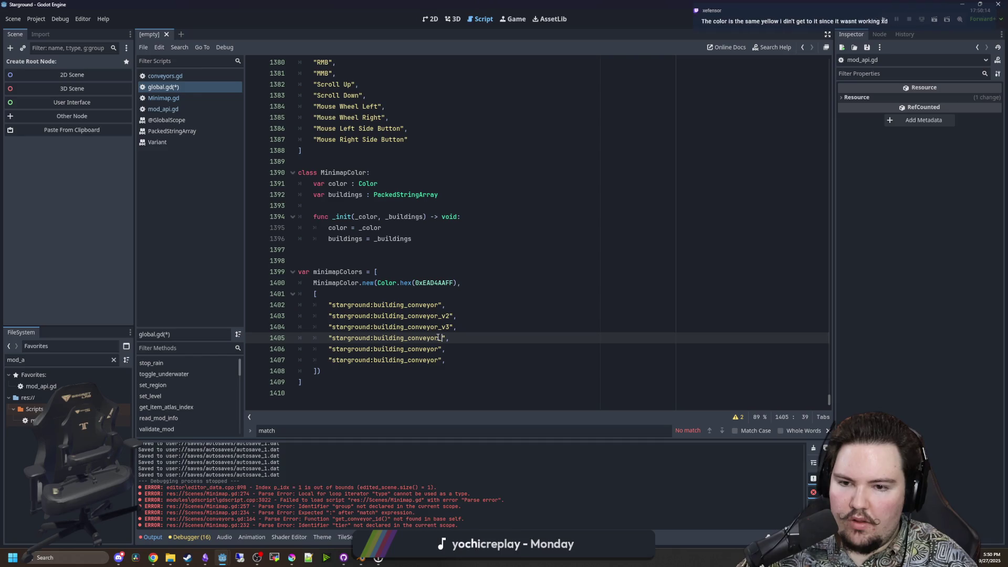
Search the FileSystem filter for 'tunnel', then clear the search text.
click(113, 360)
text(tunnel)
key(BackSpace)
key(BackSpace)
key(BackSpace)
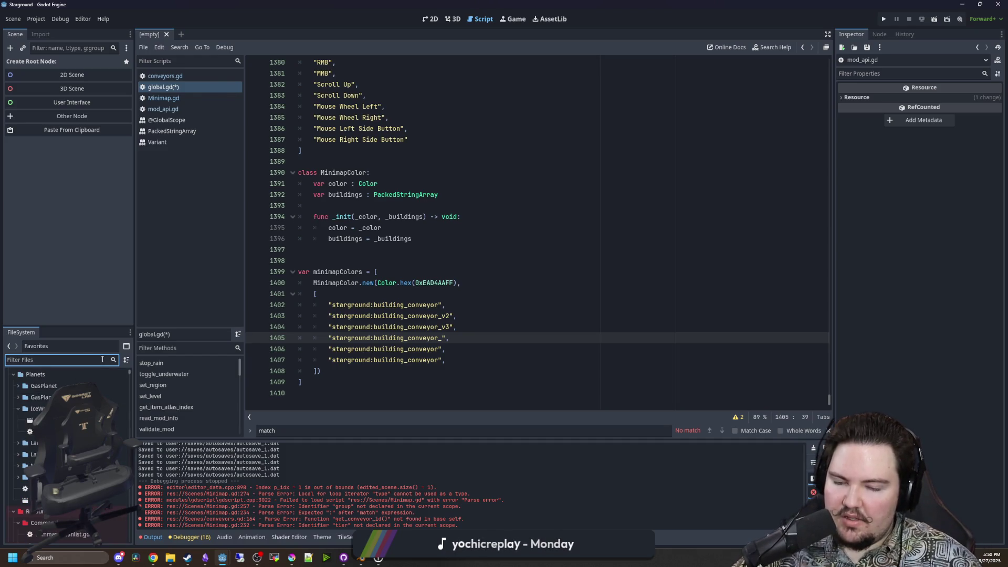
click(419, 294)
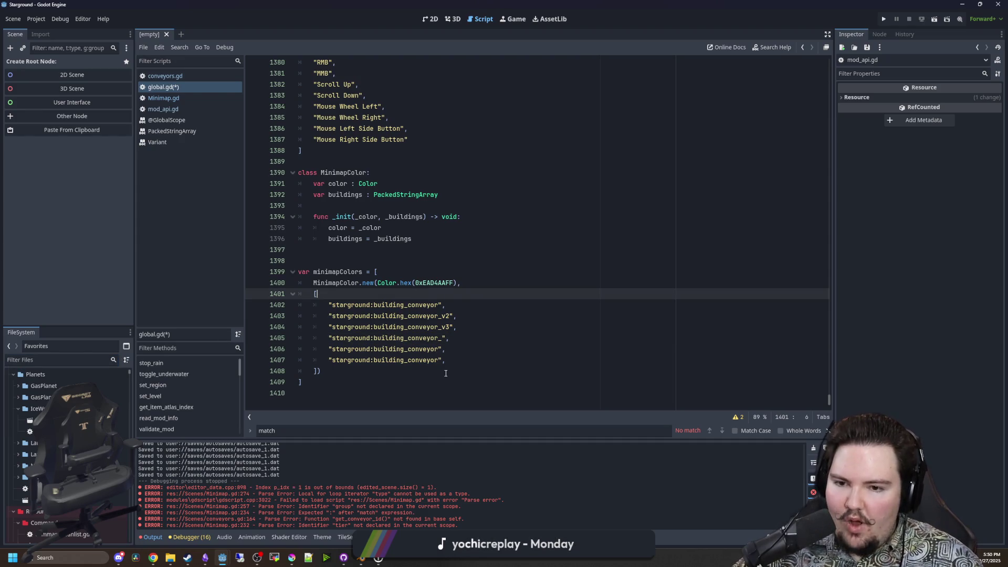
click(468, 359)
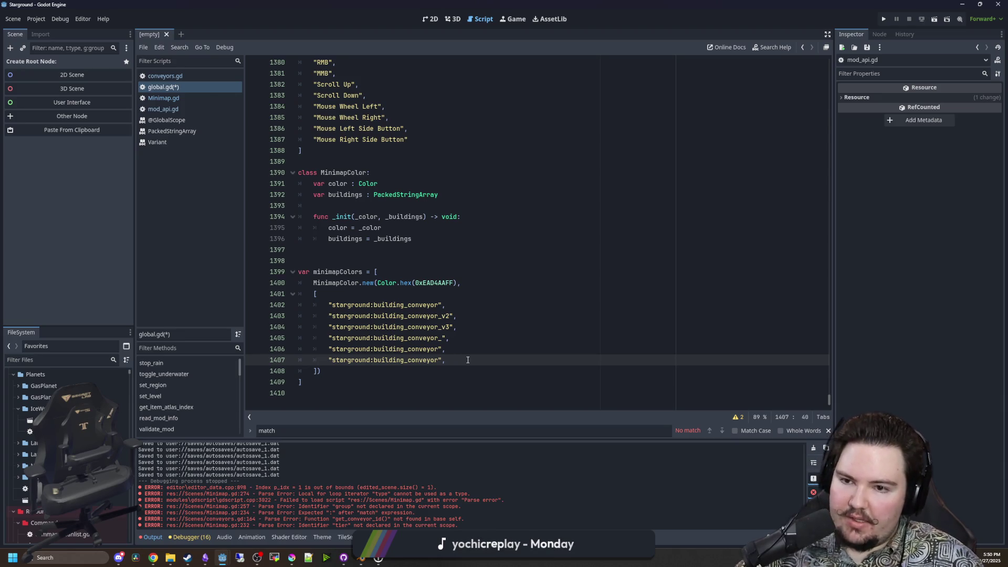
click(355, 259)
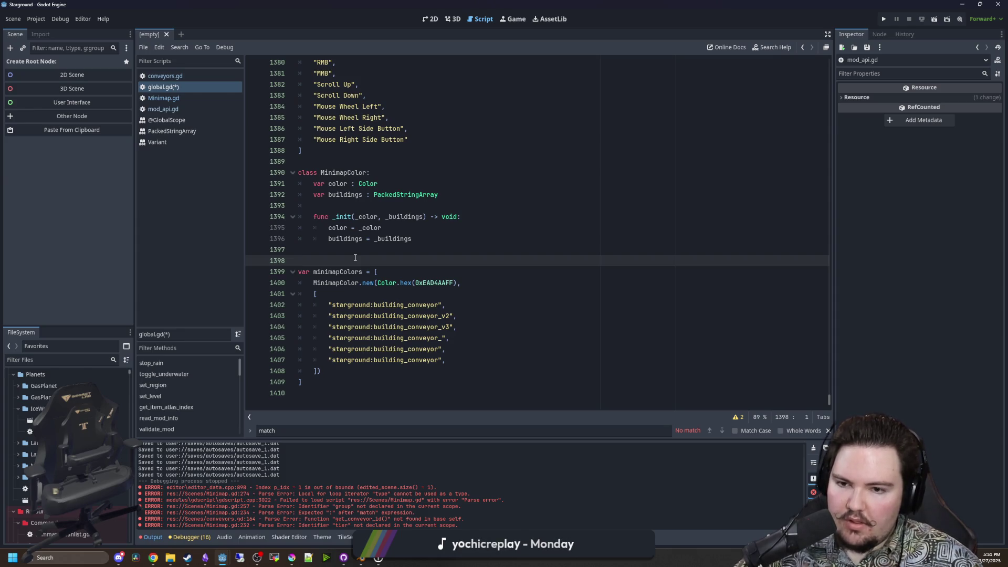
drag(460, 356, 293, 307)
click(459, 353)
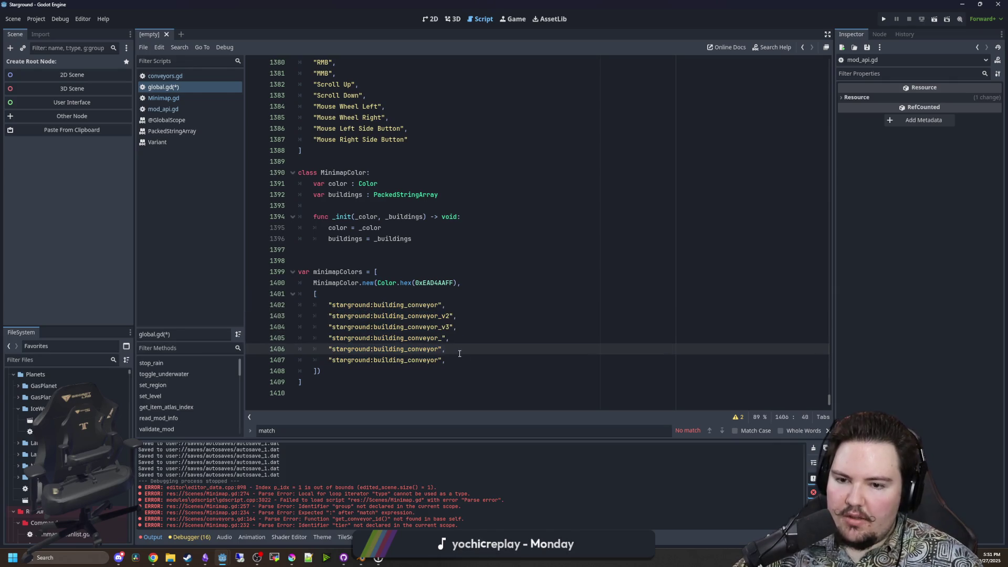
drag(472, 360, 260, 304)
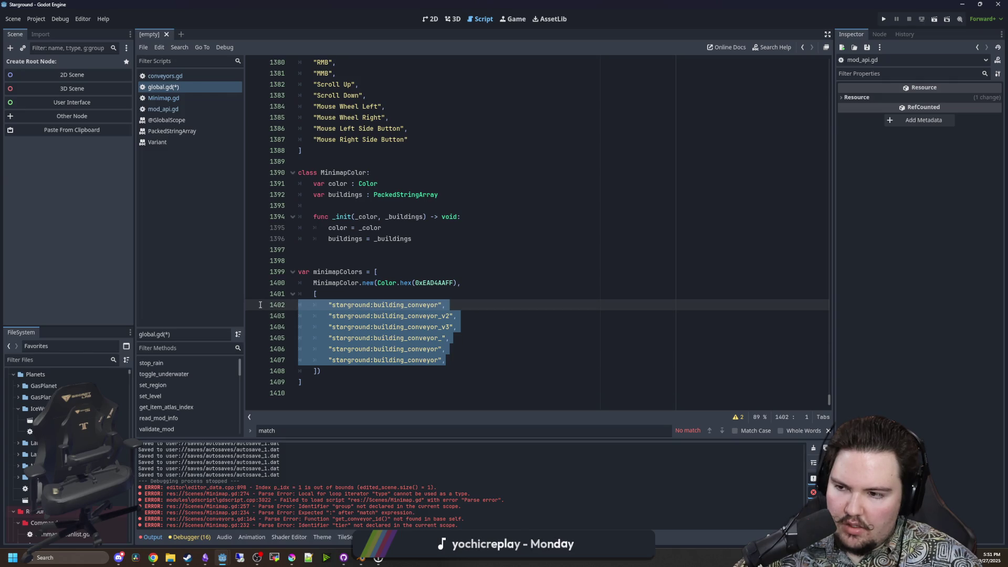
click(467, 359)
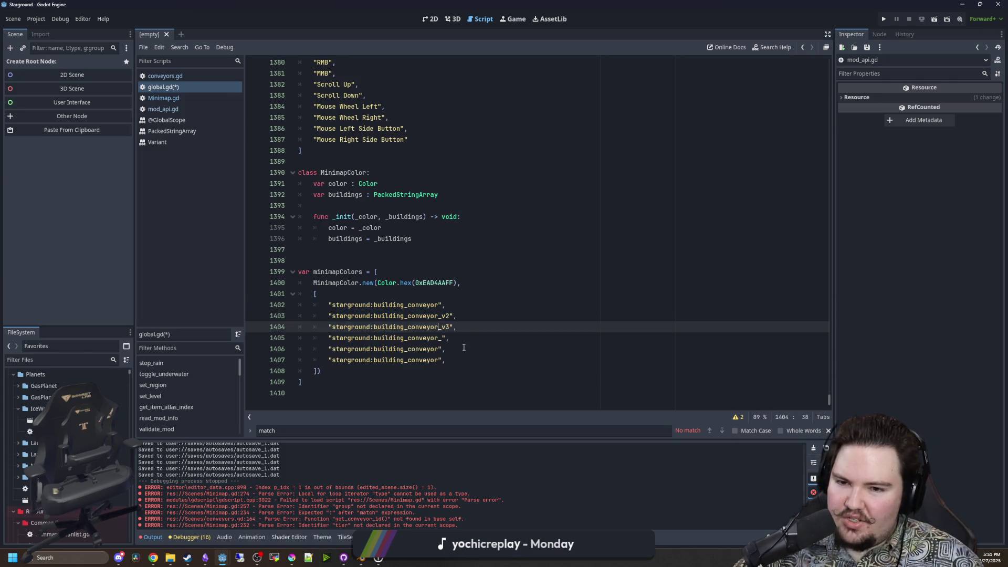
drag(467, 359, 253, 296)
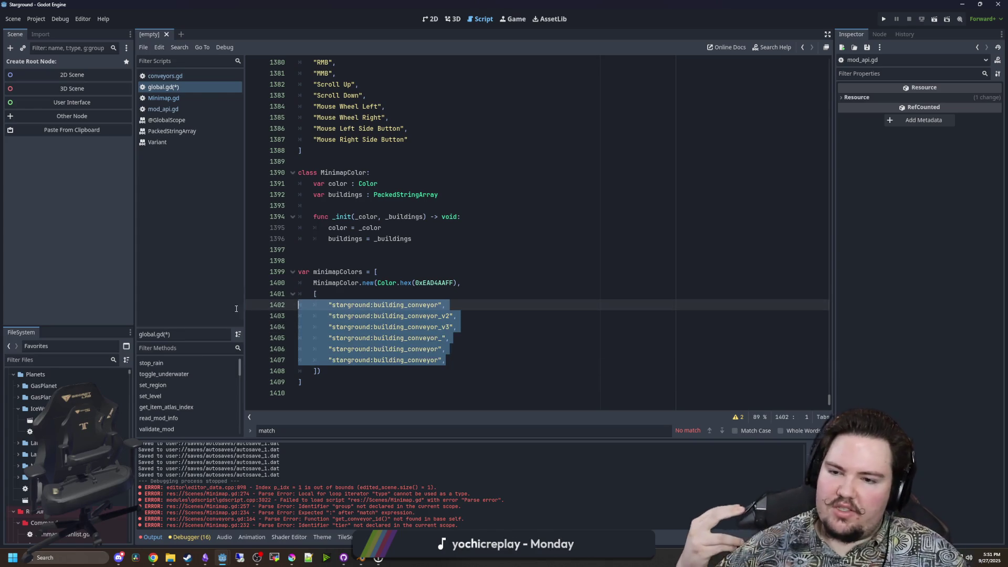
click(459, 326)
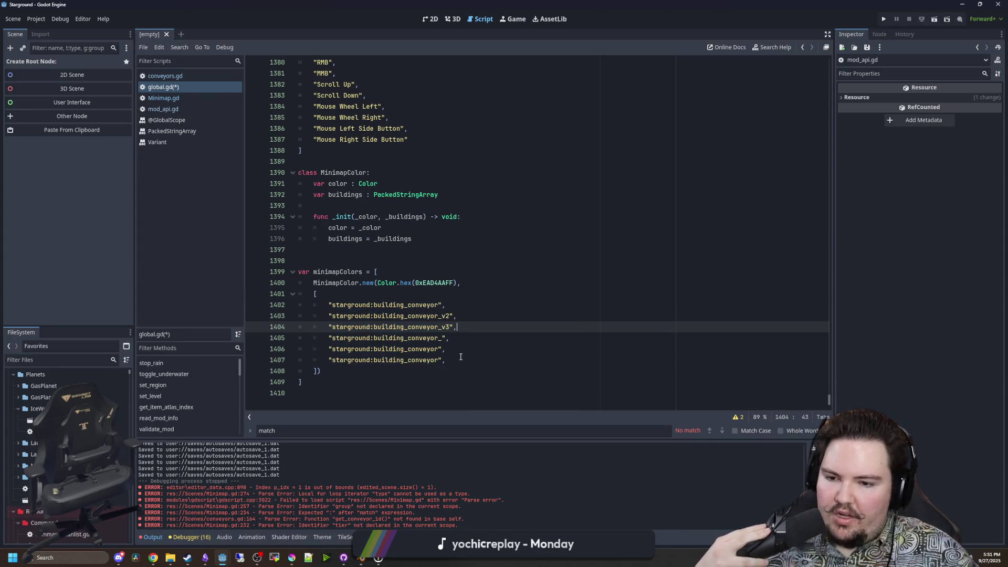
drag(459, 360, 283, 305)
drag(445, 360, 328, 360)
click(429, 275)
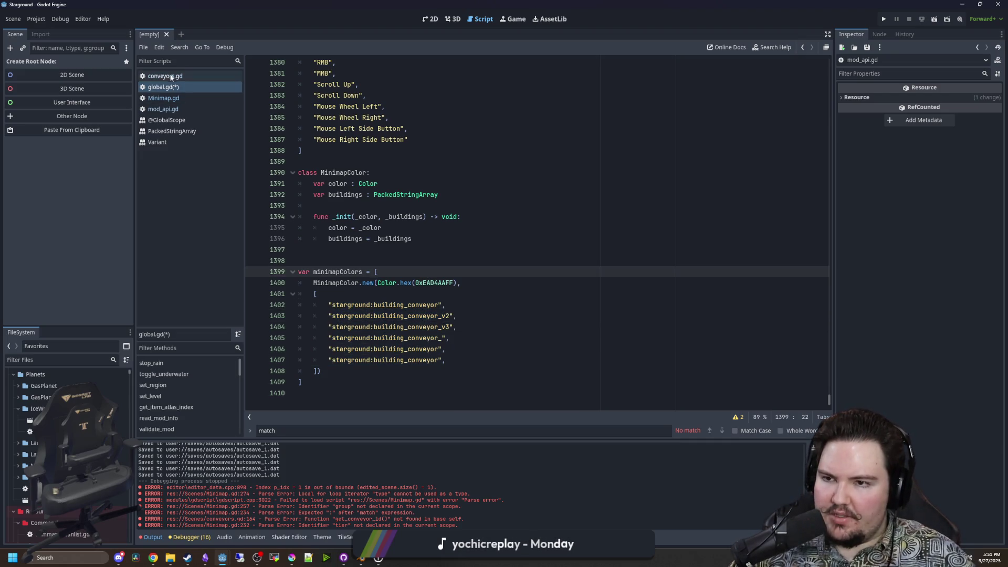
click(112, 361)
Filter FileSystem for 'buildings' and open buildings_table.gd at its defaults.
text(buildings)
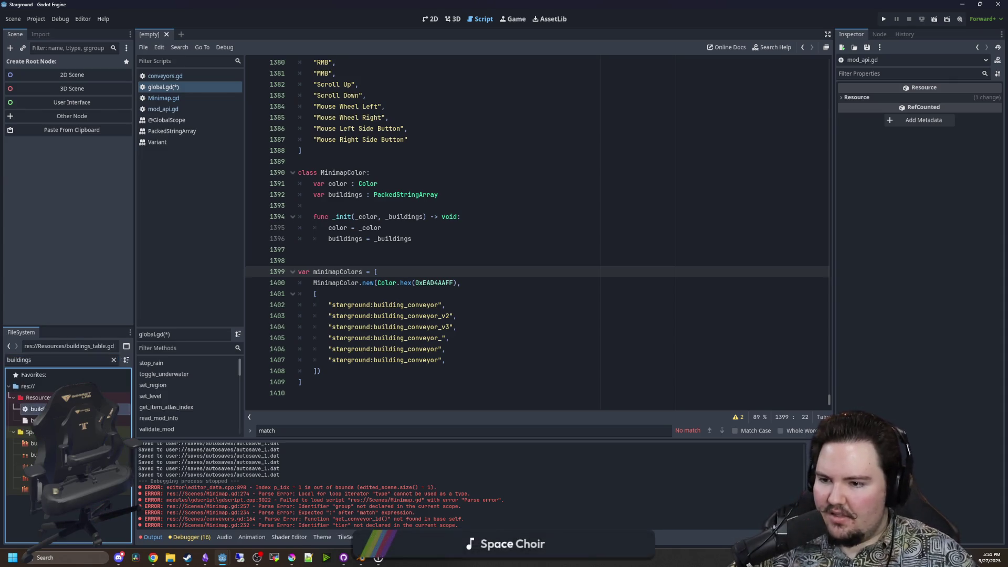
key(Return)
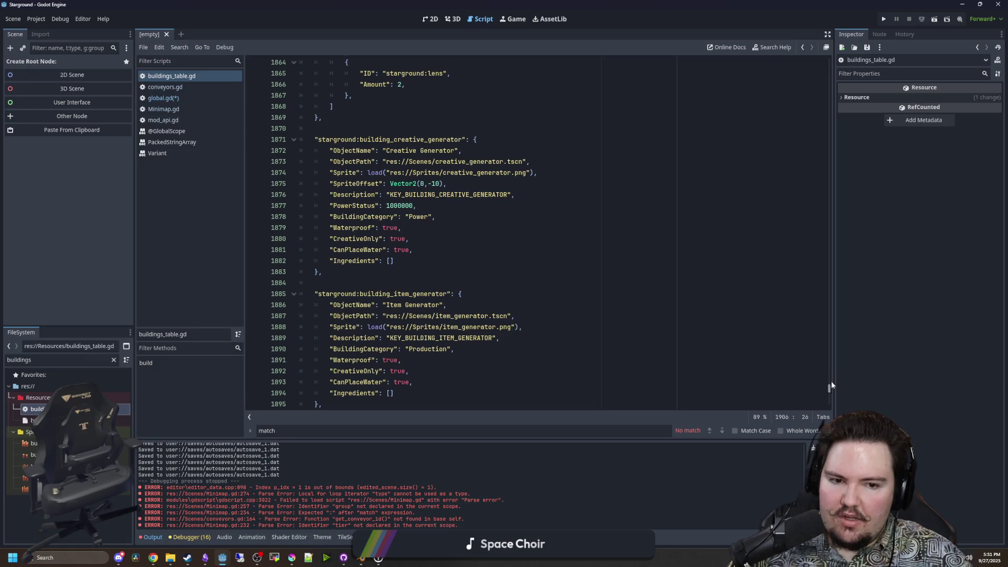
drag(829, 388, 829, 60)
scroll(414, 299, down, 1)
Add "MinimapColorGroup": "starground:building_conveyor" after CreativeOnly and add its missing comma.
click(413, 298)
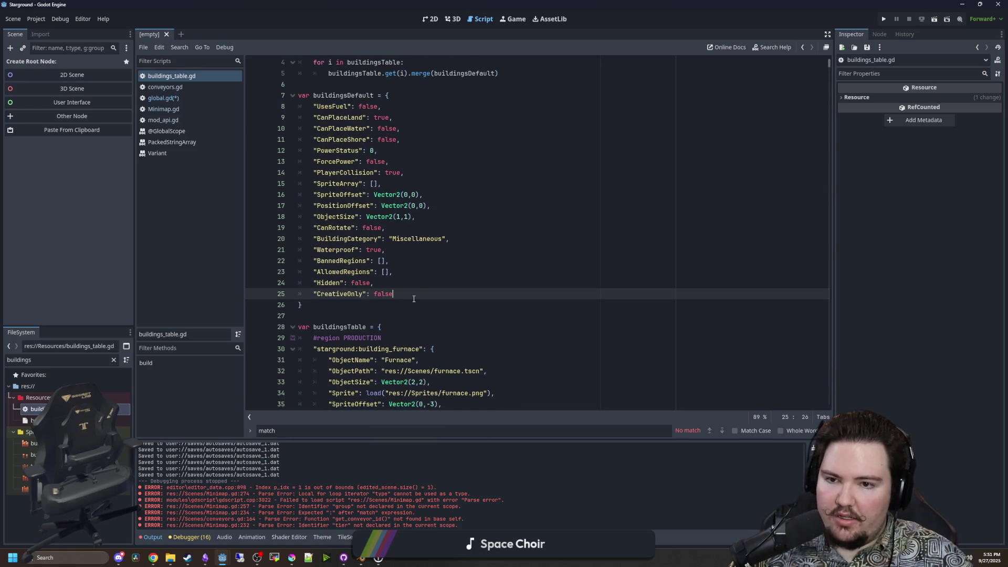
key(Return)
key(Return)
text("MinimapColor")
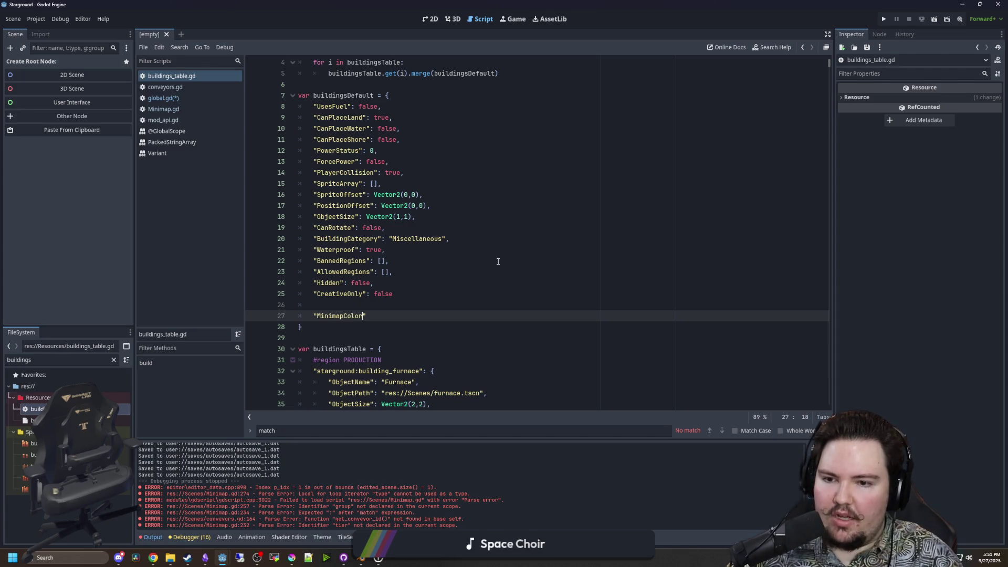
text(: "starground:building_conveyor",)
drag(492, 316, 375, 319)
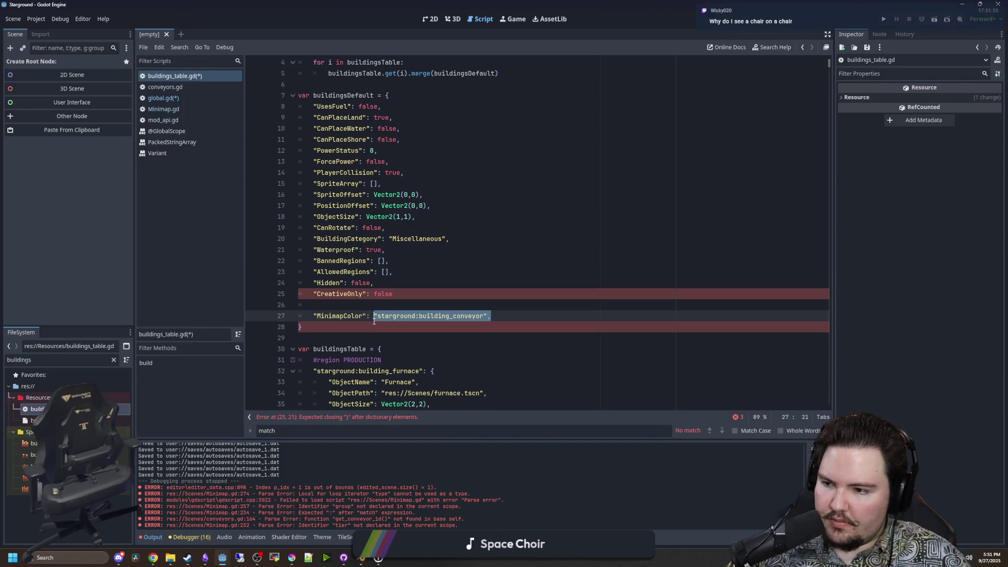
click(363, 316)
text(Group)
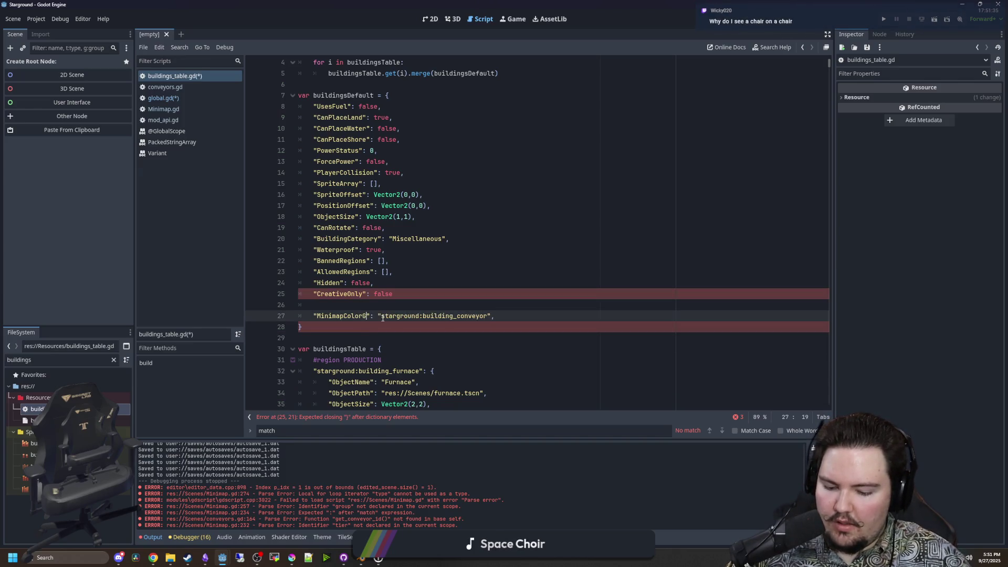
click(424, 292)
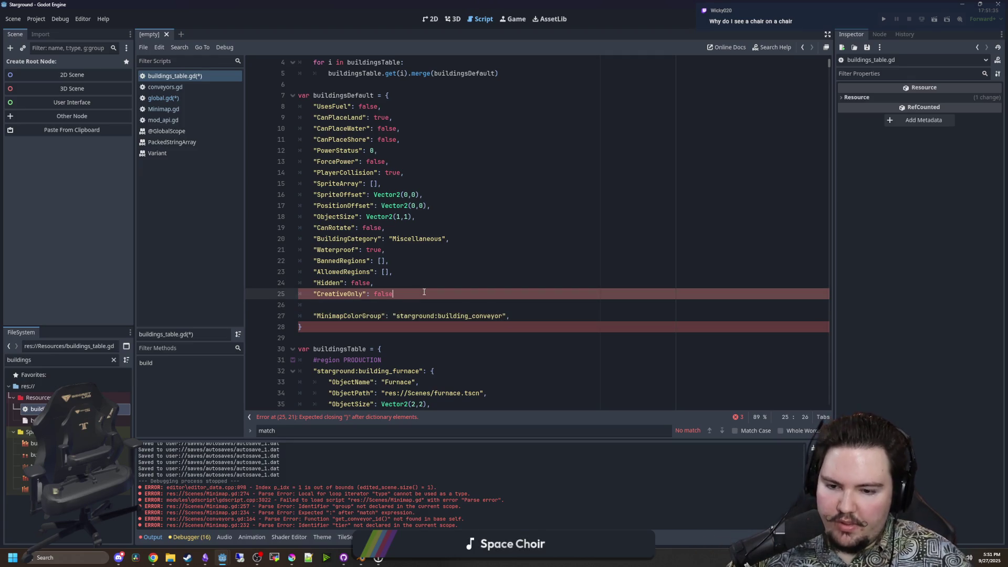
text(,)
click(470, 259)
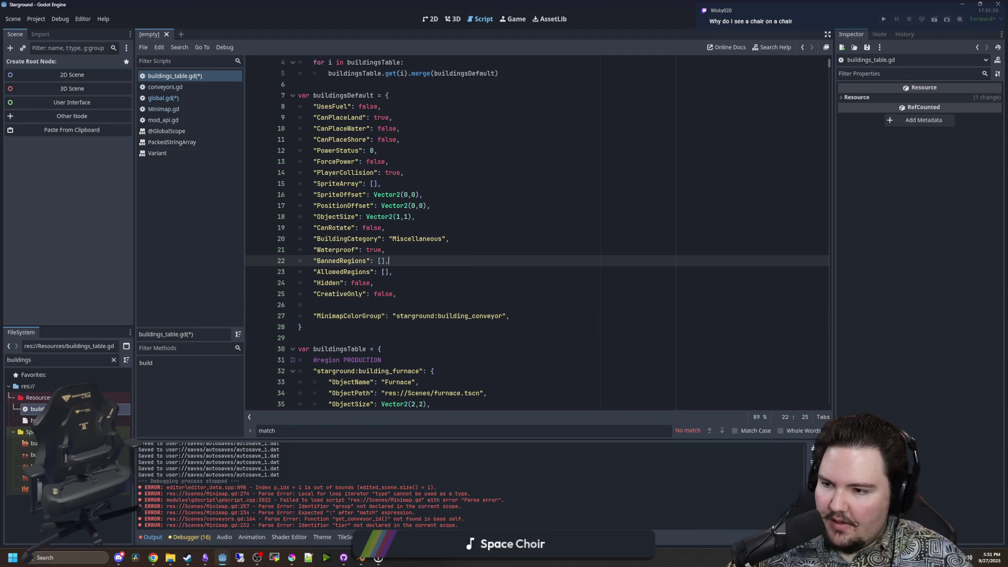
click(257, 557)
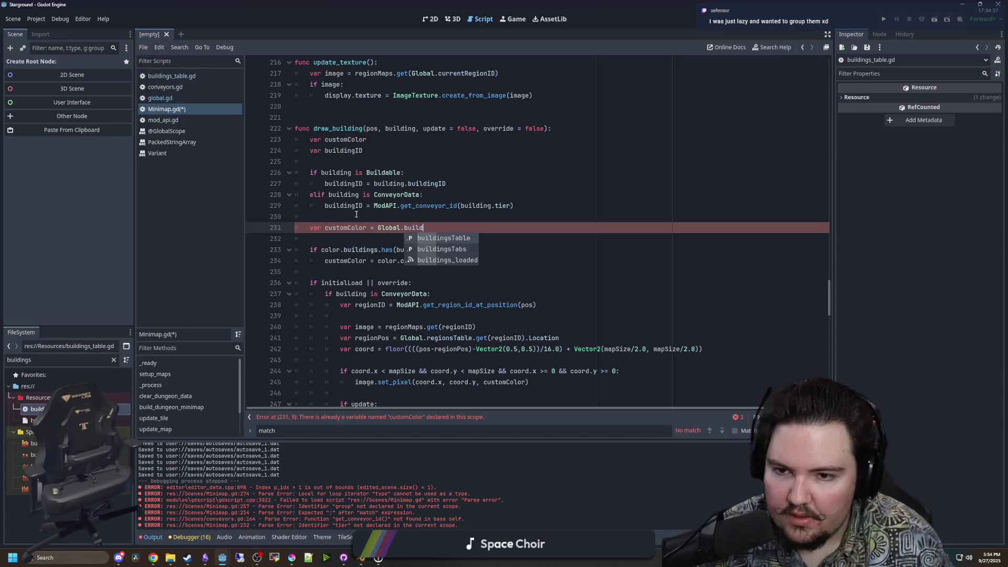
Rewrite line 231 to call Global.buildingsTable.get(building.buildingID).
key(BackSpace)
key(BackSpace)
key(BackSpace)
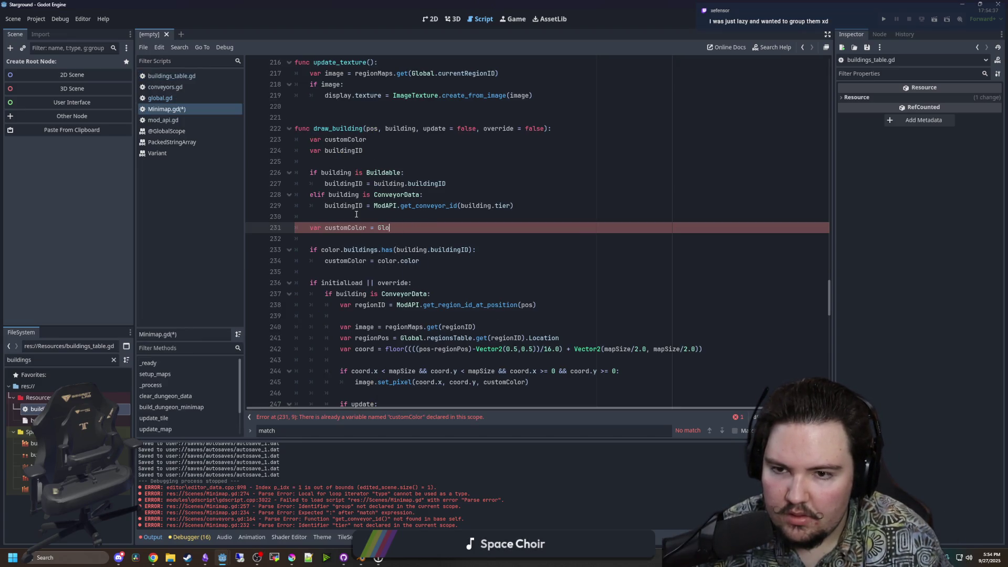
text(building)
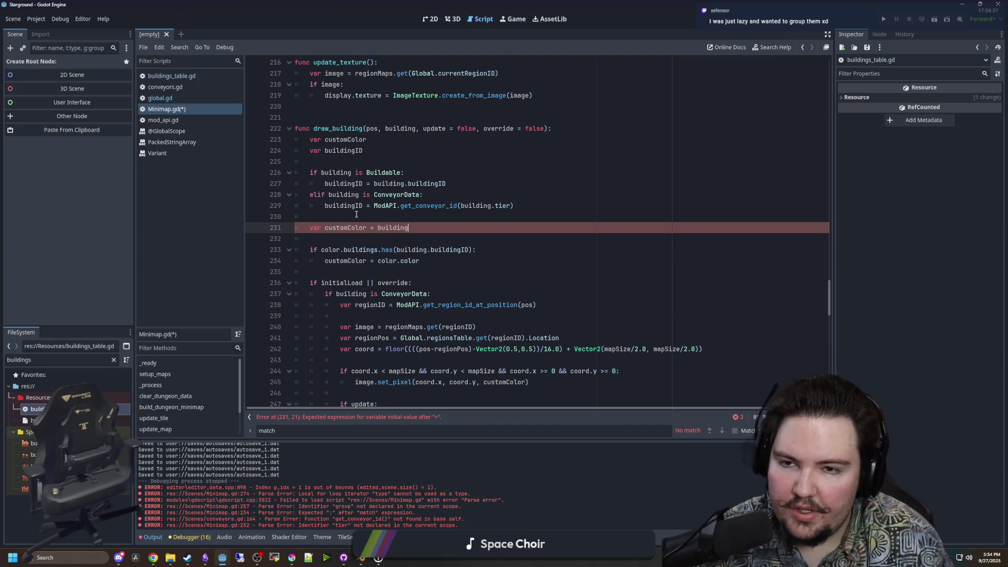
text(.)
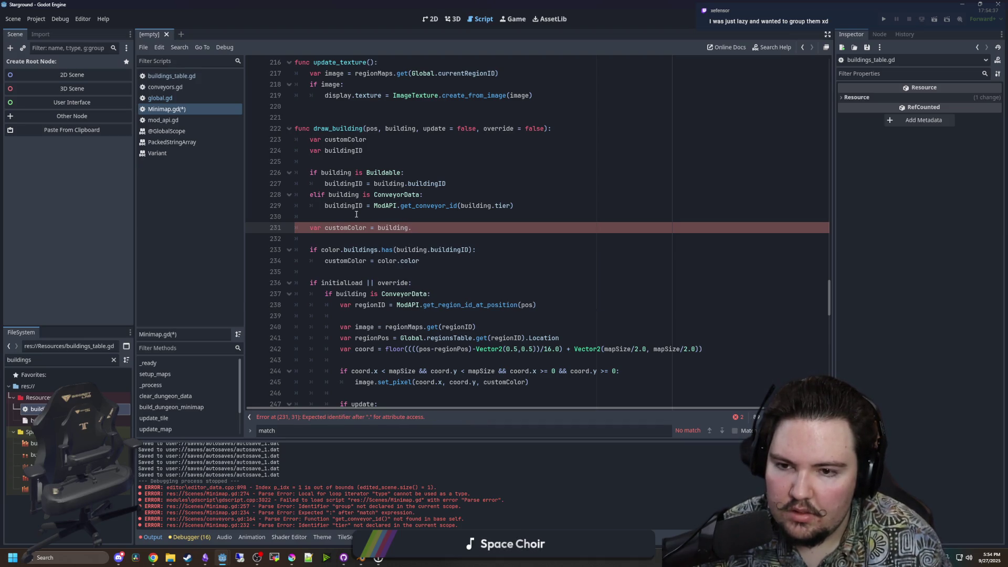
text(building)
text(D)
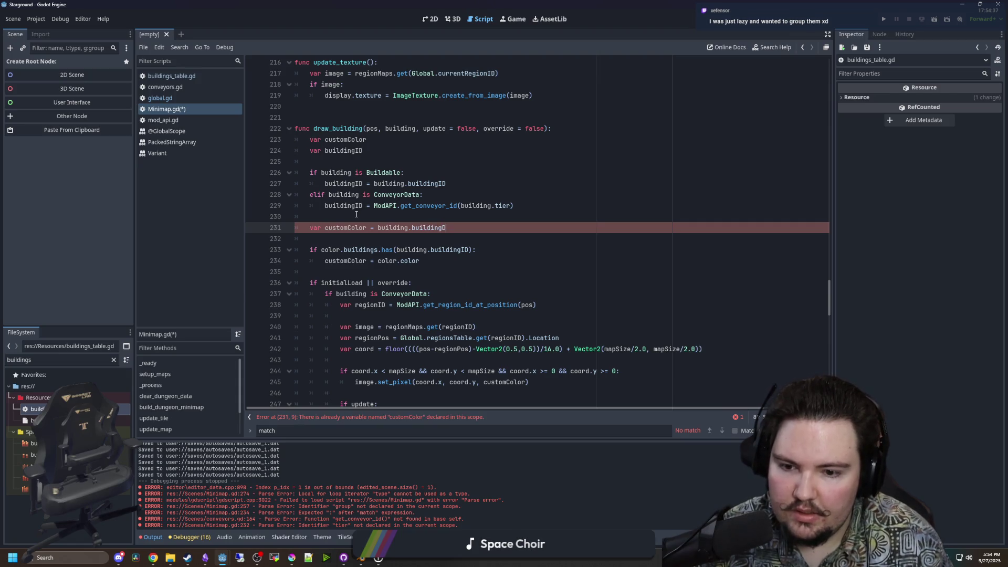
text(ata)
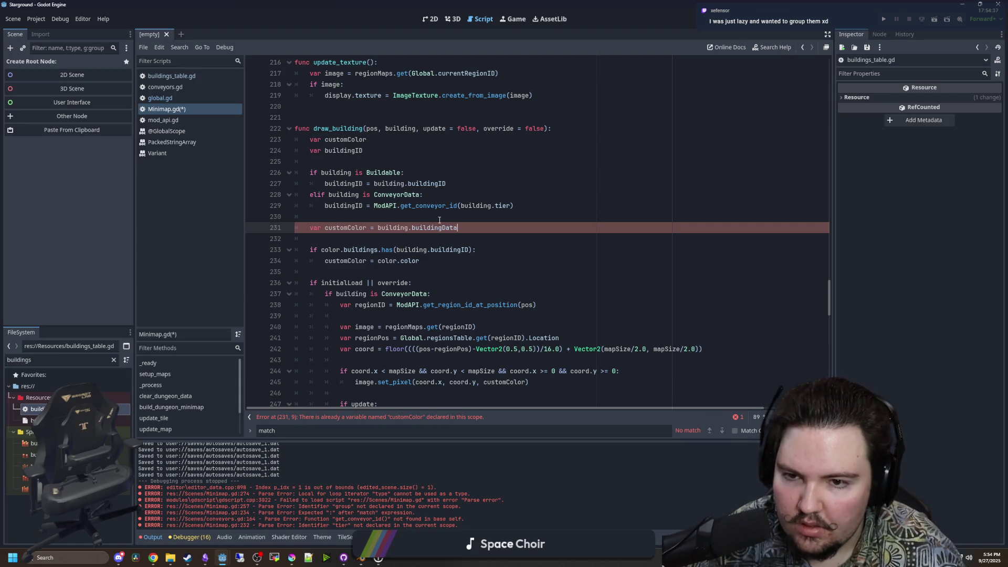
double_click(447, 227)
key(BackSpace)
key(BackSpace)
key(BackSpace)
key(BackSpace)
text(building.buy)
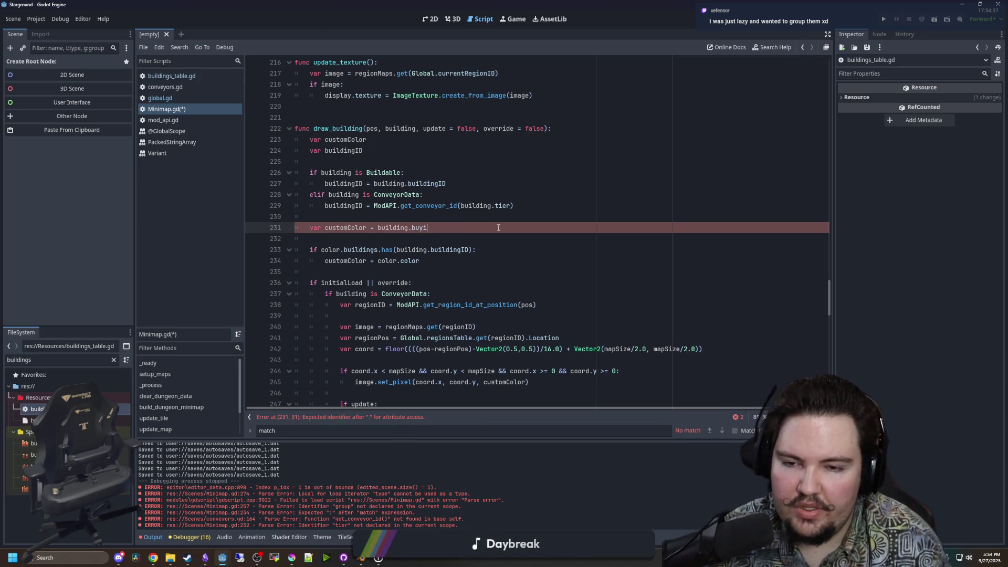
key(BackSpace)
text(ildingID)
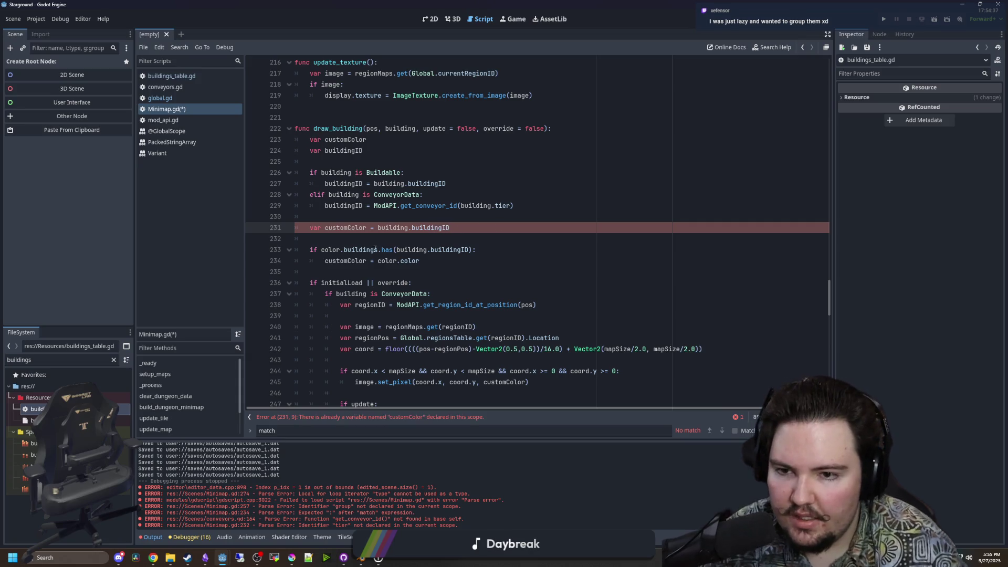
click(378, 227)
text(Global.buildings)
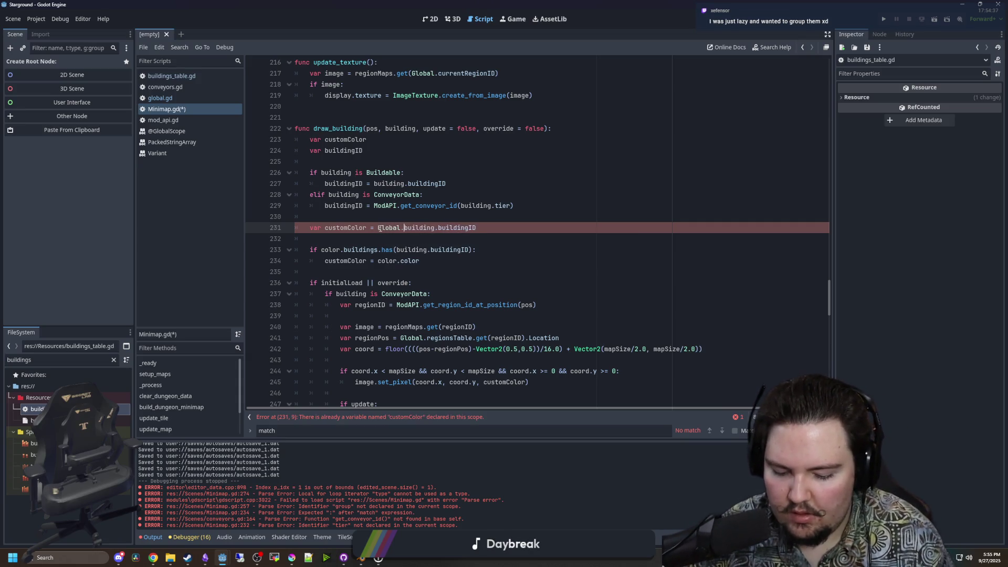
text(Table.get(building)
click(557, 227)
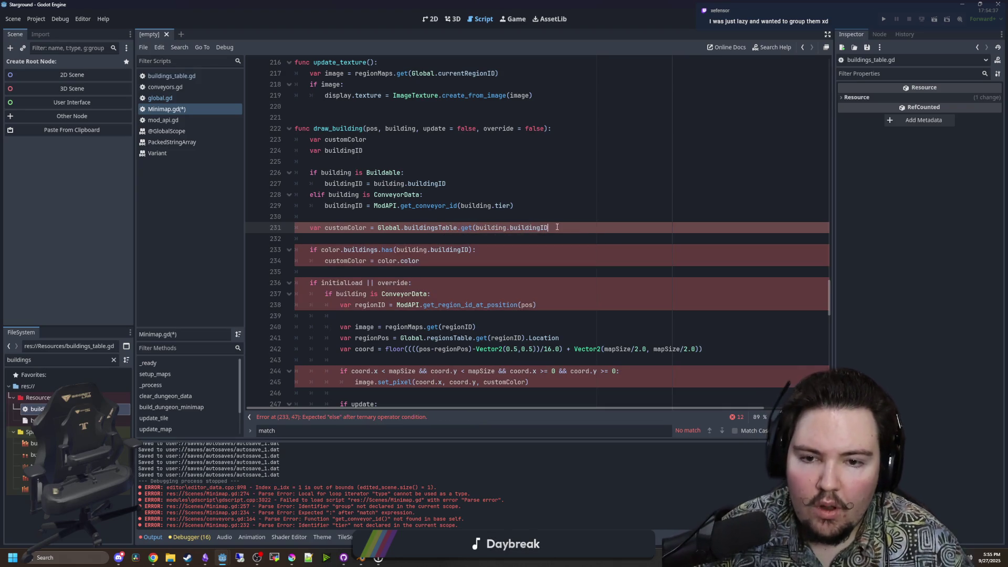
text().)
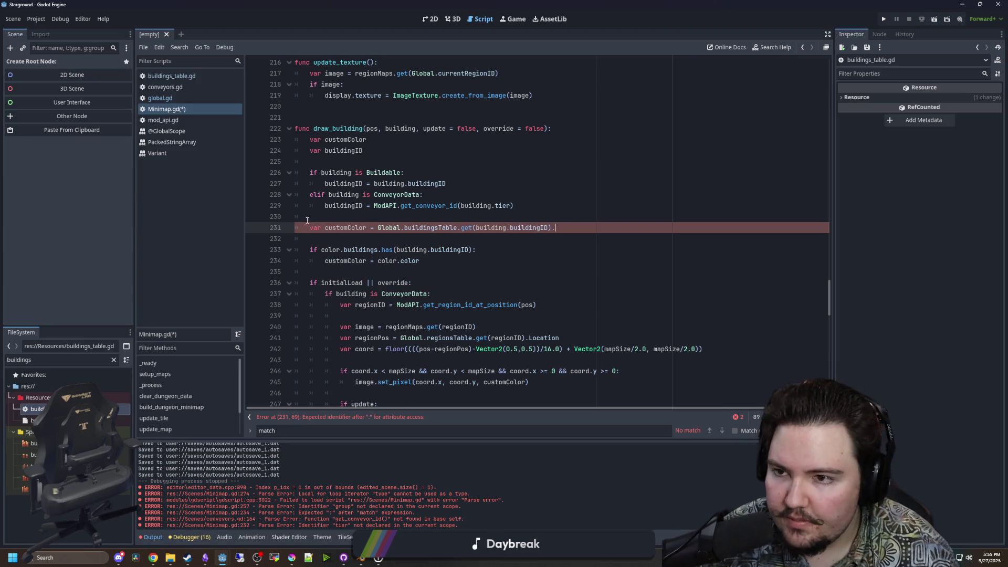
Append .MinimapColorGroup to the buildingsTable lookup on line 231.
click(158, 98)
click(172, 111)
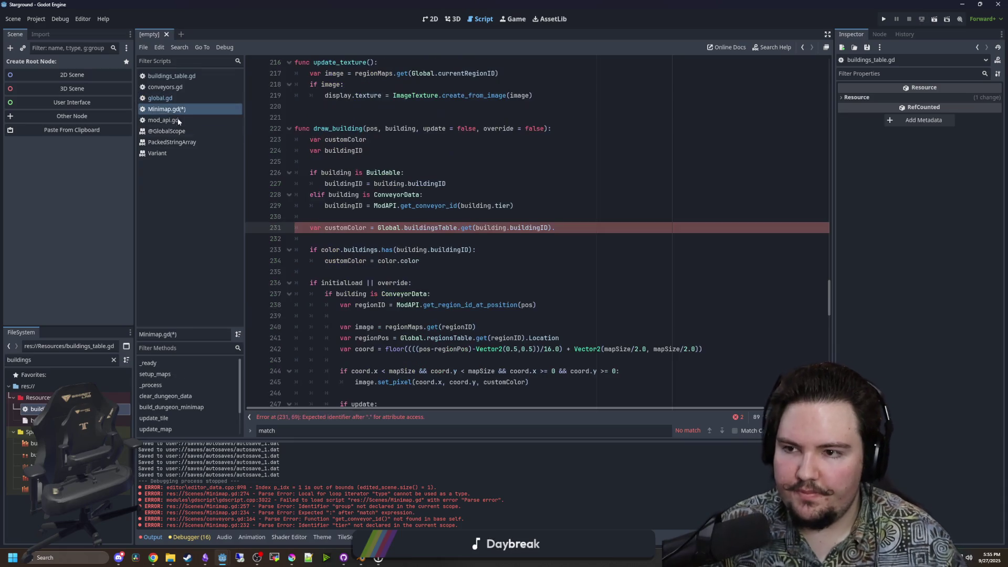
click(557, 227)
text(MinimapColorGroup)
click(556, 194)
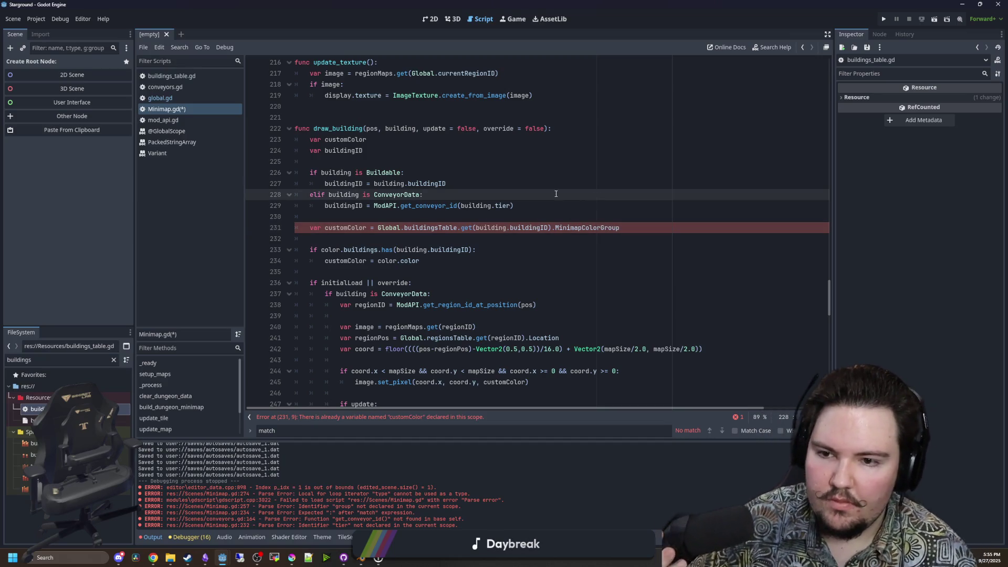
Wrap the MinimapColorGroup lookup in a Global.minimapColors.get() call.
click(377, 227)
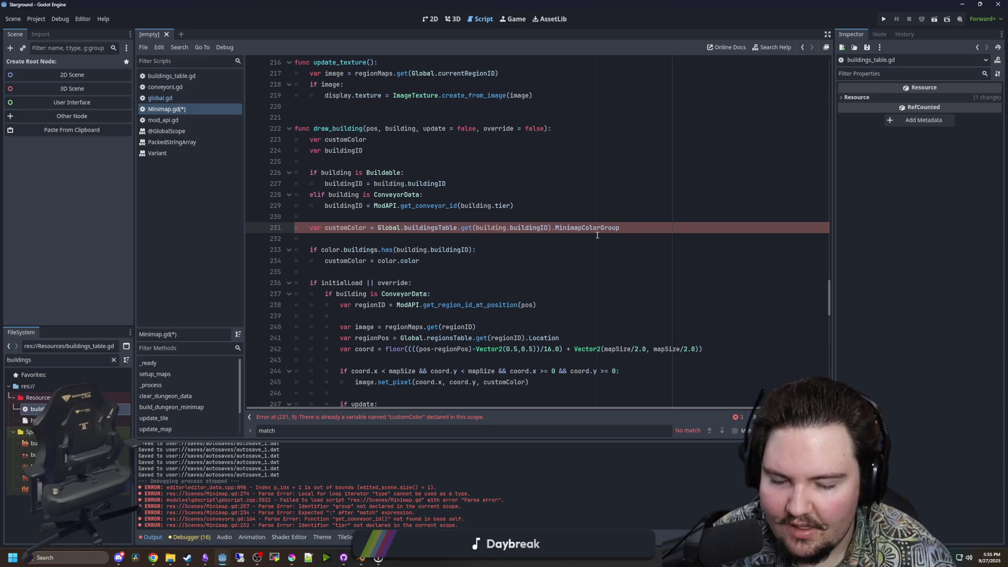
text(Global)
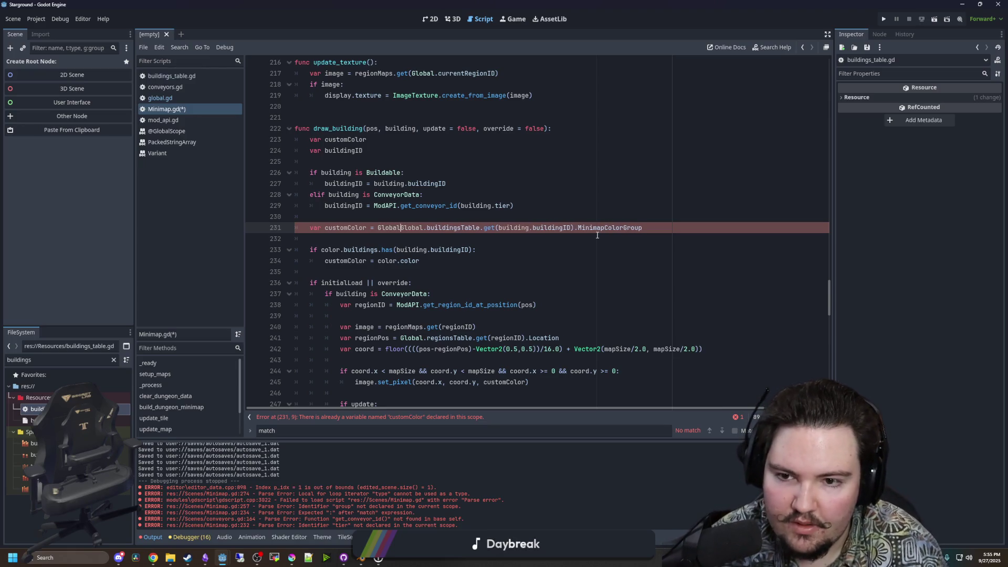
text(.c)
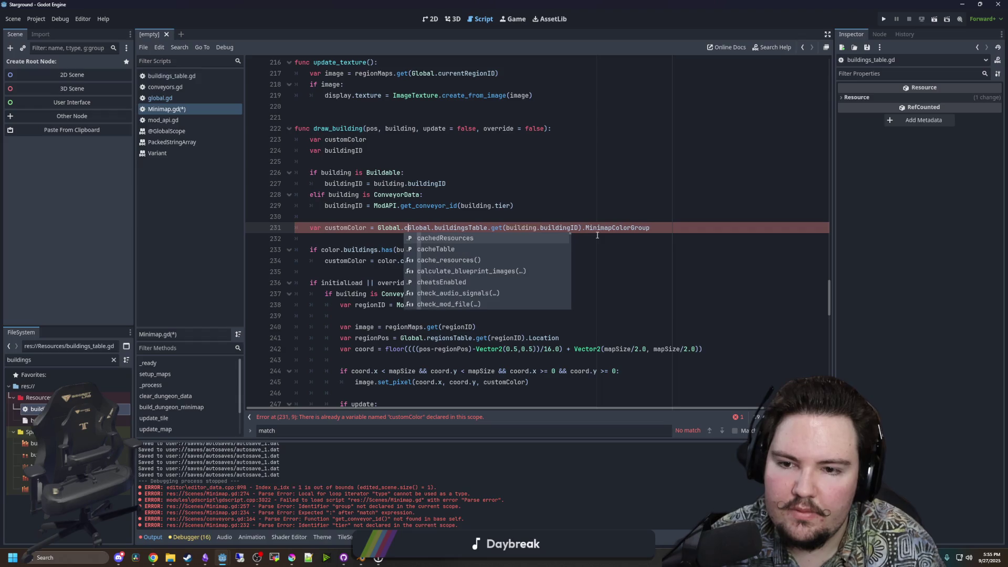
text(olor)
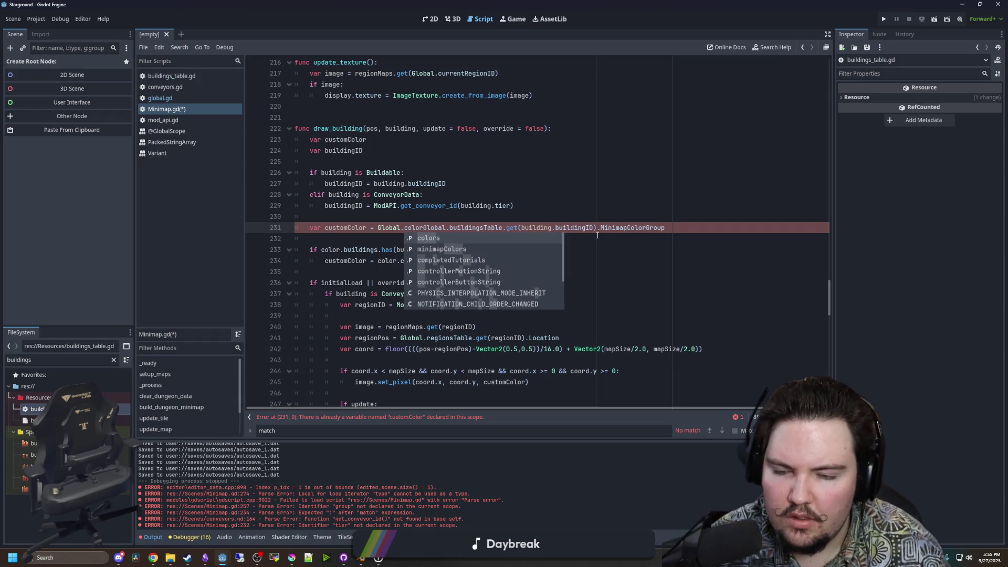
key(BackSpace)
key(BackSpace)
key(BackSpace)
text(mini)
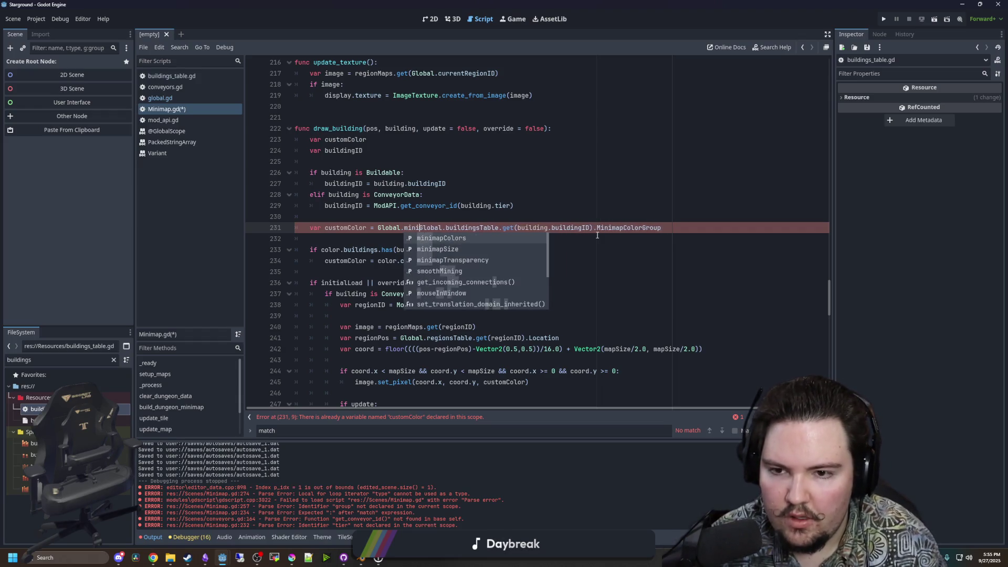
key(Return)
text(.get()
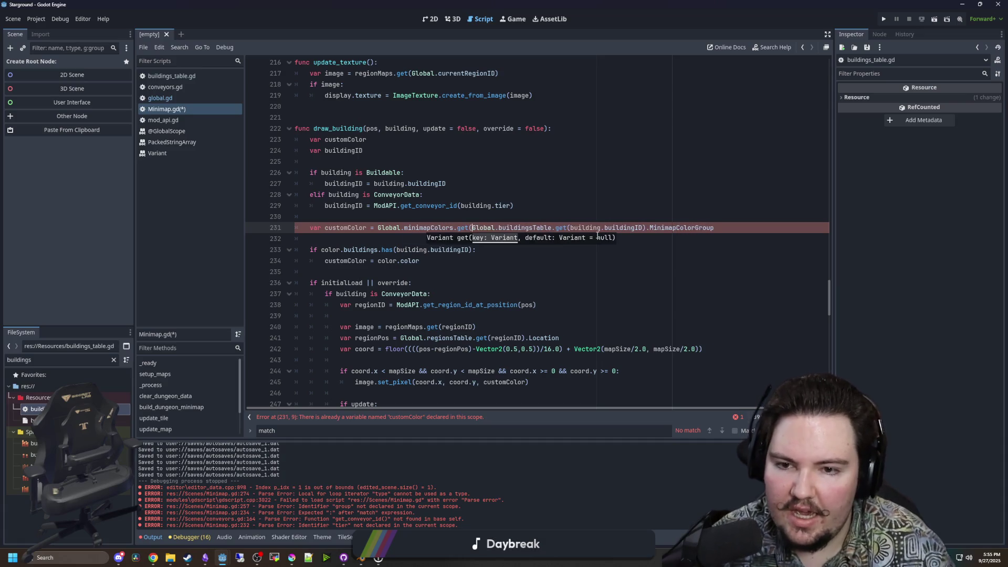
Add the fallback argument Global.minimapColors.get("starground:color_default").
click(739, 227)
text(,)
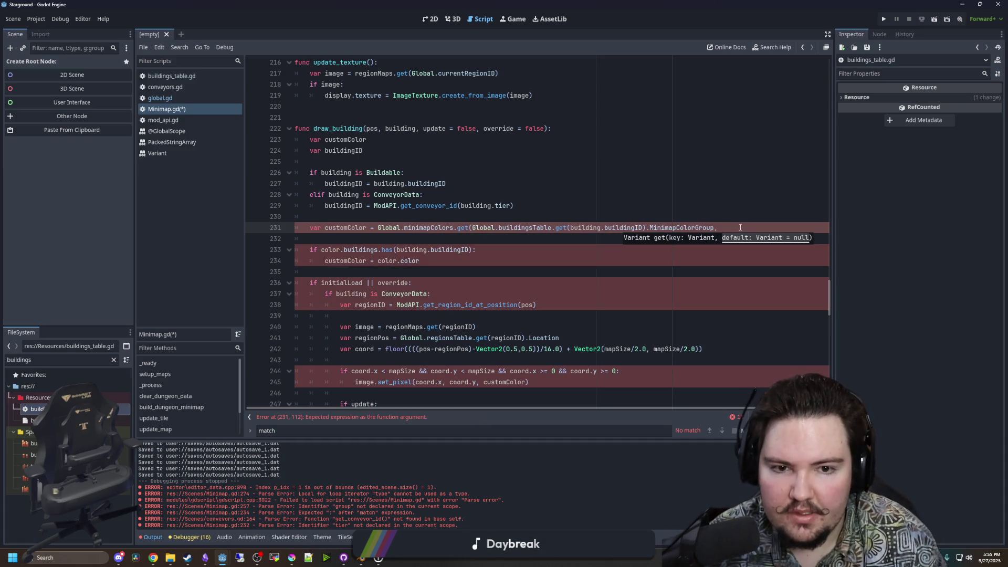
text(Global.minimapC)
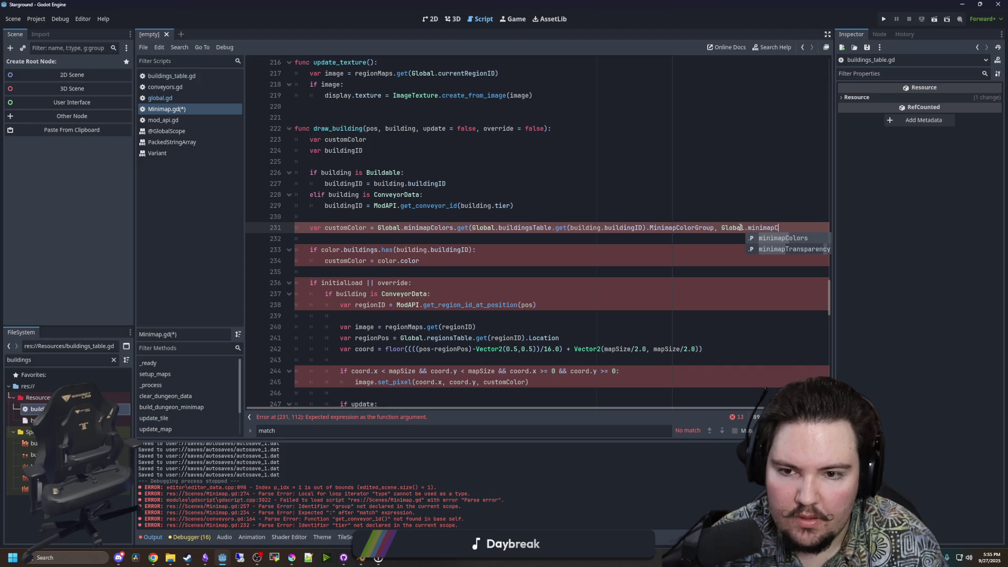
key(Return)
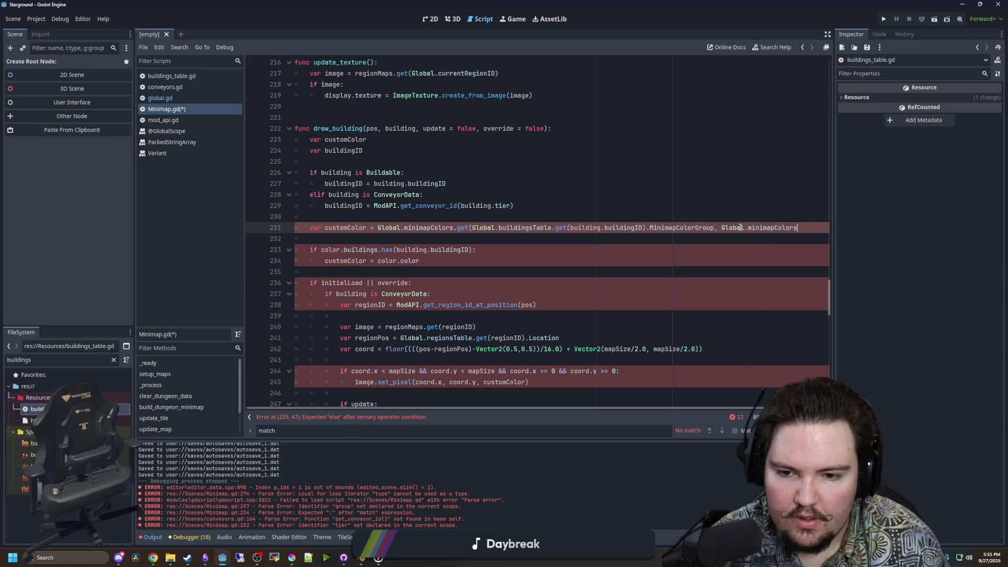
text(.get)
key(Return)
click(808, 227)
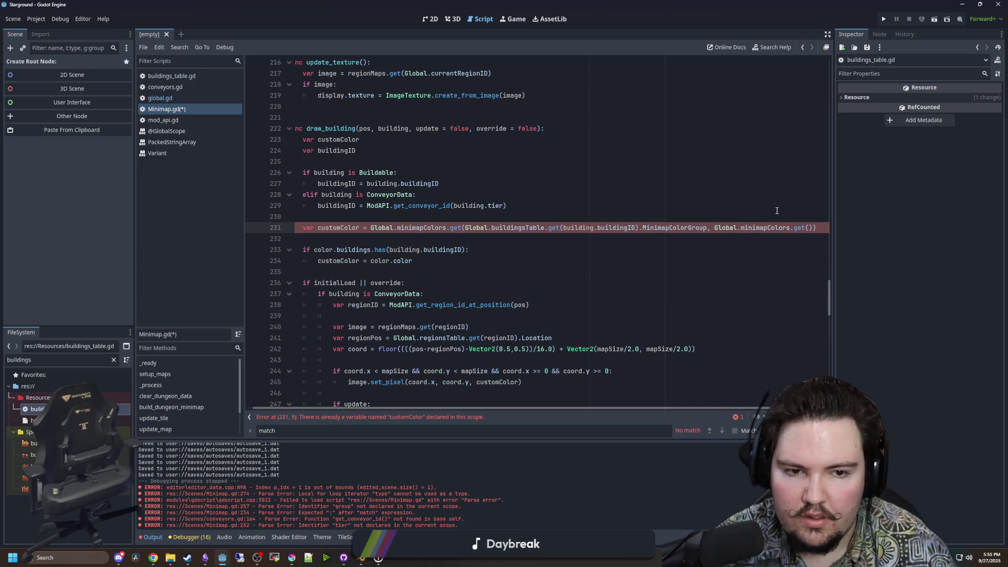
text("stargroun)
text(d:color_defaul)
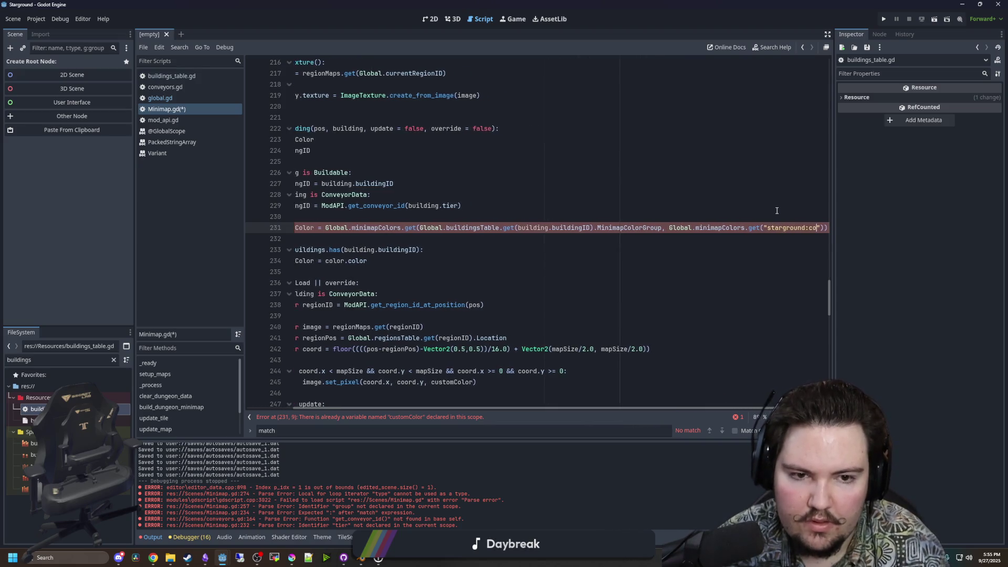
Remove the duplicate var from the customColor declaration on line 231.
click(369, 205)
scroll(551, 371, left, 3)
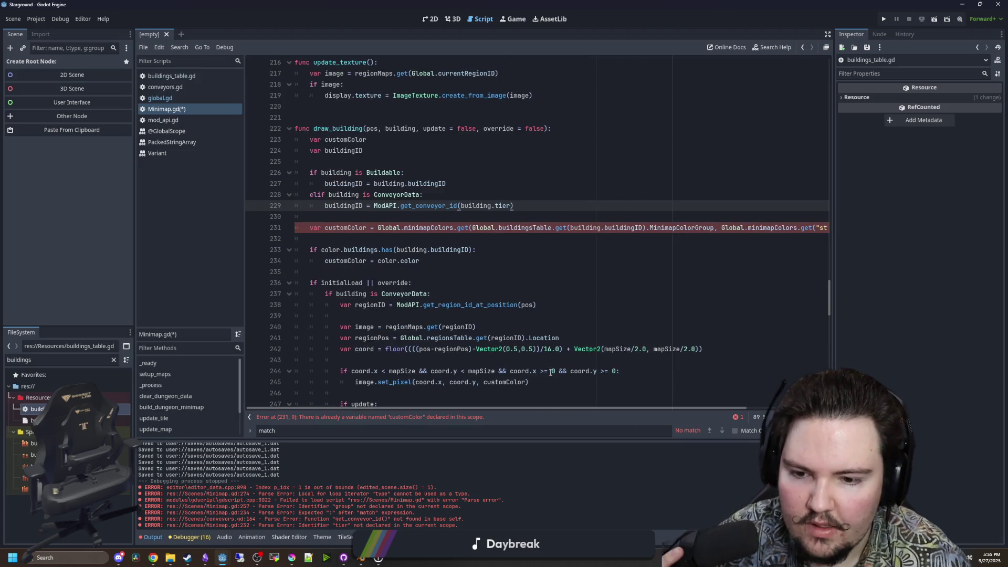
click(350, 229)
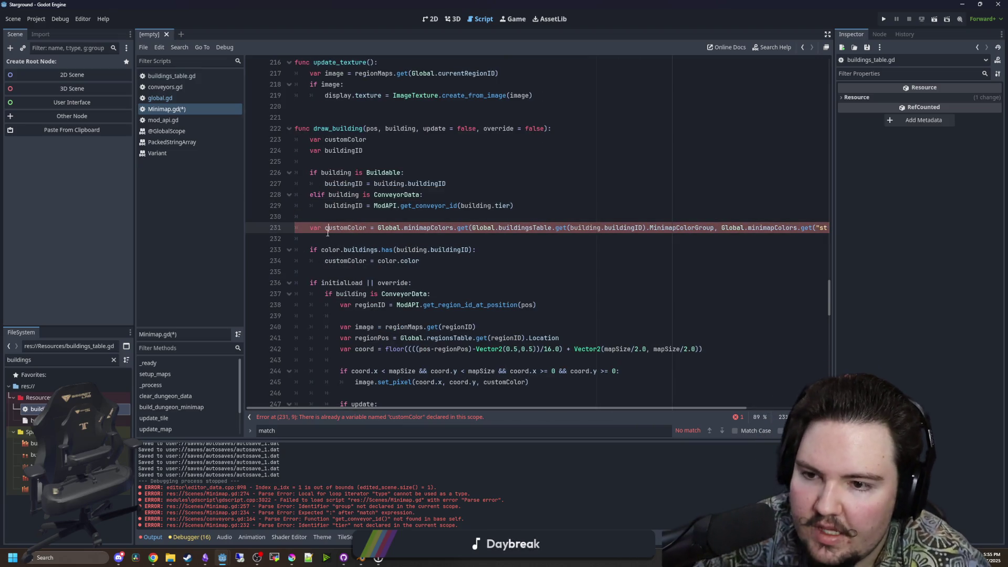
key(BackSpace)
key(BackSpace)
key(BackSpace)
Delete the 'if color.buildings.has' block under line 231 and widen the editor to show it.
mouse_move(419, 261)
mouse_down()
mouse_move(314, 262)
mouse_move(319, 241)
mouse_up()
key(BackSpace)
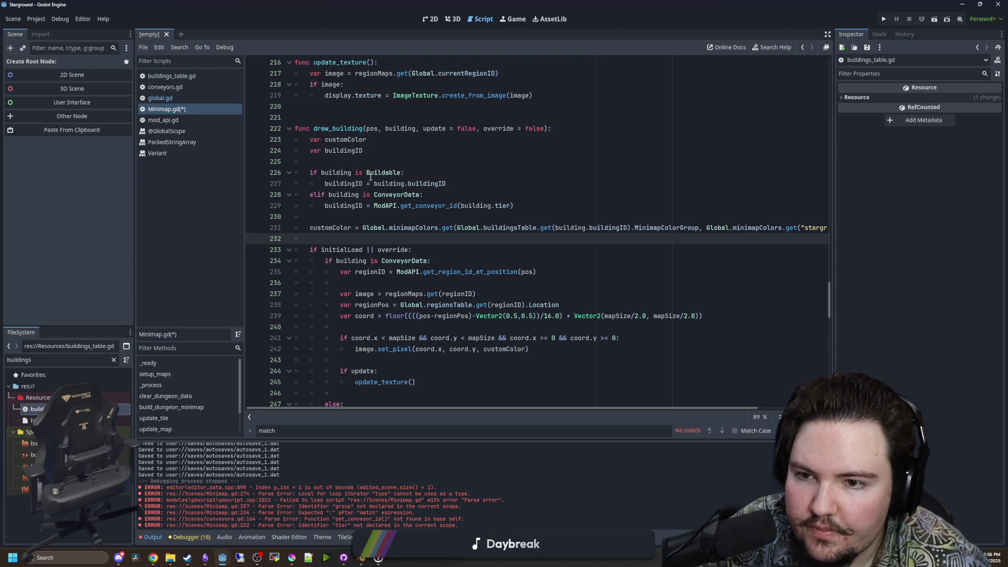
click(378, 217)
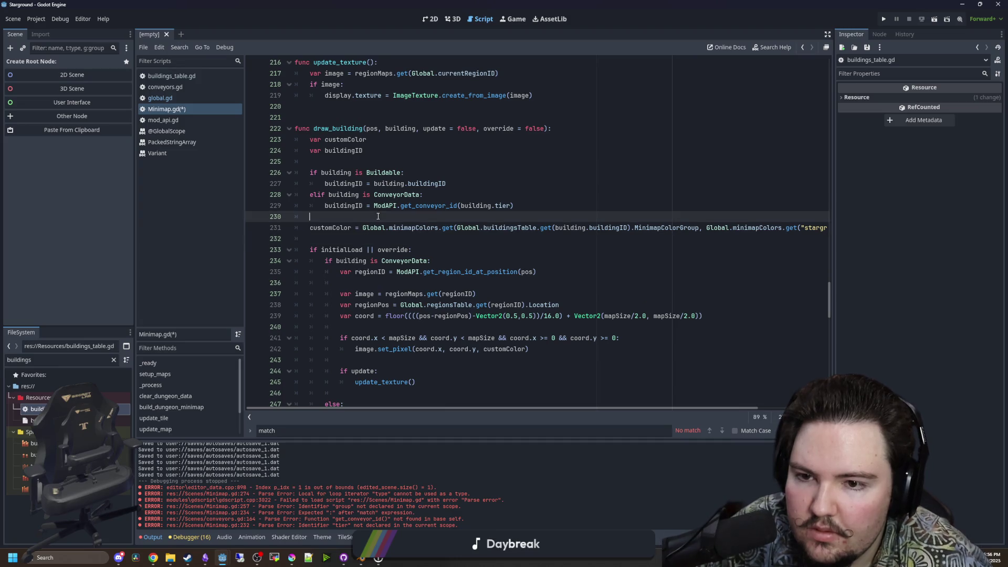
click(402, 243)
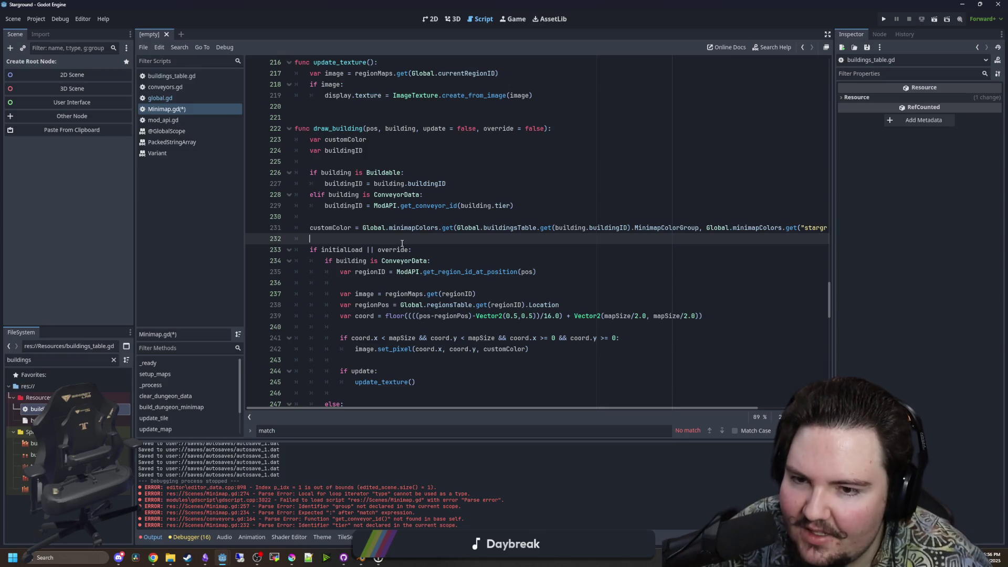
scroll(405, 243, down, 10)
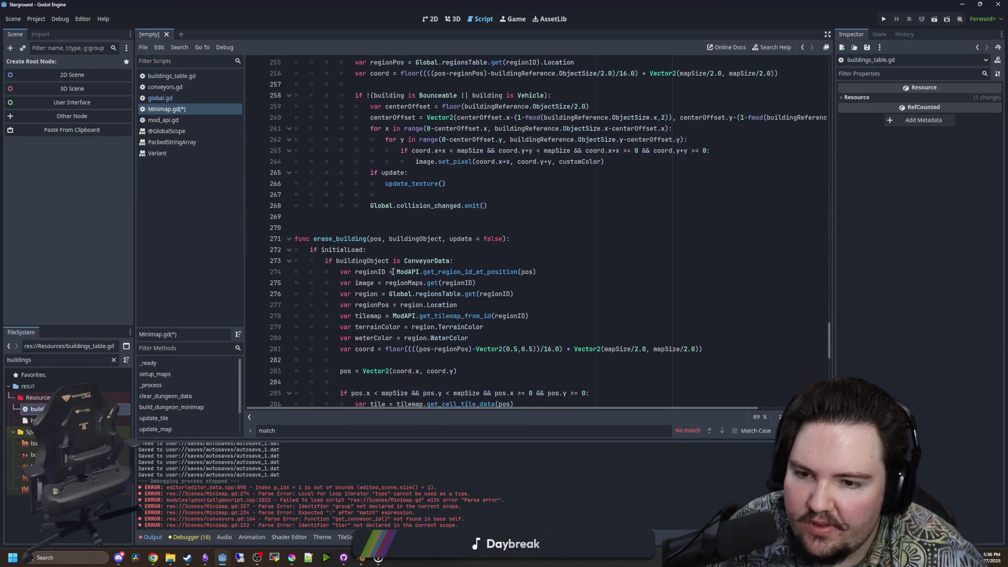
scroll(419, 245, up, 3)
scroll(419, 245, up, 7)
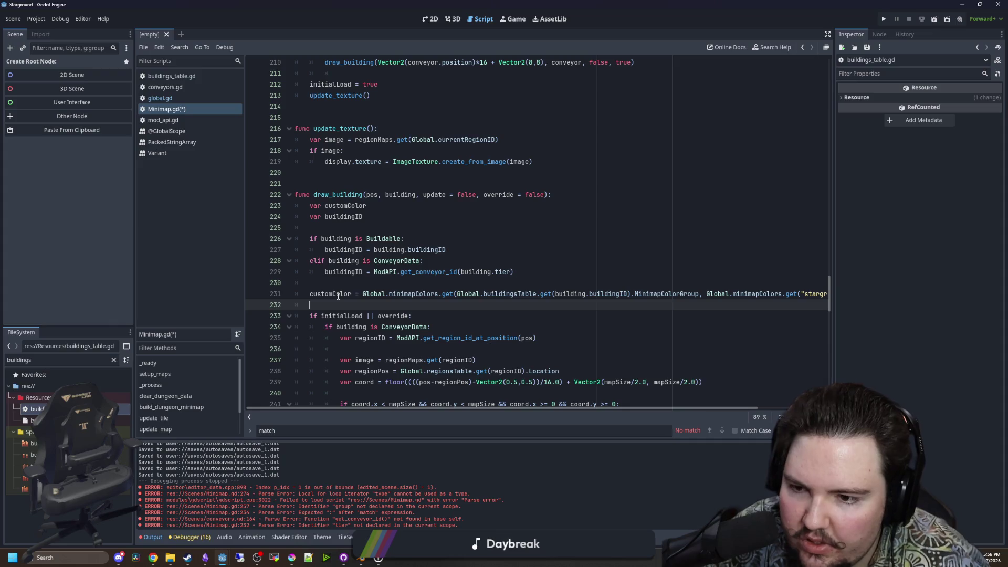
click(362, 285)
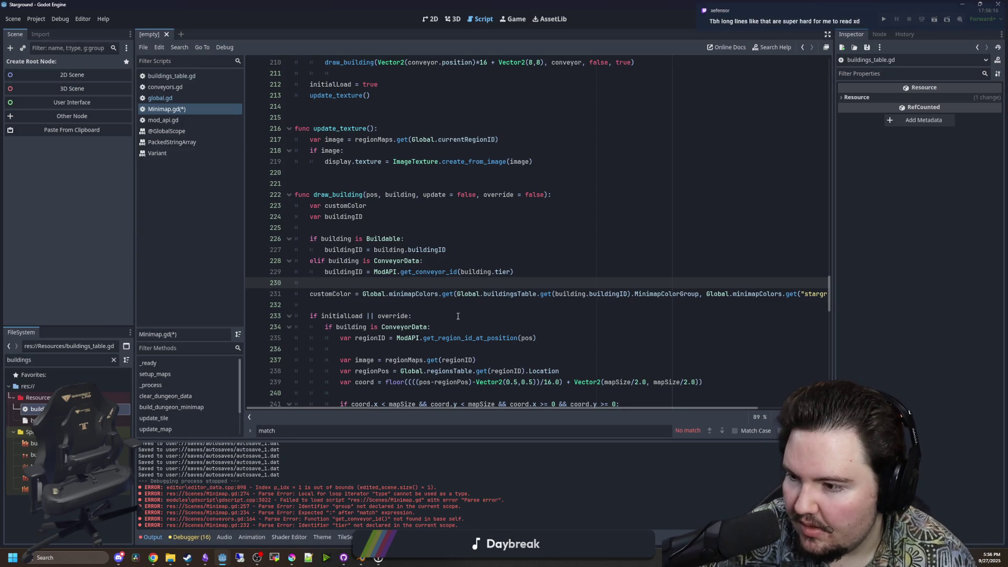
drag(833, 210, 919, 210)
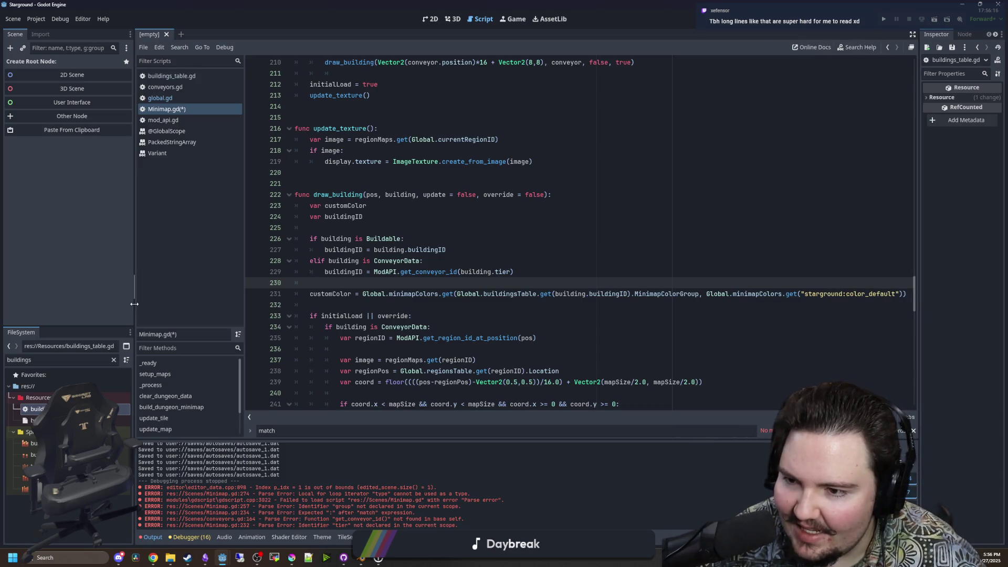
Move the buildingsTable MinimapColorGroup lookup into a new 'var colorID =' line above customColor.
drag(136, 307, 76, 307)
click(528, 306)
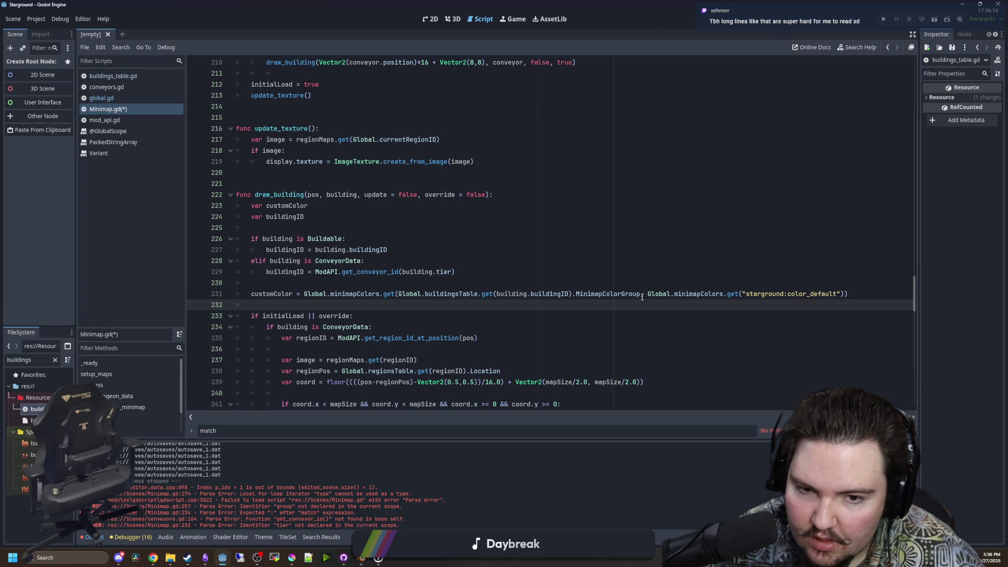
drag(640, 294, 398, 294)
key(ctrl+x)
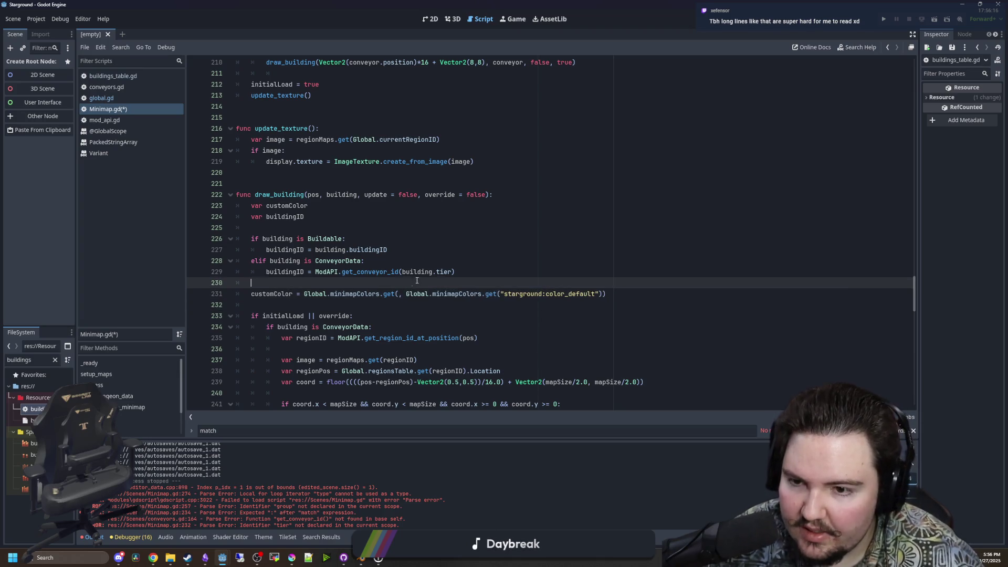
key(ctrl+shift+Return)
text(var b)
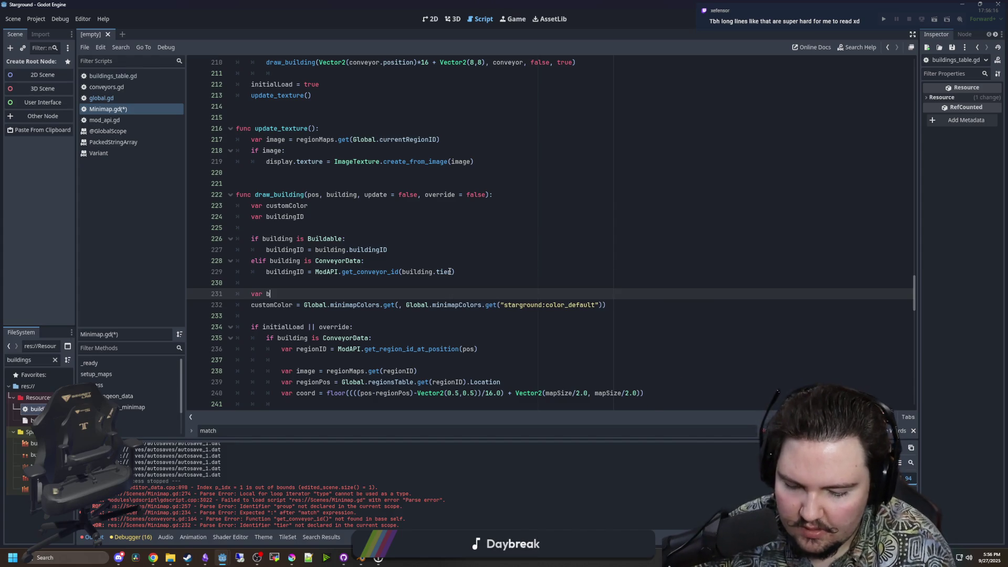
key(BackSpace)
text(colorID =)
key(ctrl+v)
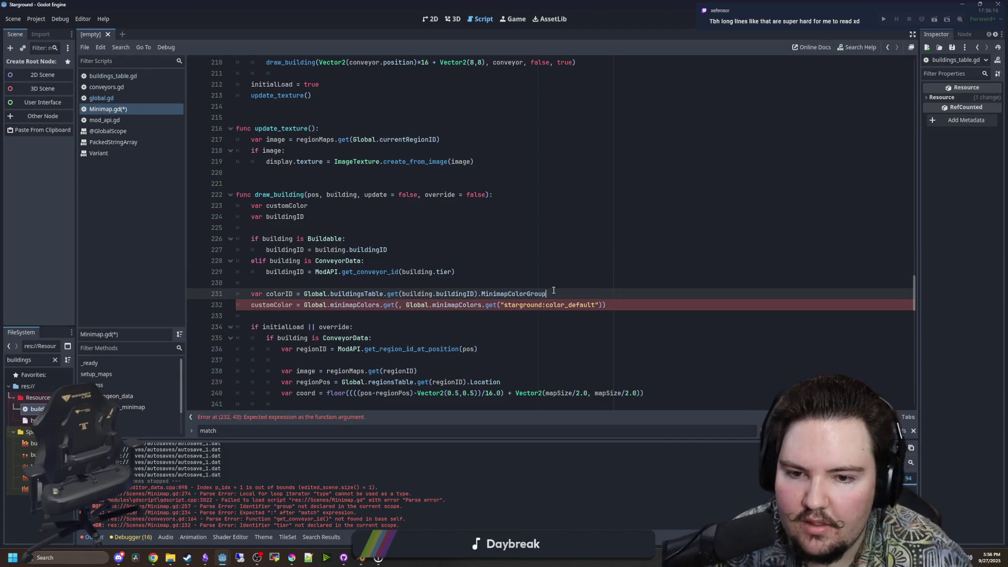
Put colorID as the key in the emptied Global.minimapColors.get() argument.
click(401, 306)
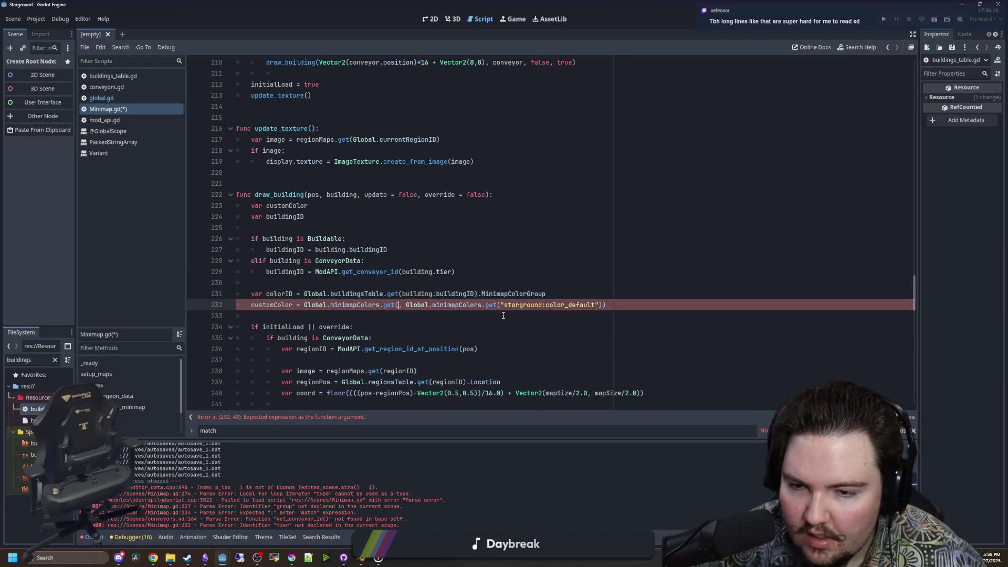
text(color)
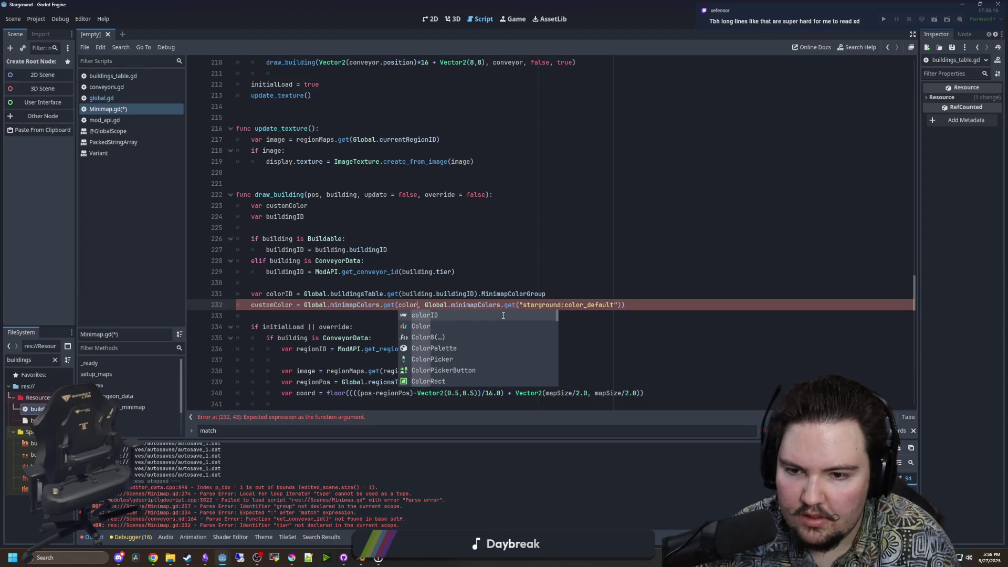
key(Return)
click(581, 271)
scroll(581, 270, down, 3)
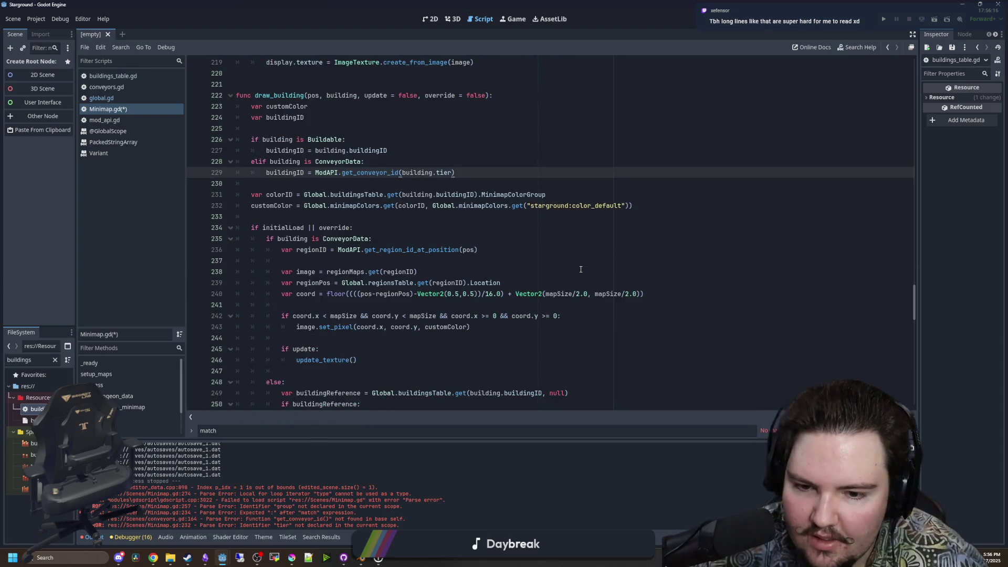
scroll(451, 254, up, 2)
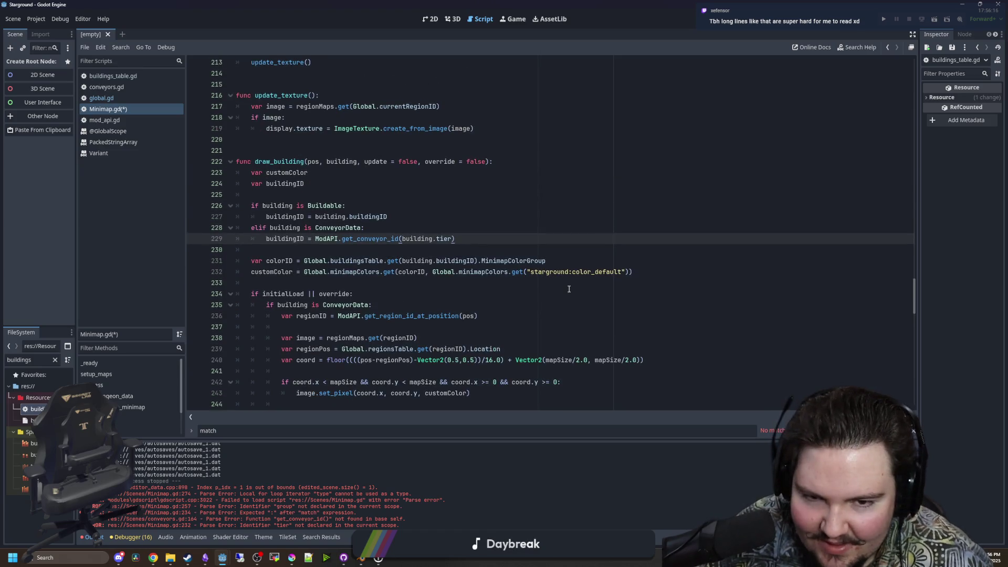
scroll(460, 291, up, 1)
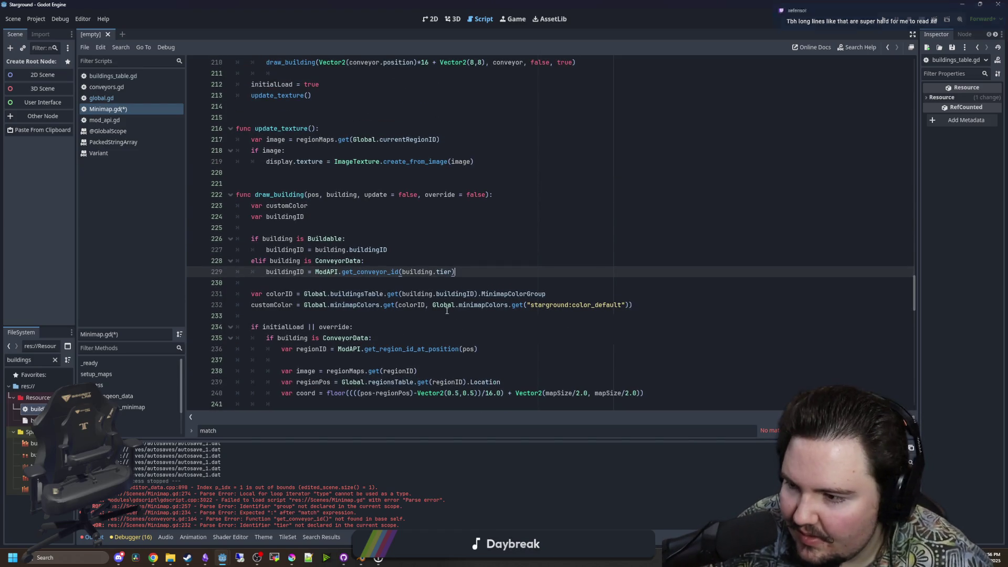
click(526, 284)
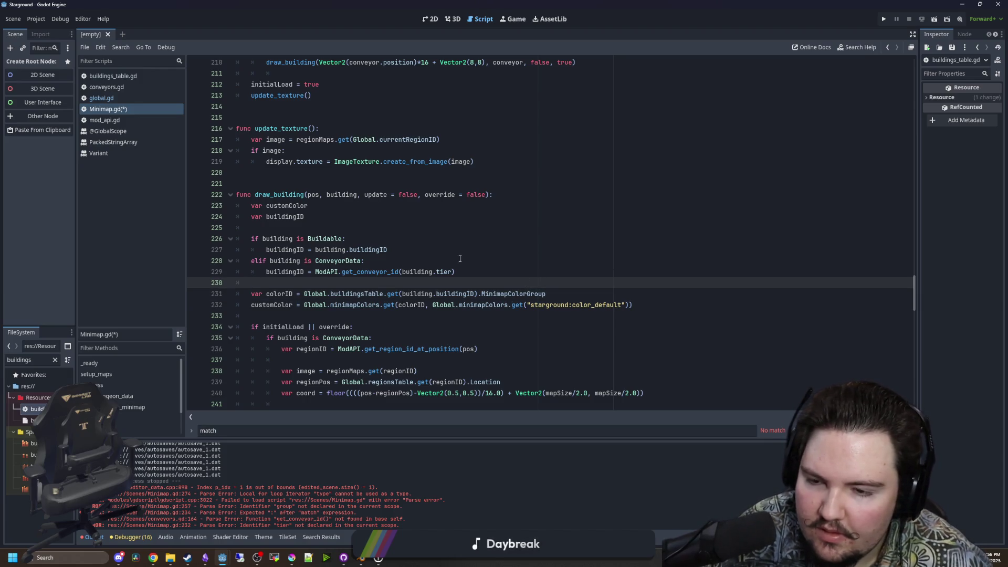
Cut the var buildingReference lookup and its if buildingReference: check from draw_building's else branch.
scroll(371, 294, down, 4)
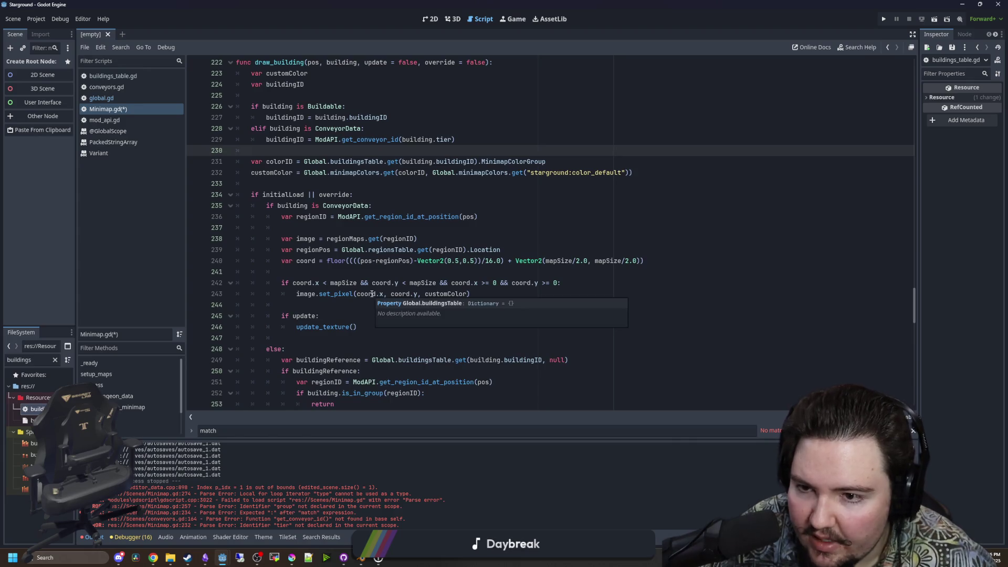
click(322, 271)
click(315, 237)
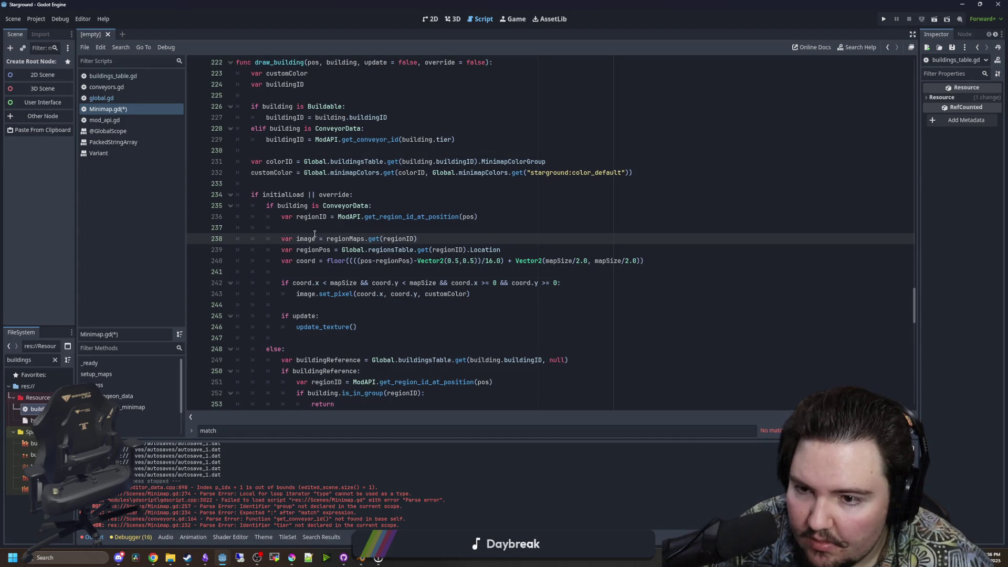
scroll(315, 236, down, 5)
click(383, 242)
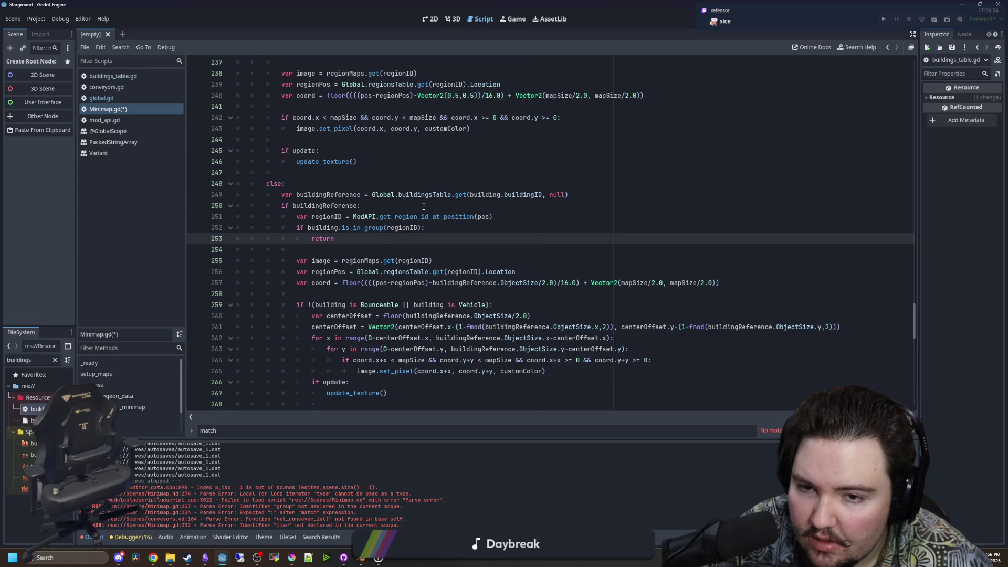
mouse_move(282, 194)
mouse_down()
mouse_move(367, 205)
mouse_move(571, 197)
mouse_up()
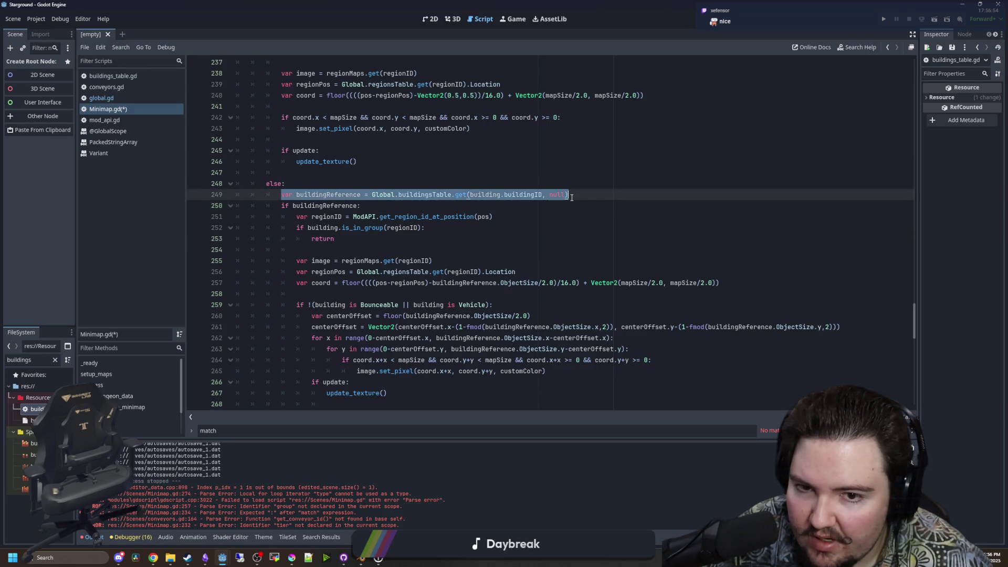
click(458, 210)
scroll(451, 226, down, 3)
scroll(447, 242, up, 4)
drag(361, 239, 195, 230)
key(BackSpace)
Shift the remaining else-block lines back one indent level.
scroll(398, 278, down, 2)
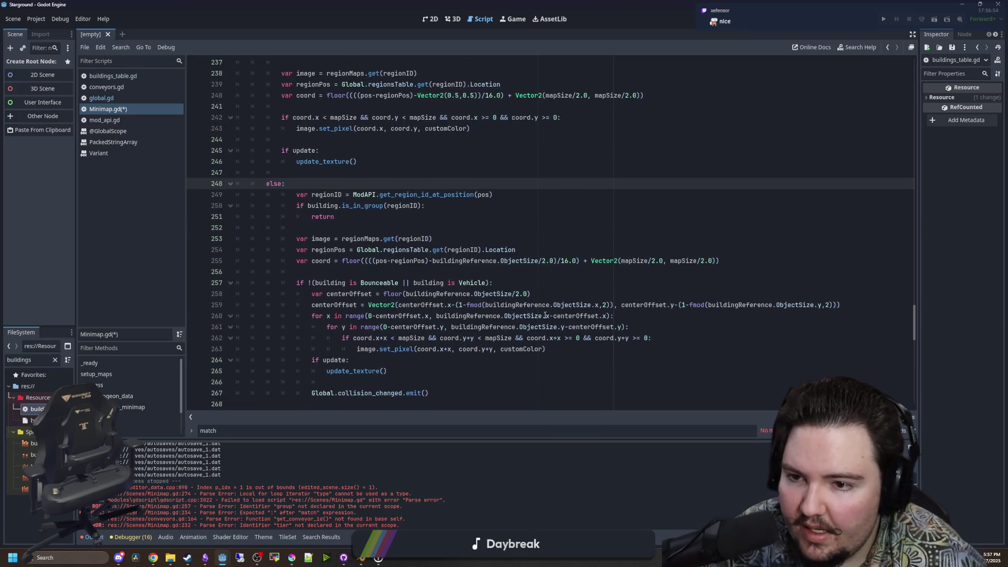
drag(429, 360, 210, 218)
key(shift+Up)
key(shift+Up)
key(shift+Up)
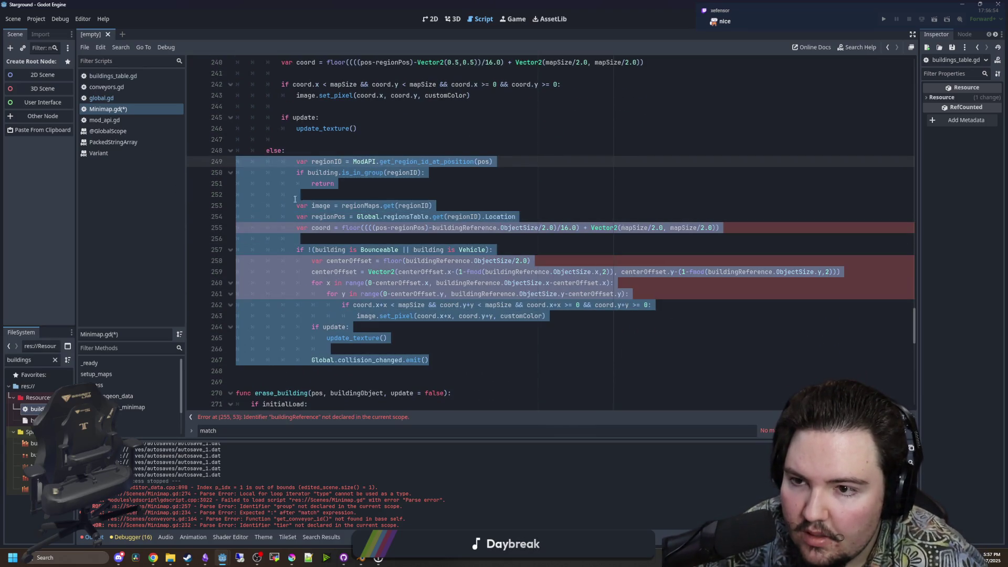
key(shift+Tab)
key(Left)
scroll(357, 331, up, 10)
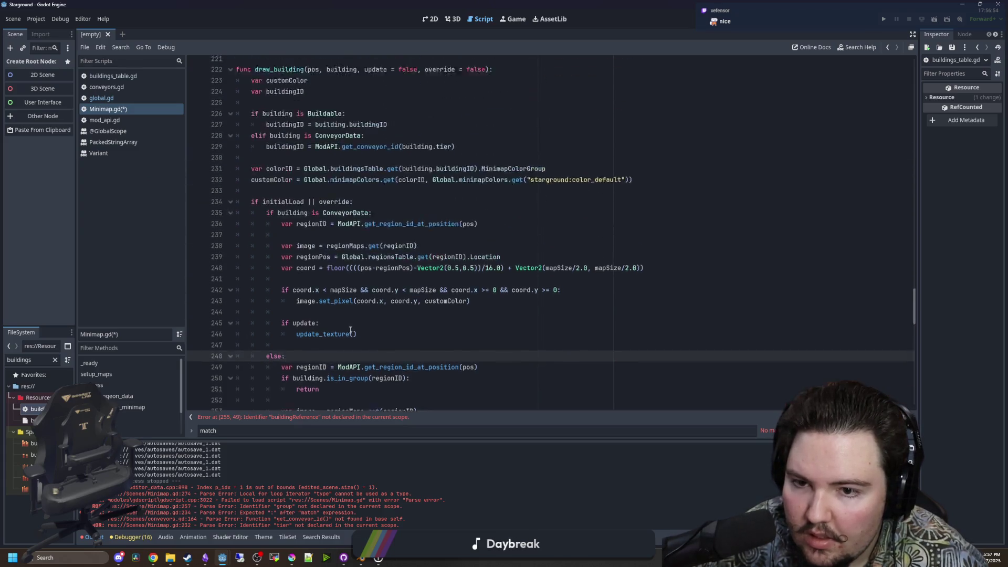
click(311, 228)
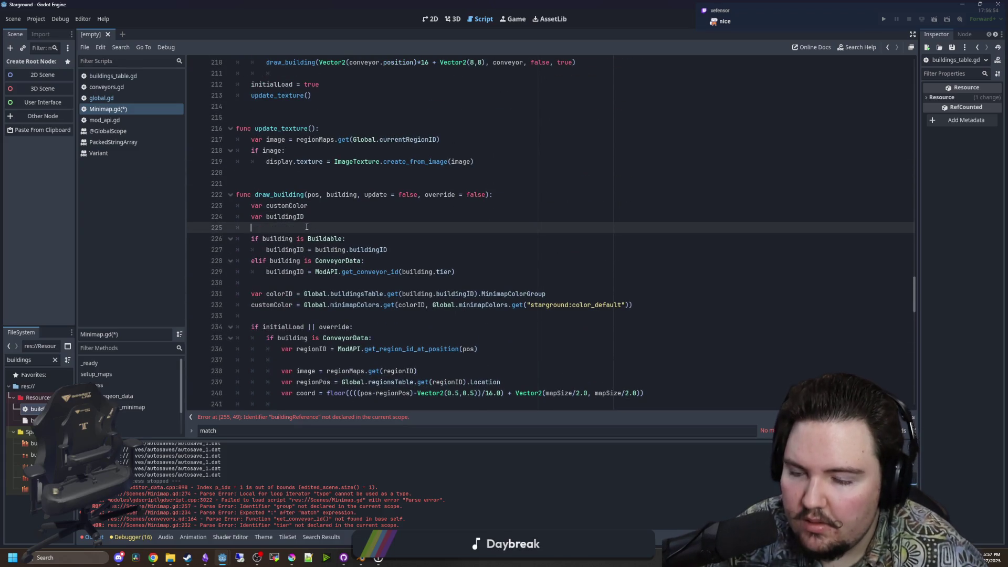
Paste the cut lines higher up, unindent them, and delete the if buildingReference check.
key(ctrl+v)
click(302, 227)
key(shift+Tab)
key(shift+Tab)
key(shift+Tab)
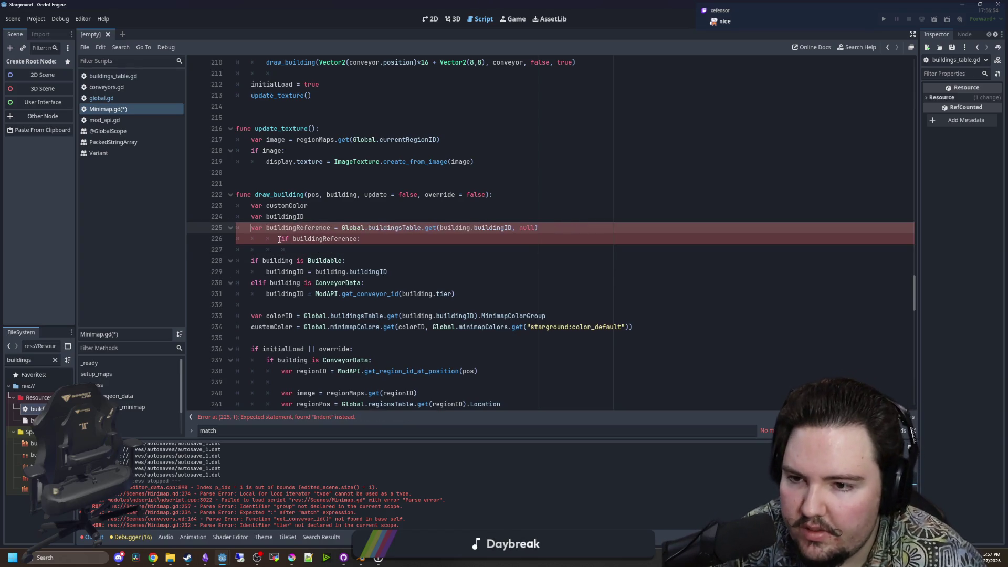
key(Down)
key(shift+Tab)
key(shift+Tab)
key(ctrl+shift+Left)
key(ctrl+shift+Left)
key(ctrl+shift+k)
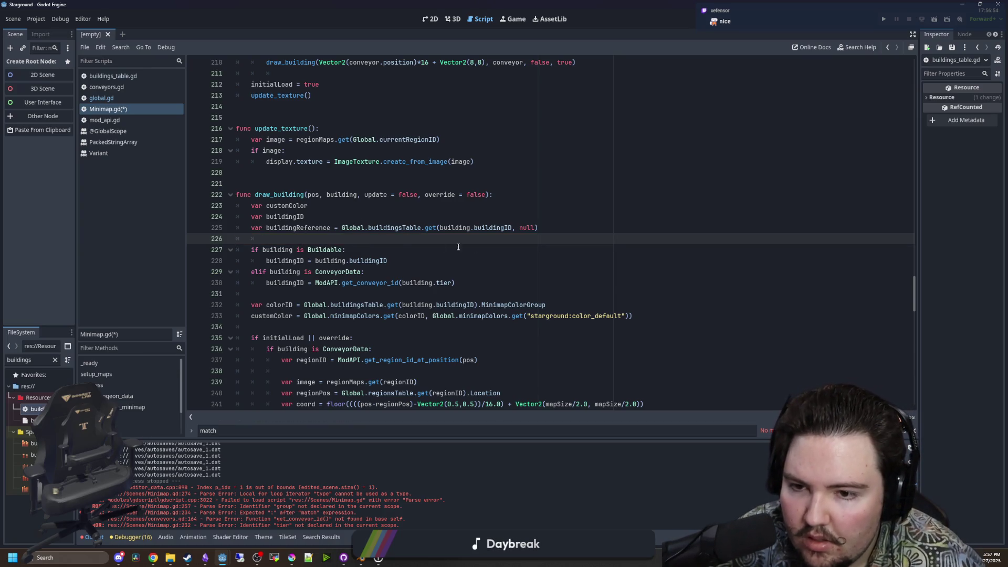
Move the buildingReference lookup to a new line right after the buildingID if/elif branches.
key(Up)
key(End)
key(ctrl+shift+Left)
key(ctrl+shift+Left)
key(ctrl+shift+Left)
key(shift+Home)
key(ctrl+c)
key(BackSpace)
key(BackSpace)
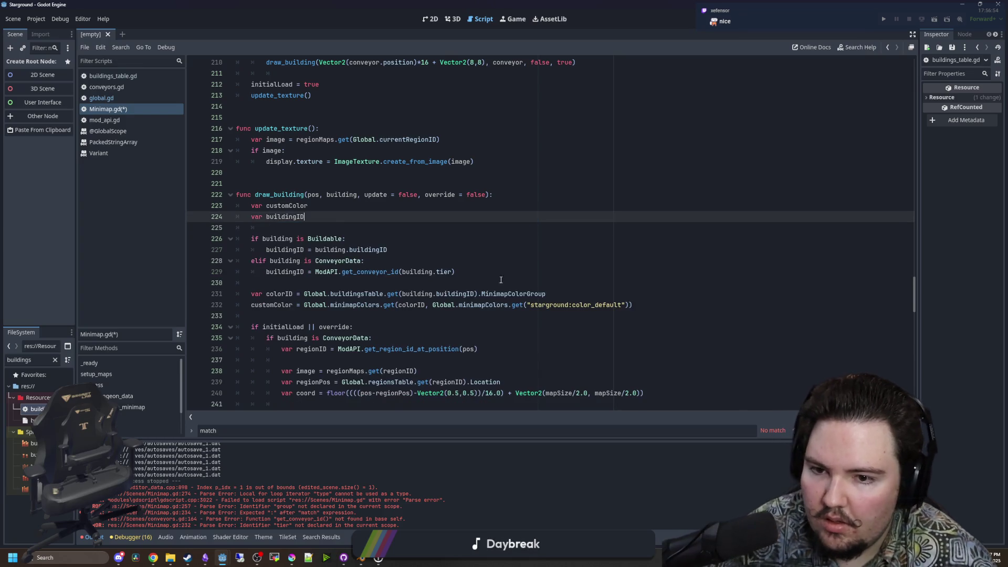
click(501, 283)
key(Return)
key(ctrl+v)
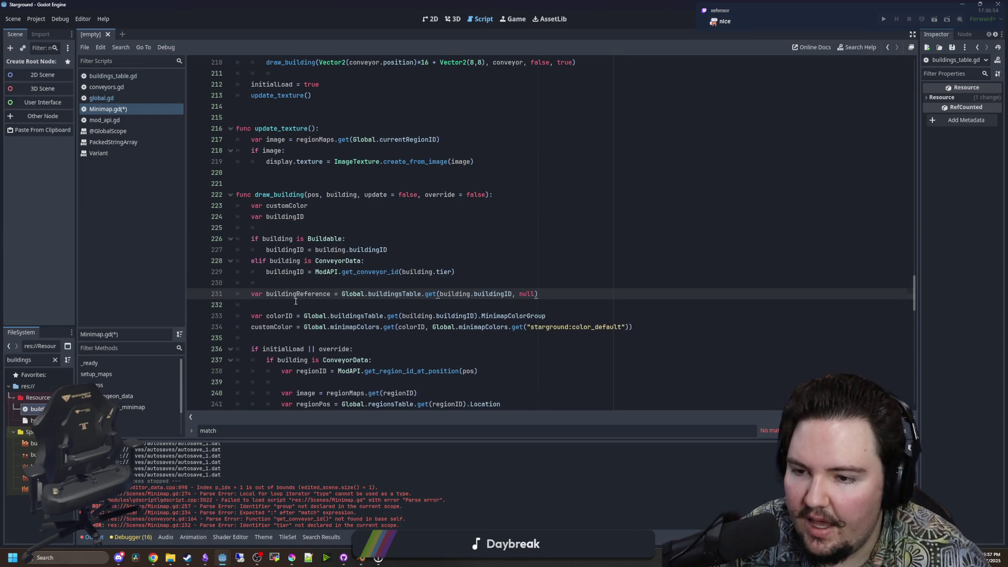
Replace Global.buildingsTable.get(building.buildingID) on the colorID line with buildingReference.
scroll(309, 289, down, 1)
click(332, 272)
drag(477, 283, 308, 284)
text(buildingReferenc)
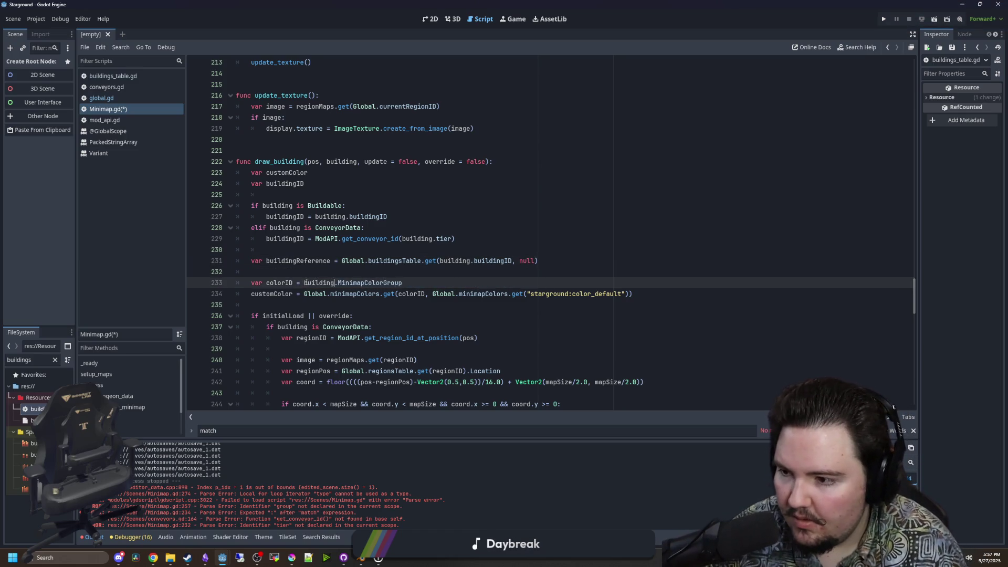
text(e)
click(425, 267)
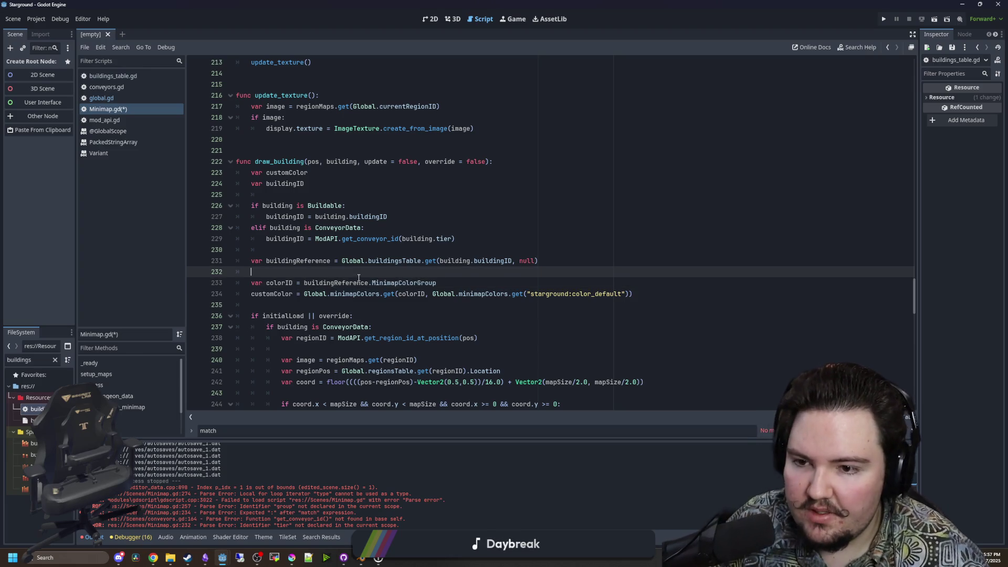
Review the minimapColors lookup and the colorID and customColor lines around it.
scroll(425, 267, down, 1)
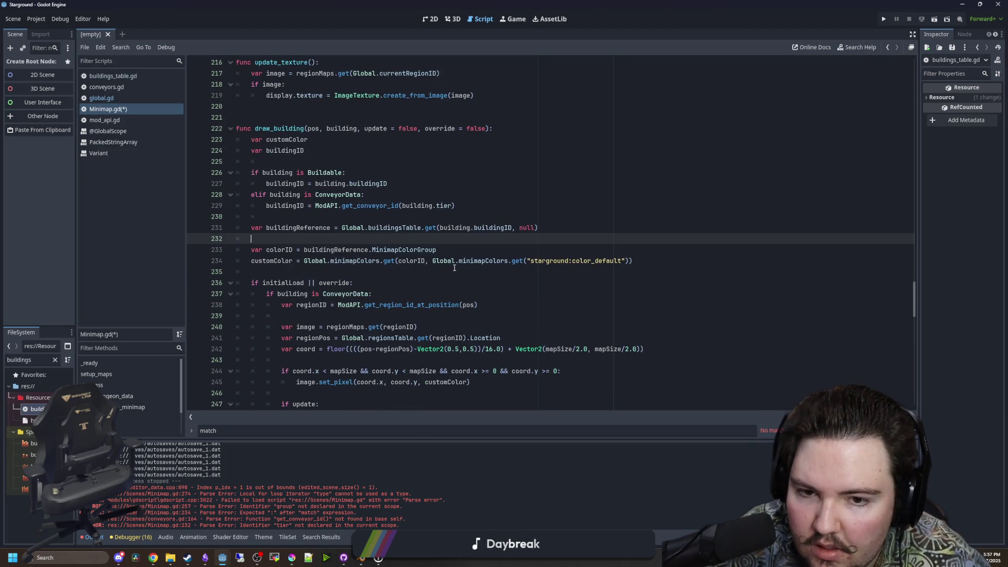
mouse_move(526, 261)
mouse_down()
mouse_move(458, 261)
mouse_move(470, 261)
mouse_up()
click(526, 261)
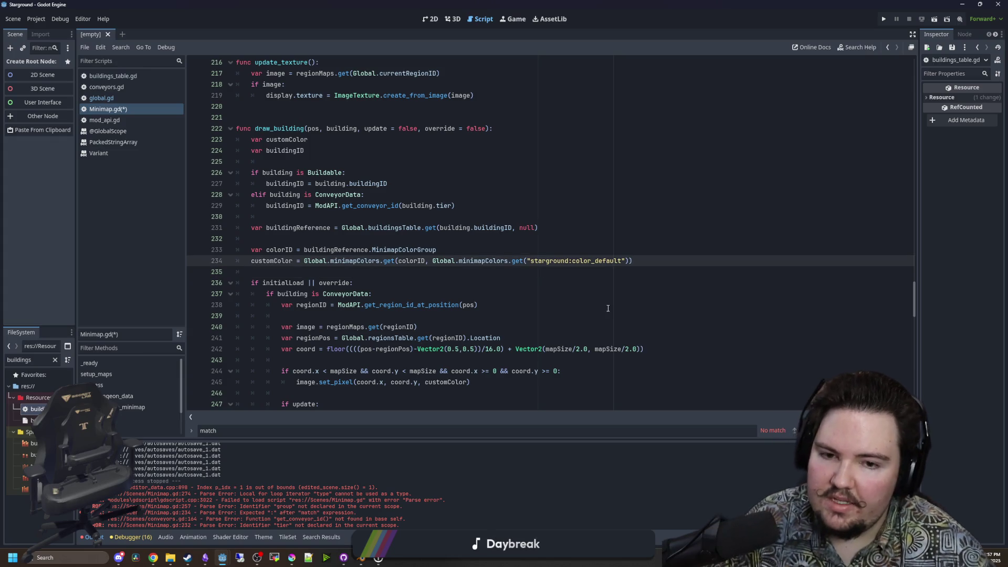
click(523, 245)
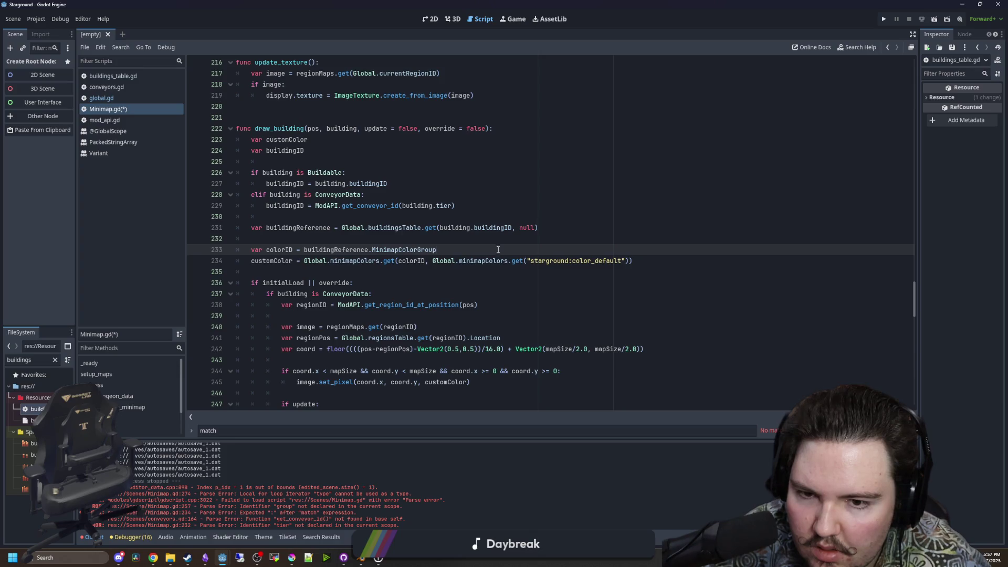
click(390, 237)
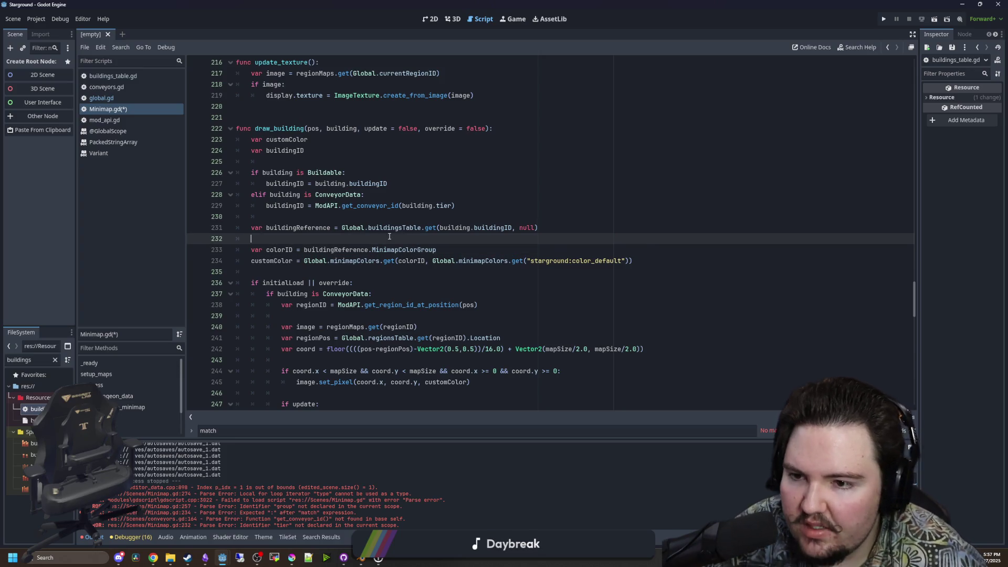
click(304, 270)
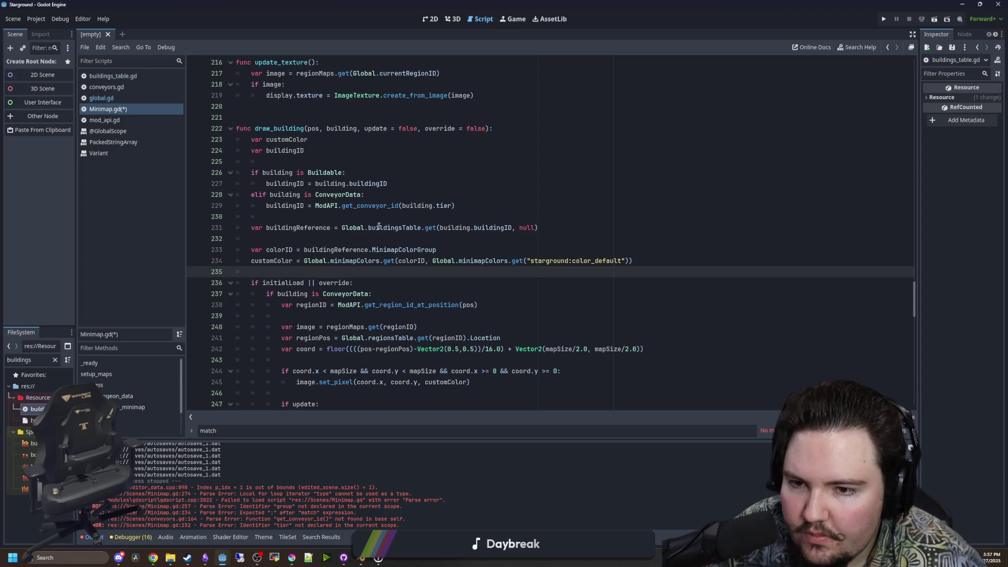
click(352, 239)
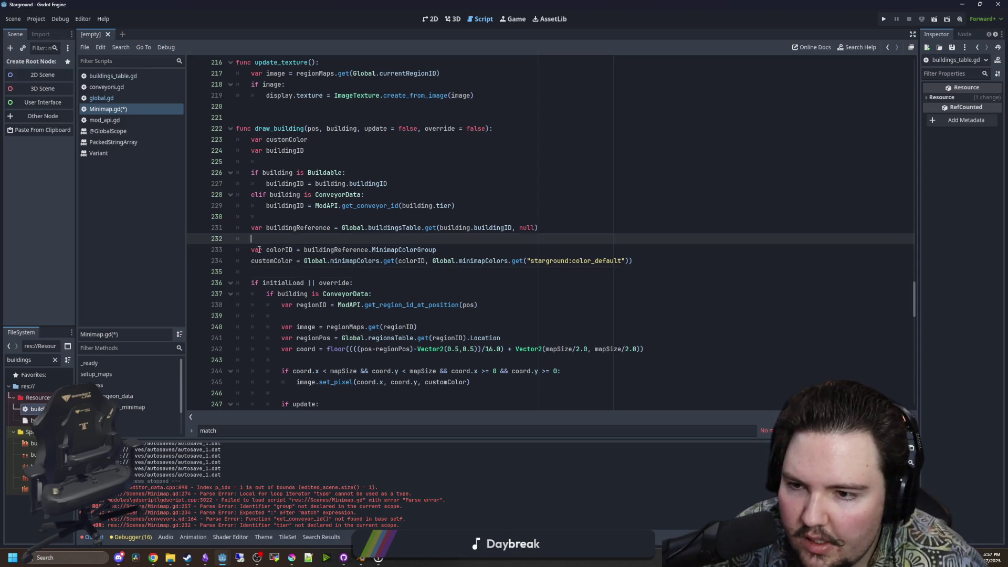
scroll(315, 257, down, 7)
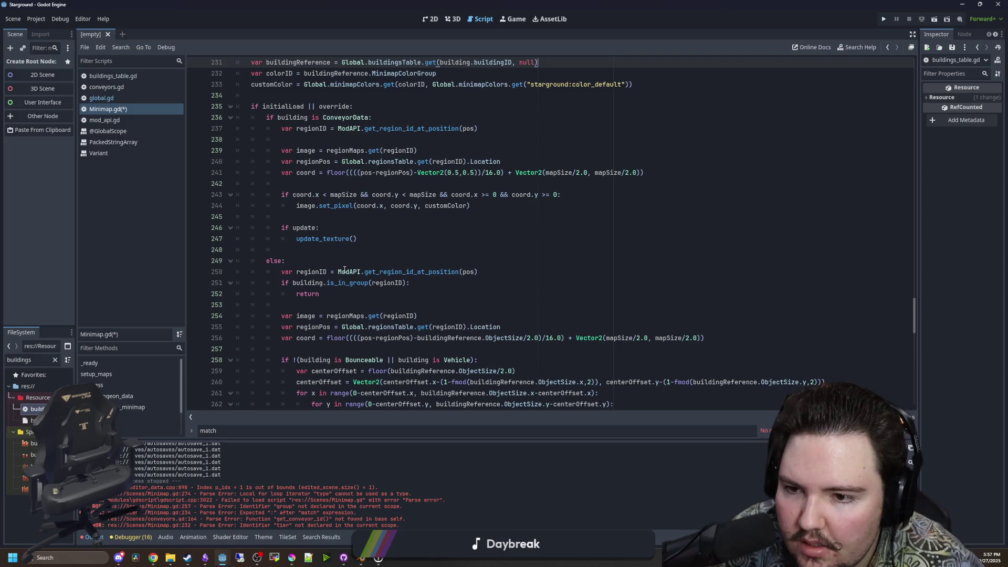
scroll(344, 269, down, 2)
scroll(302, 220, up, 9)
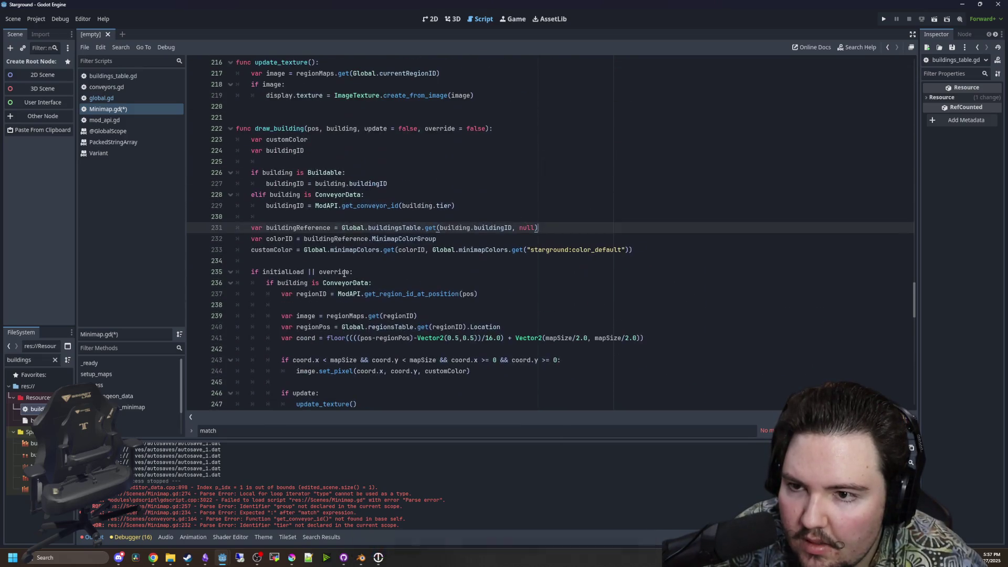
scroll(302, 220, up, 1)
click(347, 247)
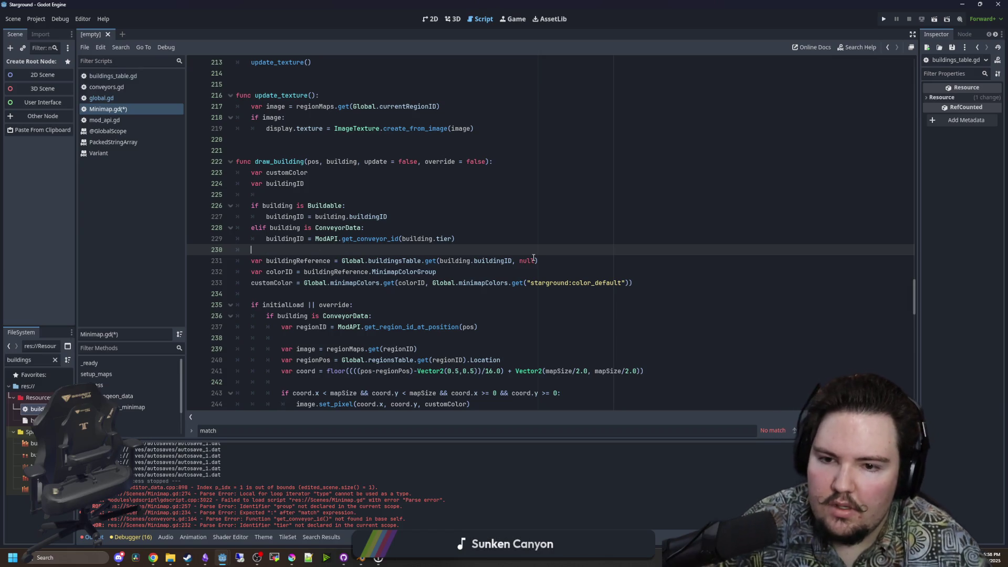
click(553, 264)
key(Return)
key(Return)
key(Up)
text(!buildingReference: return)
click(355, 284)
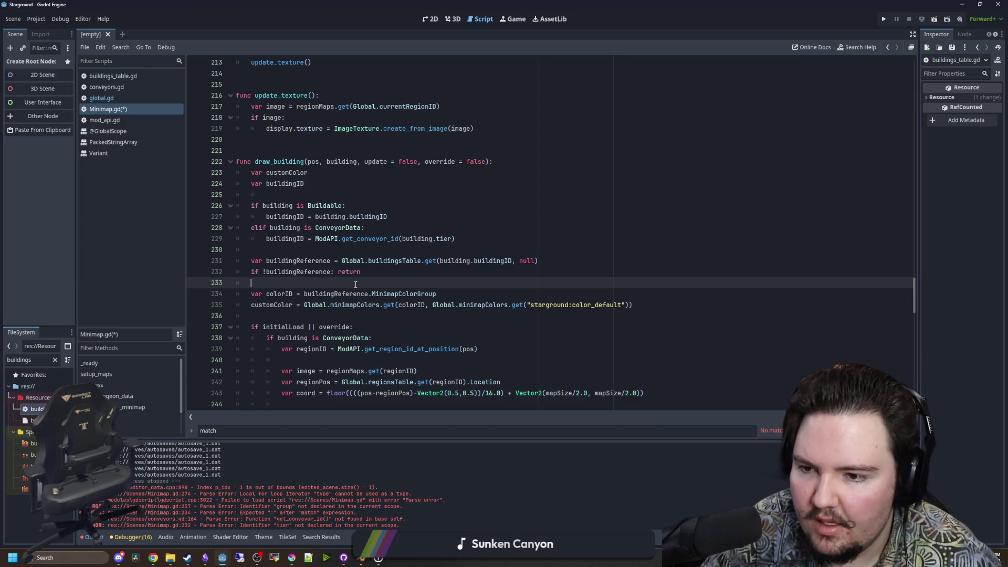
key(BackSpace)
click(320, 249)
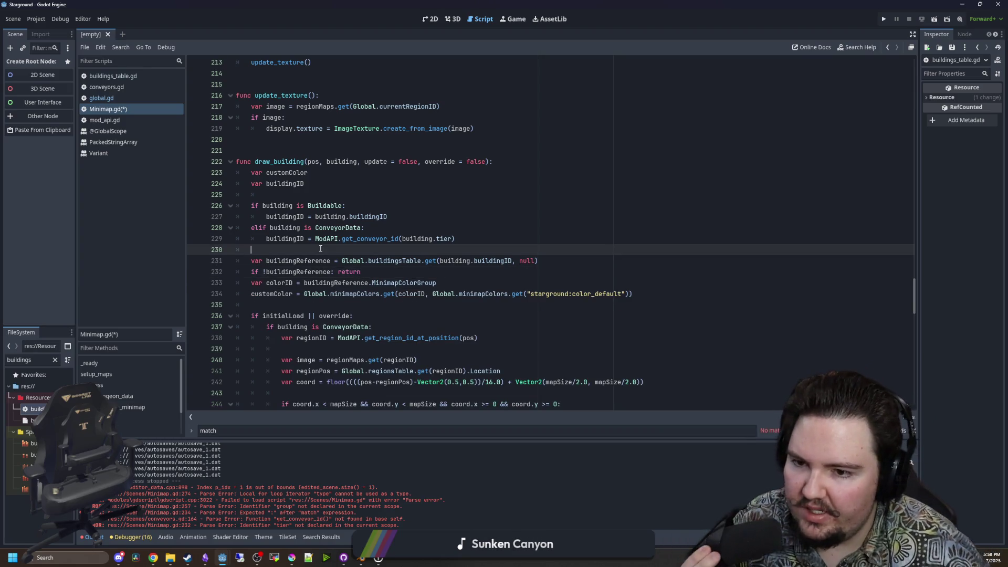
key(ctrl+s)
click(377, 267)
key(Return)
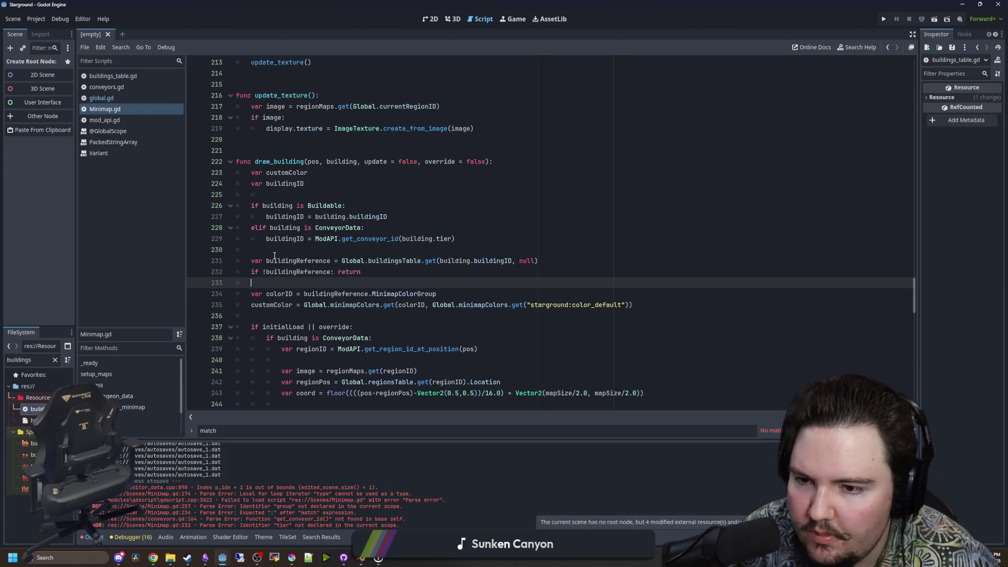
click(294, 246)
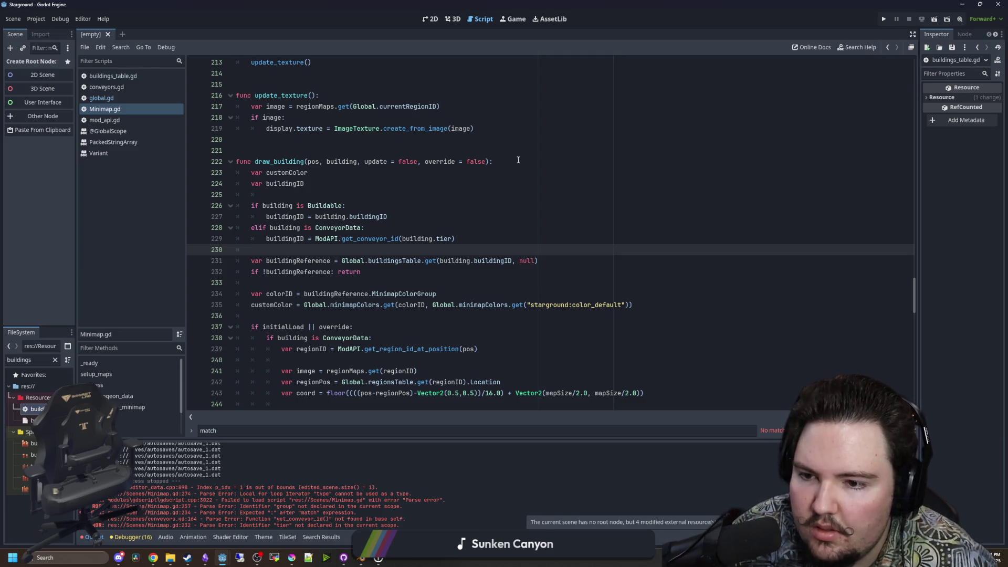
scroll(419, 246, down, 2)
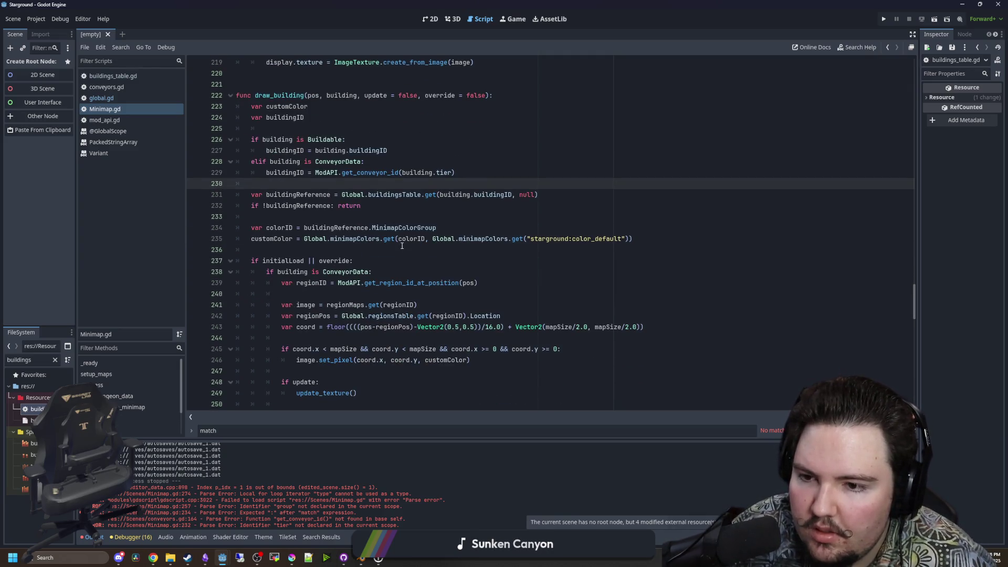
scroll(373, 251, down, 1)
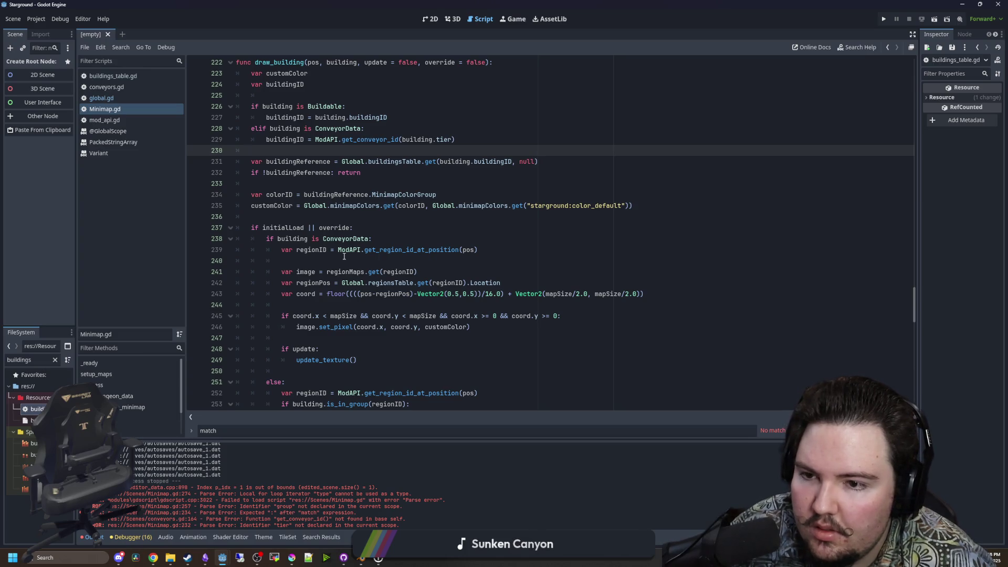
scroll(344, 256, down, 2)
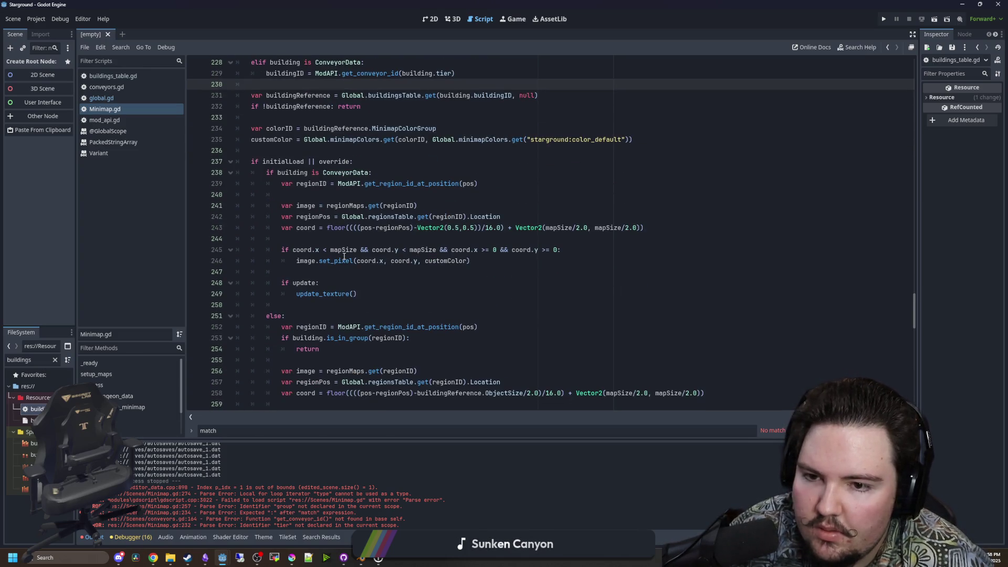
click(357, 237)
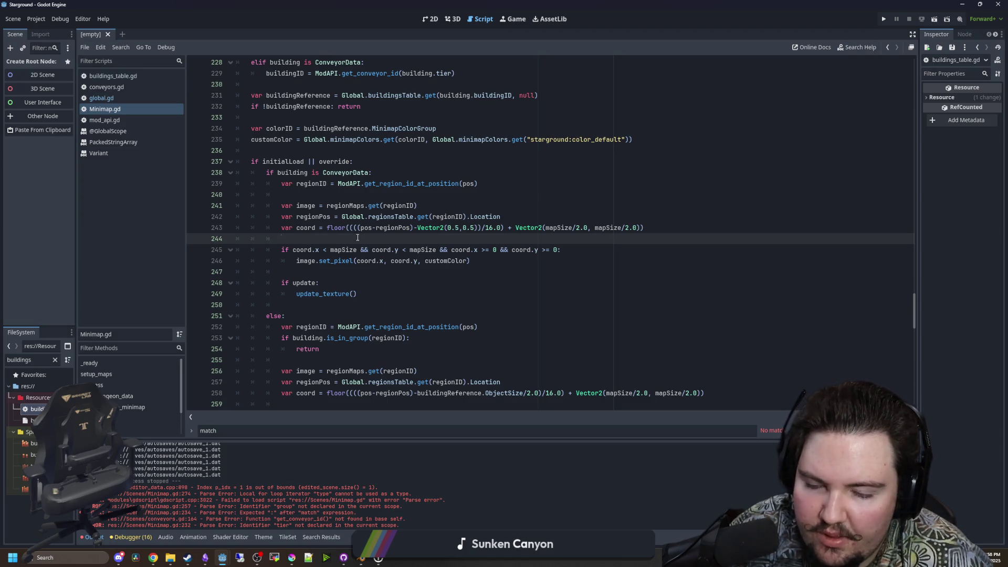
scroll(357, 237, down, 6)
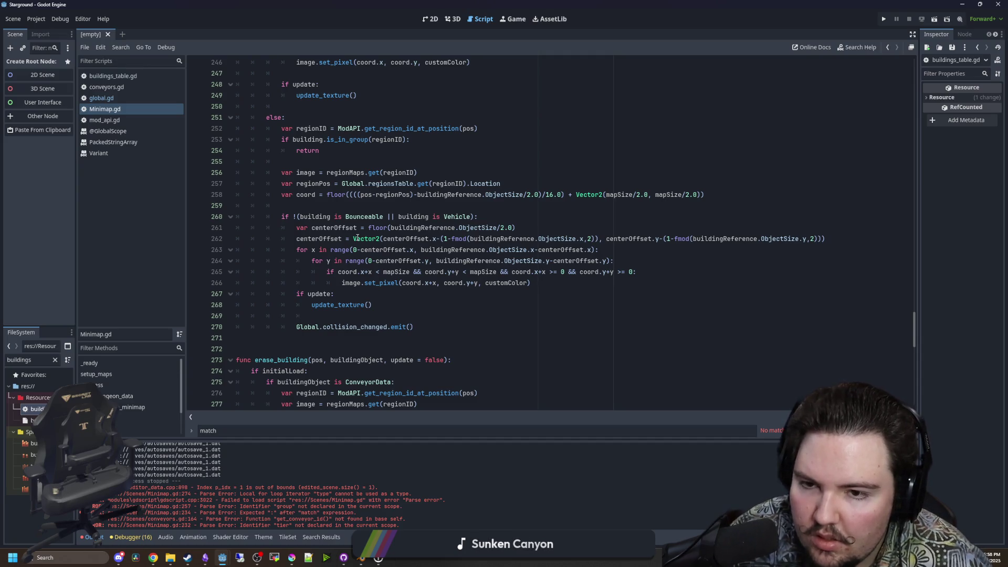
scroll(357, 238, up, 5)
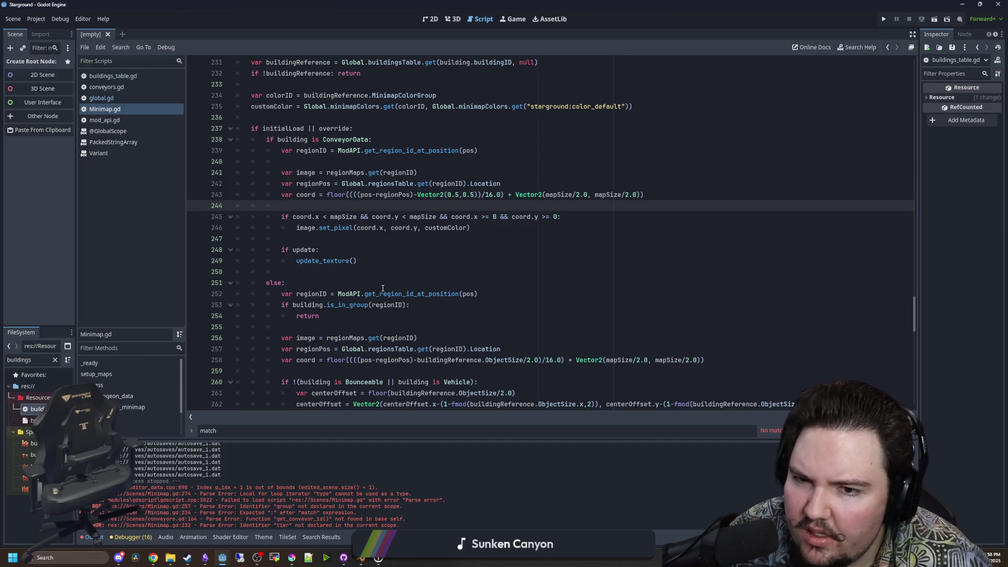
scroll(382, 288, up, 1)
mouse_move(321, 315)
mouse_down()
mouse_move(262, 270)
mouse_move(221, 186)
mouse_move(173, 160)
mouse_move(144, 169)
mouse_up()
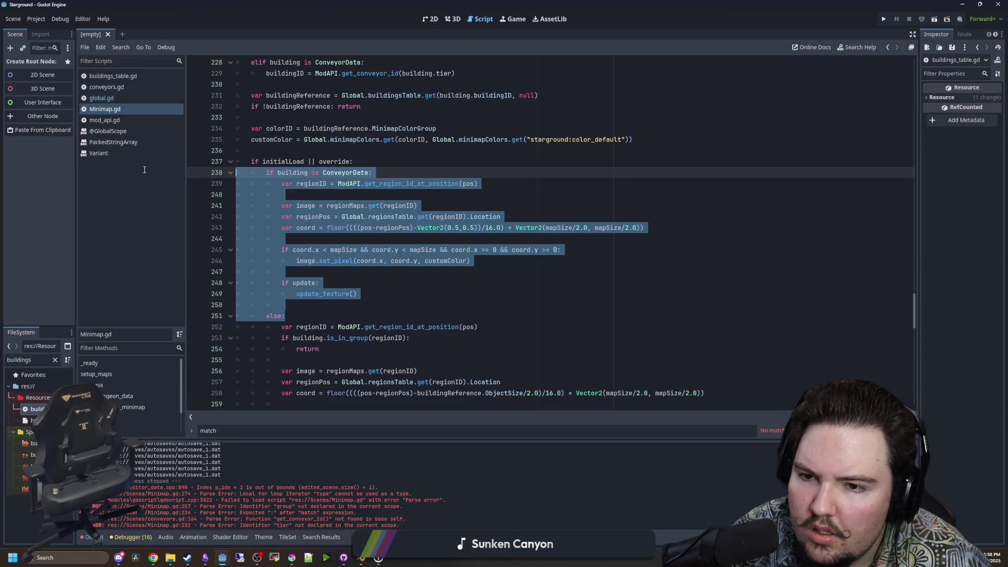
click(329, 199)
scroll(329, 198, down, 3)
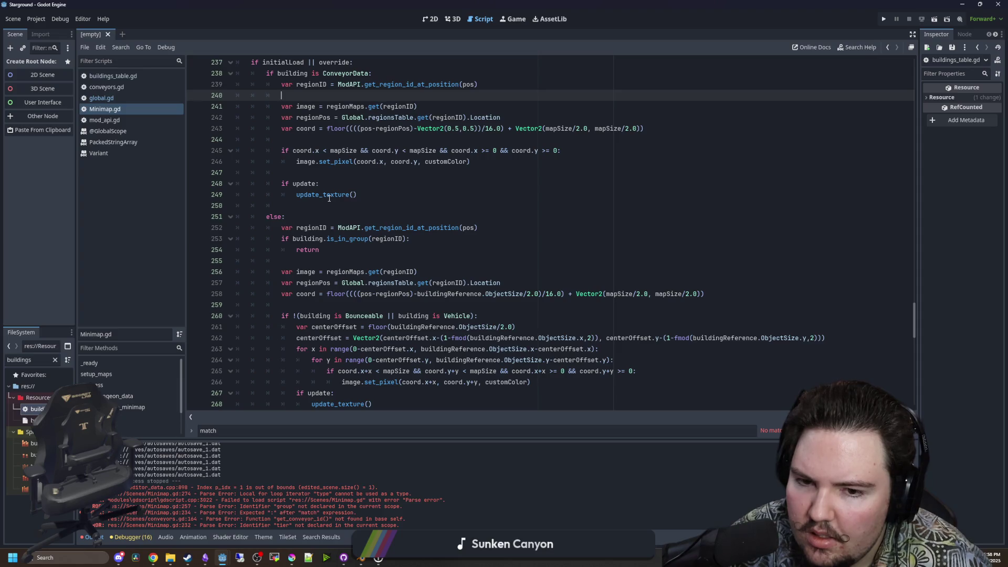
scroll(386, 281, down, 1)
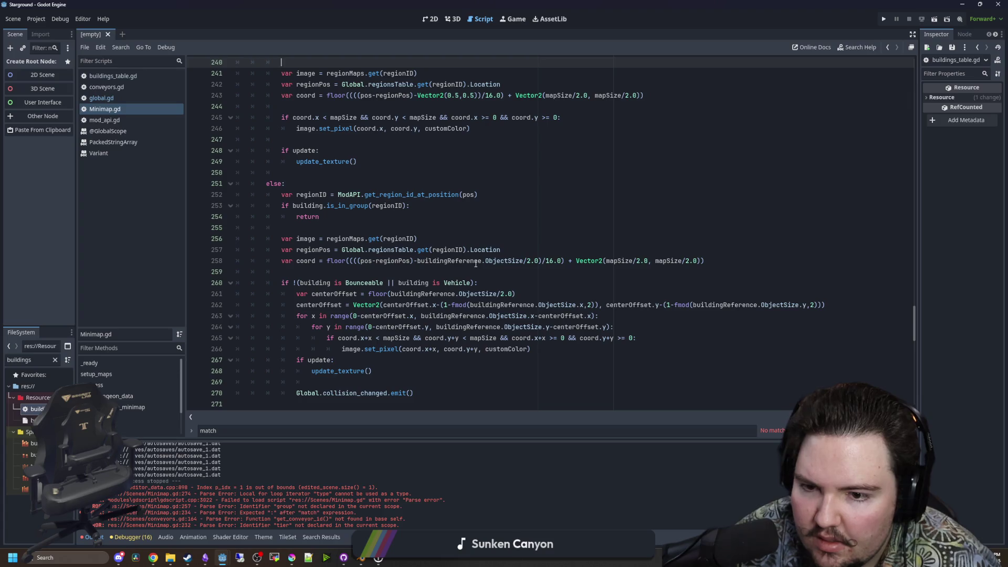
click(407, 273)
scroll(407, 273, down, 1)
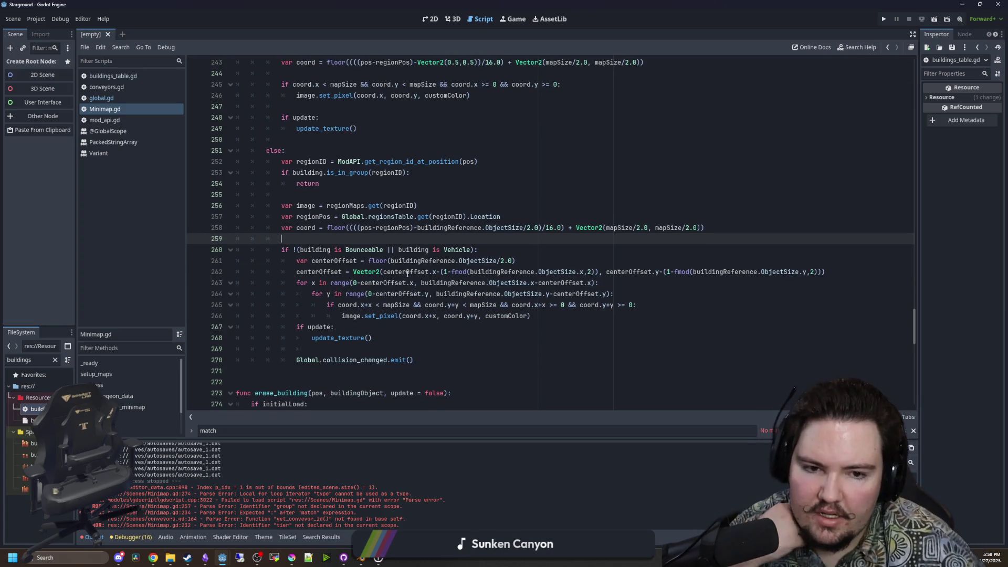
scroll(407, 273, up, 7)
click(325, 225)
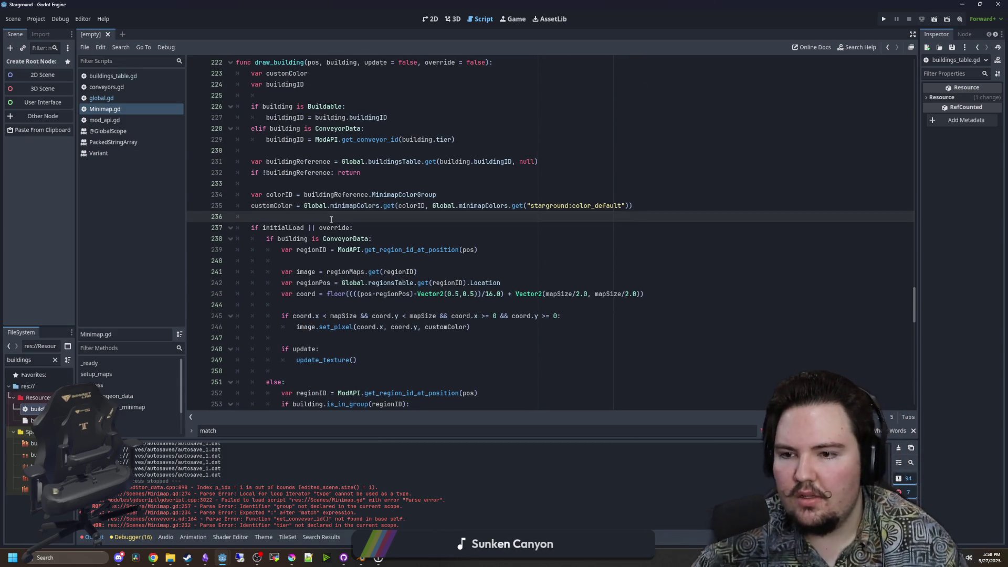
key(ctrl+shift+Return)
key(ctrl+shift+Return)
text(var [psotop)
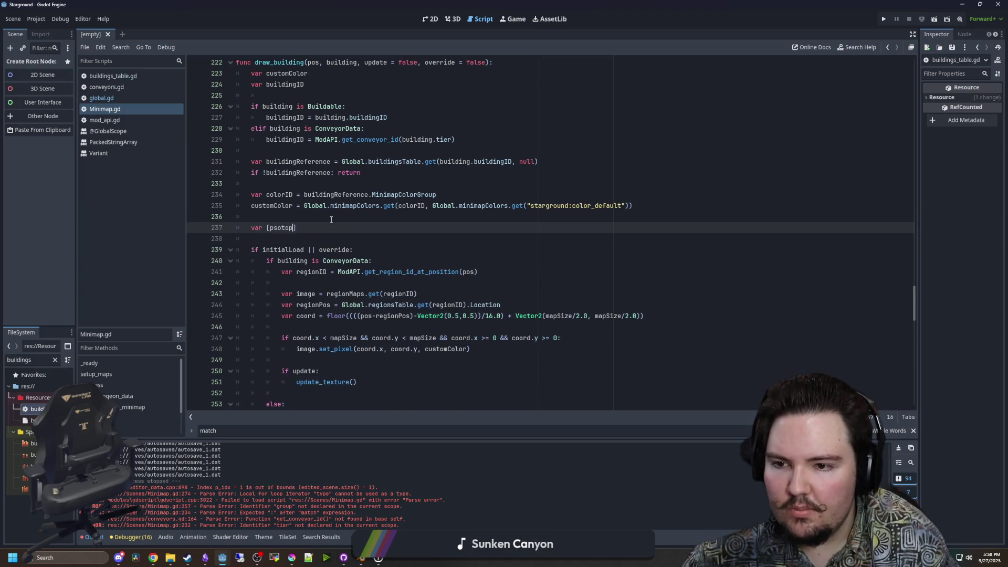
key(BackSpace)
key(BackSpace)
key(BackSpace)
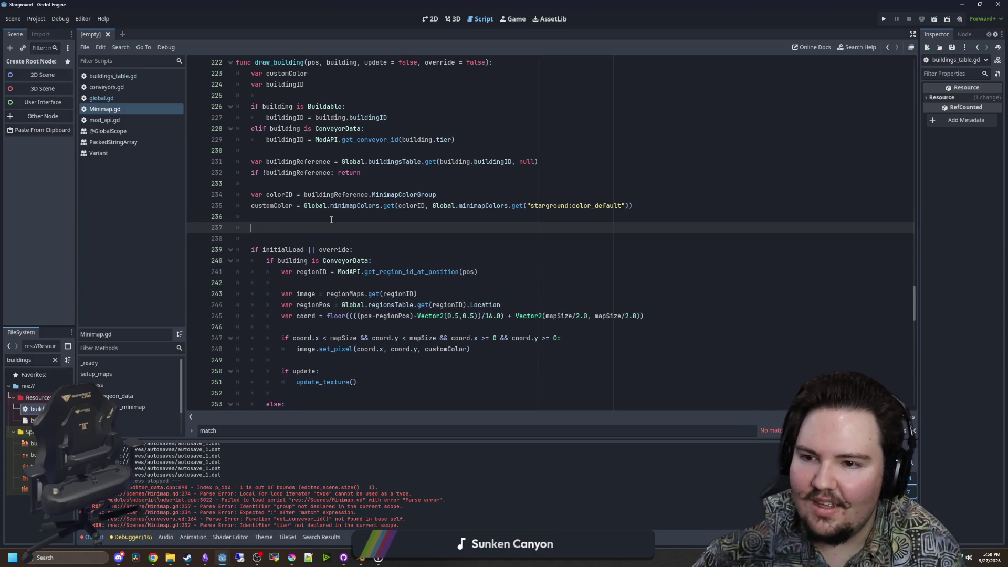
key(BackSpace)
scroll(342, 186, up, 1)
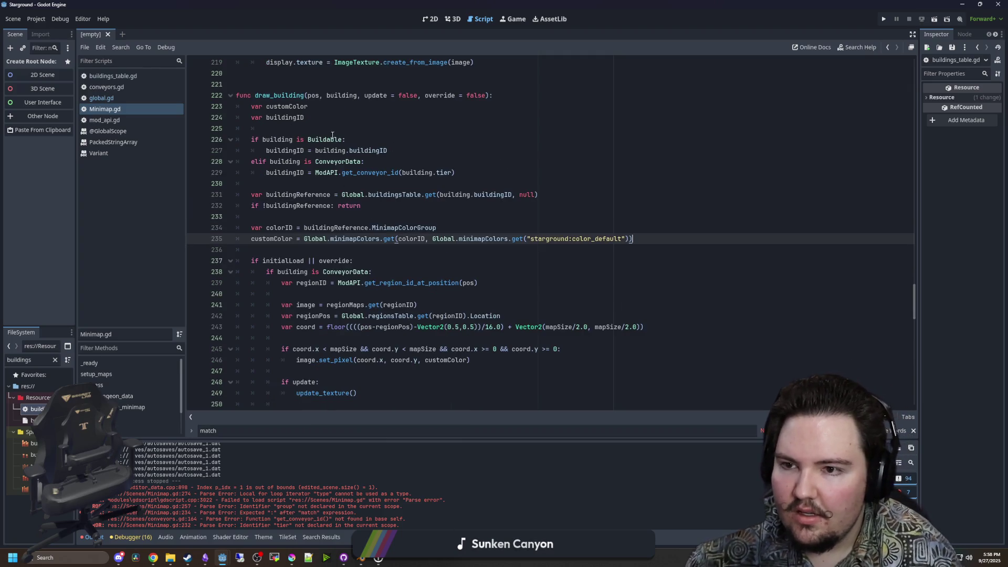
click(336, 115)
key(Return)
text(var)
key(BackSpace)
key(BackSpace)
key(BackSpace)
scroll(349, 184, down, 4)
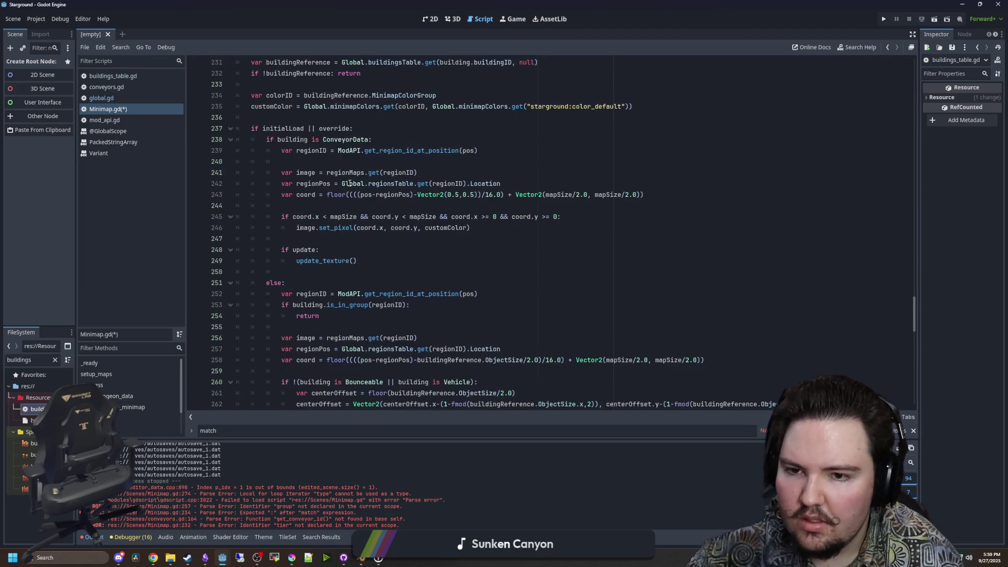
click(353, 253)
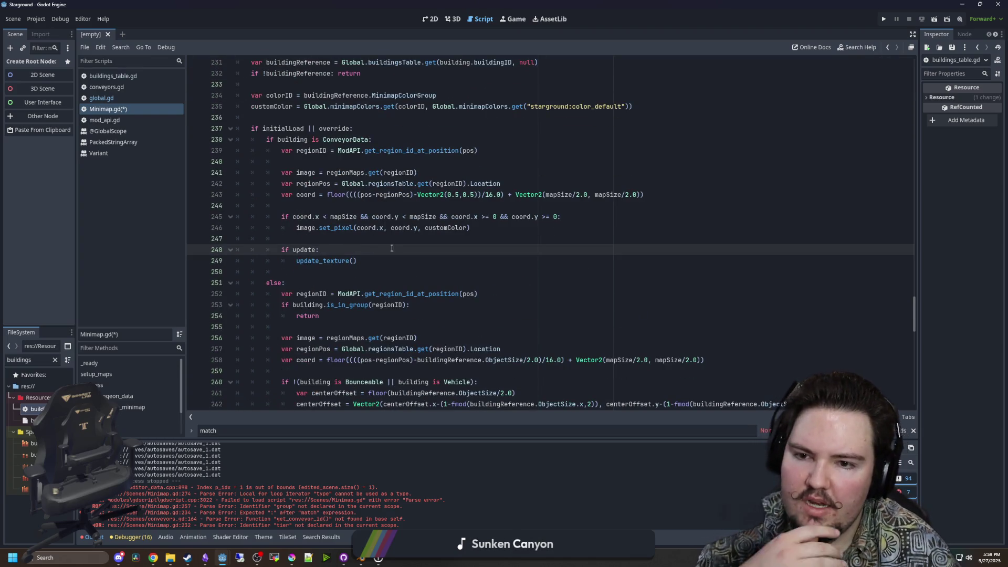
click(428, 199)
scroll(458, 232, up, 1)
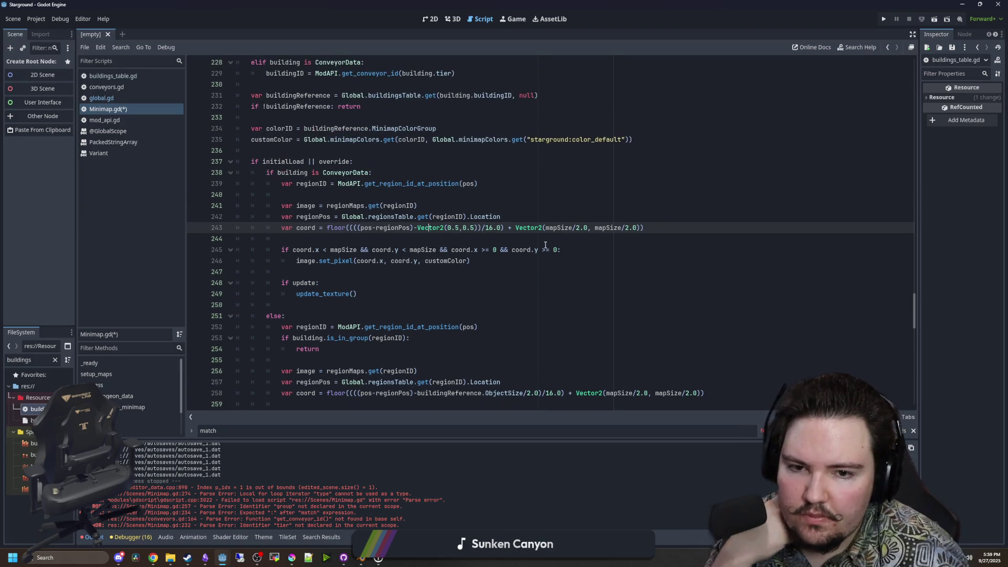
click(508, 269)
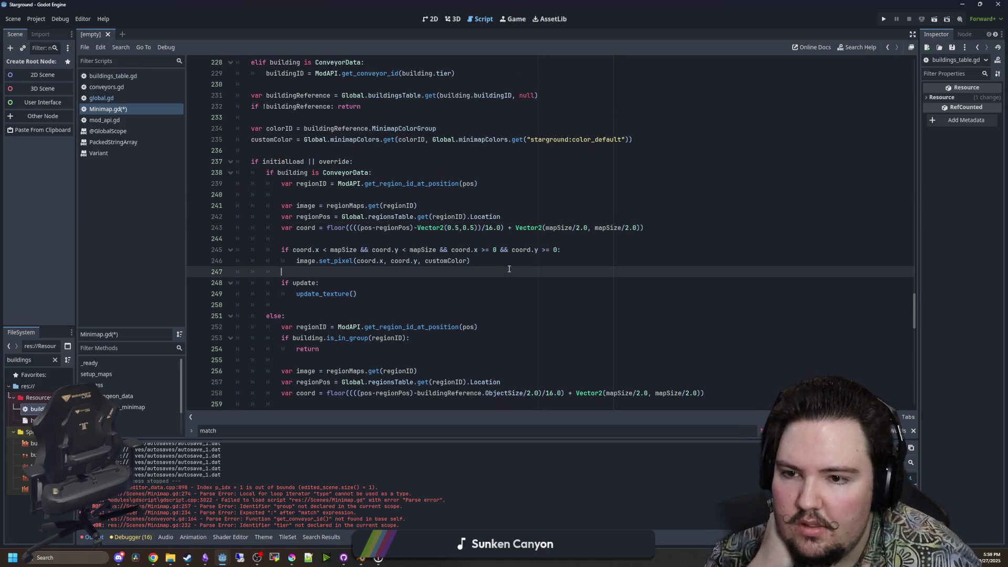
click(441, 198)
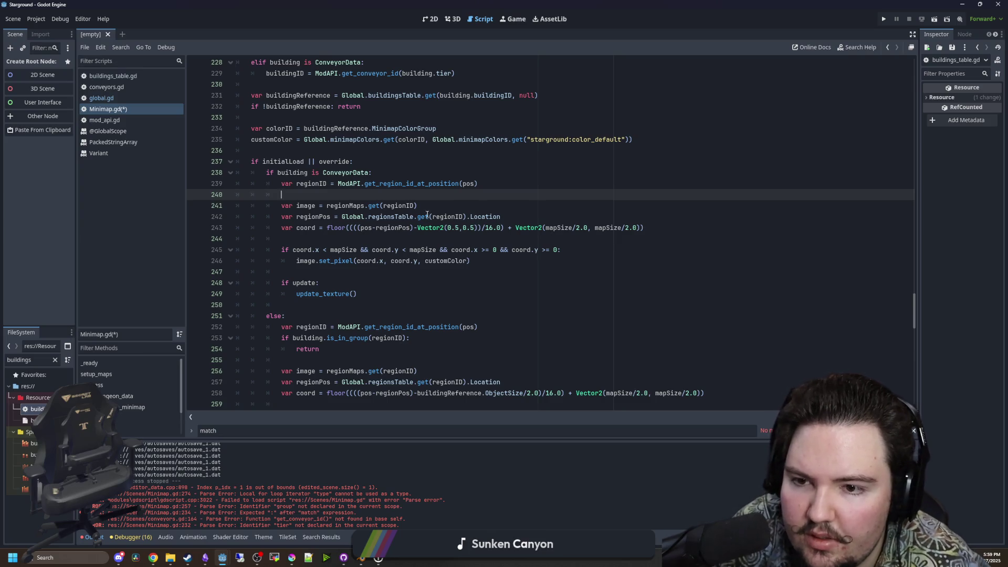
double_click(449, 217)
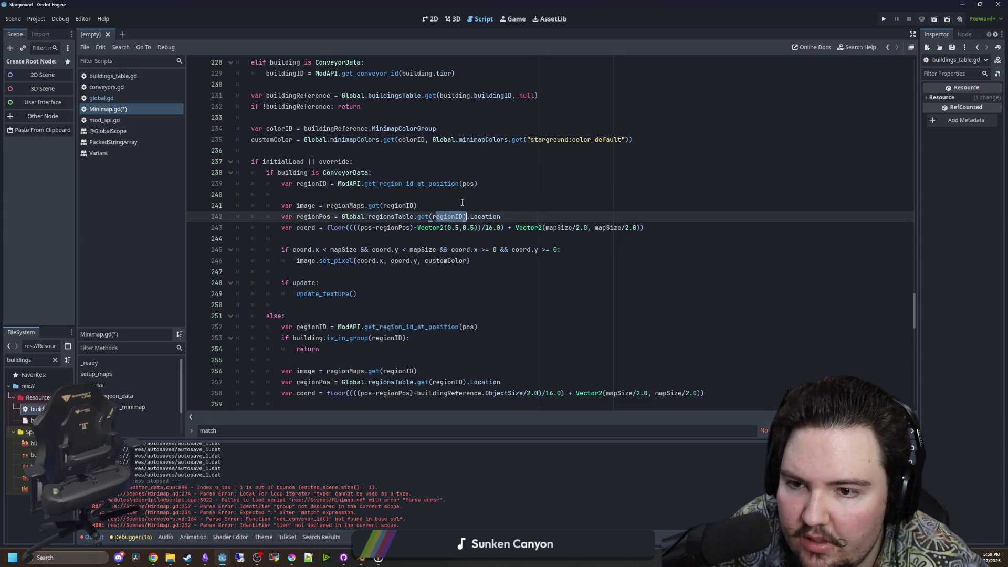
click(446, 205)
scroll(461, 202, down, 3)
drag(317, 284, 500, 283)
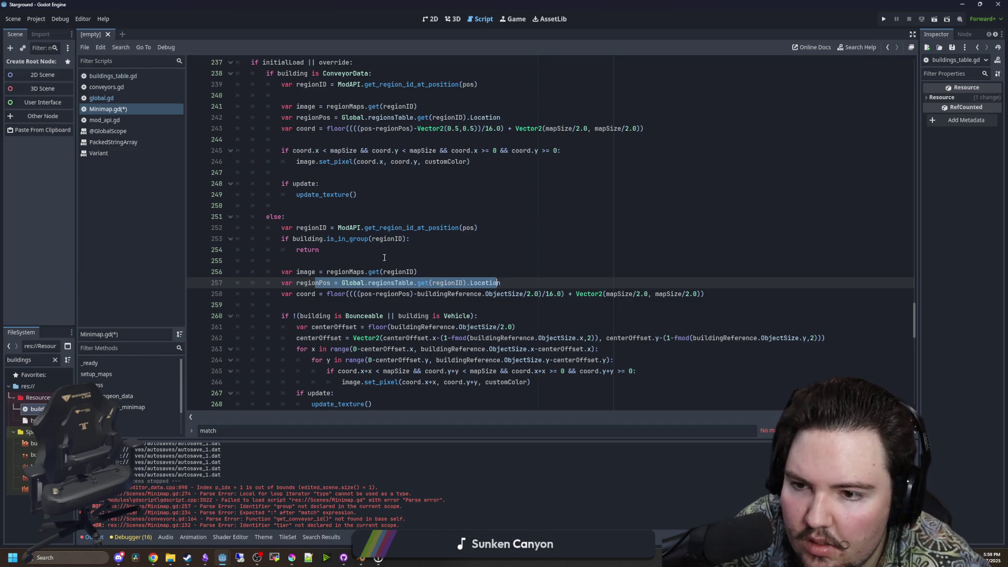
click(403, 217)
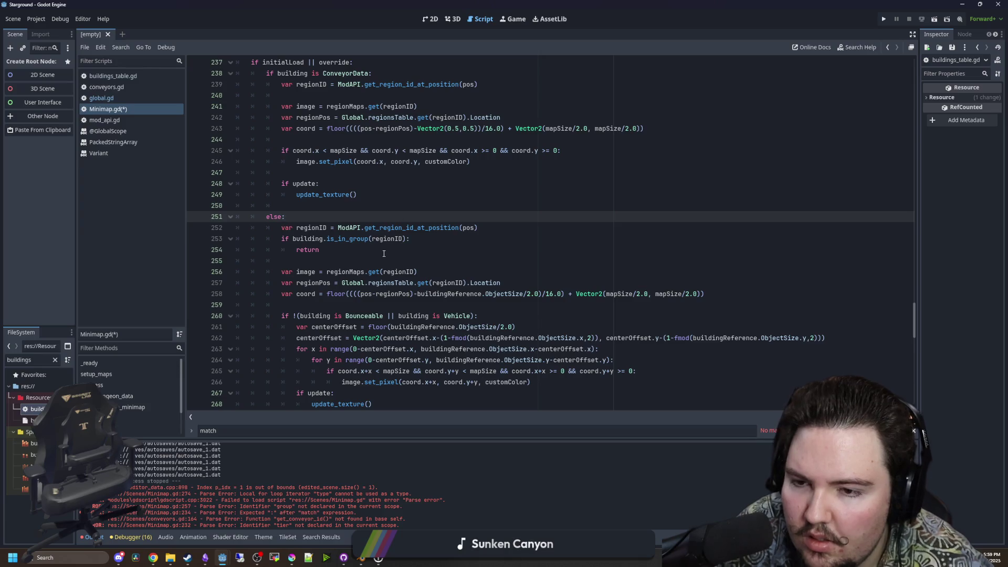
drag(327, 238, 410, 239)
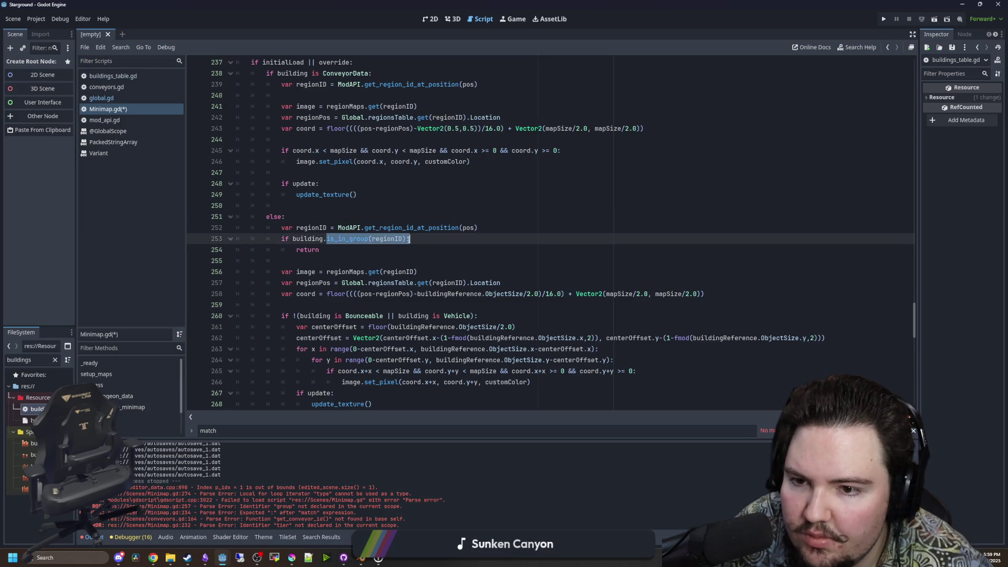
click(389, 261)
scroll(389, 260, up, 1)
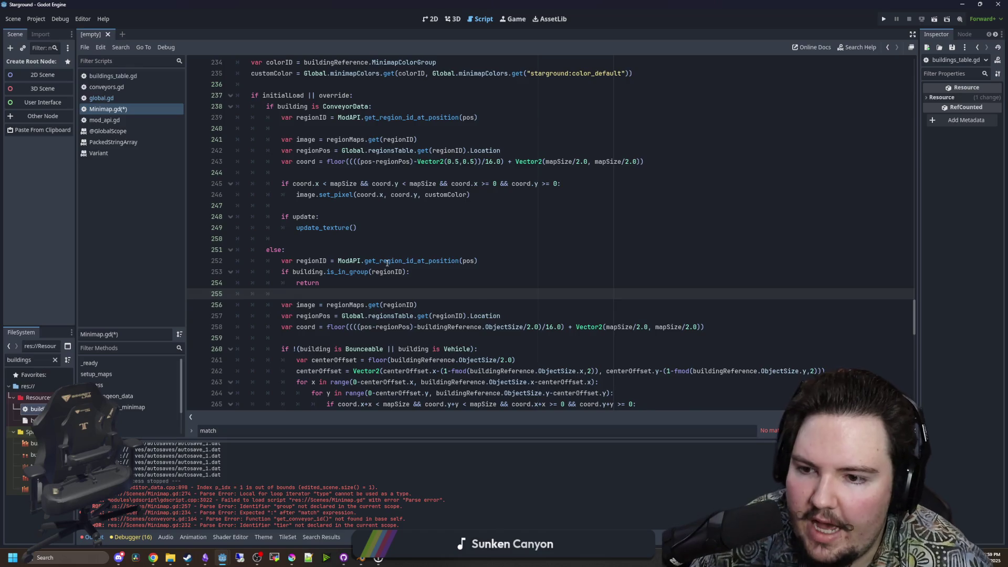
scroll(357, 259, up, 1)
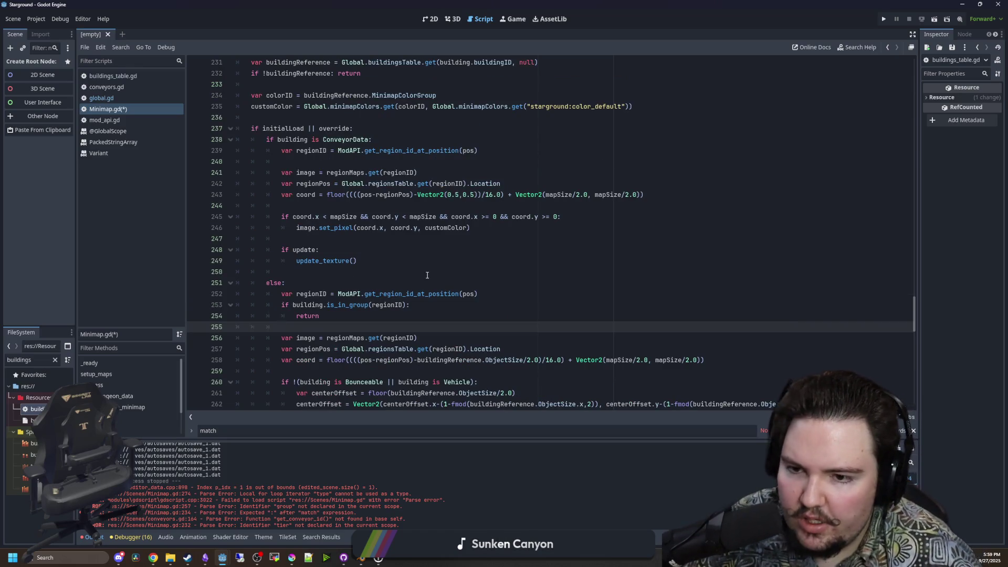
scroll(430, 257, down, 4)
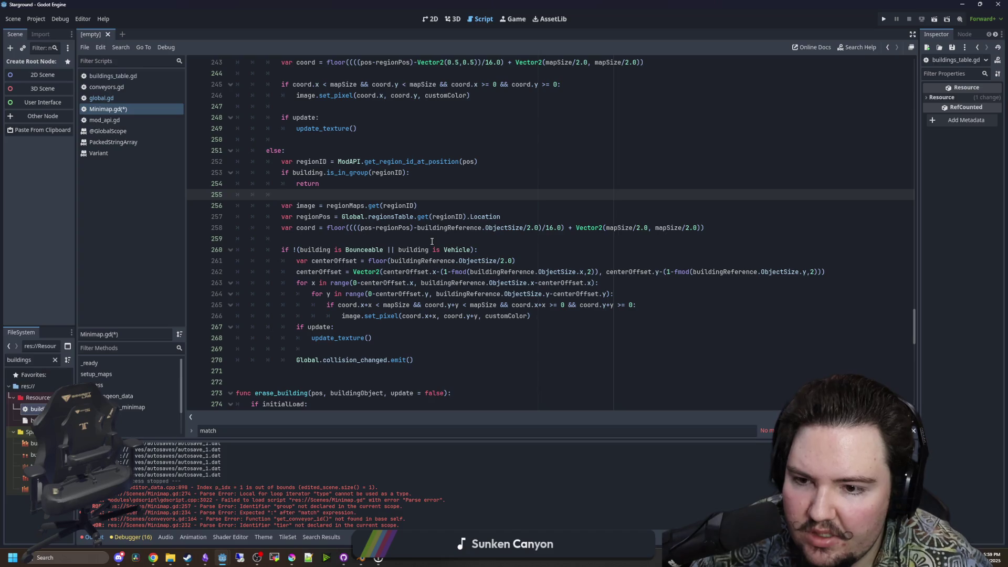
scroll(431, 242, up, 4)
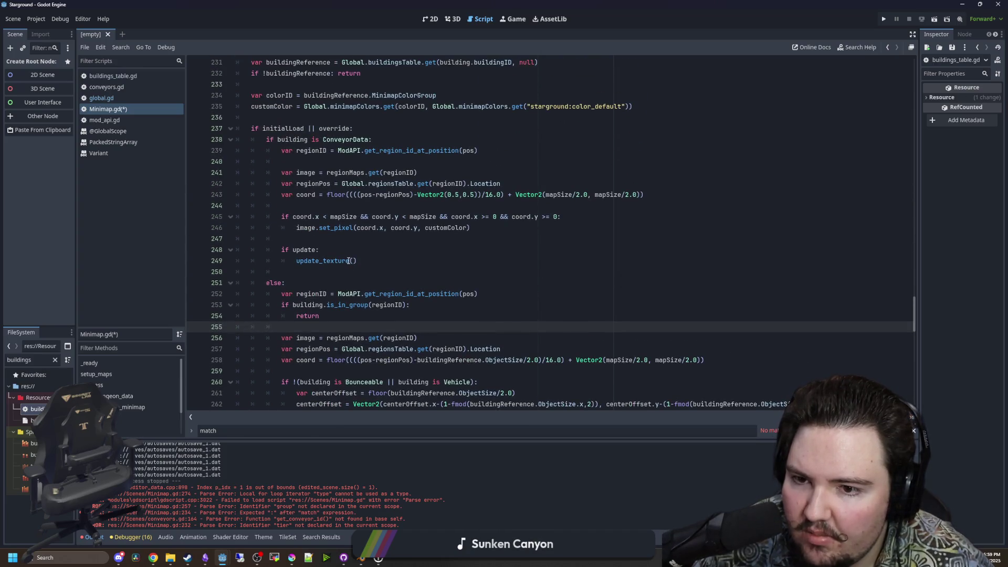
Review the conveyor coord calculation and surrounding code in draw_building's ConveyorData branch.
scroll(347, 261, up, 1)
click(360, 278)
drag(283, 227, 669, 232)
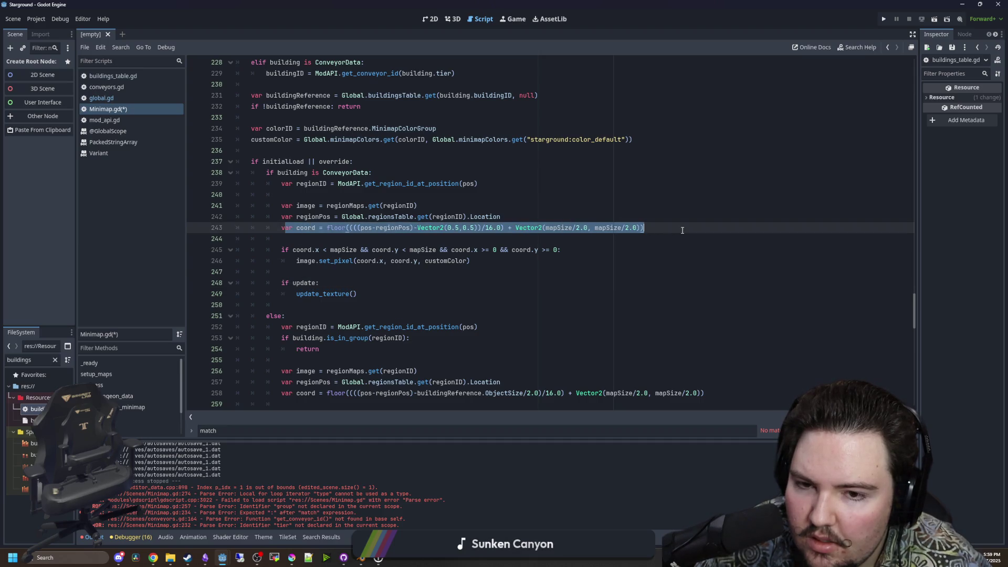
click(384, 245)
scroll(384, 245, down, 2)
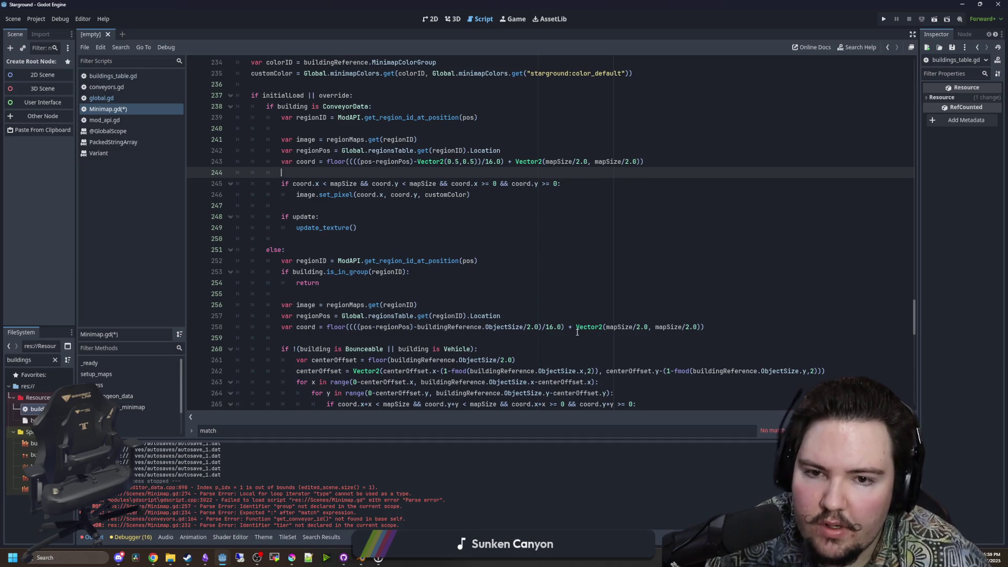
scroll(489, 300, down, 2)
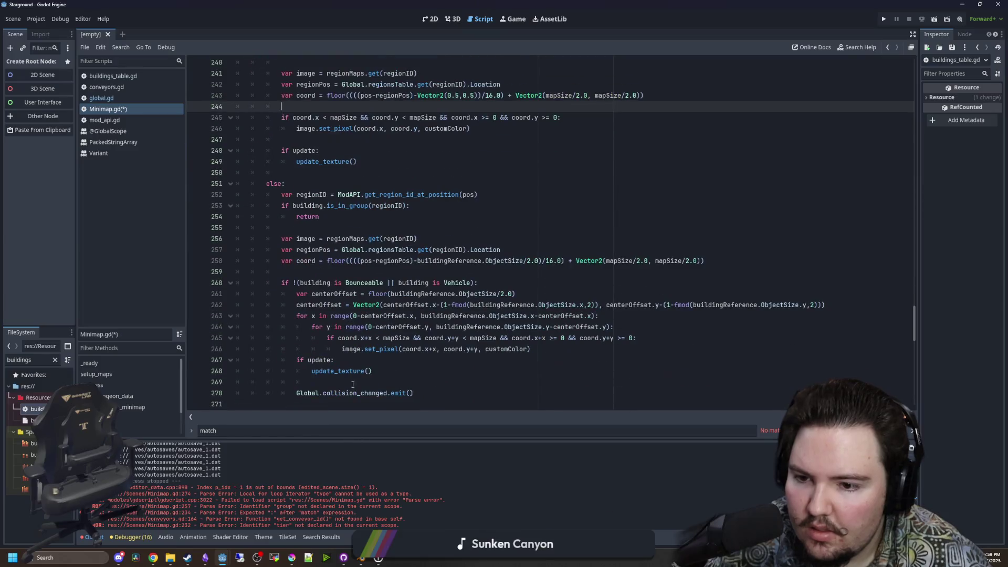
mouse_move(339, 393)
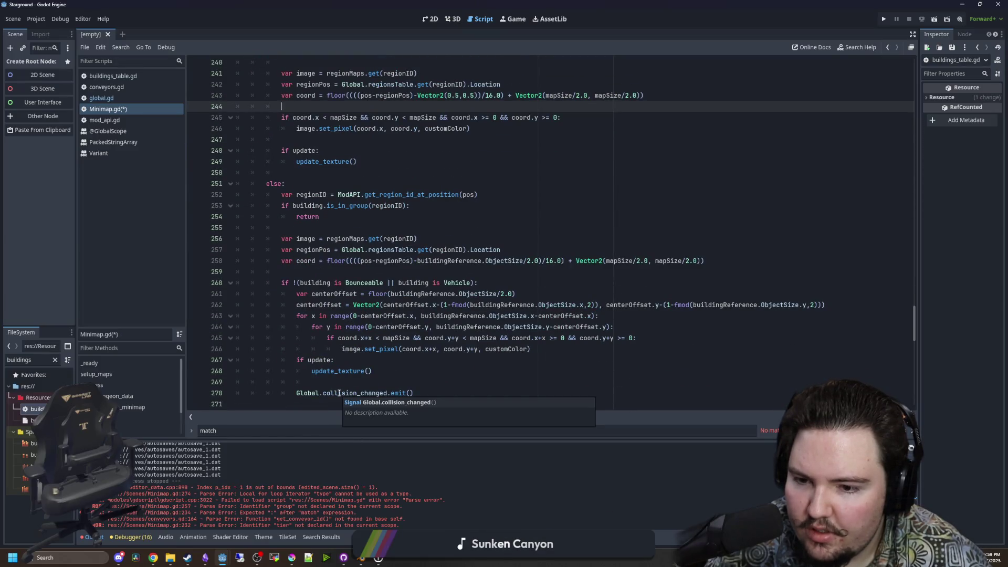
scroll(344, 383, up, 4)
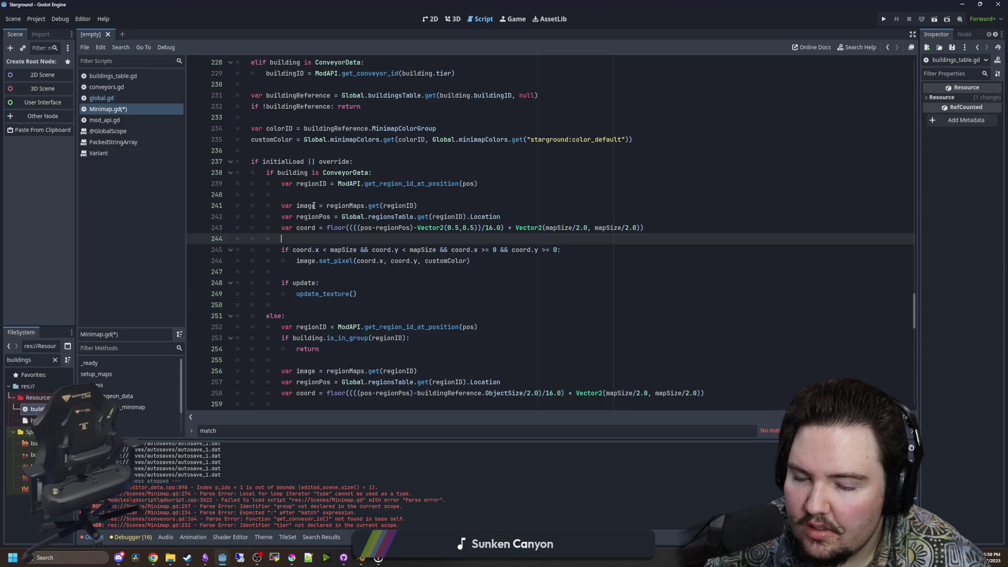
click(341, 195)
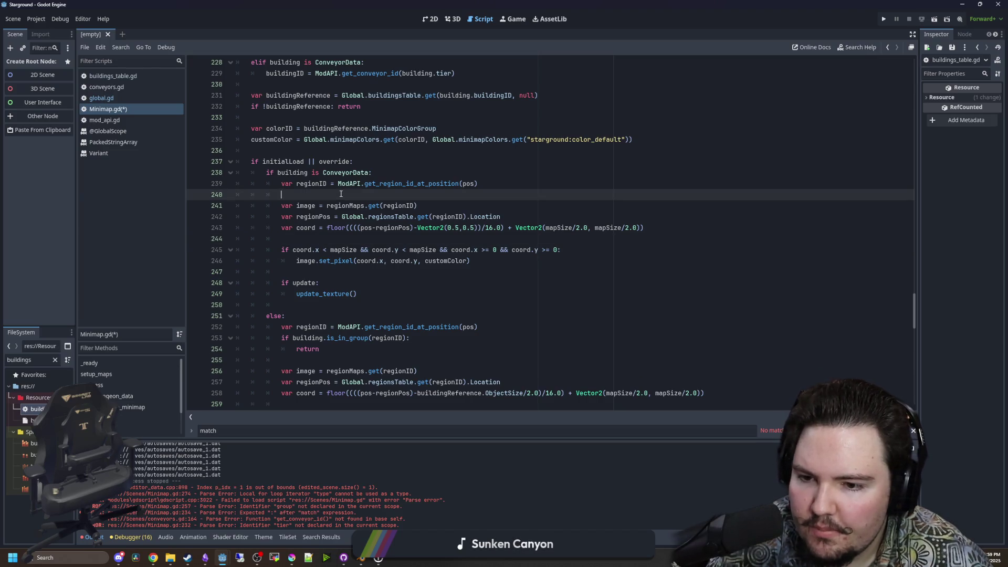
mouse_move(400, 339)
Delete the separate ConveyorData branch up through the else: line.
mouse_move(319, 348)
mouse_down()
mouse_move(236, 349)
mouse_move(237, 338)
mouse_up()
click(385, 306)
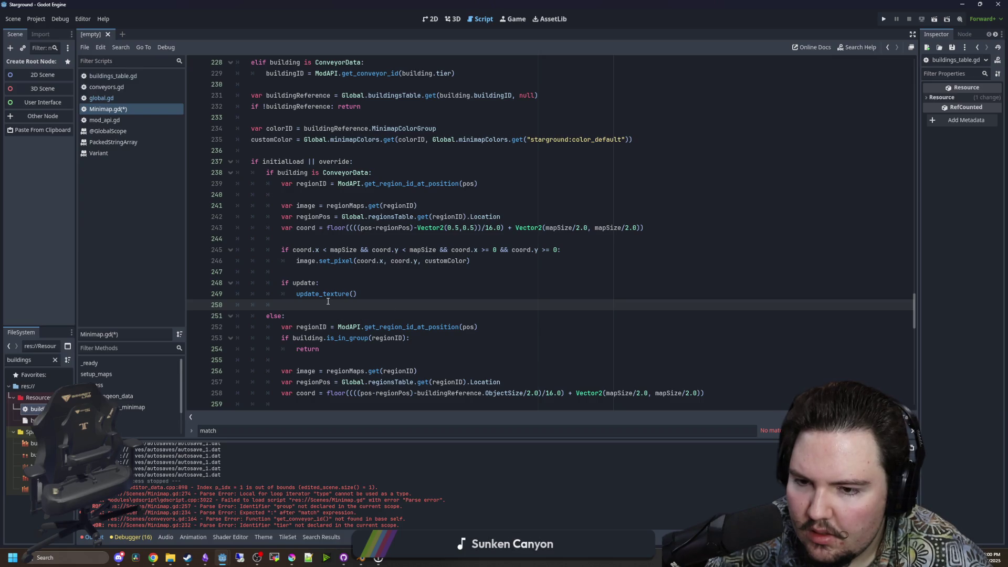
scroll(327, 301, up, 1)
drag(294, 349, 236, 206)
key(Delete)
Unindent the remaining initialLoad || override block one level so it handles every building.
scroll(411, 310, down, 5)
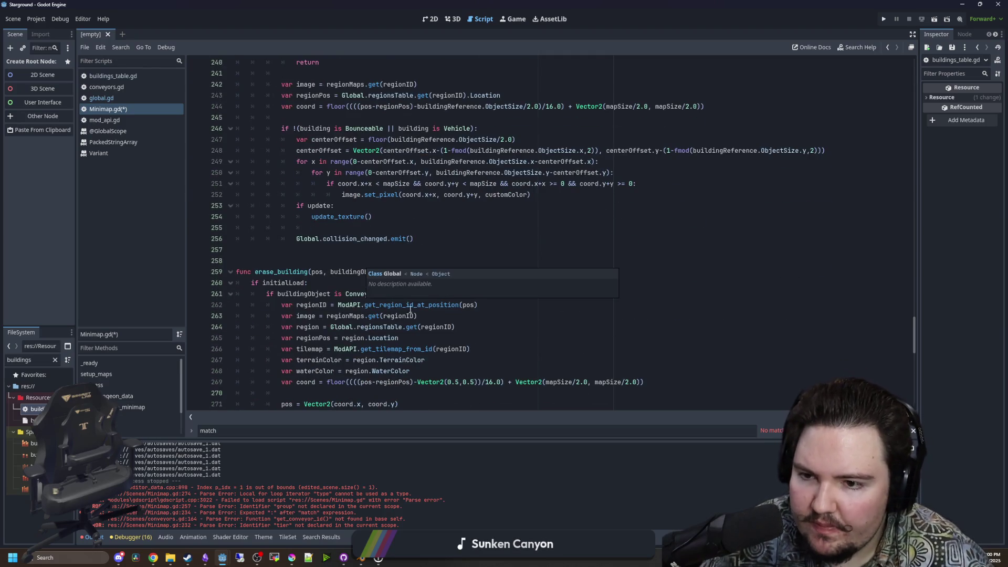
scroll(411, 310, up, 3)
drag(415, 337, 168, 138)
key(shift+Tab)
click(336, 118)
scroll(342, 226, up, 1)
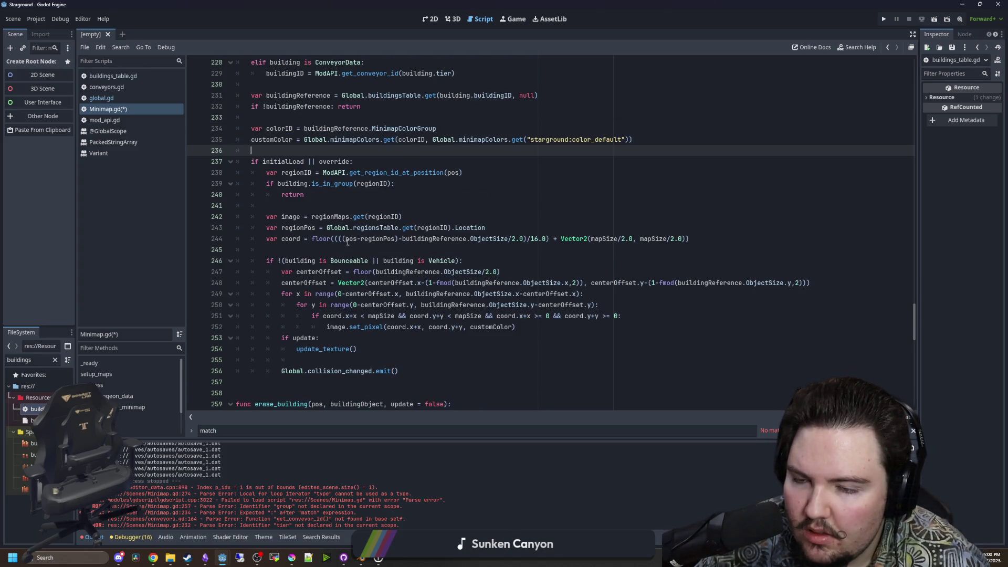
scroll(287, 252, up, 2)
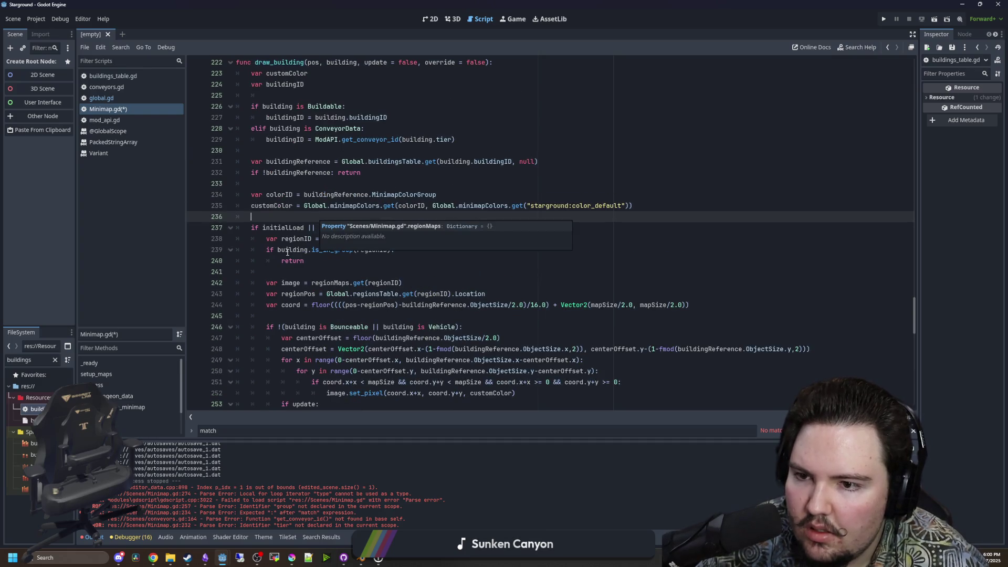
scroll(288, 255, up, 2)
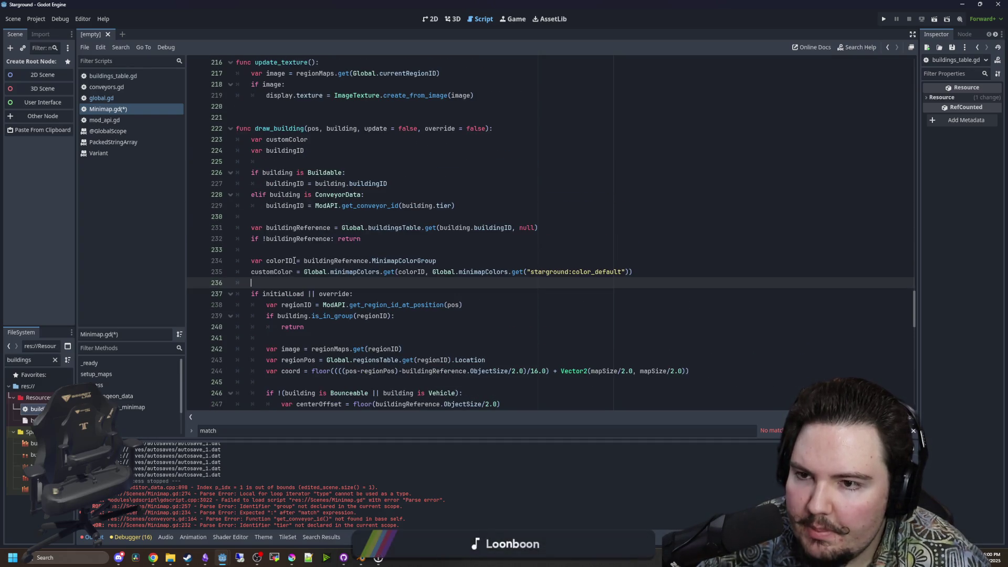
double_click(283, 293)
key(ctrl+c)
Add an early return at the top of draw_building unless initialLoad or override is set.
click(509, 131)
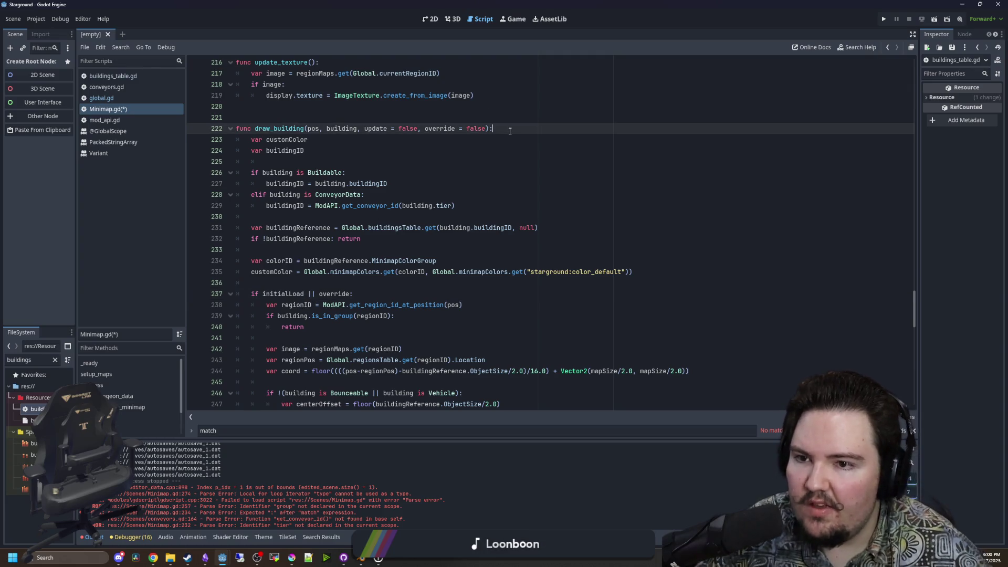
key(Return)
key(Return)
key(Up)
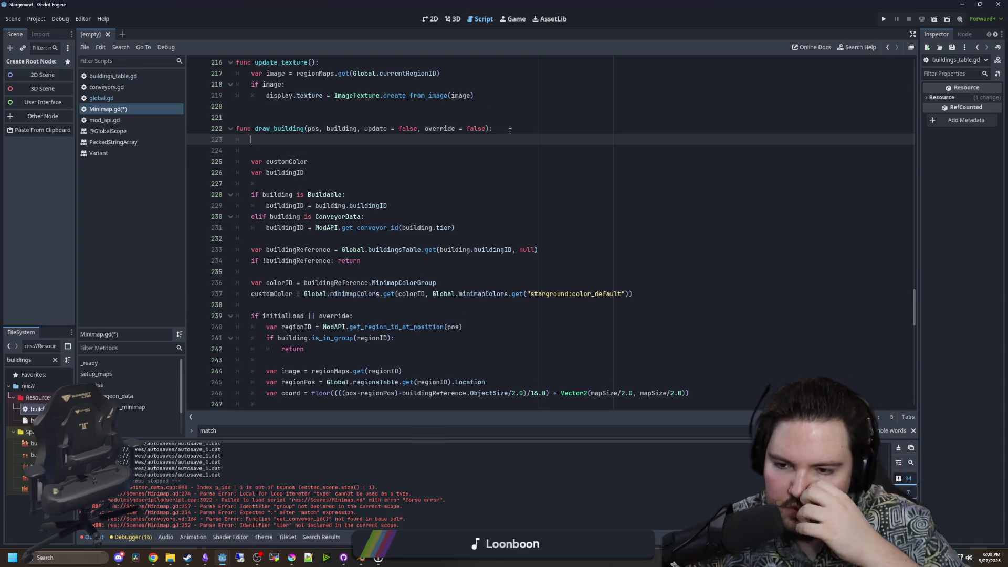
key(ctrl+v)
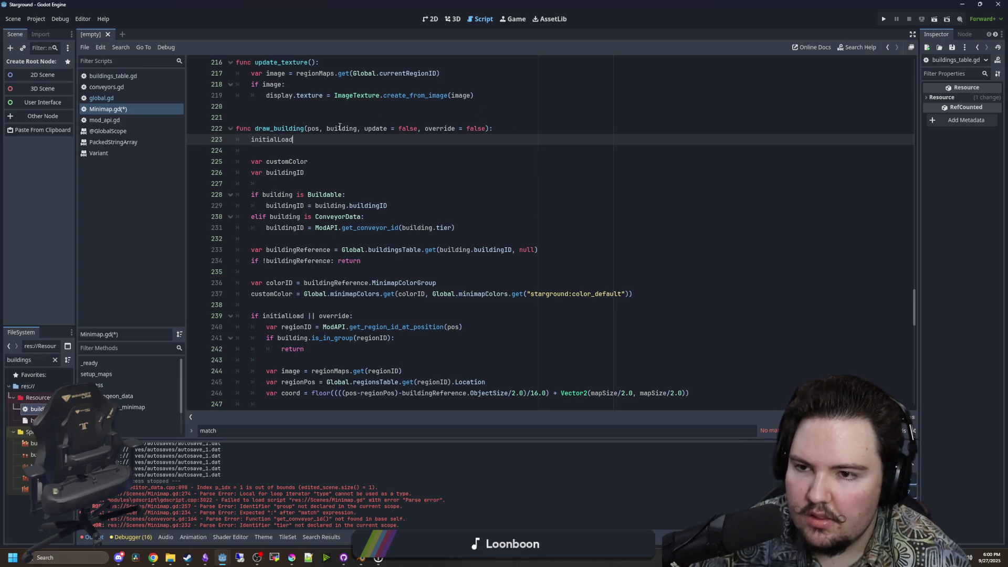
text(if)
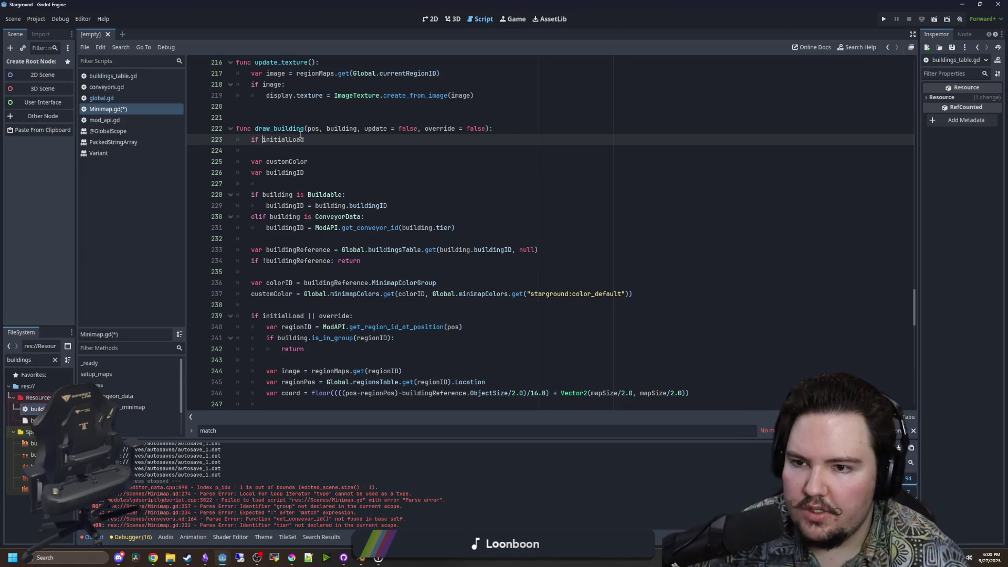
double_click(333, 318)
key(ctrl+c)
click(317, 140)
text(&&)
key(ctrl+v)
click(317, 140)
text(!)
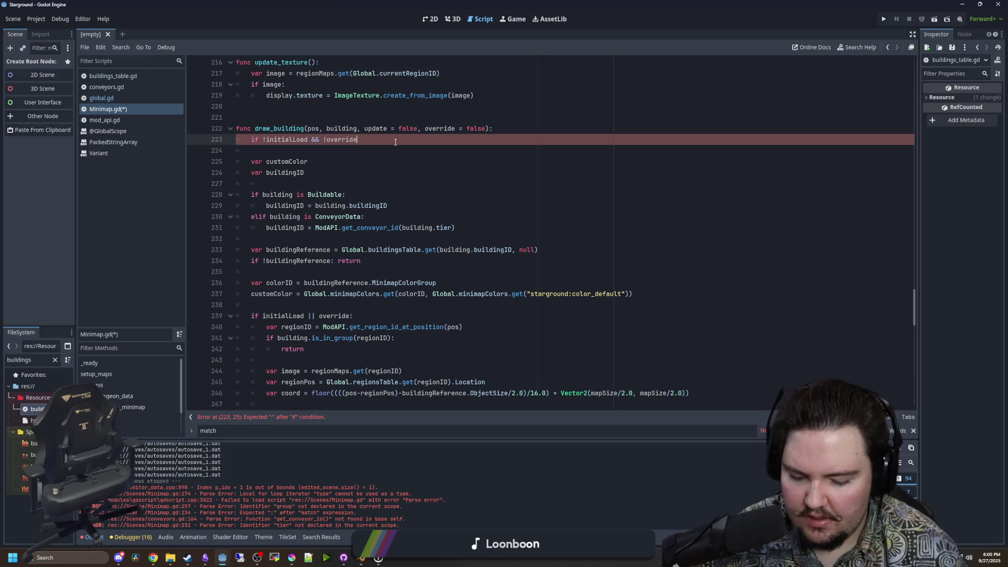
text(eturn)
Delete the now-redundant initialLoad or override condition and unindent the code it contained.
click(387, 272)
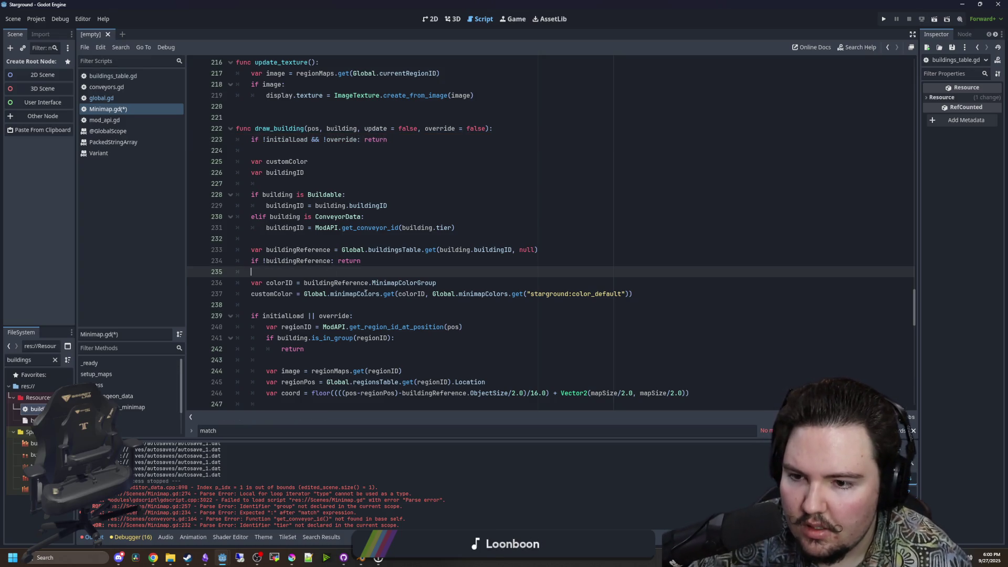
triple_click(386, 313)
key(BackSpace)
key(BackSpace)
scroll(421, 315, down, 5)
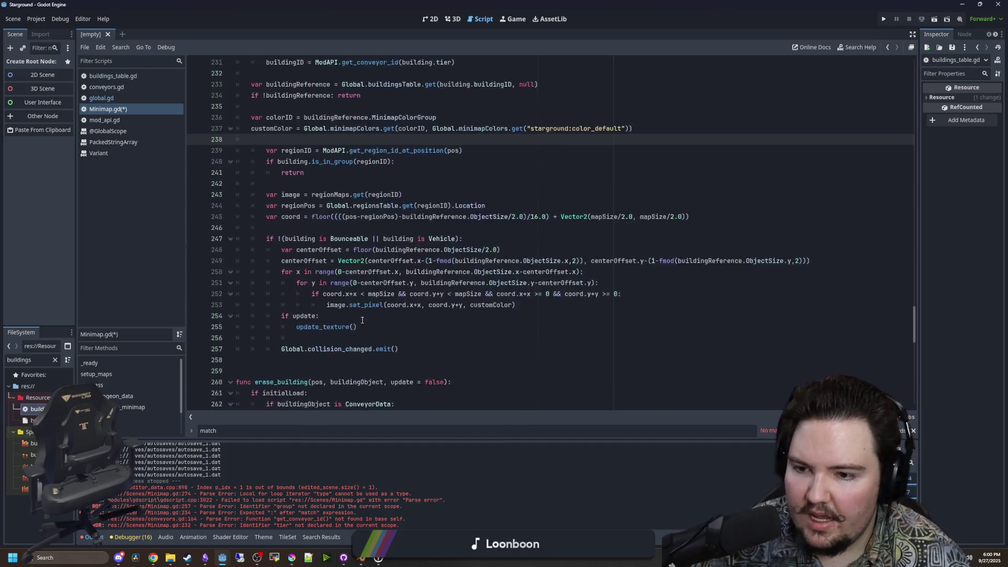
shift+click(421, 315)
key(shift+Tab)
click(325, 149)
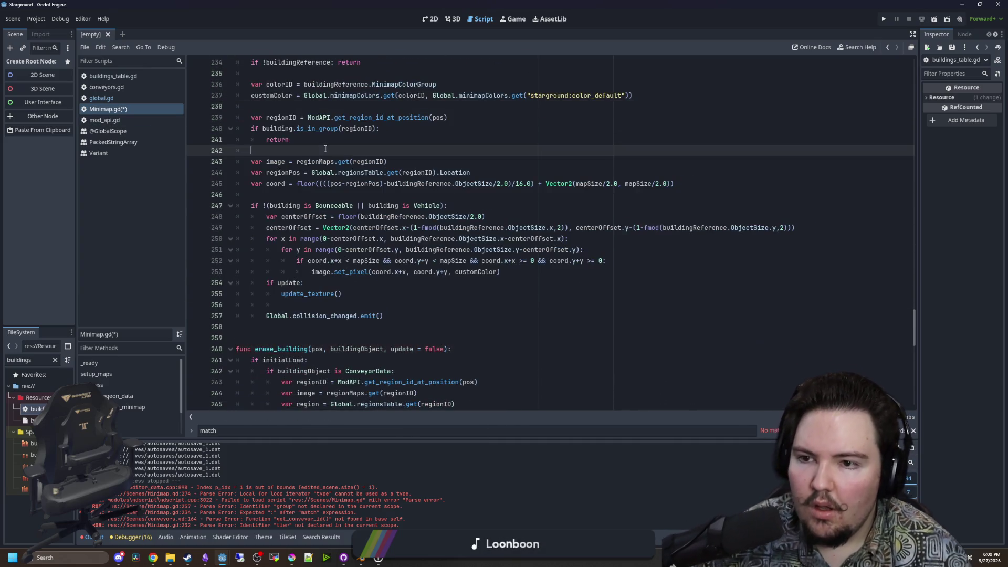
Review the conveyor code in erase_building.
scroll(414, 305, down, 10)
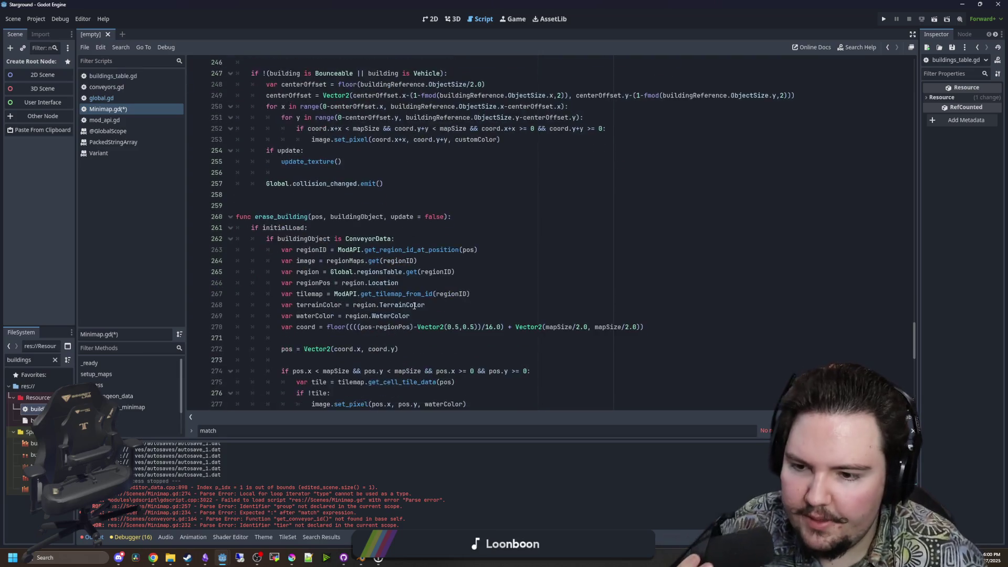
scroll(409, 297, up, 4)
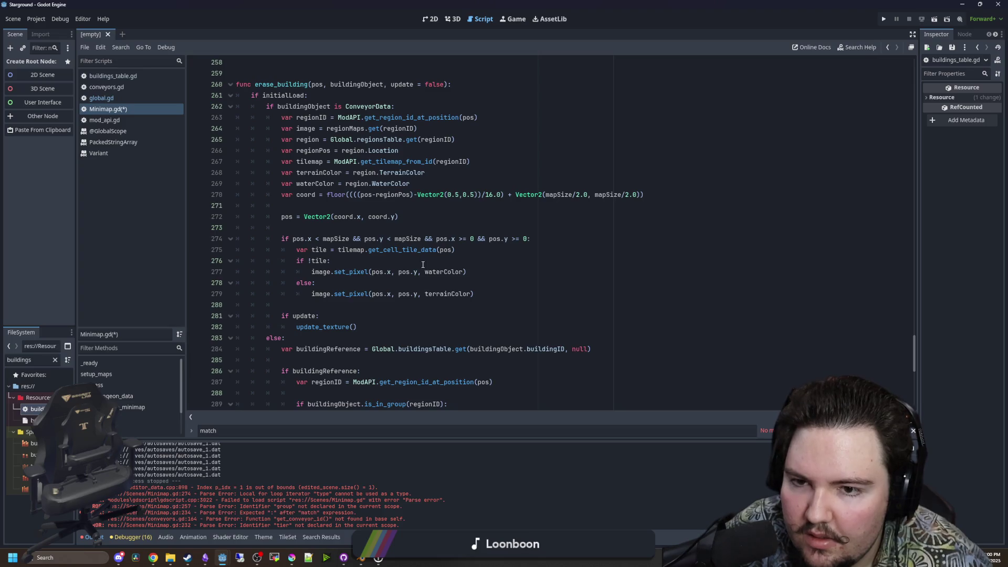
drag(405, 333, 239, 117)
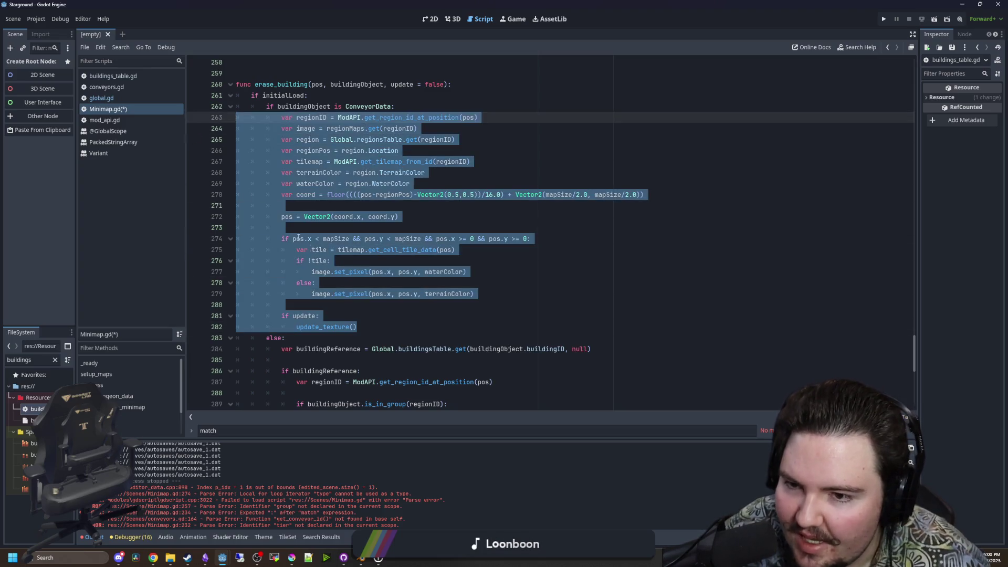
click(340, 275)
scroll(315, 270, up, 4)
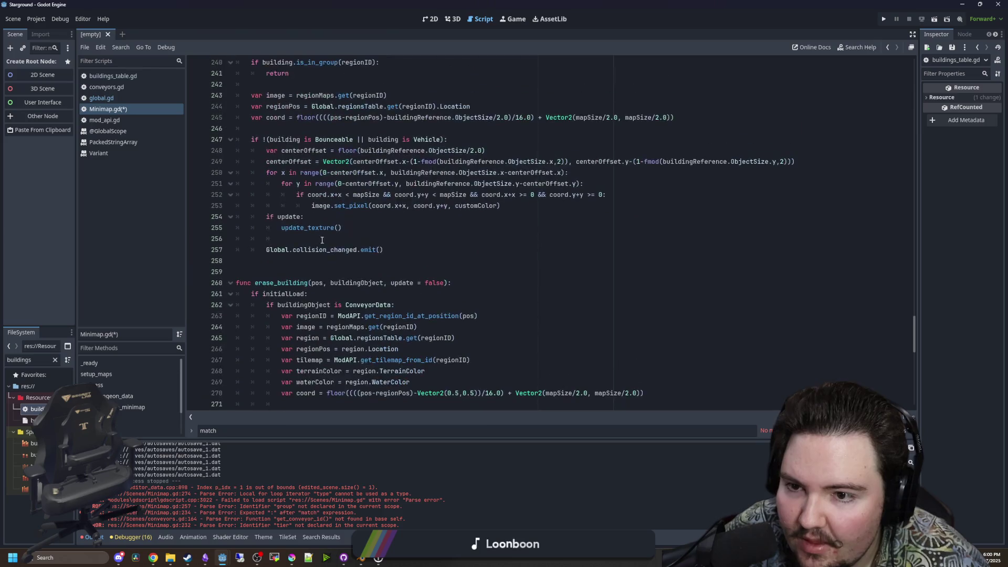
click(269, 268)
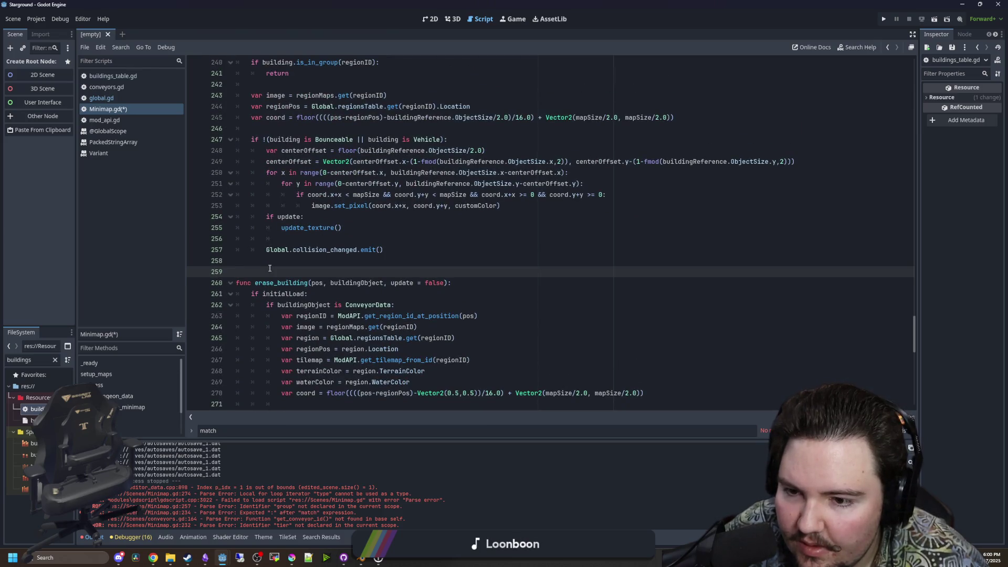
scroll(270, 268, up, 5)
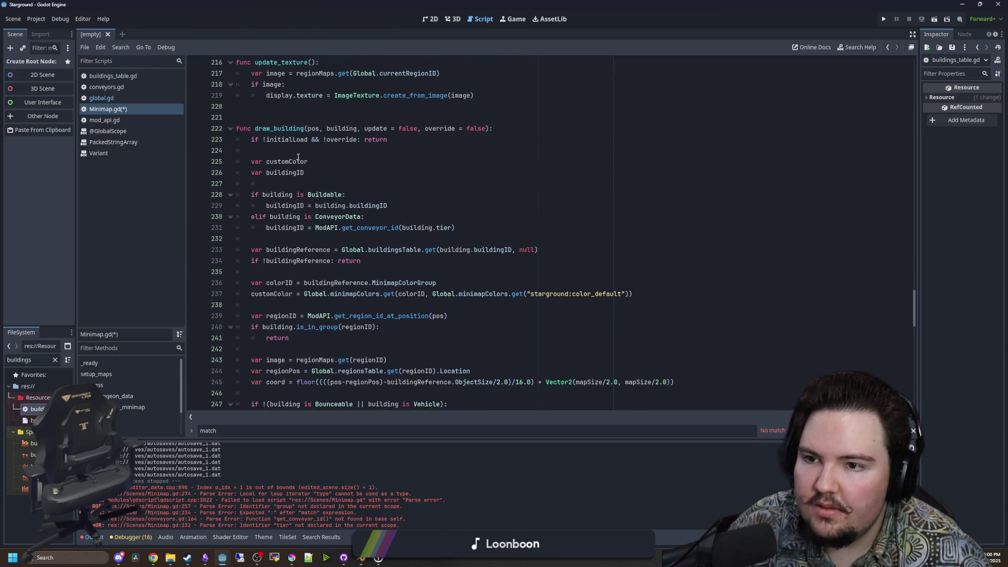
Check the lines below the new early return and save Minimap.gd.
click(291, 150)
click(292, 117)
scroll(298, 150, down, 1)
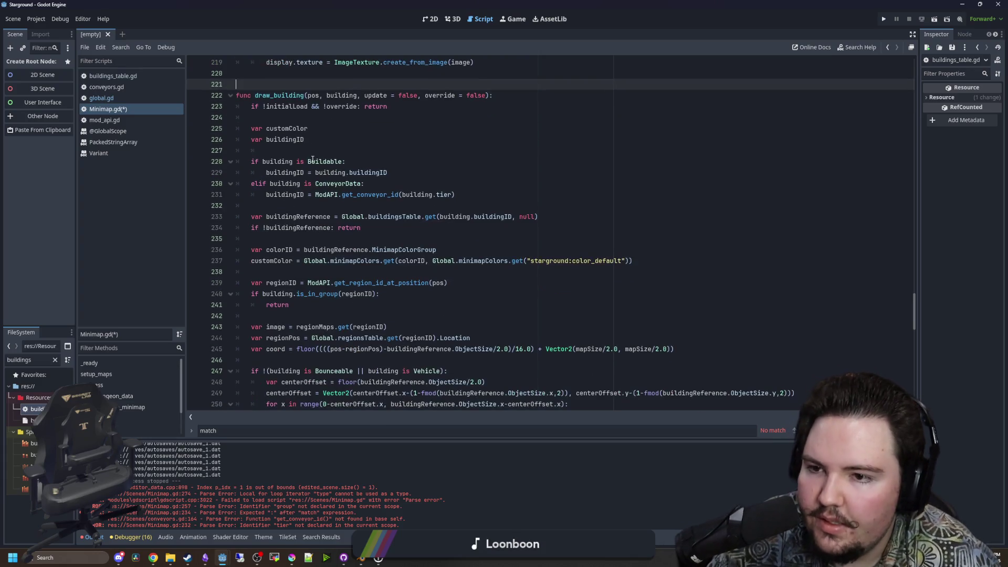
click(298, 150)
click(328, 117)
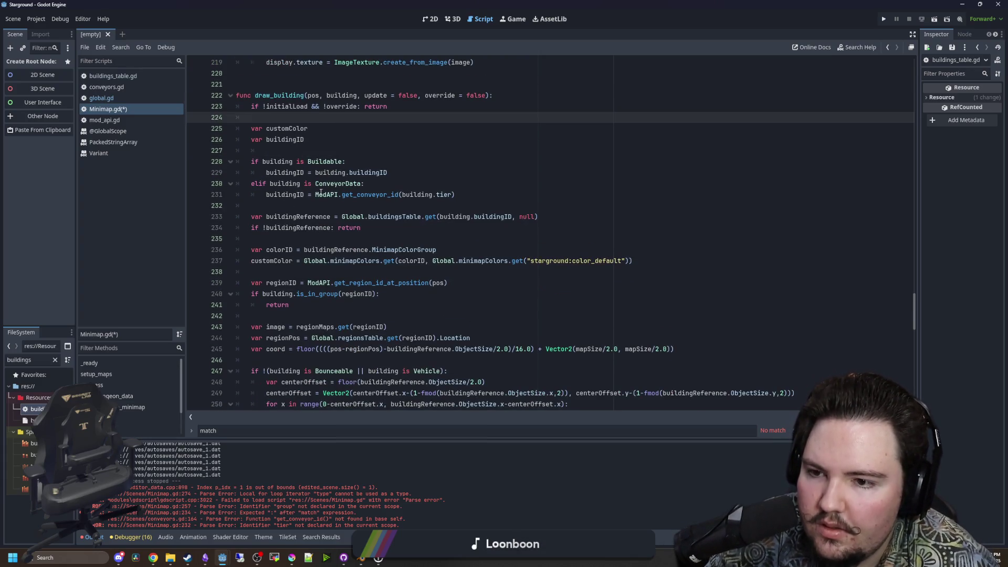
scroll(333, 176, down, 2)
click(333, 176)
scroll(371, 222, up, 3)
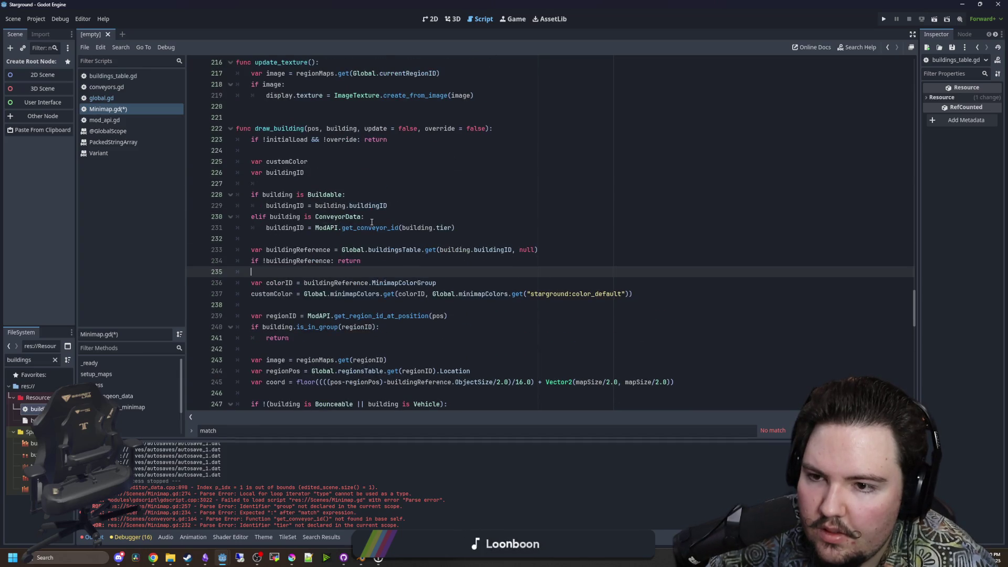
click(276, 183)
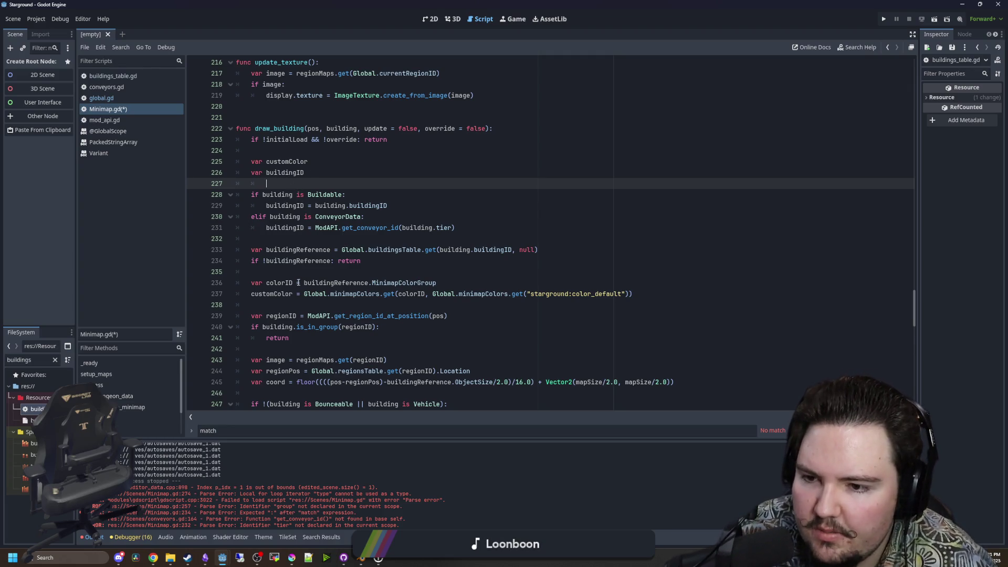
key(ctrl+s)
Make the customColor assignment a var declaration and delete the duplicate old customColor declaration.
click(302, 264)
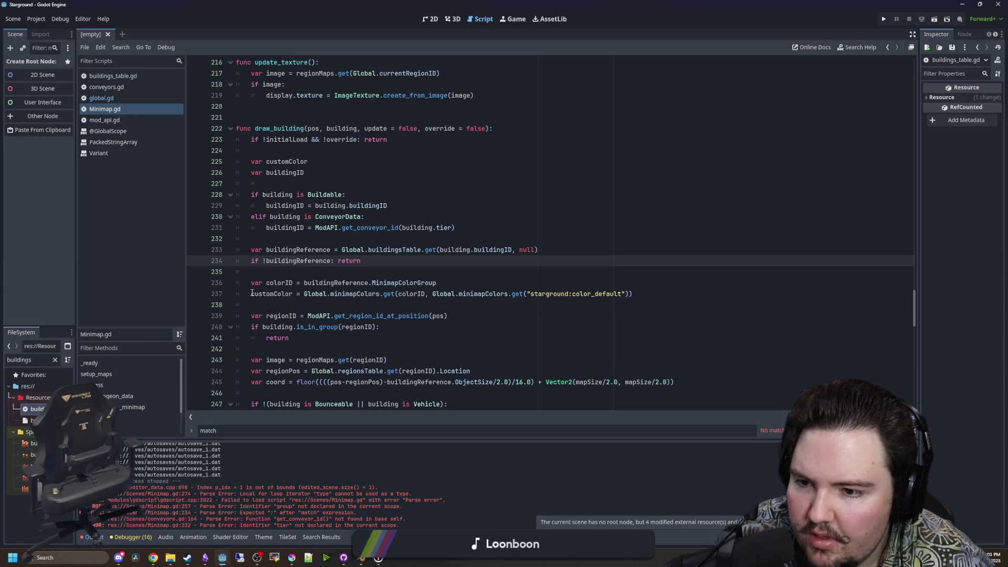
click(251, 293)
text(var)
click(315, 163)
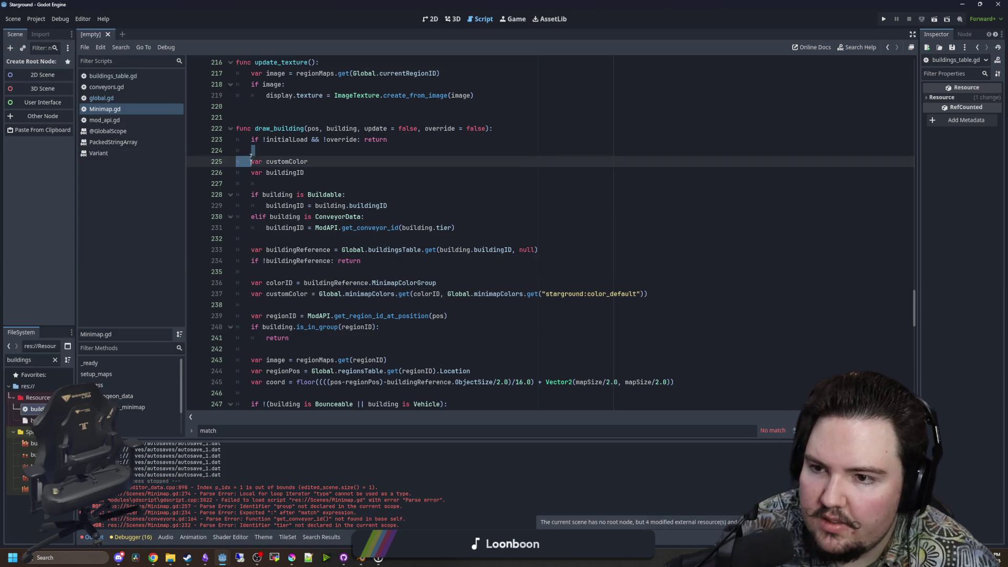
drag(249, 169, 251, 151)
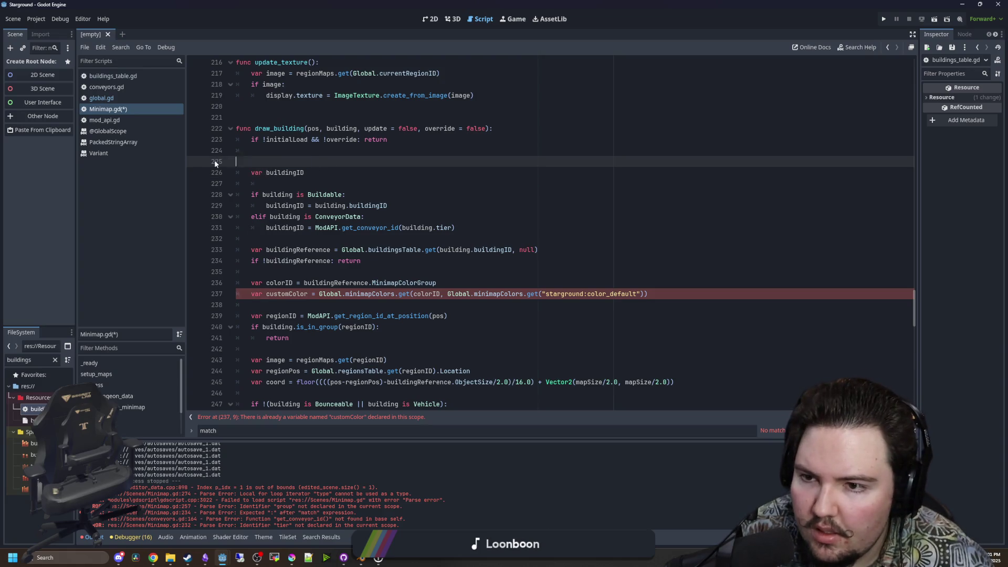
key(BackSpace)
click(297, 173)
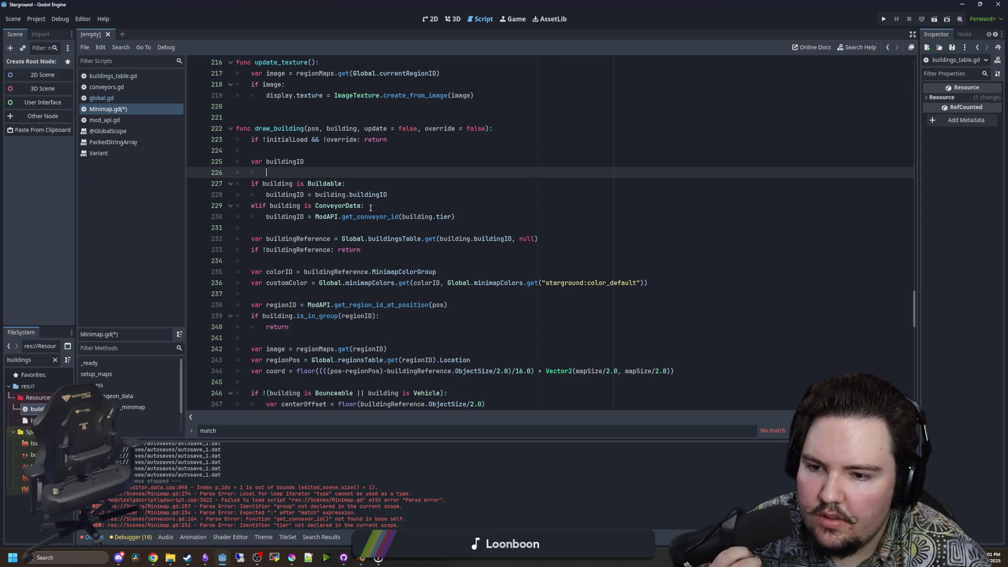
Save Minimap.gd again and open global.gd.
scroll(370, 207, down, 5)
scroll(295, 346, up, 2)
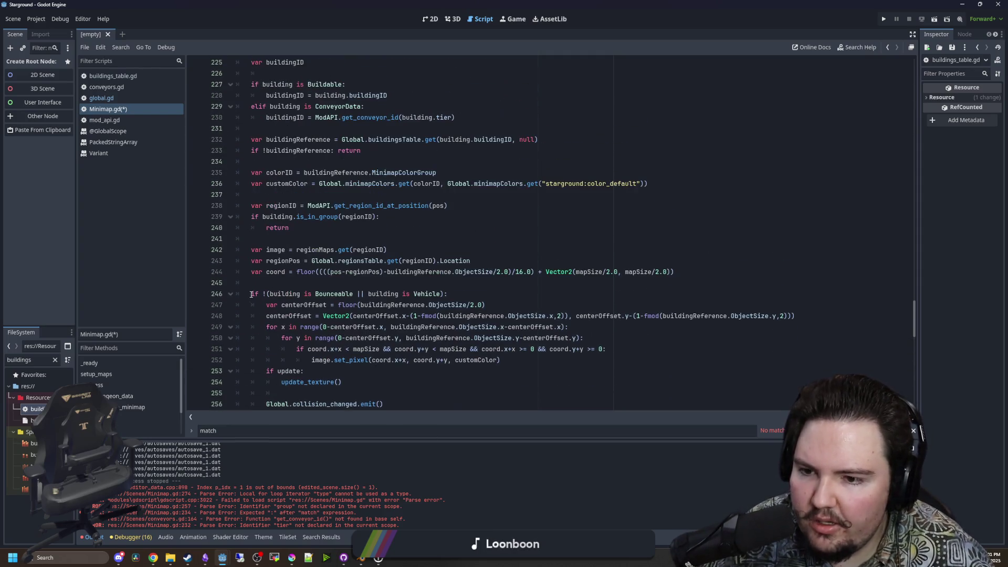
click(280, 281)
click(282, 239)
scroll(284, 234, up, 2)
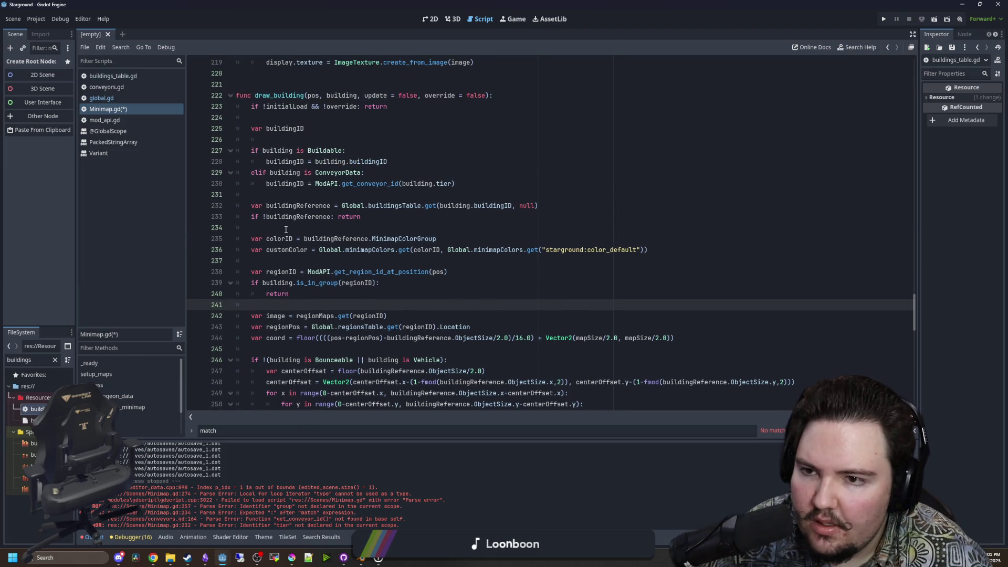
key(ctrl+s)
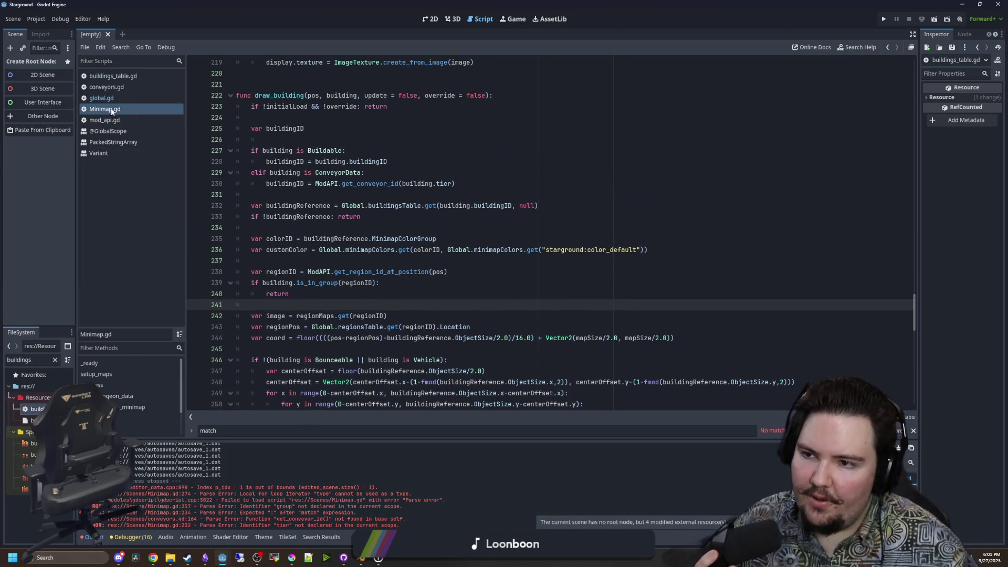
click(112, 99)
Copy the starground:color_logistics key from the minimapColors dictionary in global.gd.
click(404, 332)
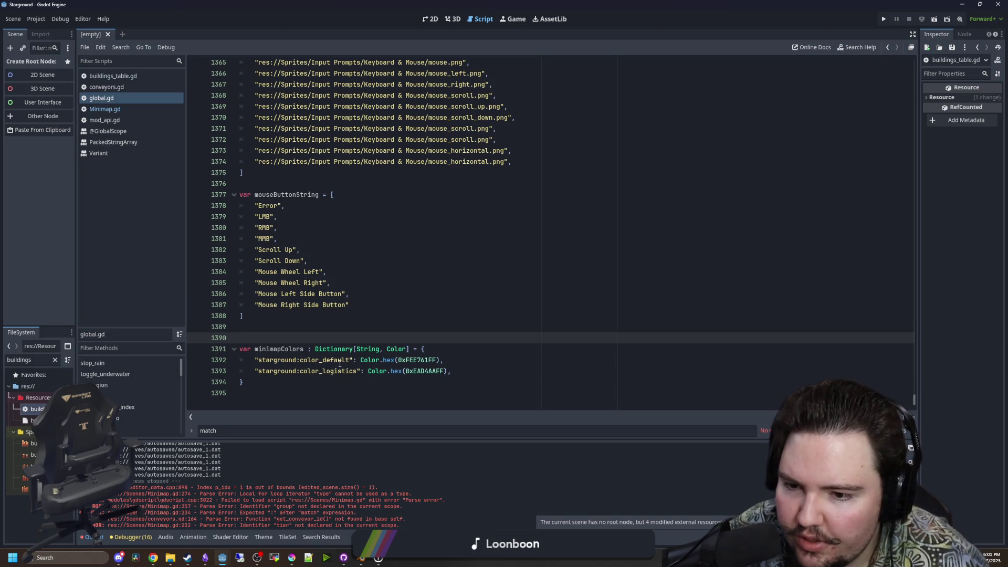
click(361, 371)
drag(360, 371, 244, 370)
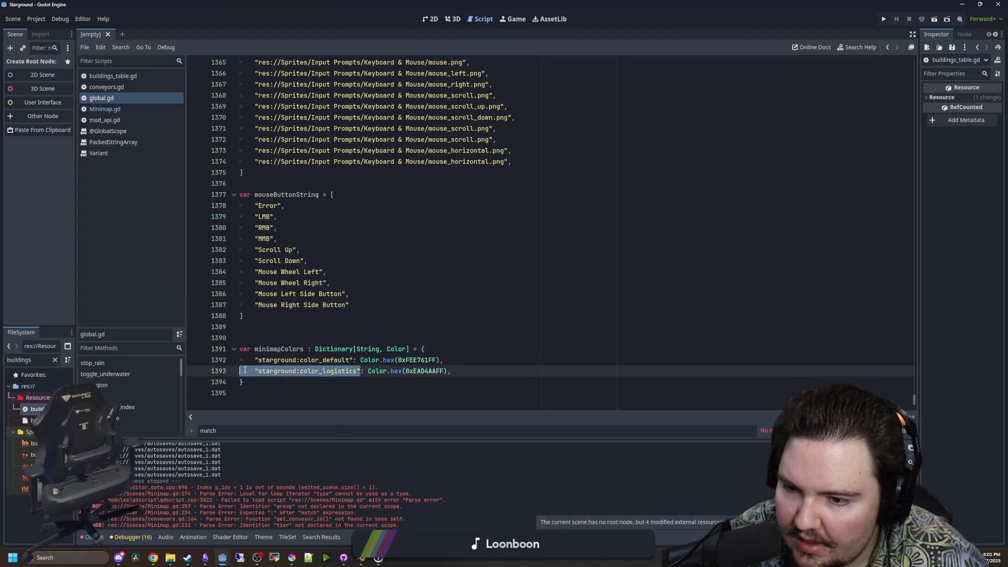
Find the Mover entry in buildings_table.gd by searching for 'mover'.
click(113, 75)
click(419, 236)
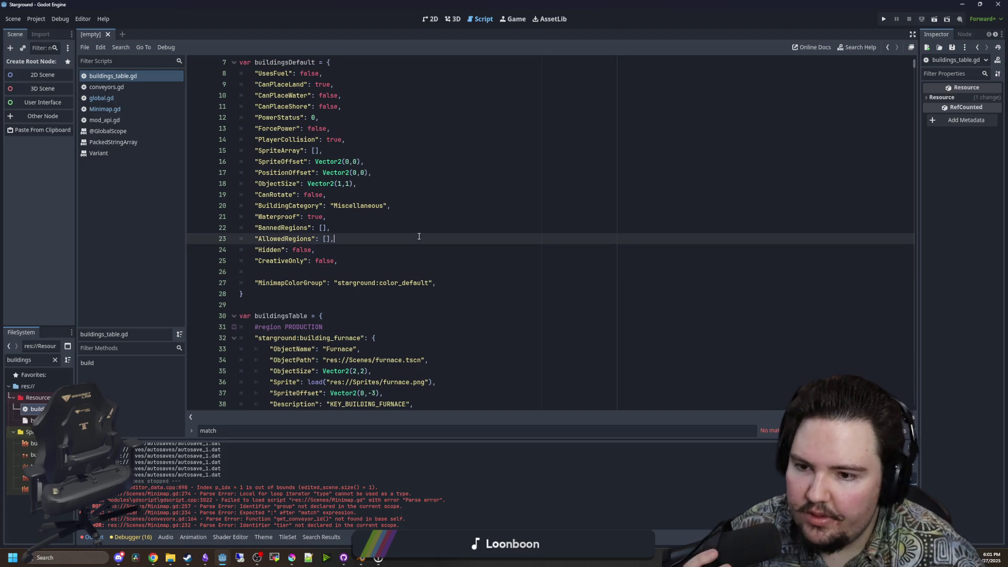
scroll(419, 236, down, 2)
click(358, 247)
key(ctrl+f)
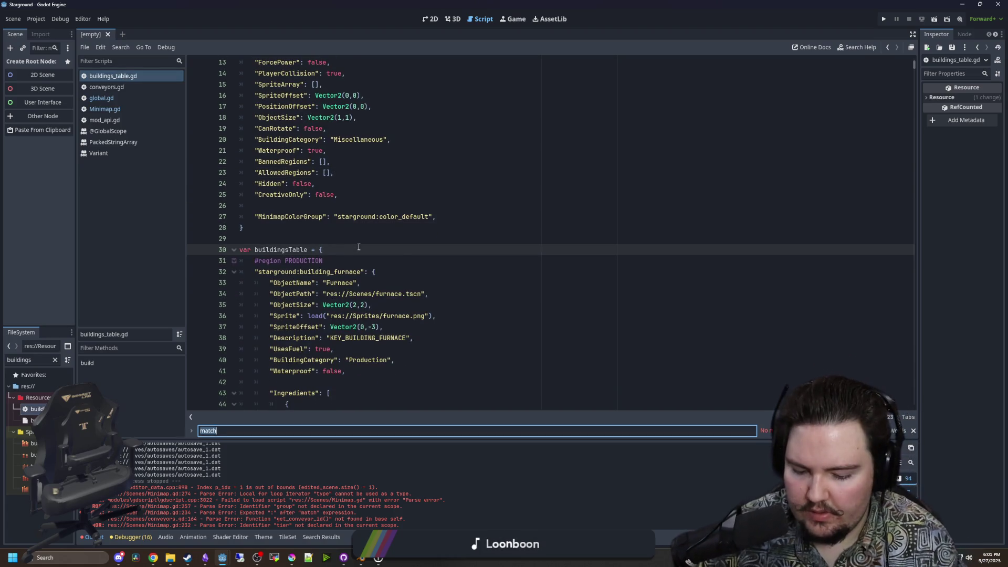
text(mover)
click(399, 205)
scroll(367, 237, down, 5)
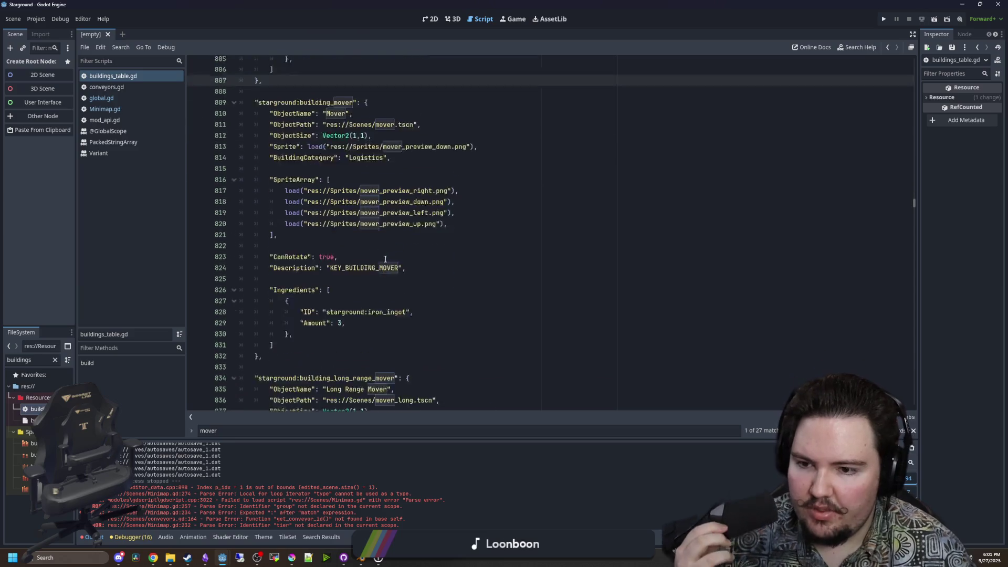
scroll(315, 297, up, 2)
Add a "MinimapColorGroup": "starground:color_logistics" line after the Mover description.
click(417, 292)
key(Return)
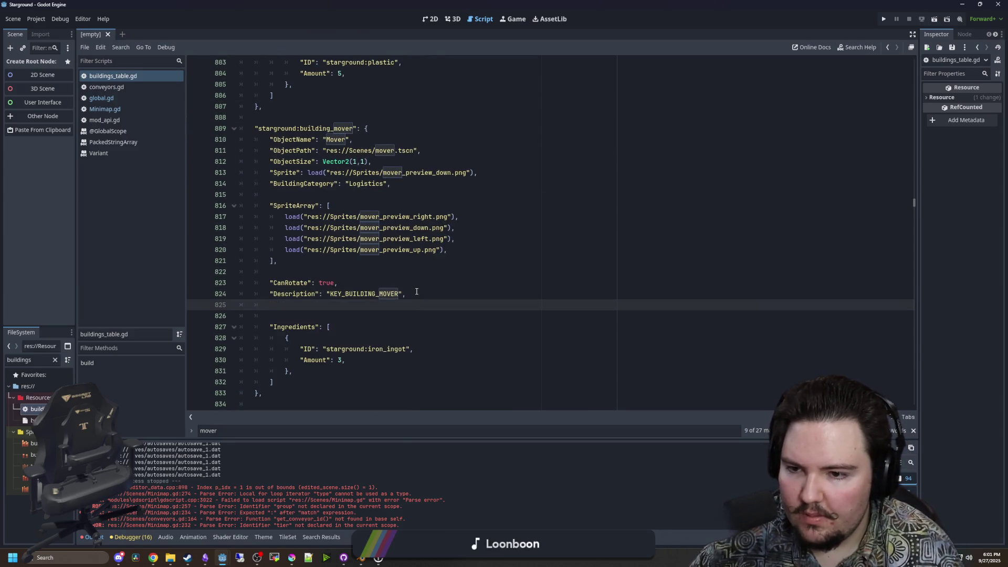
text("M)
text(inimapColorGrpu)
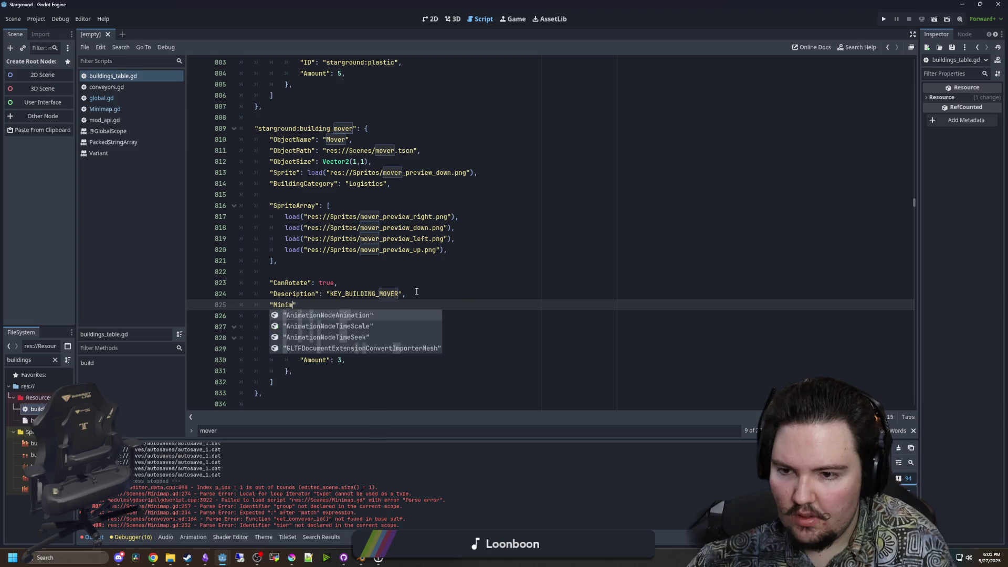
key(BackSpace)
key(BackSpace)
text(oup)
text("starground:color_logistics")
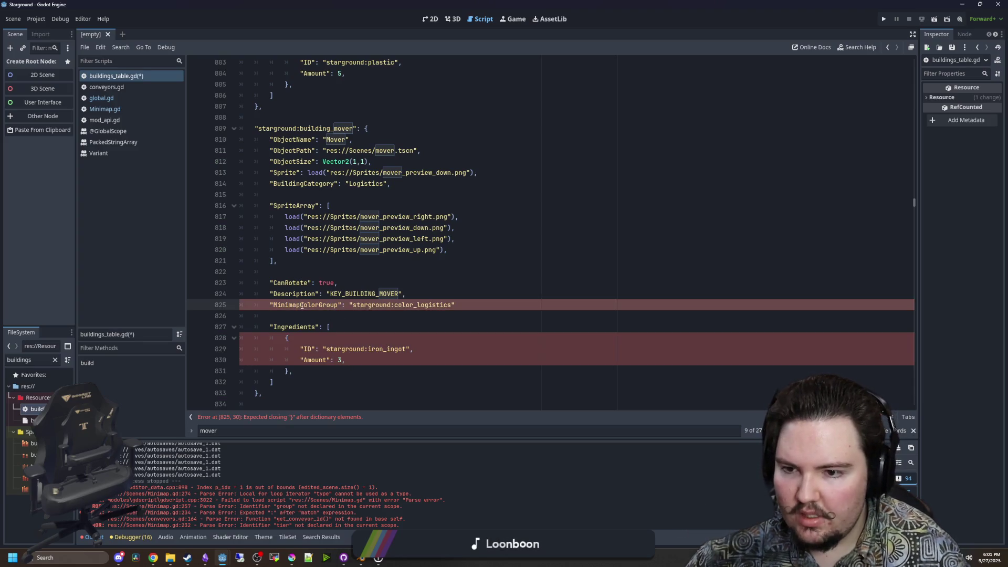
Rename the Mover's new key from MinimapColorGroup to ColorGroup.
drag(302, 305, 272, 304)
key(BackSpace)
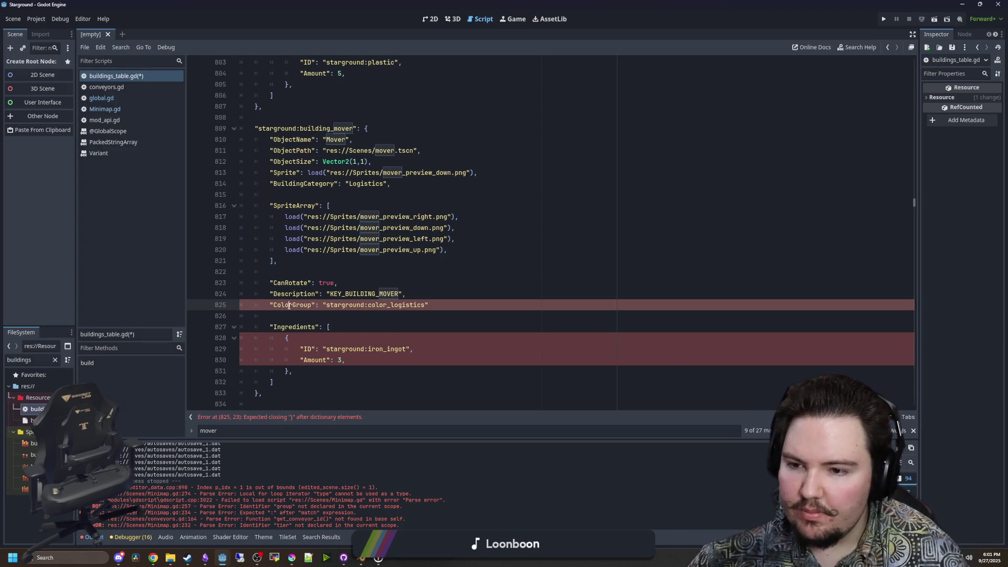
double_click(289, 306)
click(274, 307)
text(Minimap)
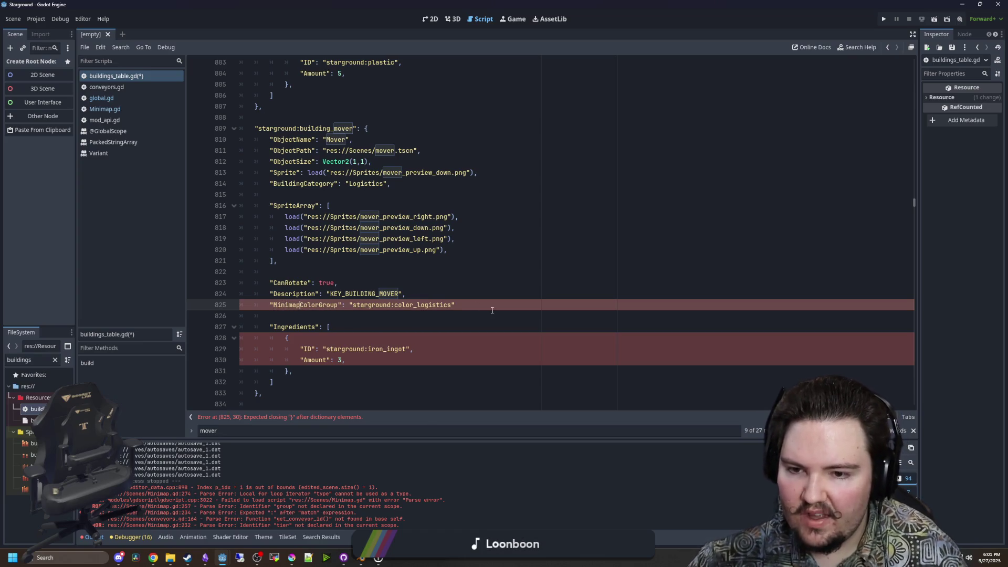
text(,)
click(479, 292)
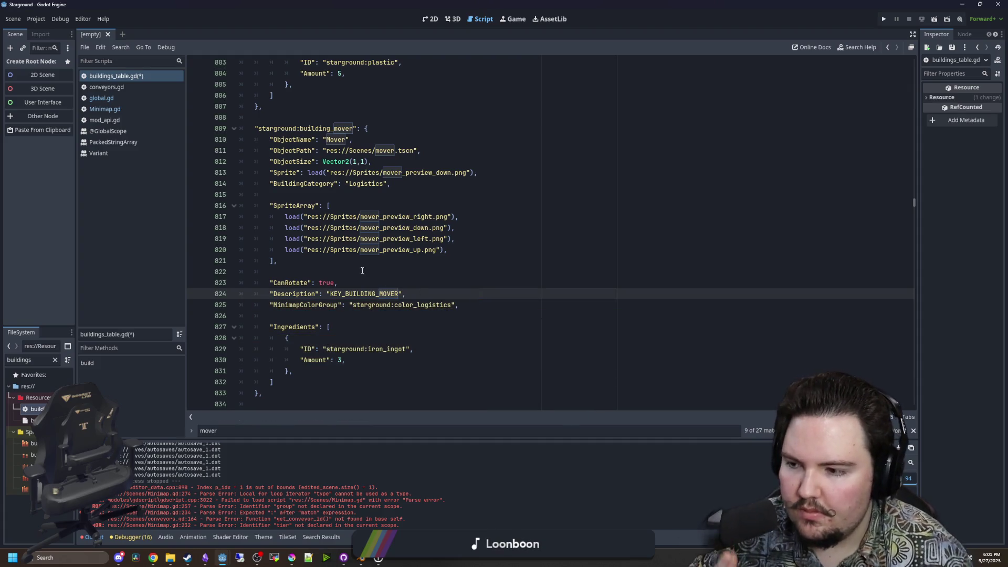
drag(302, 305, 272, 304)
key(BackSpace)
double_click(287, 305)
Rename the default MinimapColorGroup key on line 27 to ColorGroup.
scroll(694, 267, up, 8)
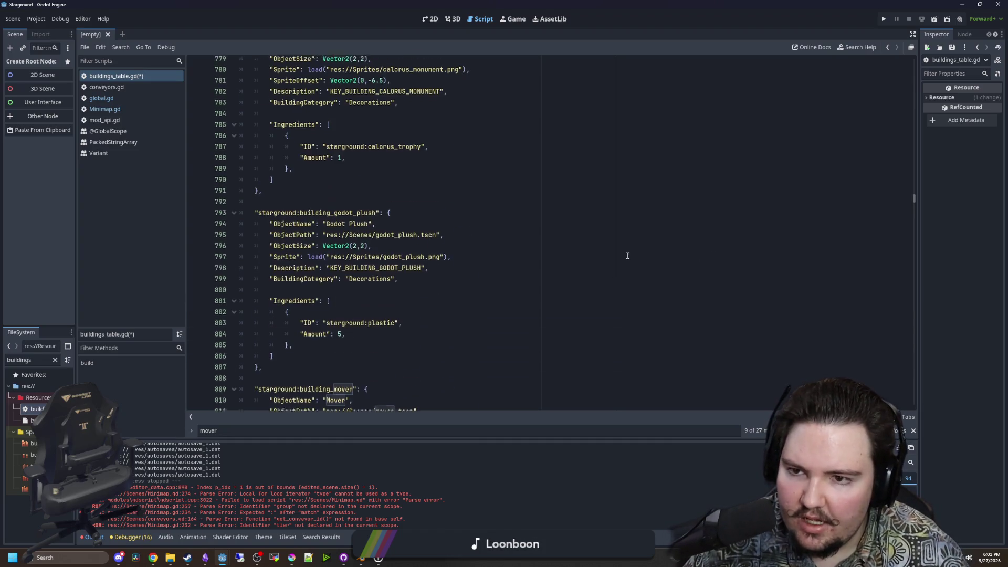
click(475, 240)
key(ctrl+f)
text(minimapCo)
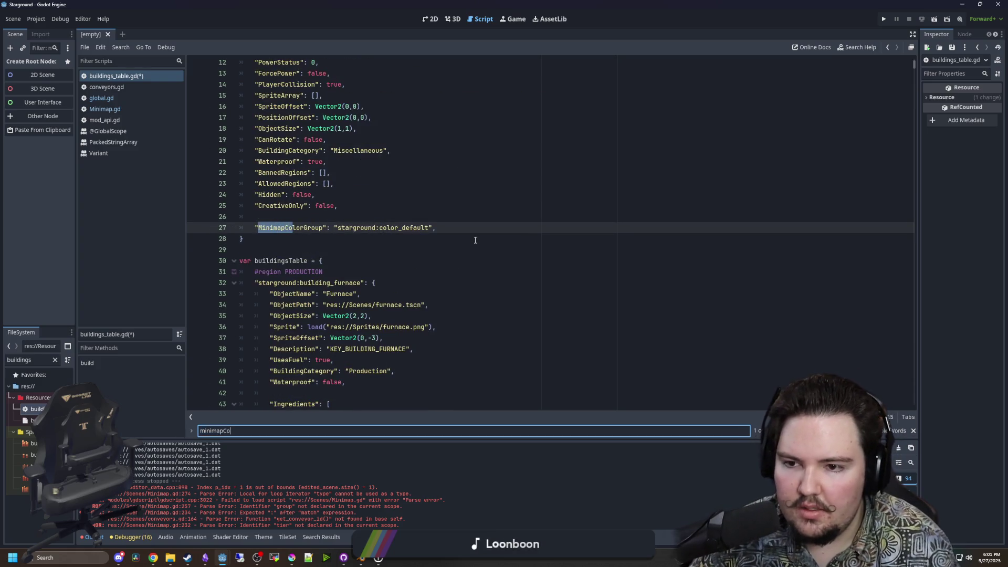
drag(284, 227, 258, 228)
key(BackSpace)
key(Up)
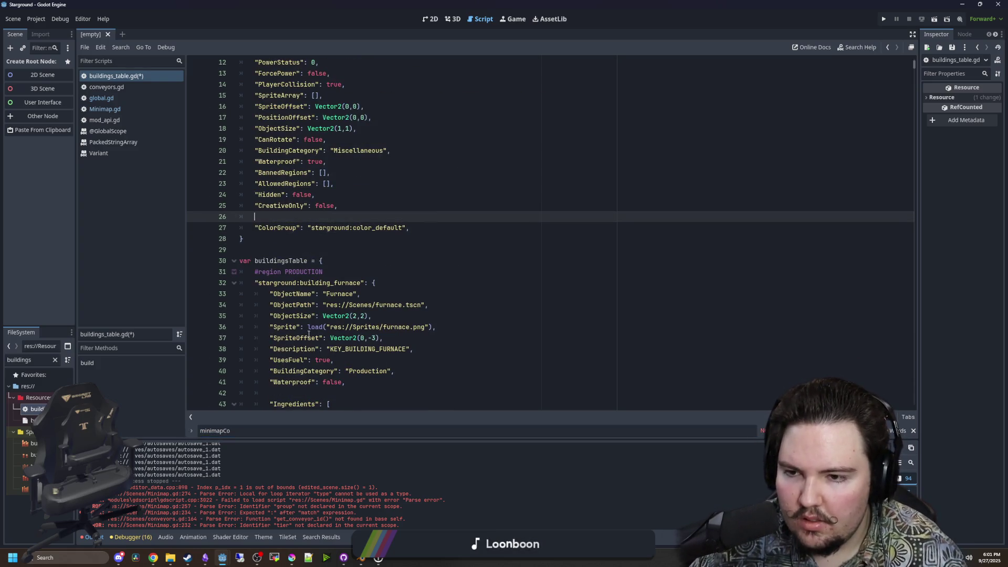
Save buildings_table.gd and select the Mover's ColorGroup line for reuse.
click(450, 261)
key(ctrl+f)
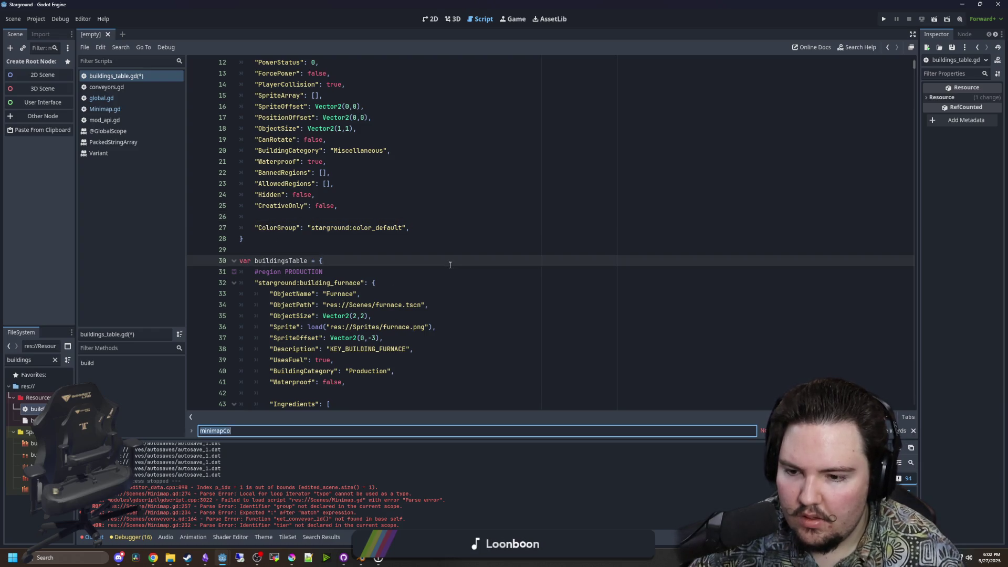
text(mover)
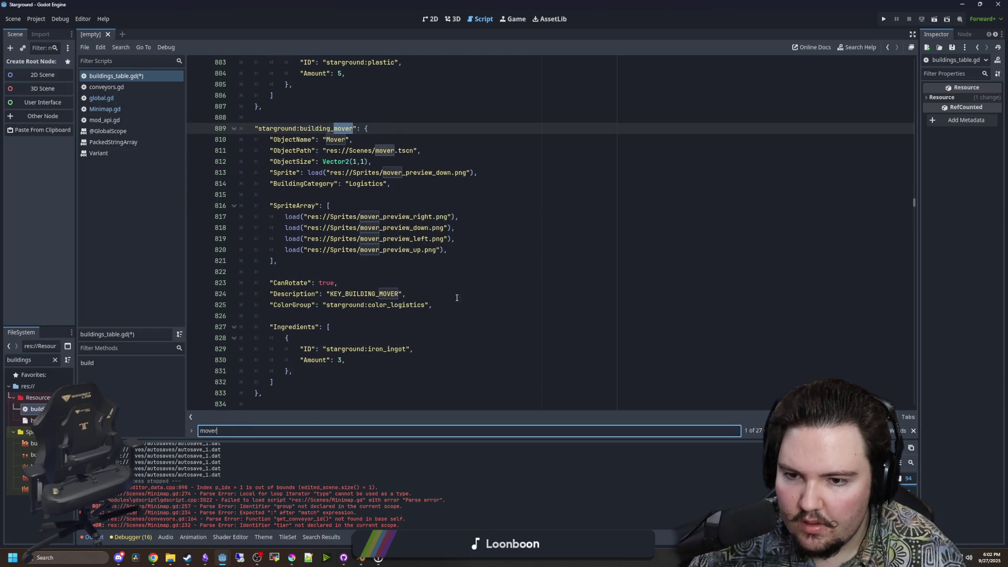
click(459, 304)
key(shift+Home)
key(ctrl+c)
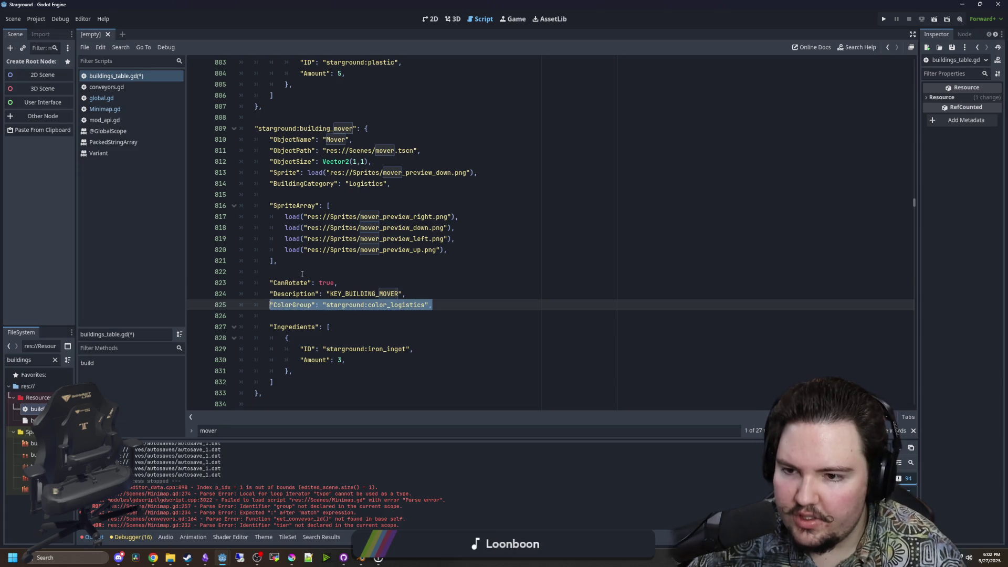
key(Up)
key(Up)
key(Up)
key(ctrl+s)
drag(437, 305, 273, 306)
drag(433, 306, 272, 306)
click(322, 269)
key(ctrl+f)
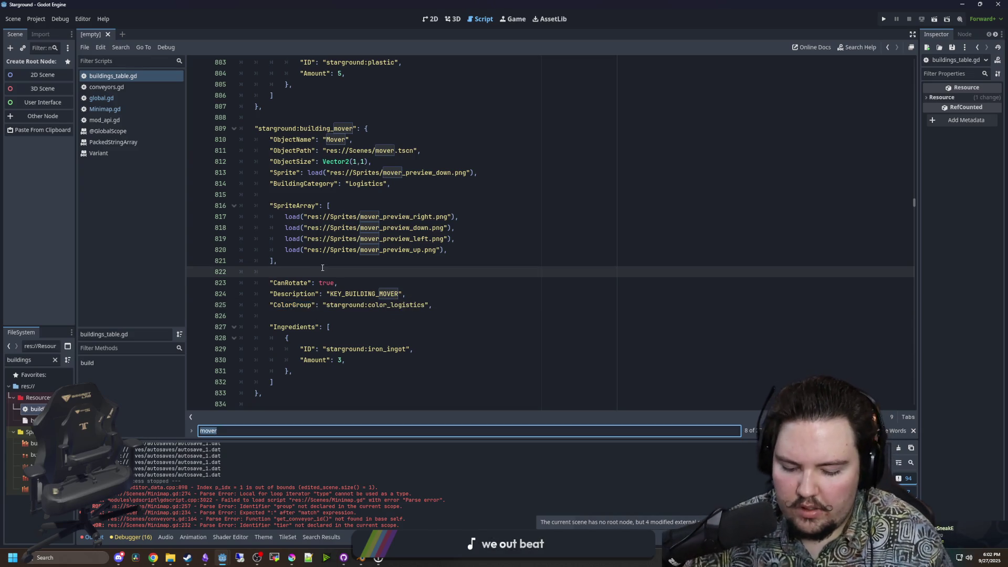
Paste the ColorGroup logistics line into Long Range Mover, Side Mover and Conveyor.
key(Return)
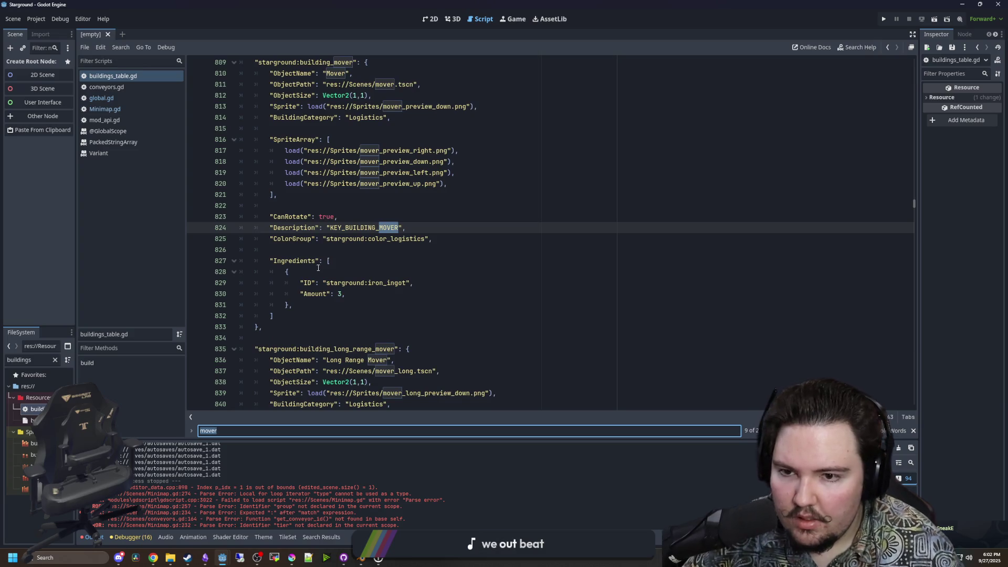
scroll(318, 268, up, 2)
scroll(450, 285, down, 10)
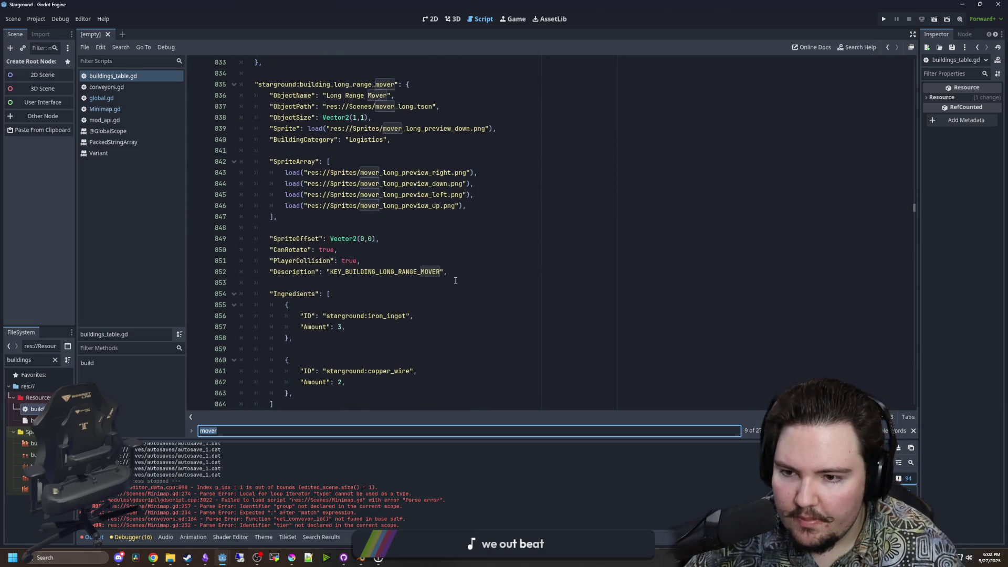
click(450, 286)
key(ctrl+v)
scroll(446, 278, down, 6)
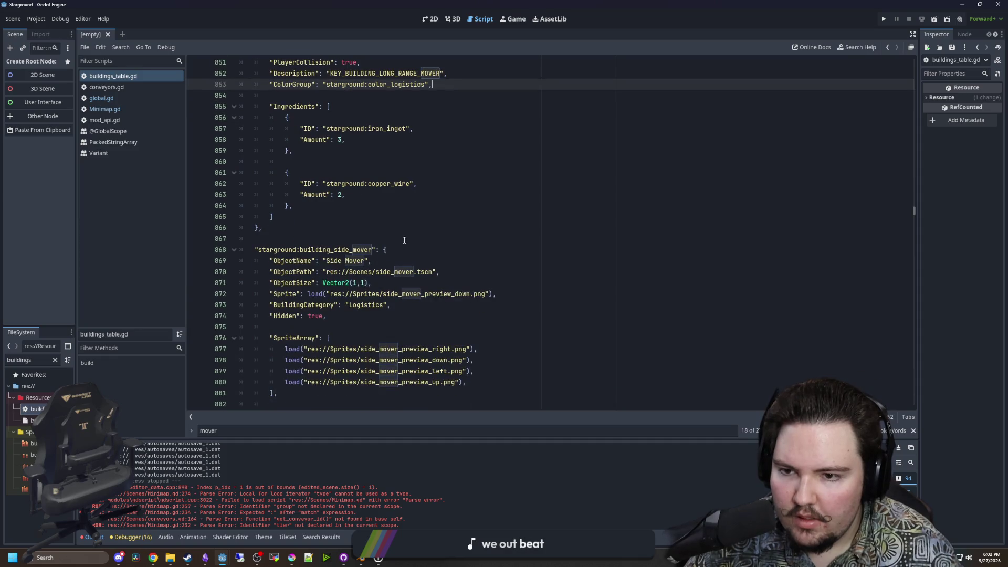
scroll(404, 240, down, 1)
click(375, 283)
key(ctrl+v)
scroll(375, 281, down, 5)
scroll(375, 280, down, 5)
click(374, 279)
key(ctrl+v)
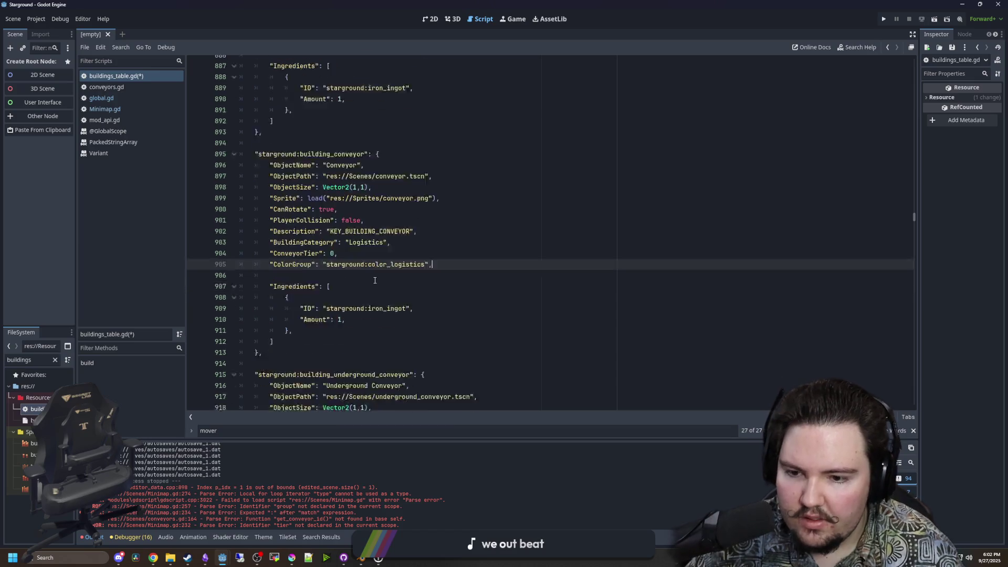
Paste the ColorGroup line into Underground Conveyor and its V2 and V3 versions.
scroll(375, 278, down, 5)
click(410, 295)
key(ctrl+v)
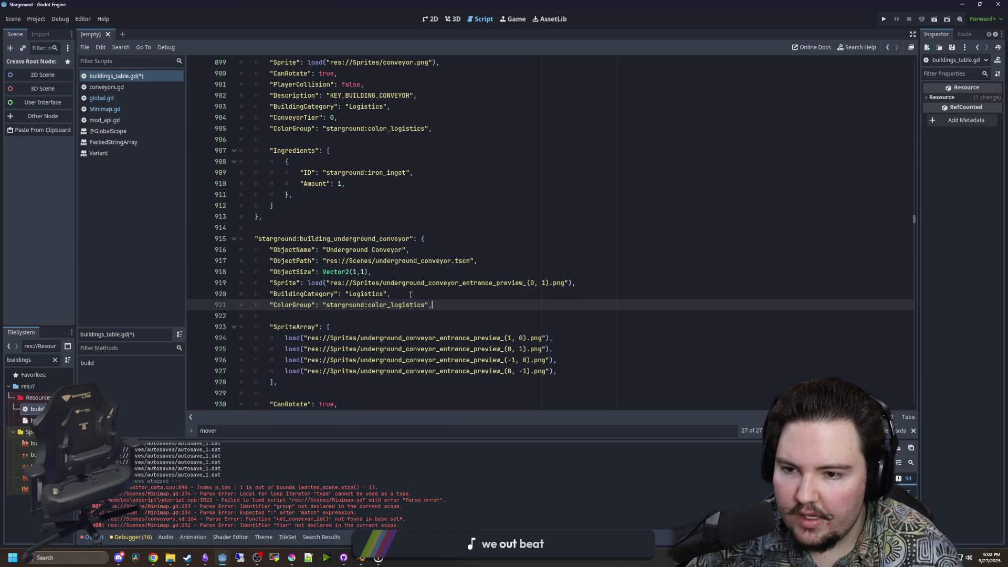
scroll(407, 299, down, 10)
click(420, 272)
key(ctrl+v)
scroll(393, 299, down, 10)
click(404, 283)
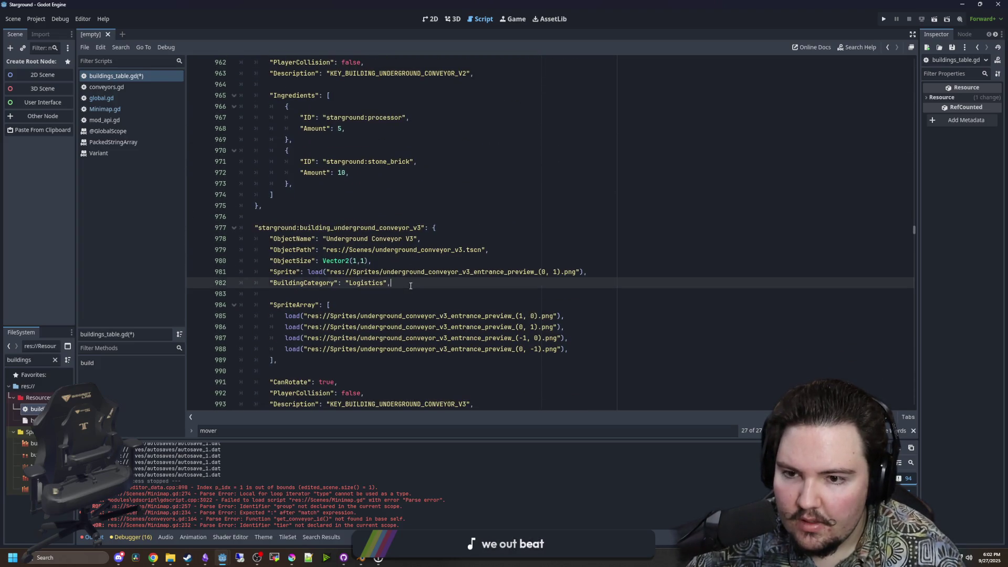
key(ctrl+v)
Paste the ColorGroup line into Conveyor V2 and the following conveyor entry.
scroll(392, 282, down, 4)
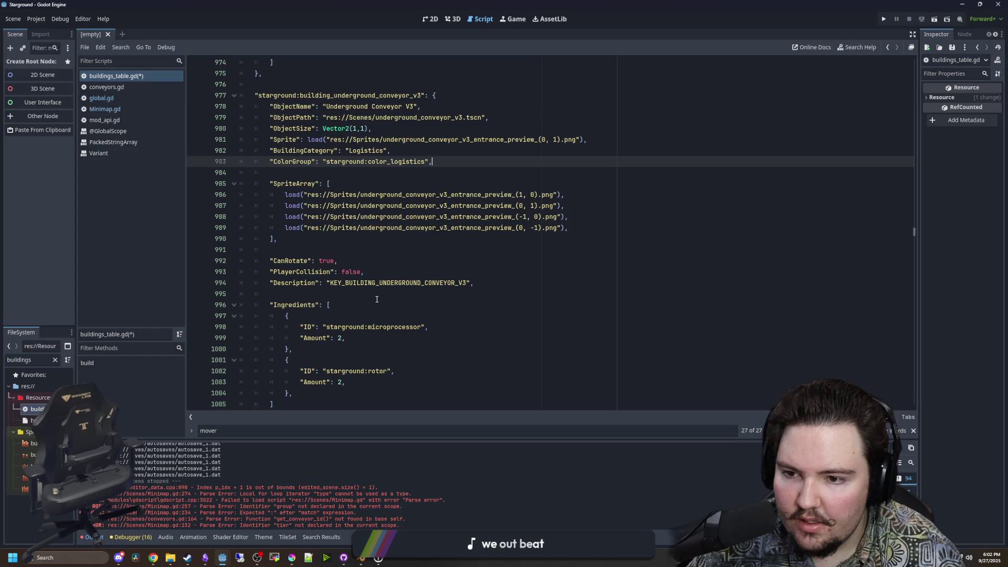
scroll(377, 299, down, 8)
click(355, 283)
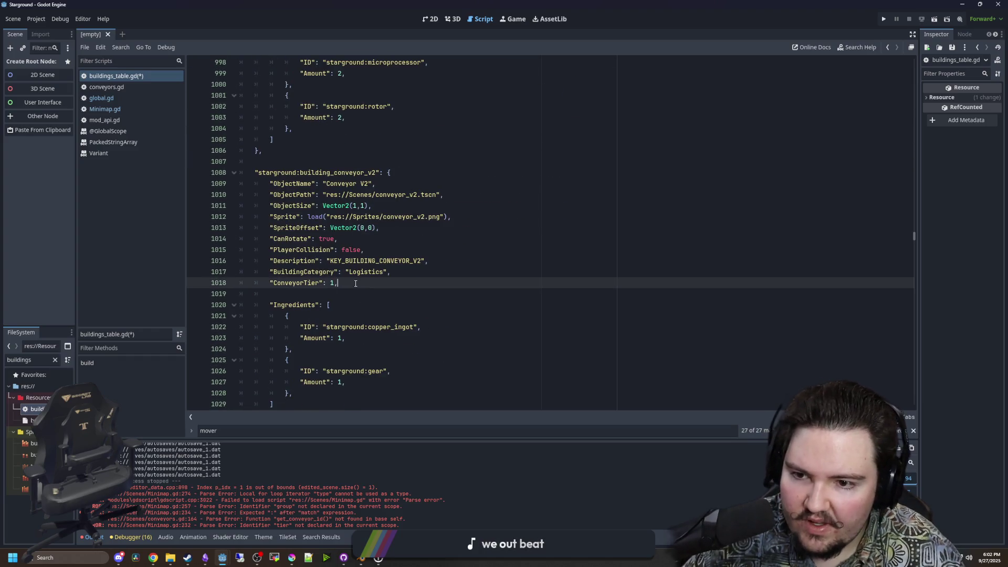
key(ctrl+v)
scroll(357, 286, down, 8)
click(361, 293)
key(ctrl+v)
scroll(399, 273, down, 8)
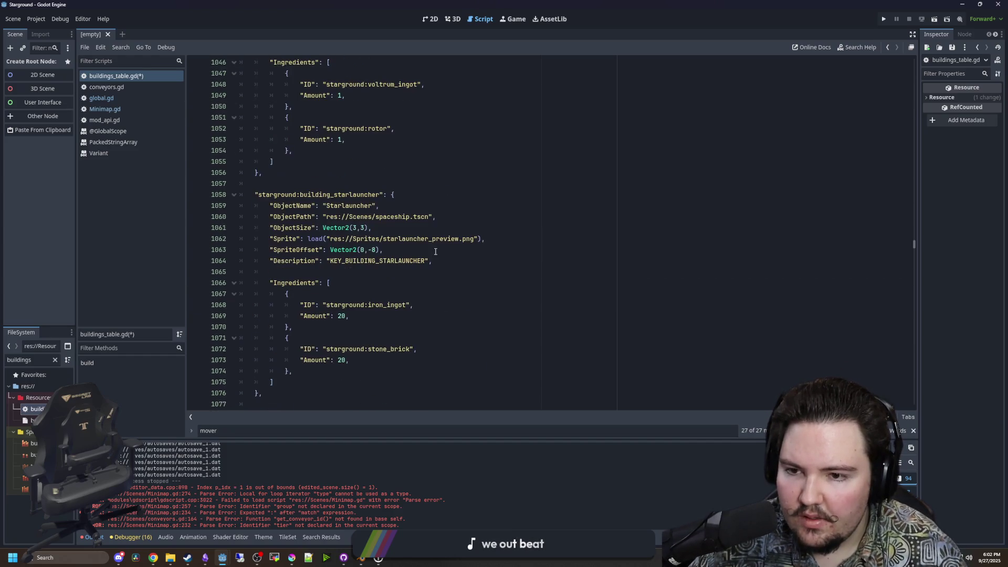
click(438, 262)
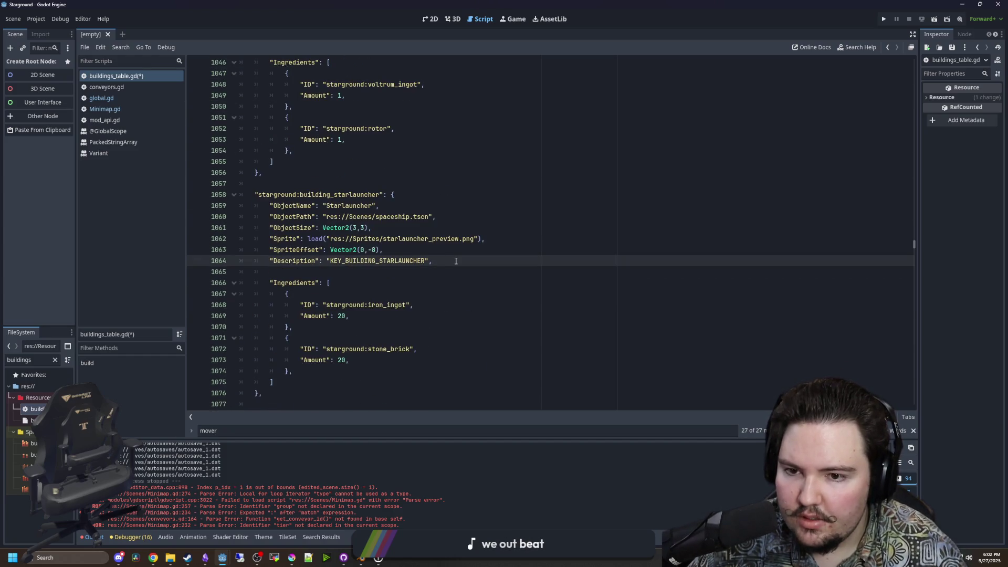
scroll(455, 261, down, 13)
scroll(456, 261, down, 10)
scroll(468, 260, down, 20)
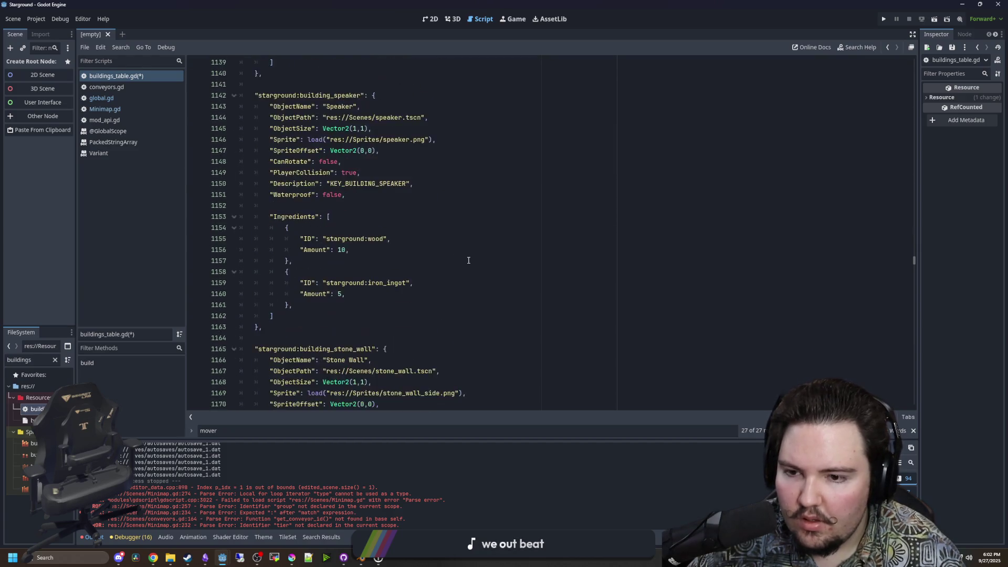
Search for underground_con and paste the ColorGroup line below its Description.
click(468, 260)
key(ctrl+f)
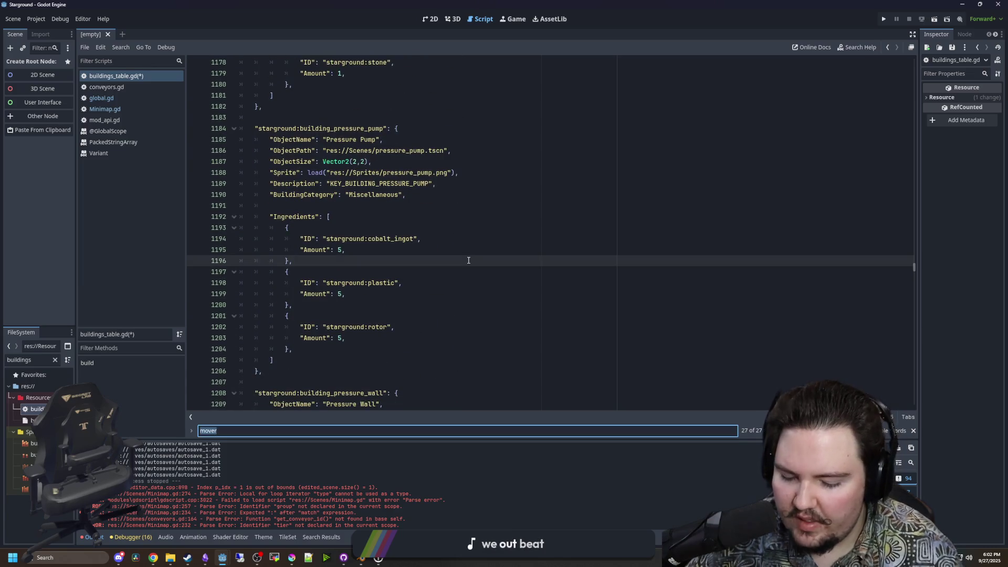
text(underground_con)
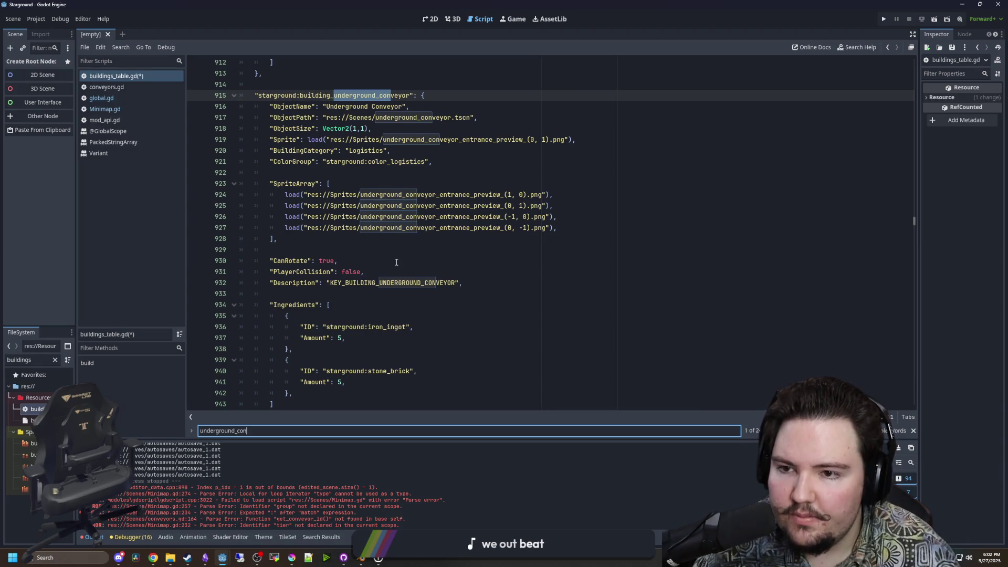
click(488, 282)
key(Return)
key(ctrl+v)
Delete the duplicate ColorGroup line 933.
scroll(453, 294, down, 7)
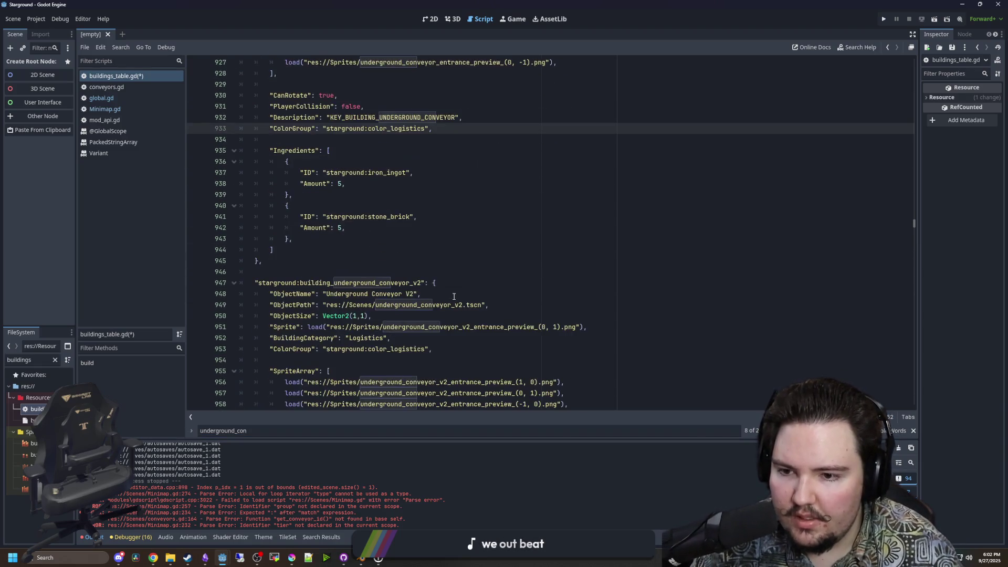
click(454, 284)
scroll(413, 274, up, 5)
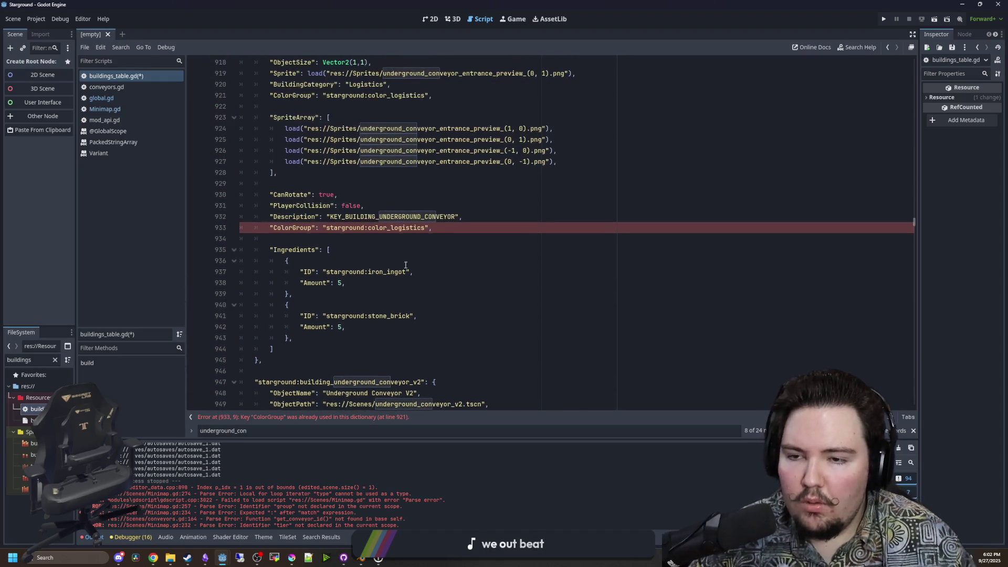
mouse_move(445, 225)
mouse_down()
mouse_move(351, 227)
mouse_move(326, 217)
mouse_move(240, 228)
mouse_up()
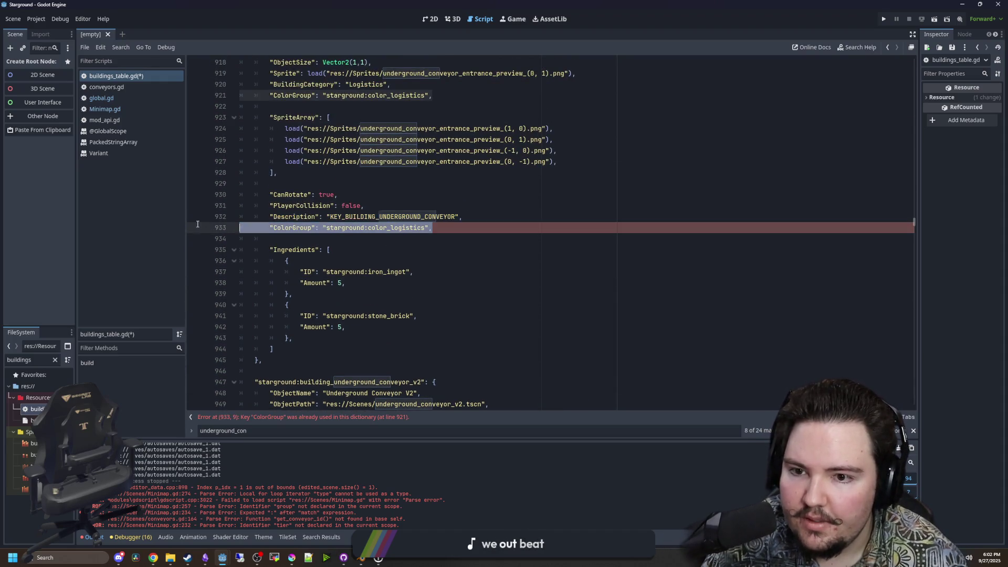
key(BackSpace)
key(BackSpace)
scroll(458, 302, down, 10)
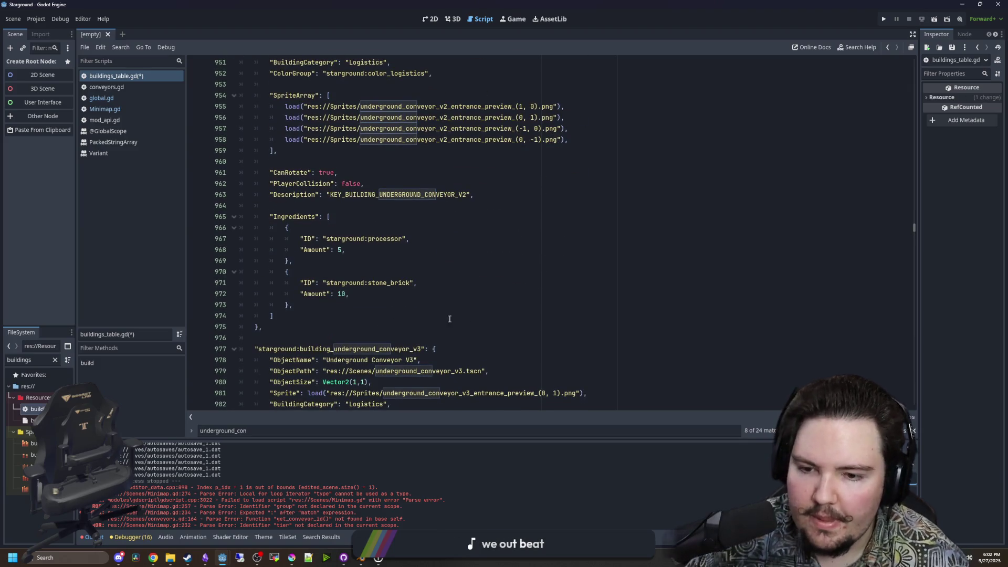
Save buildings_table.gd and run the project with F5.
key(alt+Tab)
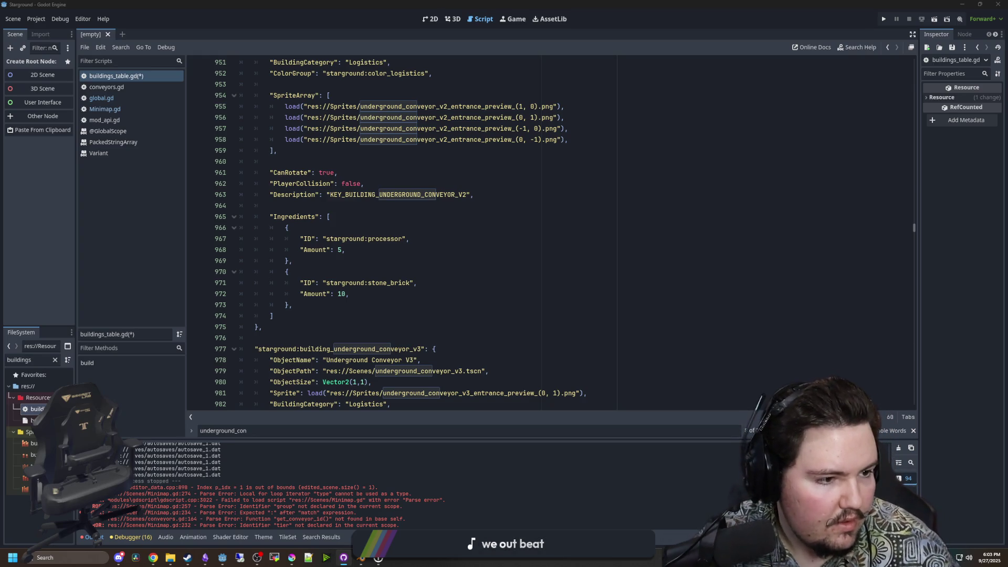
click(323, 204)
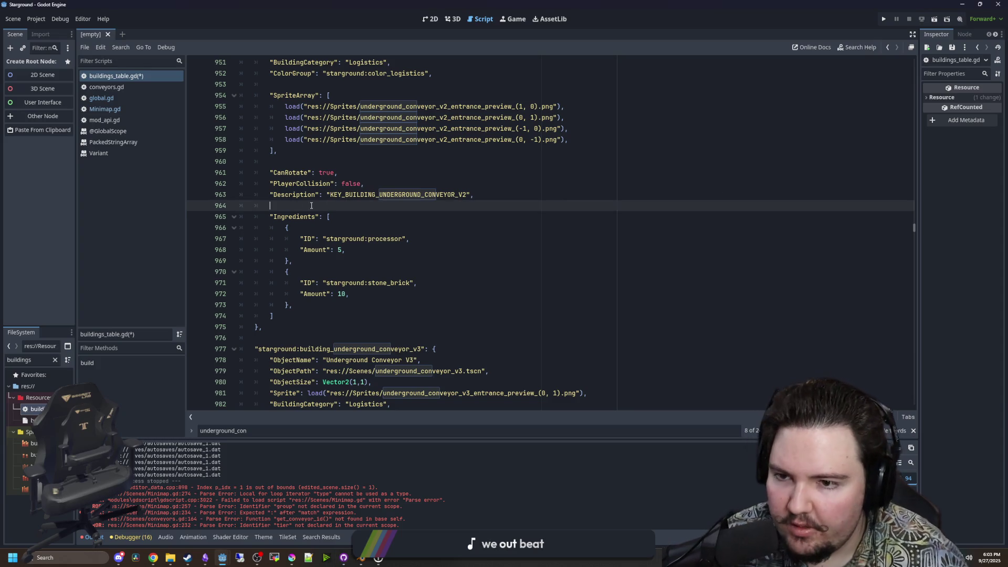
key(ctrl+s)
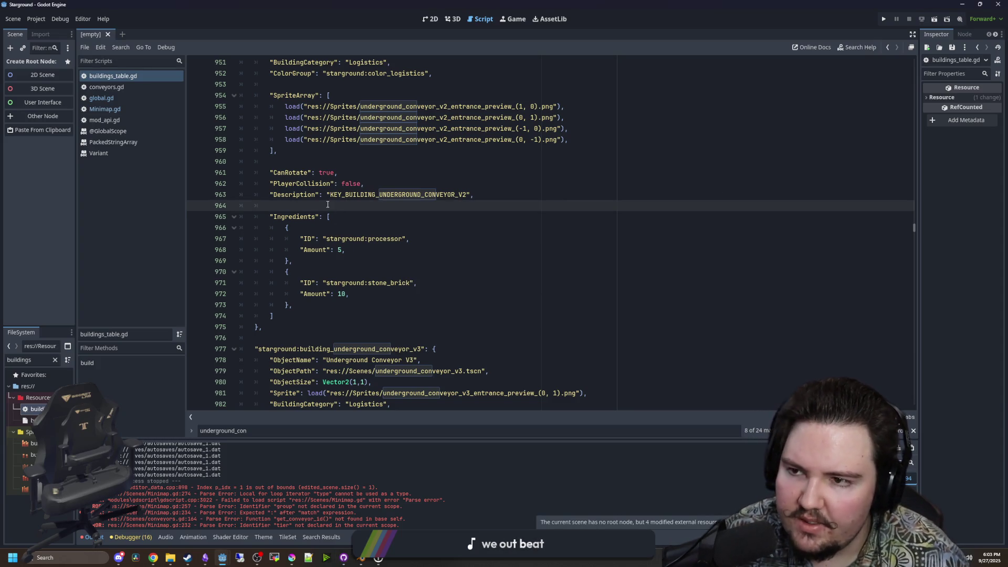
key(F5)
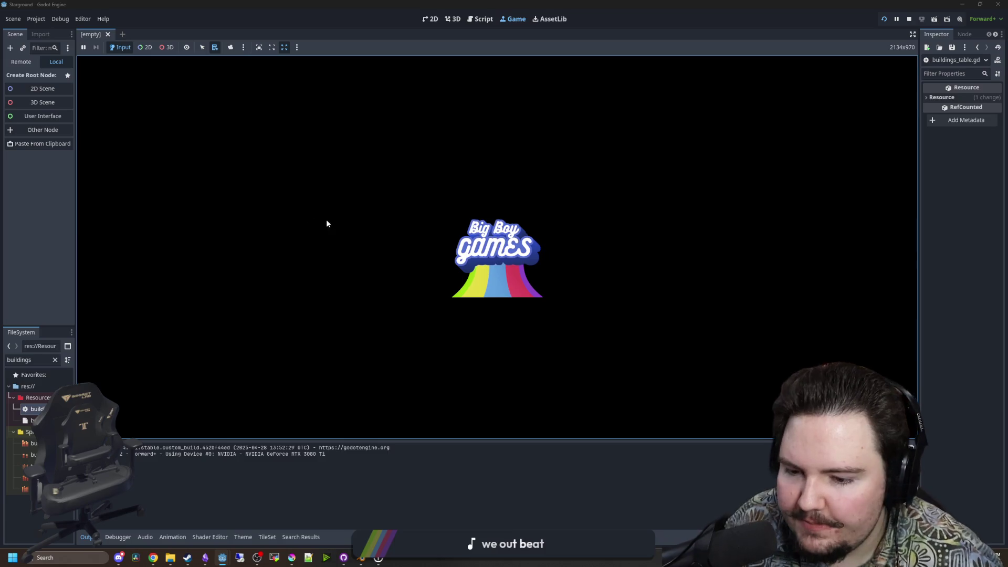
Review the diffs of mod_api.gd, global.gd, conveyors.gd and buildings_table.gd in GitHub Desktop.
click(343, 558)
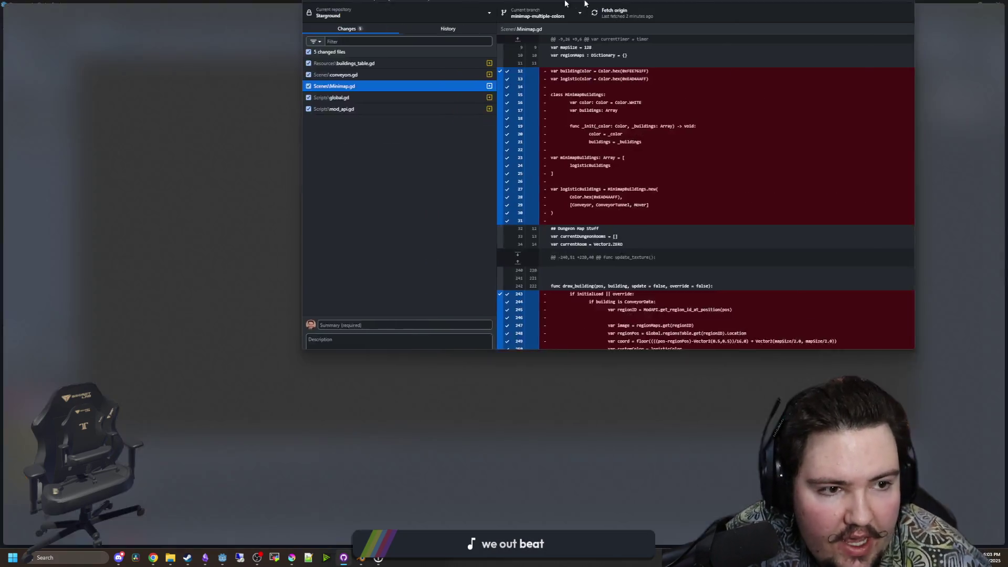
scroll(378, 257, down, 10)
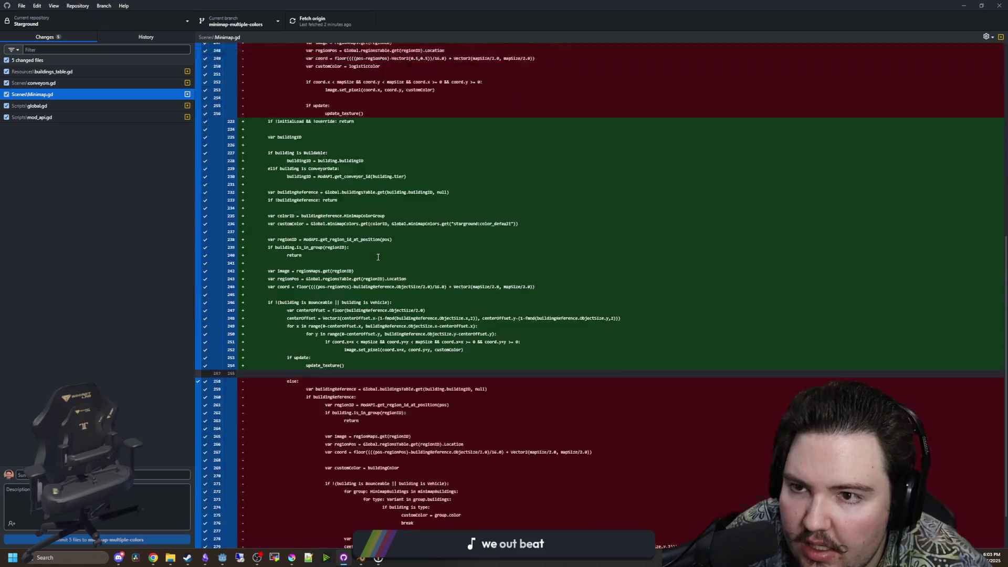
scroll(377, 257, up, 10)
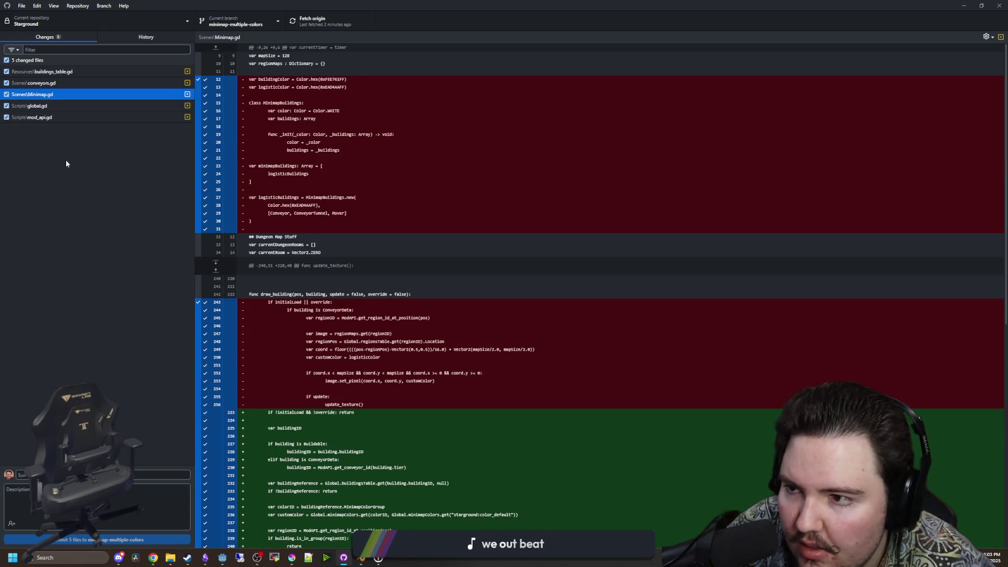
click(53, 117)
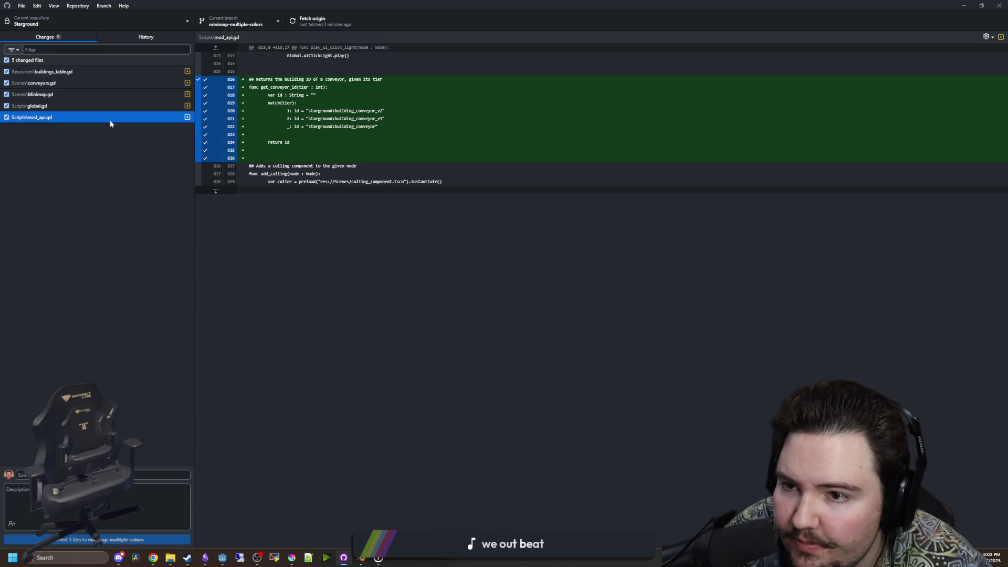
click(89, 106)
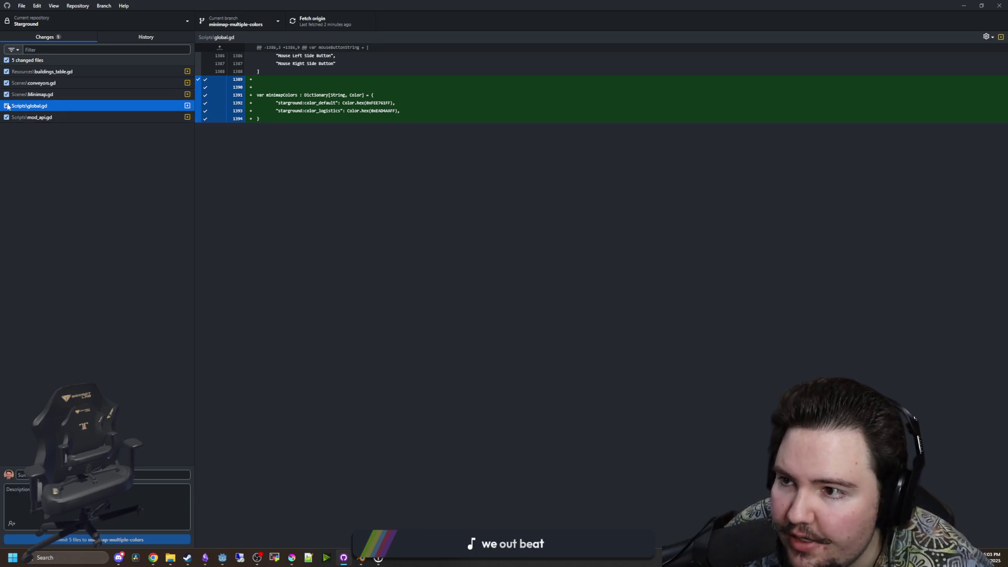
click(39, 84)
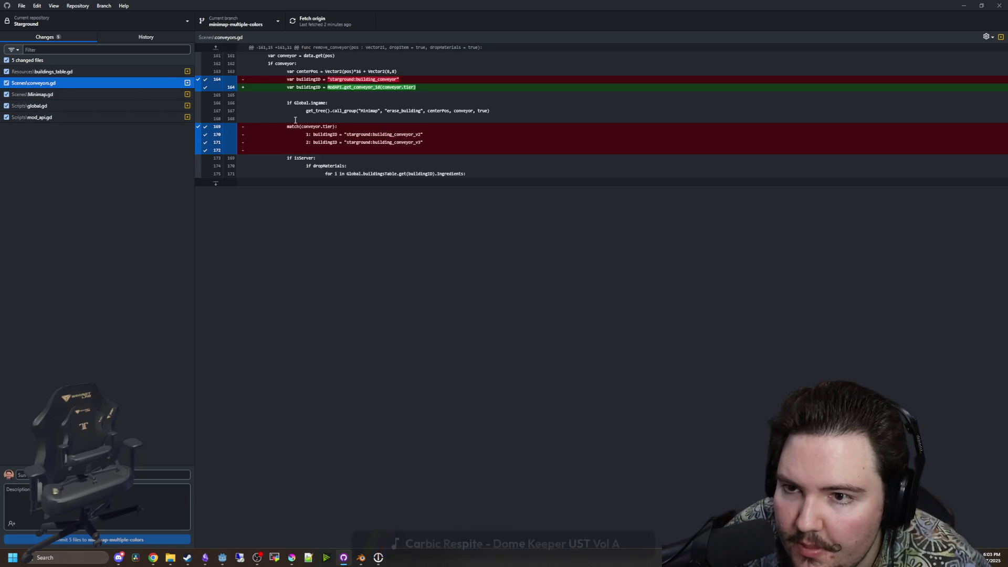
click(76, 76)
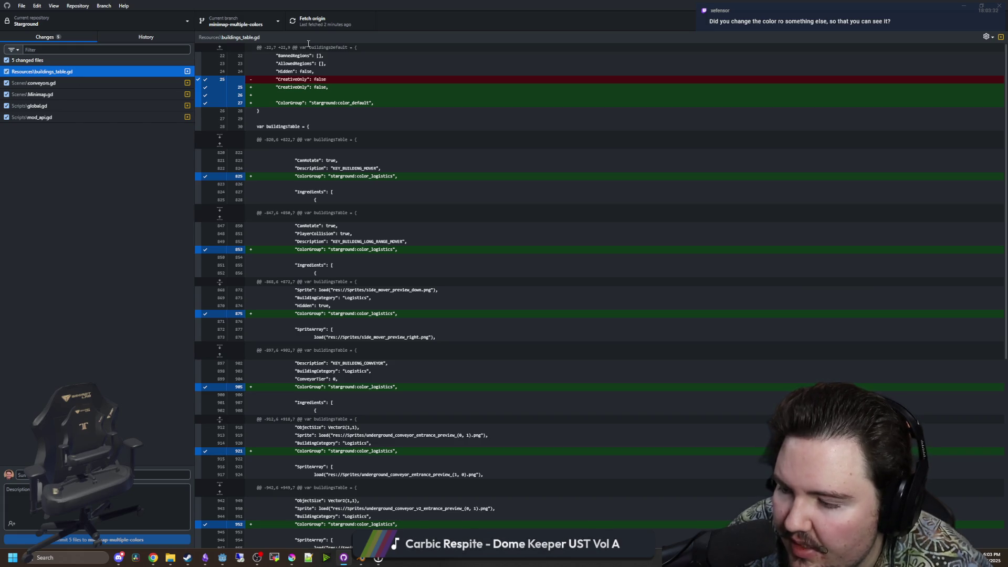
key(alt+Tab)
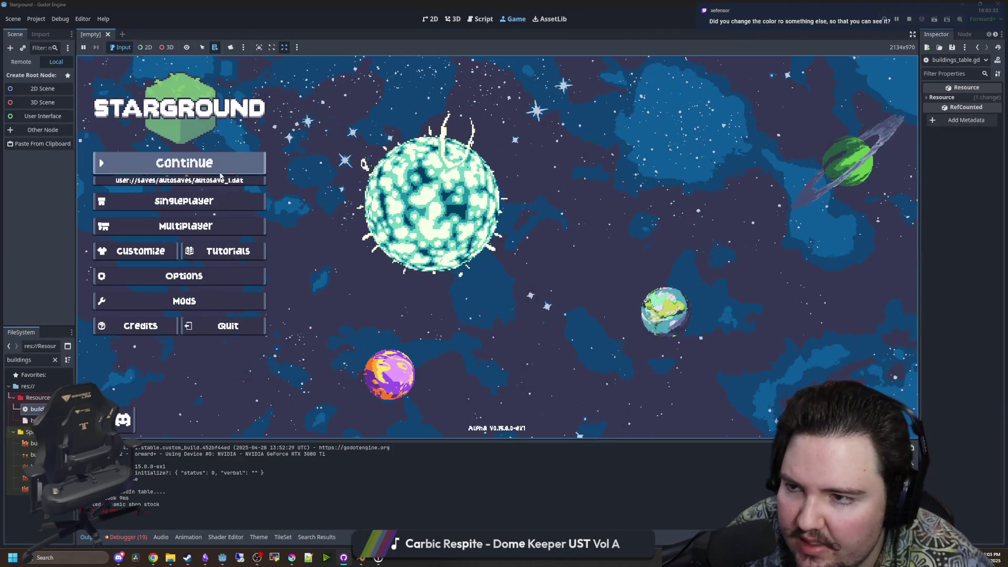
Continue the autosaved game and inspect the debugger break at line 235 of Minimap.gd.
click(204, 169)
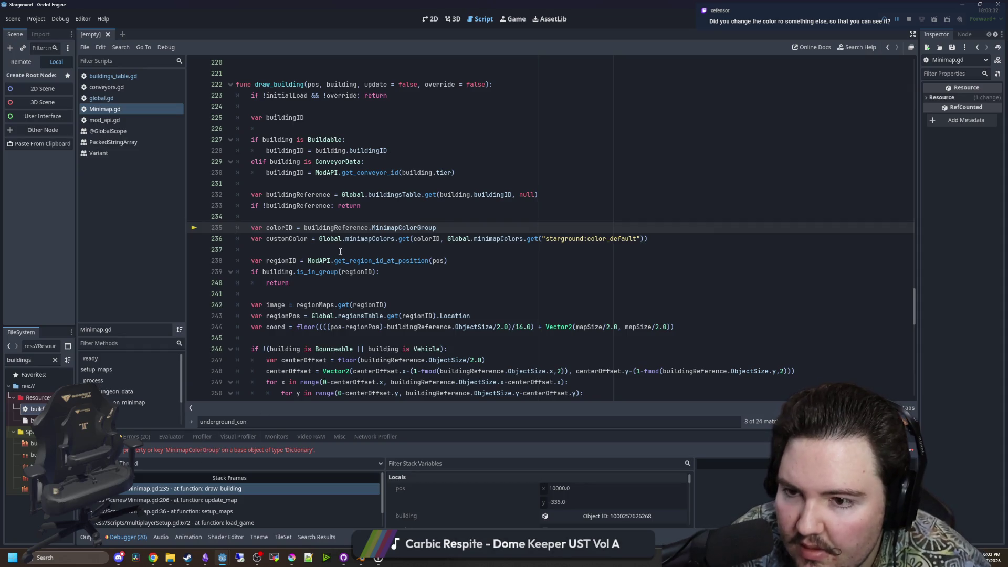
click(340, 251)
click(386, 232)
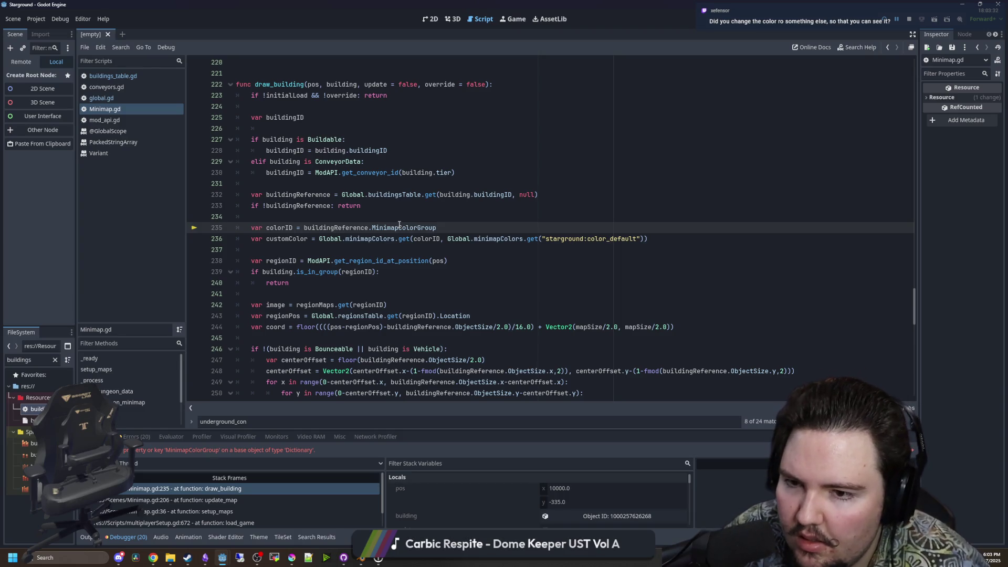
double_click(341, 229)
click(342, 229)
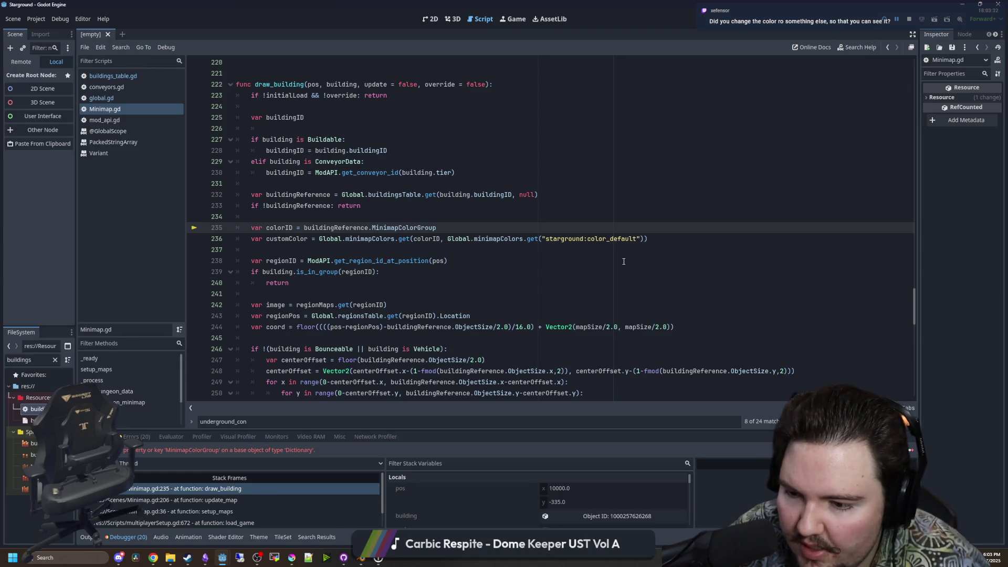
Change MinimapColorGroup to ColorGroup on line 235, save, resume, then stop the project.
drag(399, 229, 372, 230)
key(BackSpace)
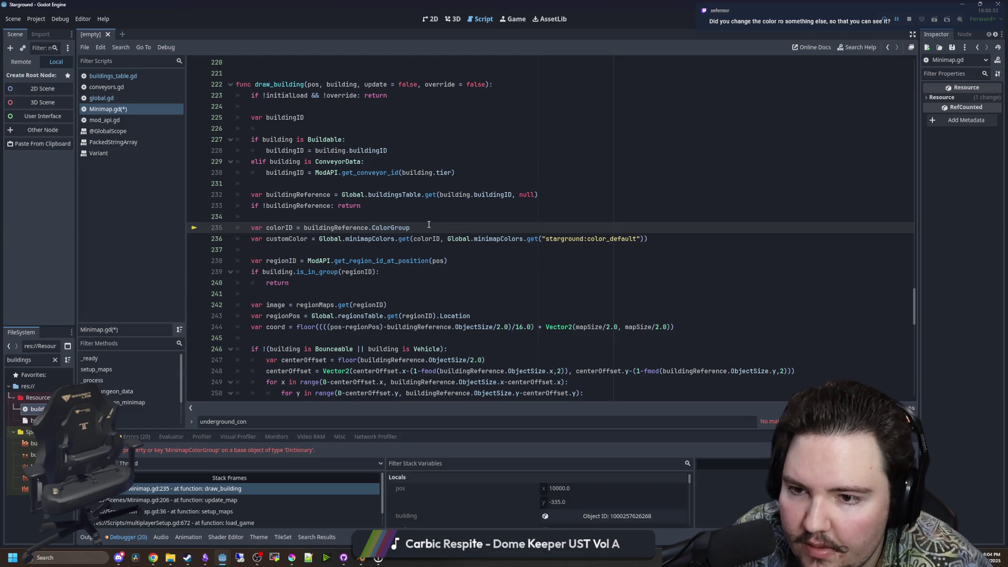
click(435, 221)
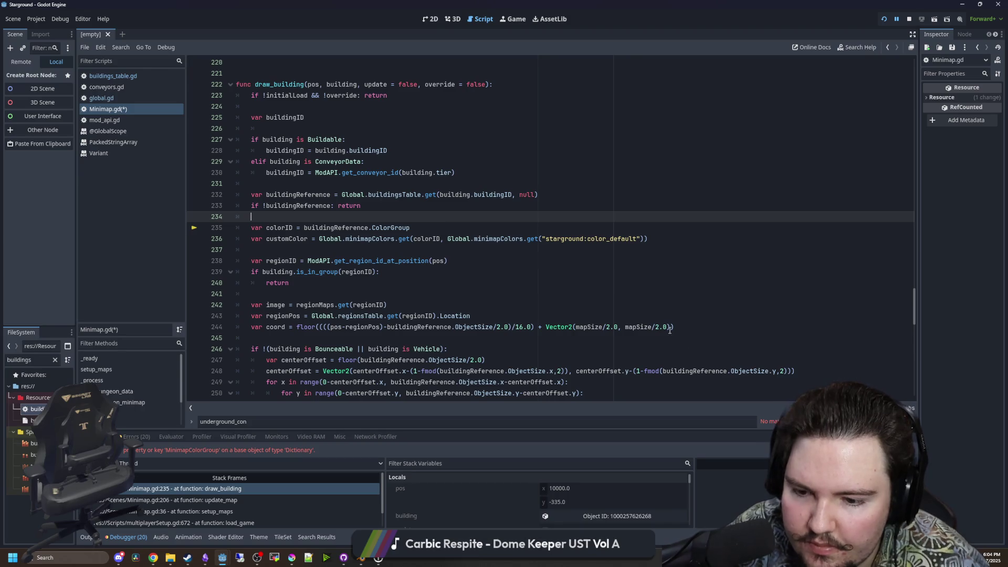
key(ctrl+s)
key(F12)
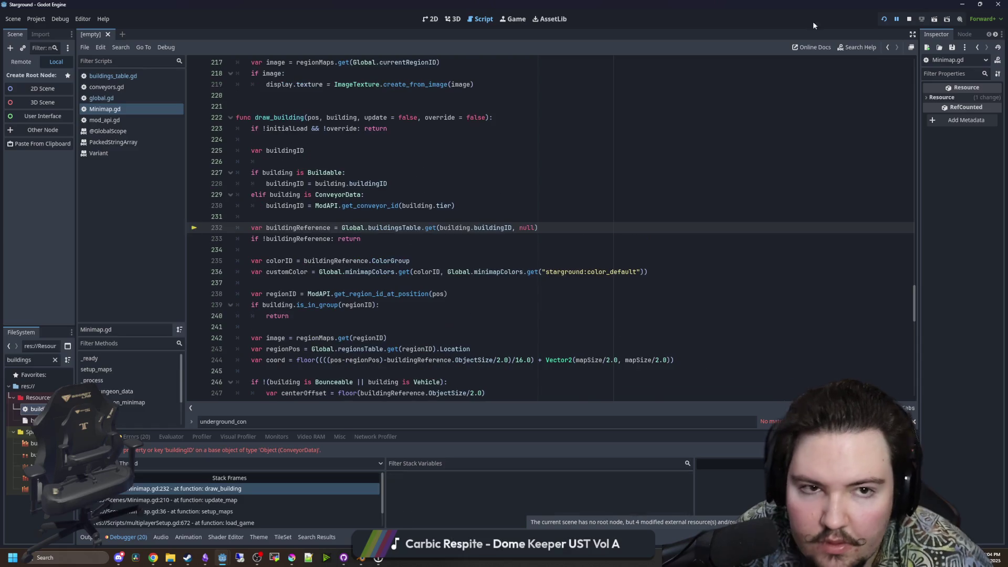
click(909, 18)
click(395, 184)
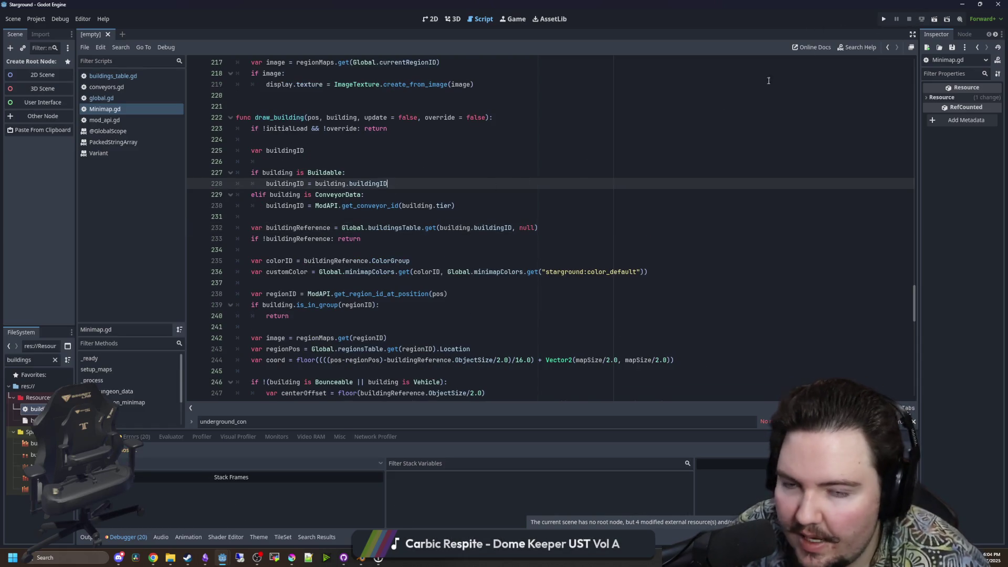
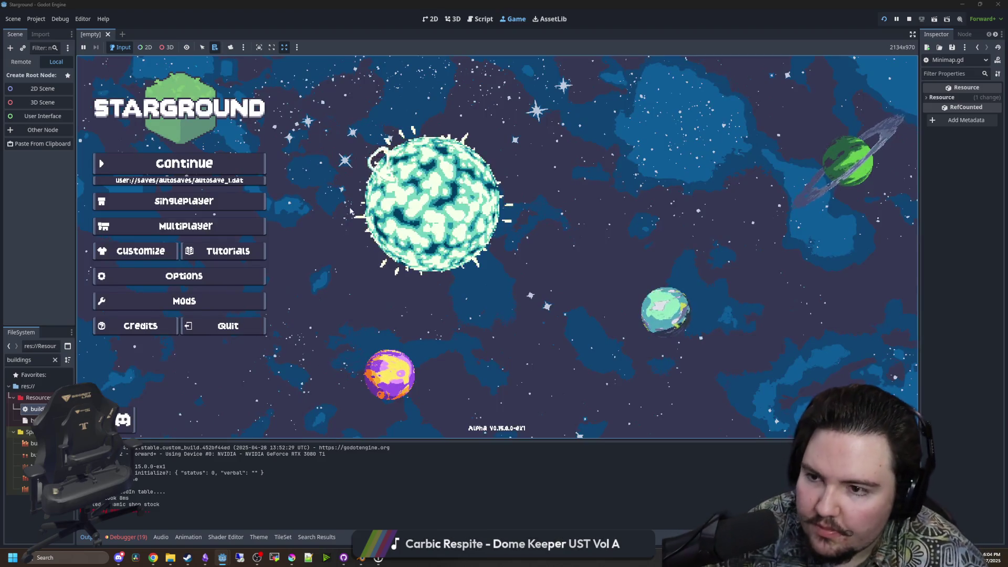
Continue the saved game and locate the buildingsTable lookup on Minimap.gd line 232.
click(196, 163)
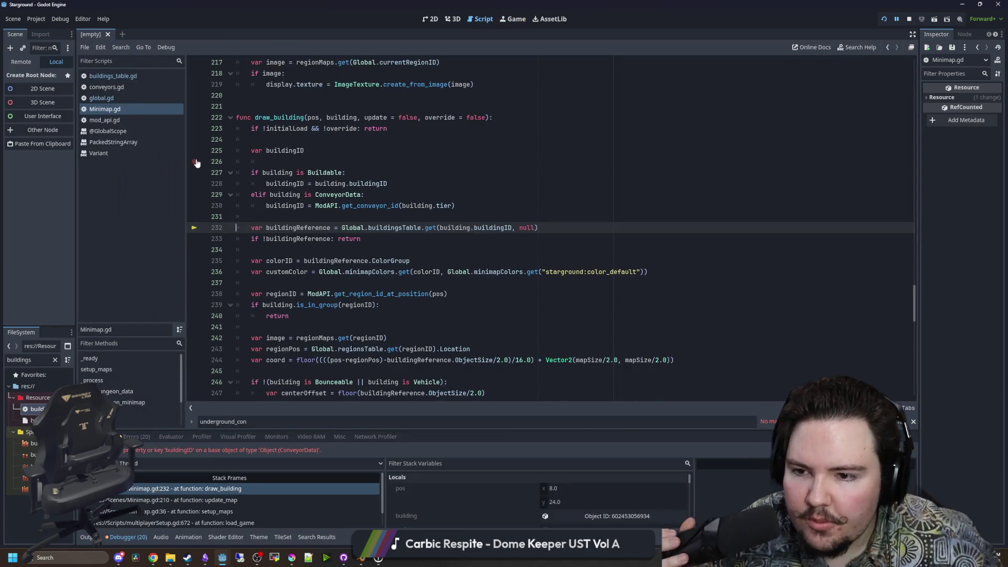
click(400, 249)
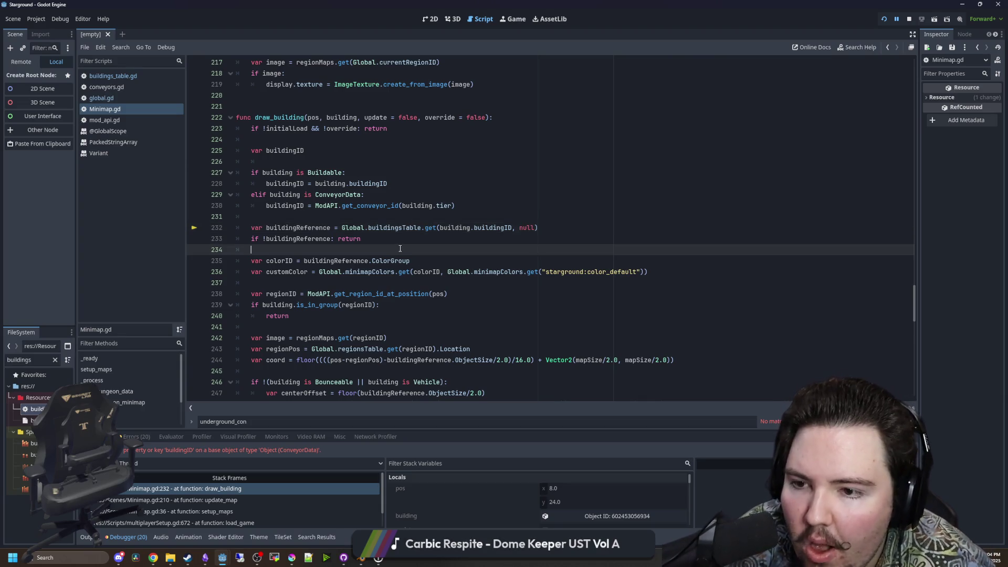
scroll(398, 268, up, 2)
click(431, 286)
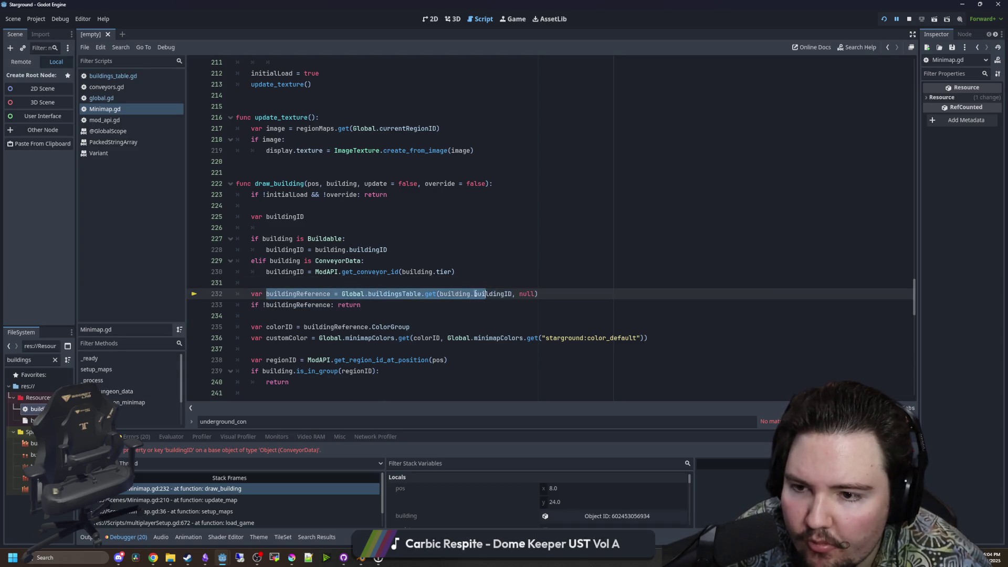
double_click(283, 217)
click(512, 315)
click(510, 295)
key(Down)
Replace building.buildingID with buildingID in the lookup, then save and stop the game.
drag(511, 295, 440, 295)
text(buildingID)
scroll(350, 281, down, 2)
scroll(350, 281, down, 1)
click(370, 251)
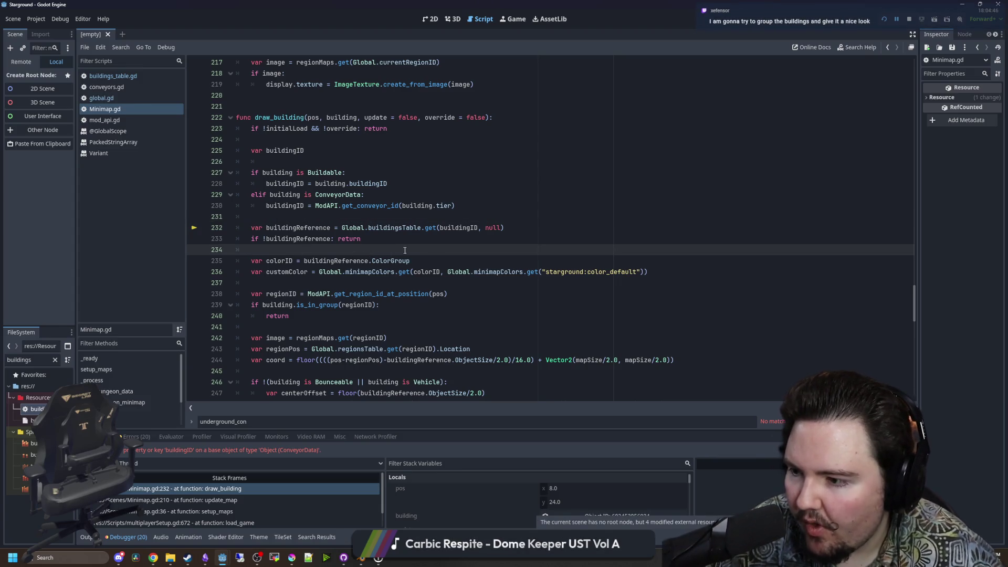
click(899, 23)
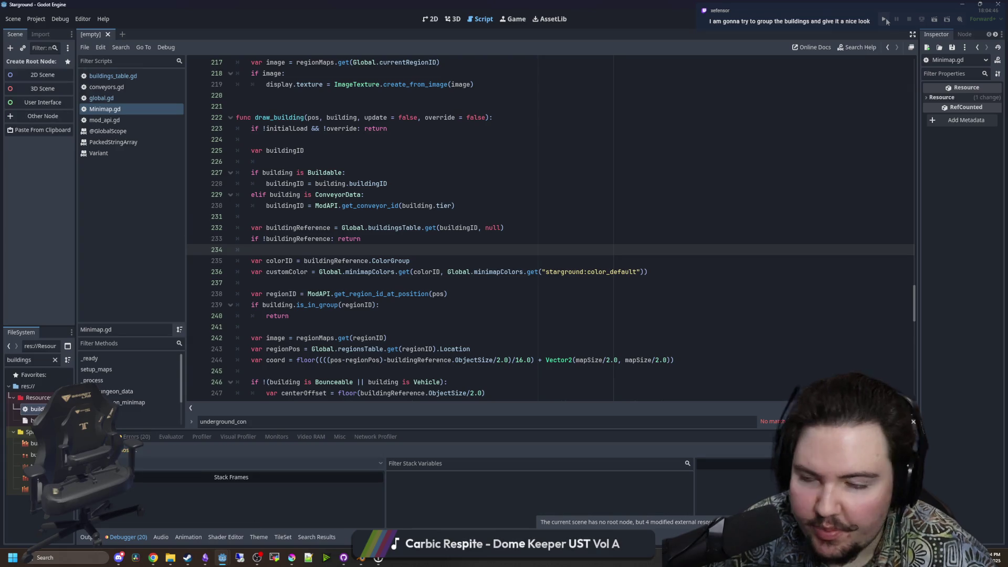
Relaunch the project and continue the save until it halts at Minimap.gd line 239.
click(886, 18)
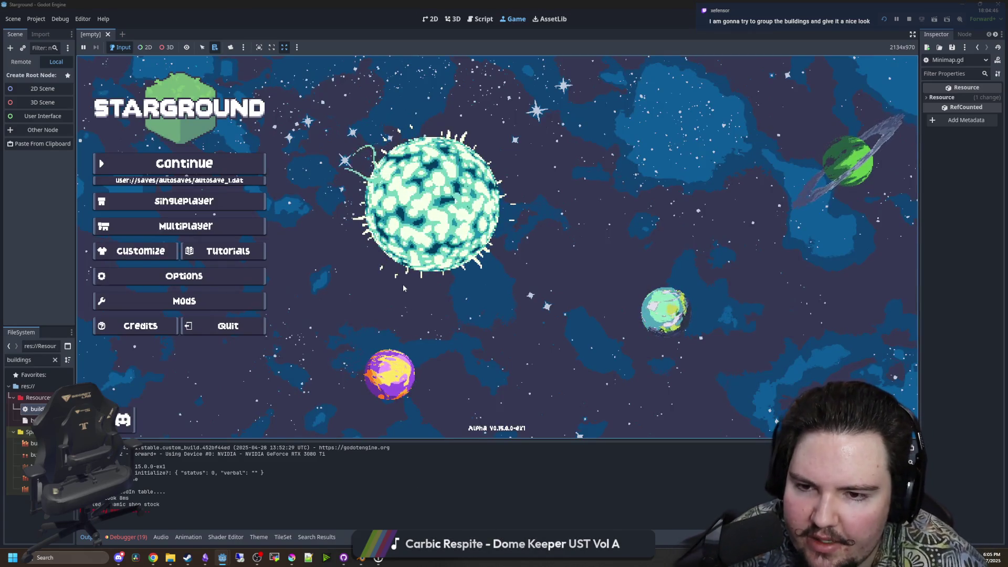
click(238, 163)
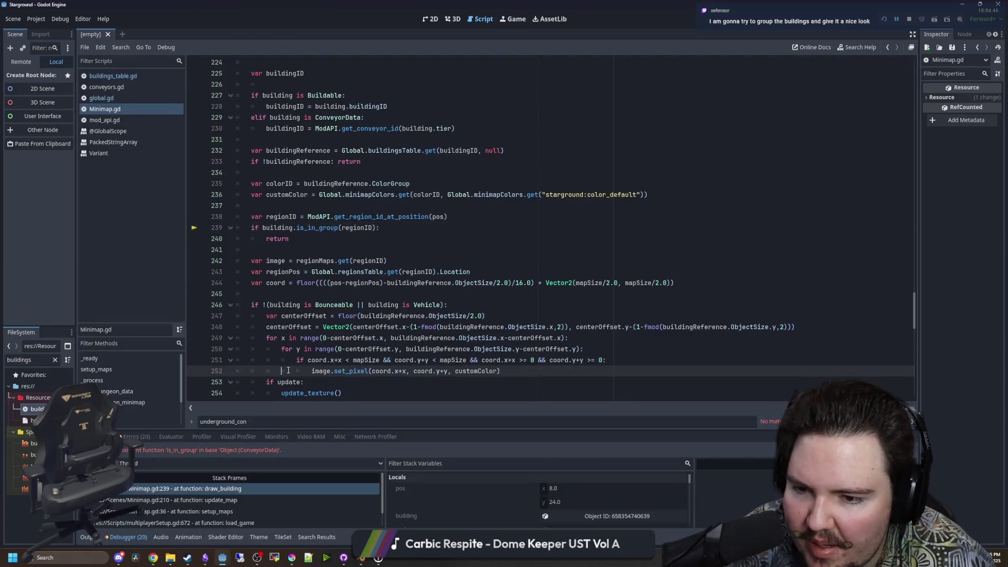
Delete the is_in_group check lines, then undo the deletion to restore them.
click(337, 282)
click(304, 261)
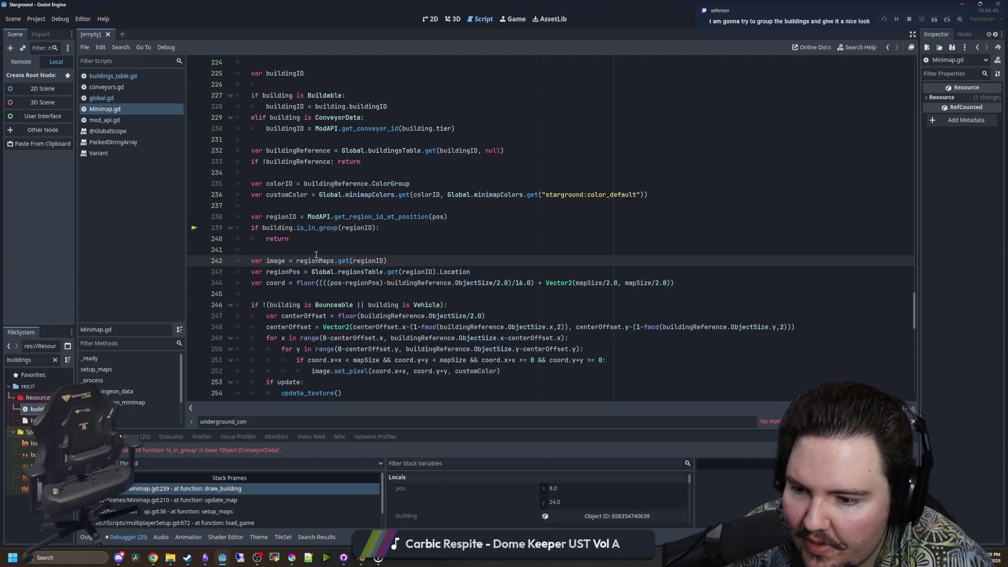
scroll(321, 279, up, 1)
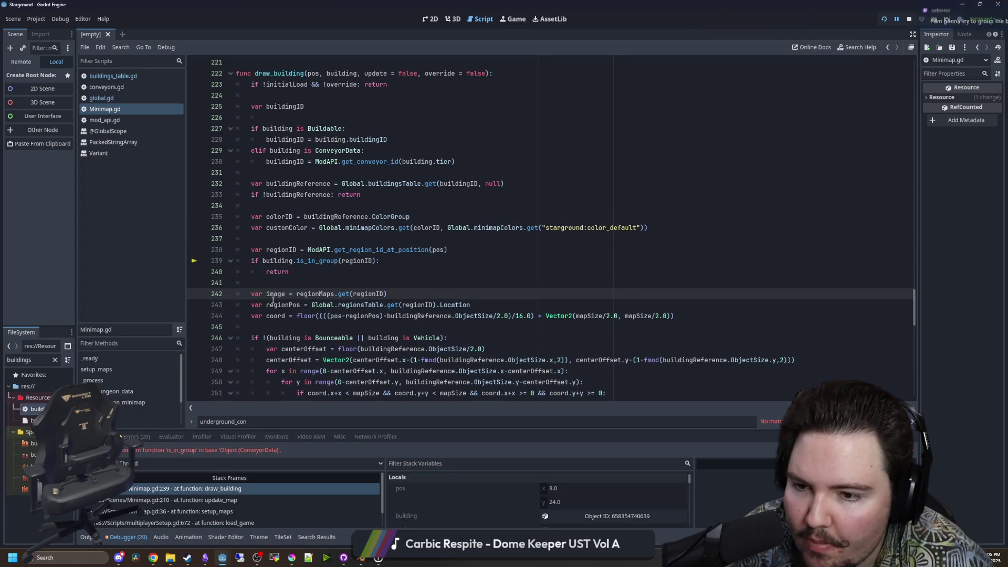
click(321, 279)
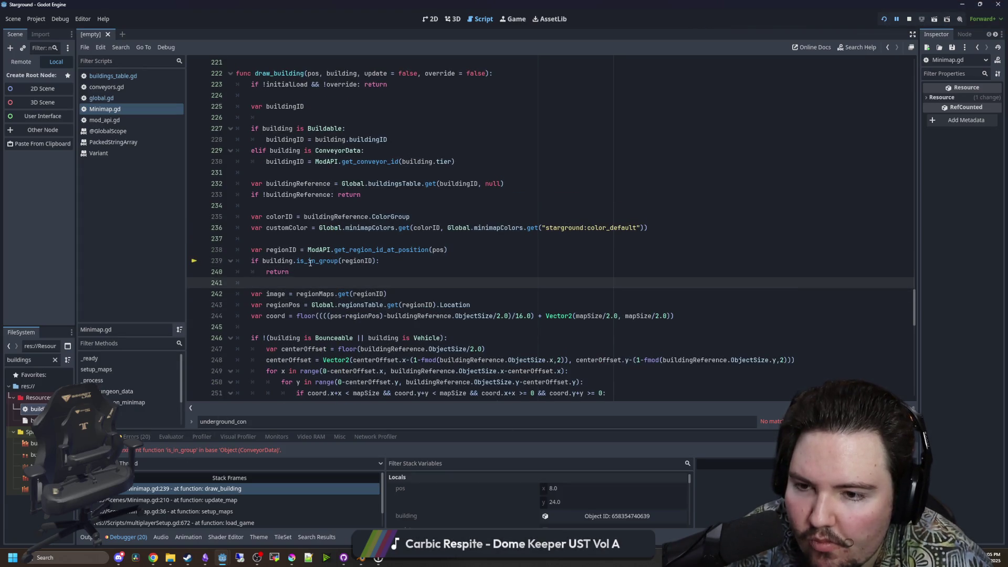
scroll(333, 284, up, 1)
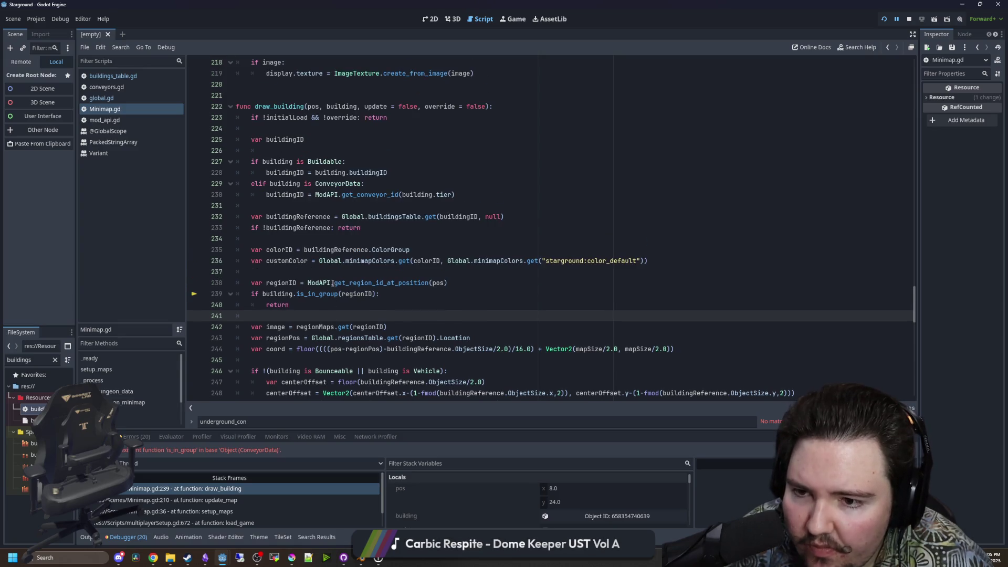
key(Up)
key(End)
key(shift+Home)
key(shift+Home)
key(shift+Up)
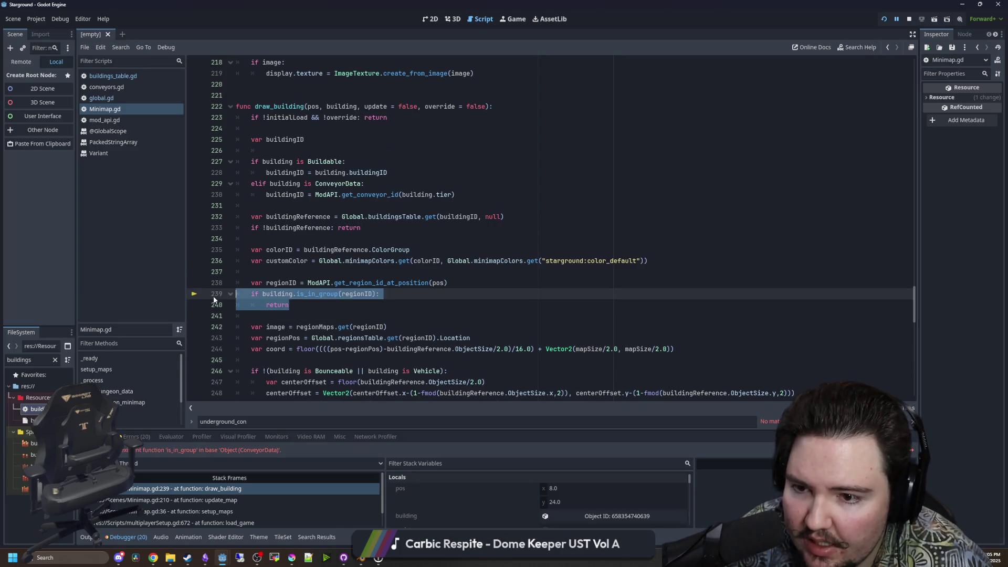
key(BackSpace)
key(BackSpace)
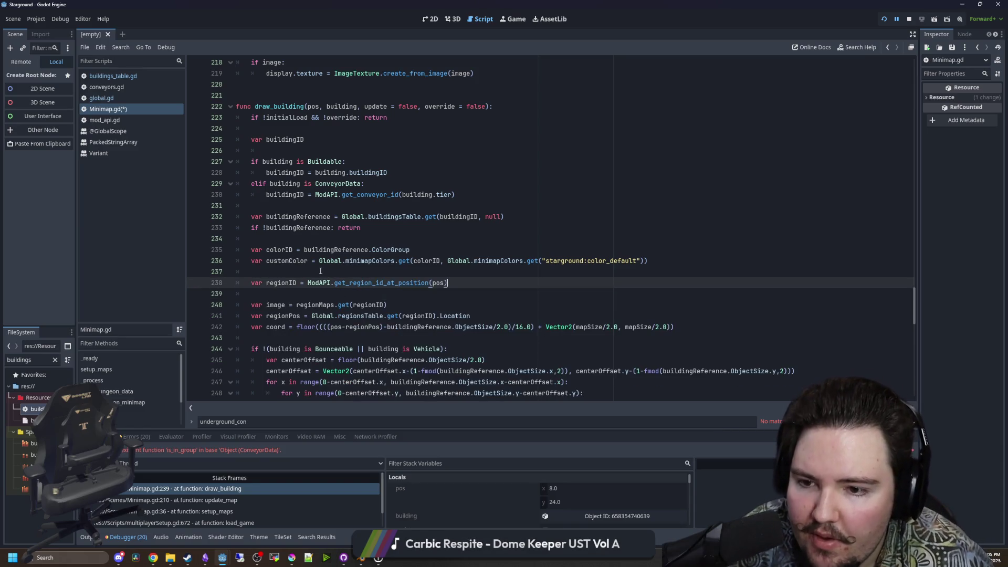
key(ctrl+z)
key(ctrl+z)
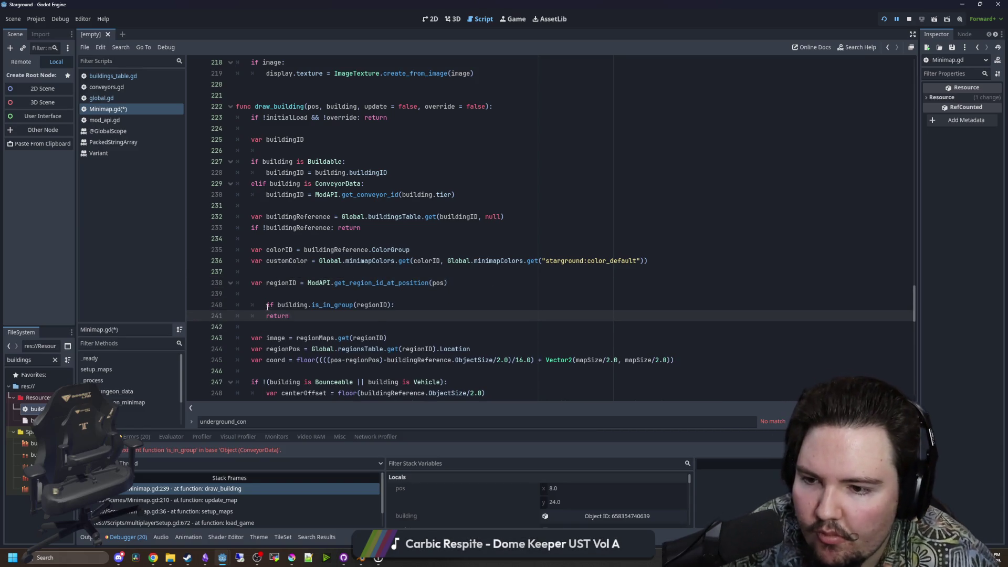
Move the regionID line and is_in_group check to just below var buildingID.
drag(301, 322, 298, 282)
key(ctrl+c)
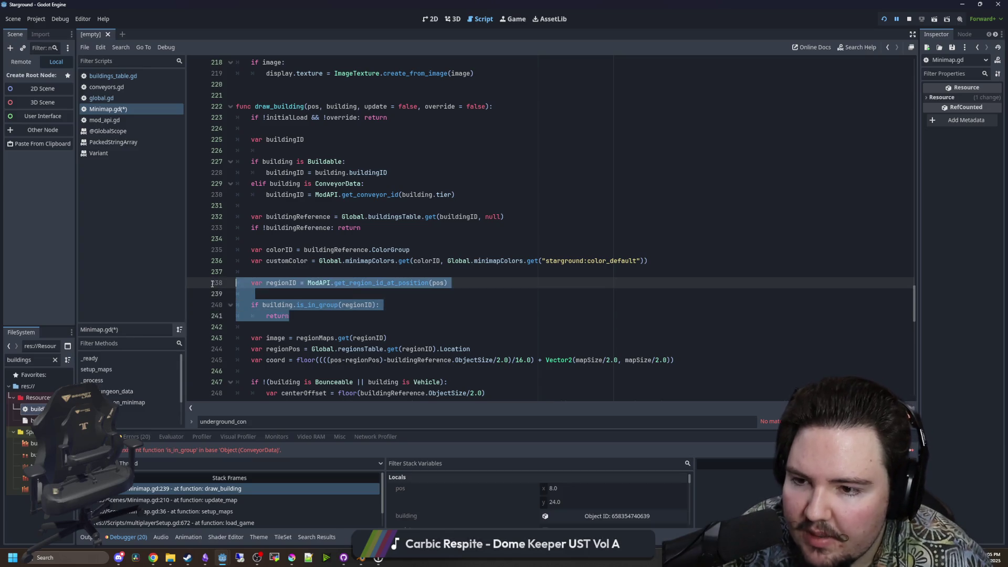
key(BackSpace)
key(BackSpace)
key(BackSpace)
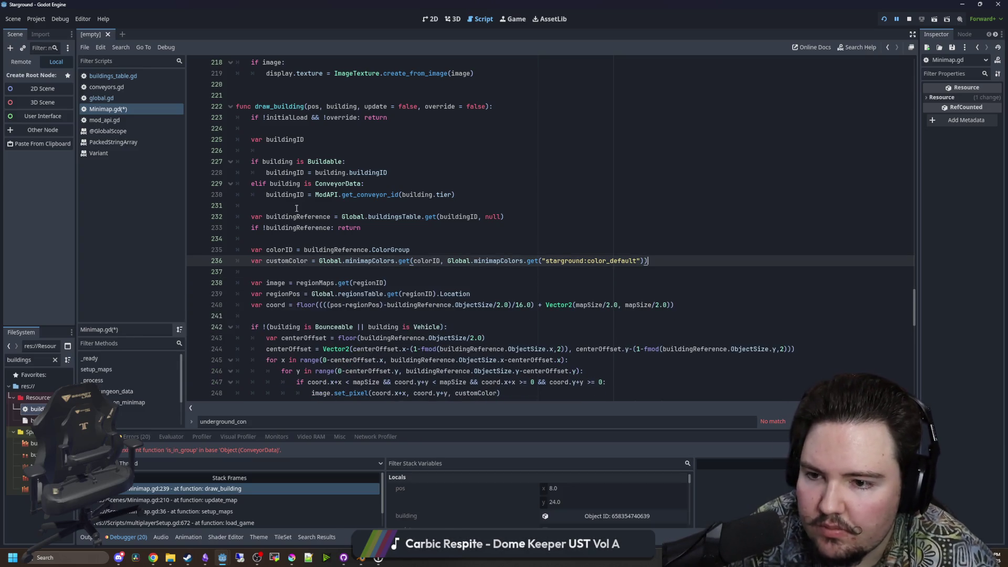
click(296, 149)
key(ctrl+v)
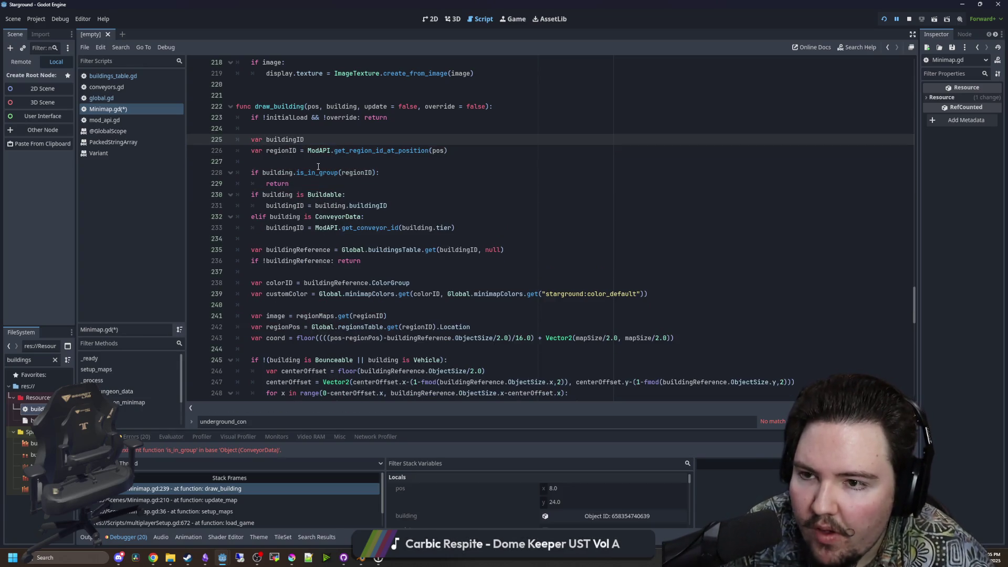
click(318, 166)
Move the is_in_group check into the Buildable branch below its buildingID line.
click(283, 183)
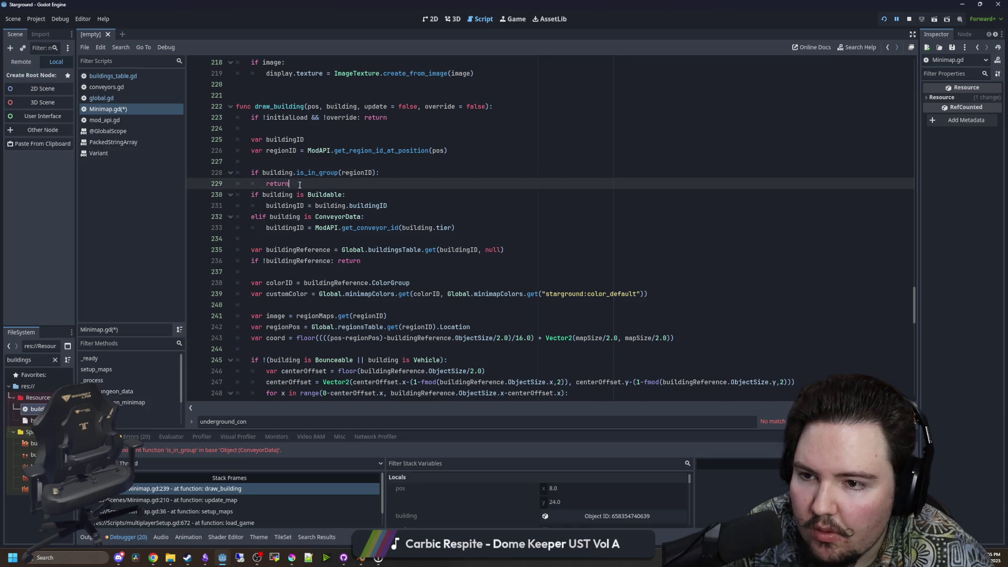
key(Return)
drag(294, 189, 250, 172)
key(BackSpace)
key(BackSpace)
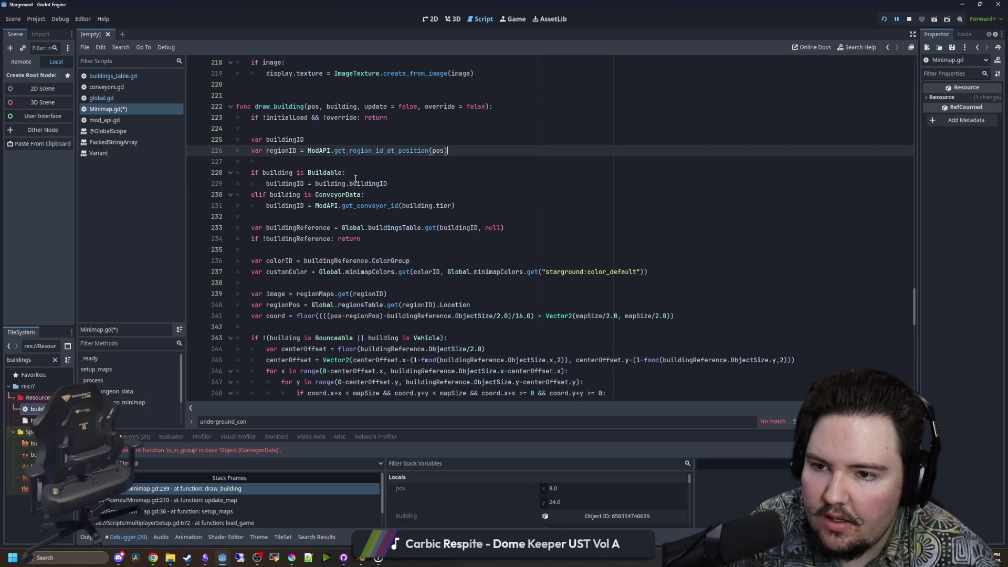
click(403, 180)
key(Return)
text(if building.is_in_group(regionID): 		return)
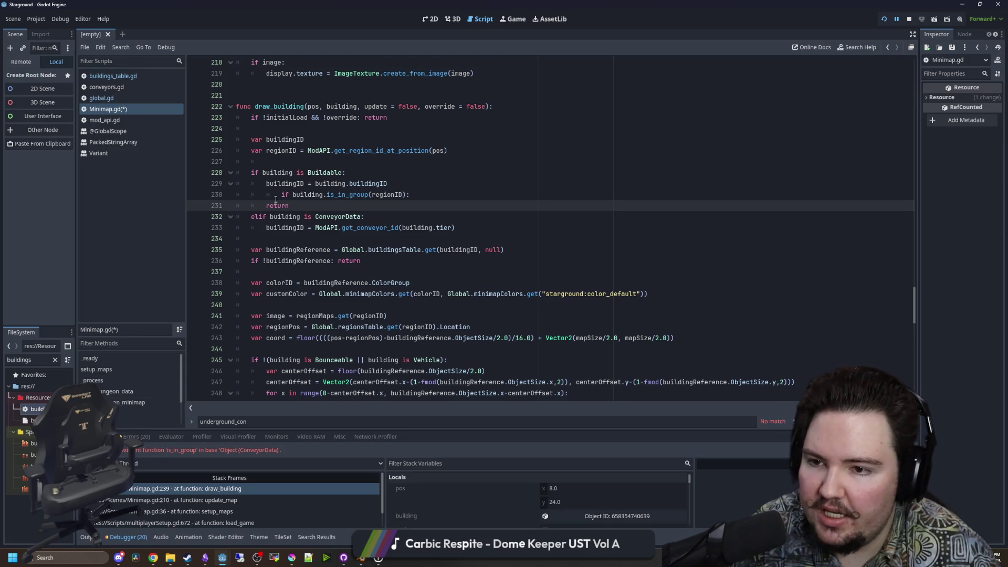
Fix the indentation of the if and return lines, save Minimap.gd, and stop the game.
click(278, 195)
key(BackSpace)
click(265, 205)
key(Tab)
click(421, 176)
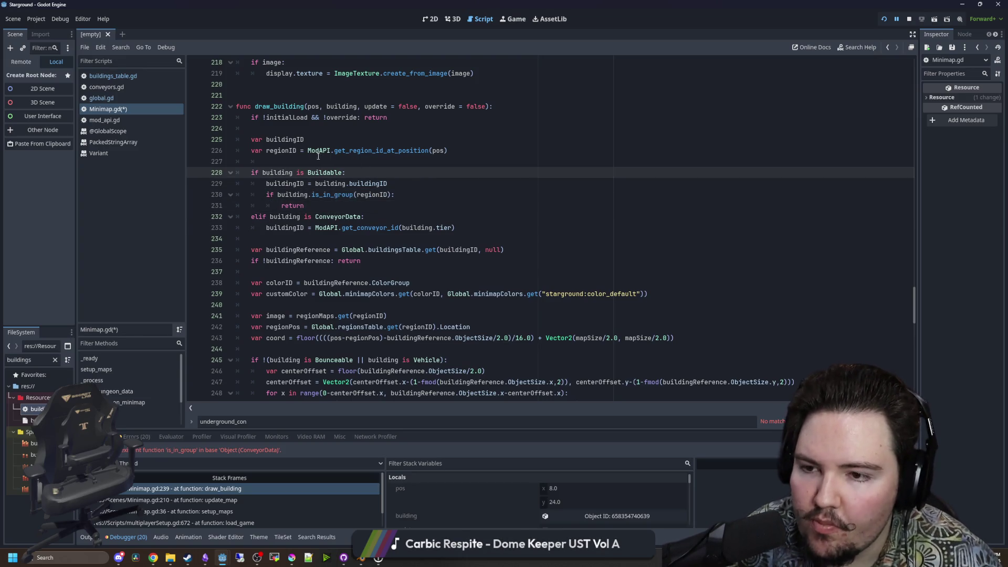
click(299, 162)
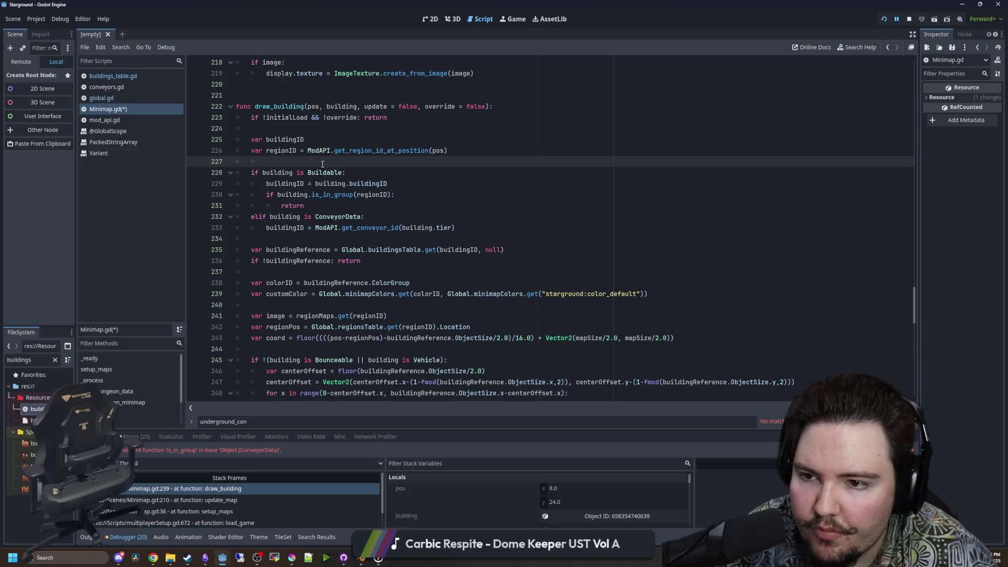
key(ctrl+s)
click(906, 19)
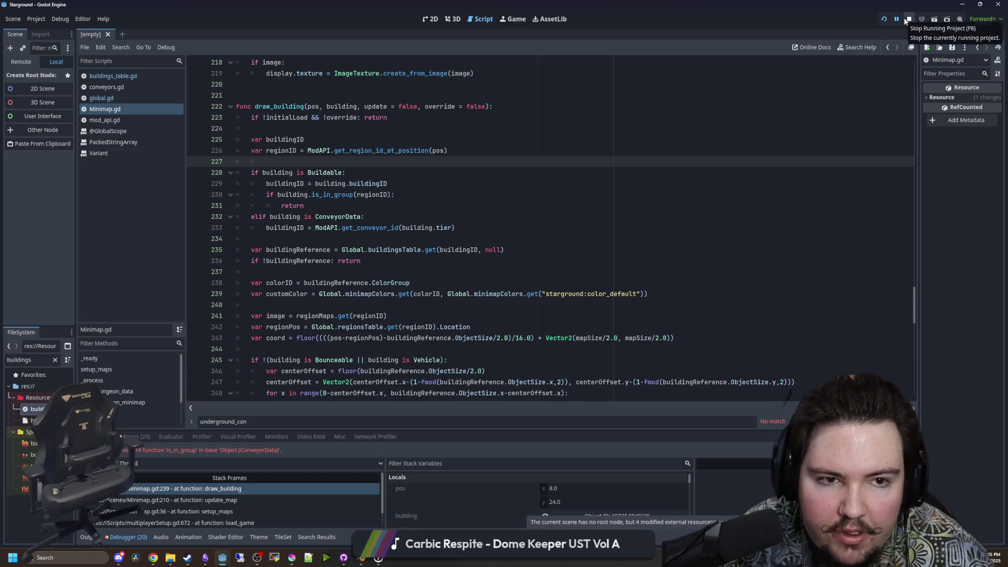
Run the project with F5, continue the save, and lay a conveyor loop.
key(F5)
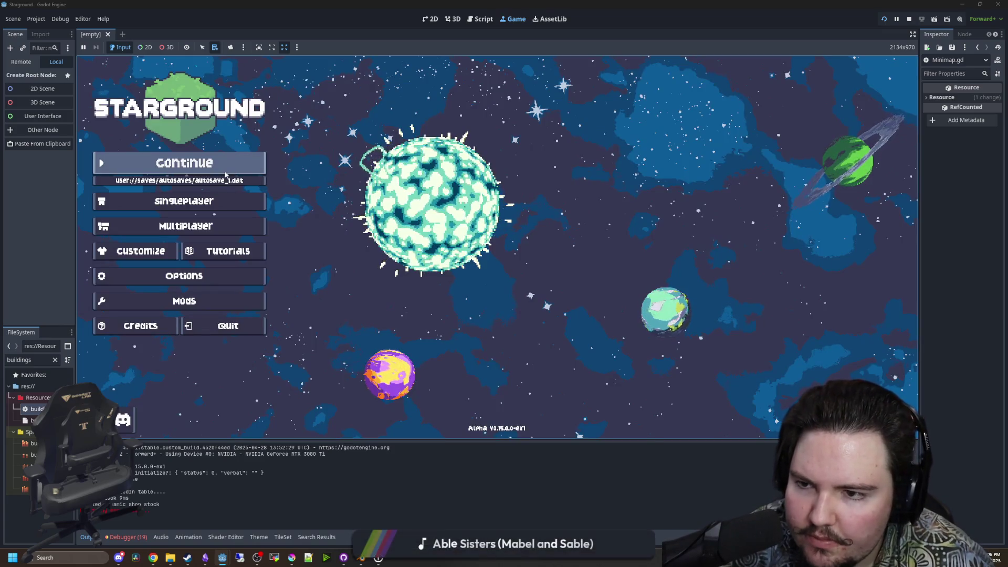
click(225, 174)
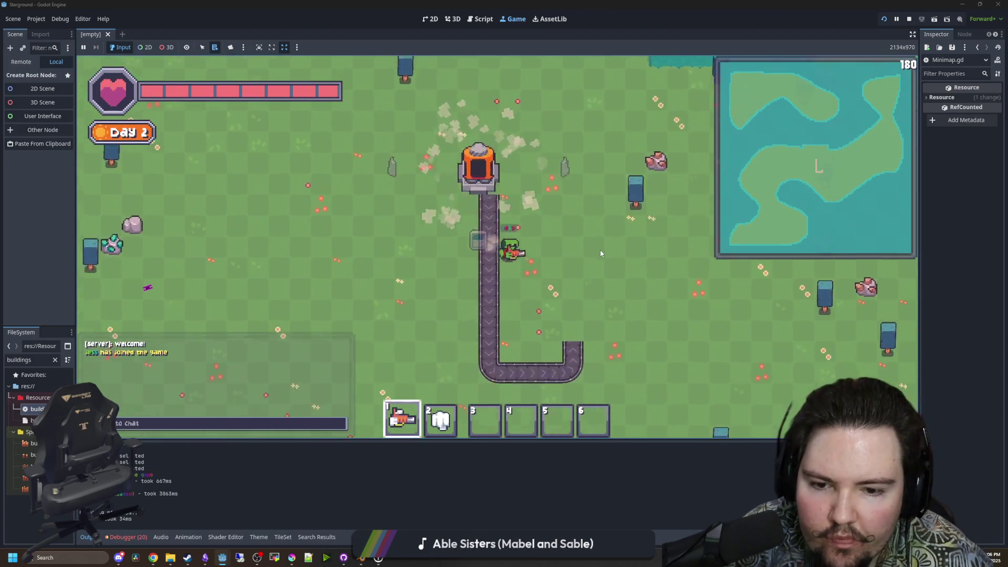
key(d)
key(s)
mouse_move(507, 284)
mouse_down()
mouse_move(564, 283)
mouse_move(533, 315)
mouse_move(477, 263)
mouse_move(468, 322)
mouse_move(294, 322)
mouse_move(326, 322)
mouse_move(331, 221)
mouse_up()
key(d)
key(s)
key(a)
key(w)
key(a)
key(w)
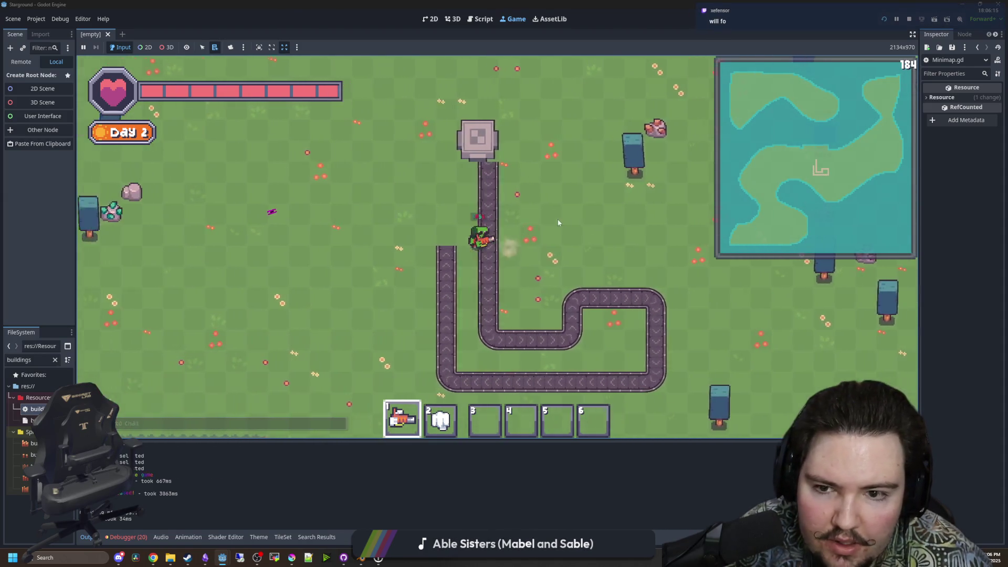
key(a)
Lay more conveyor runs leftward, downward and along the bottom.
mouse_move(535, 254)
mouse_down()
mouse_move(536, 232)
mouse_move(441, 239)
mouse_move(444, 247)
mouse_move(412, 231)
mouse_move(430, 308)
mouse_move(412, 276)
mouse_move(427, 308)
mouse_move(483, 296)
mouse_up()
key(a)
key(d)
key(s)
key(d)
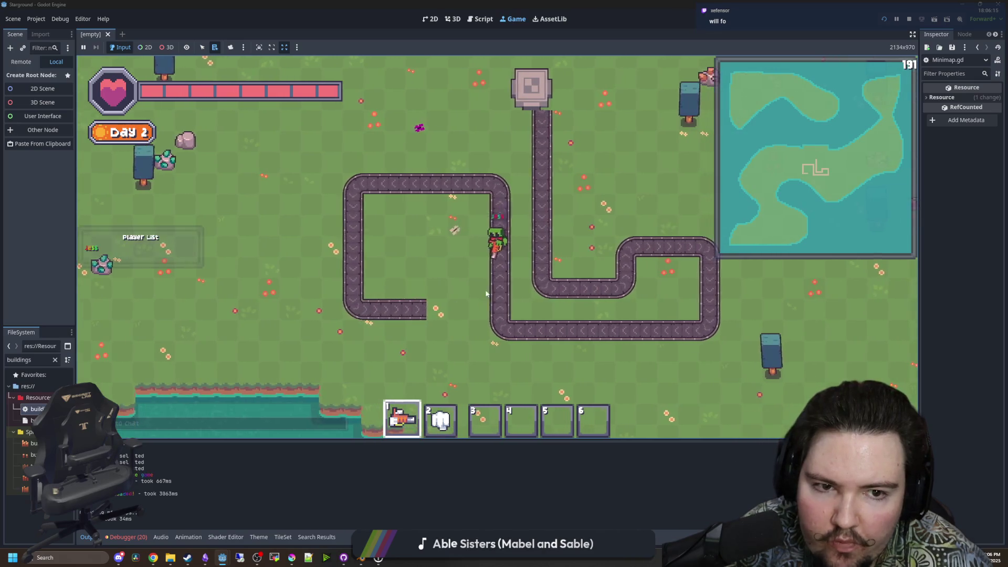
key(w)
key(a)
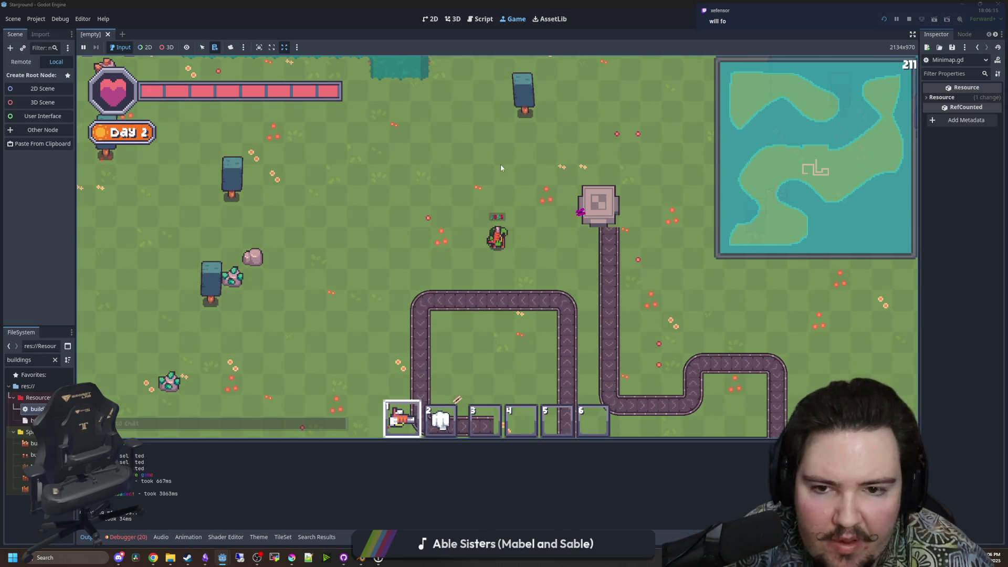
key(a)
key(s)
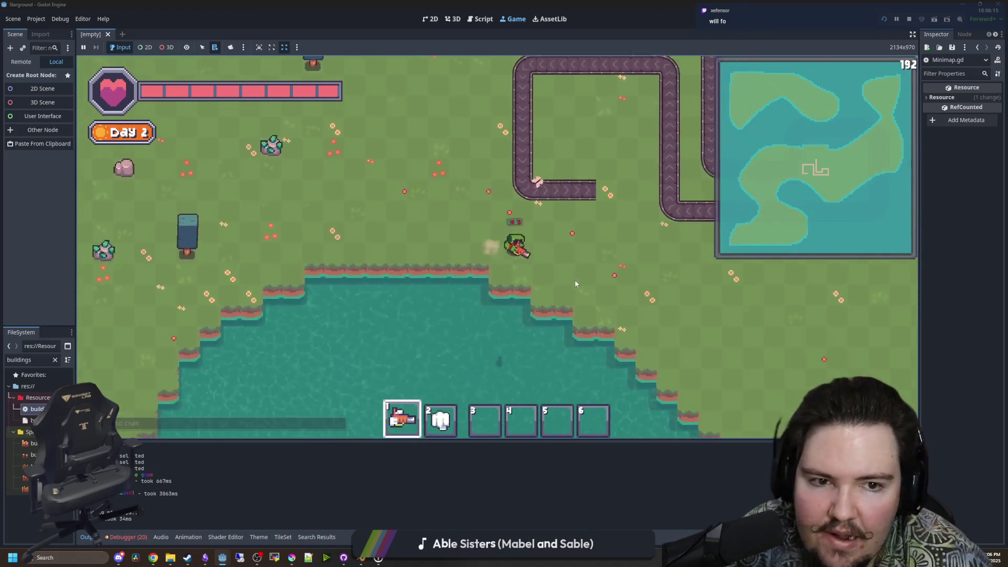
Place a cluster of six buildings from the building menu.
key(d)
key(b)
click(387, 180)
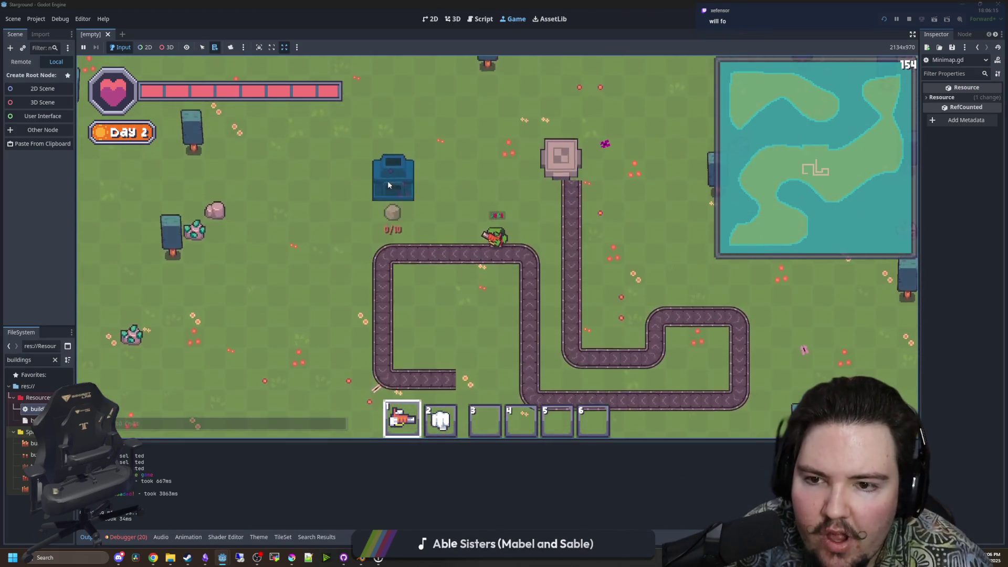
mouse_move(388, 180)
mouse_down()
mouse_move(435, 152)
mouse_move(294, 200)
mouse_up()
key(s)
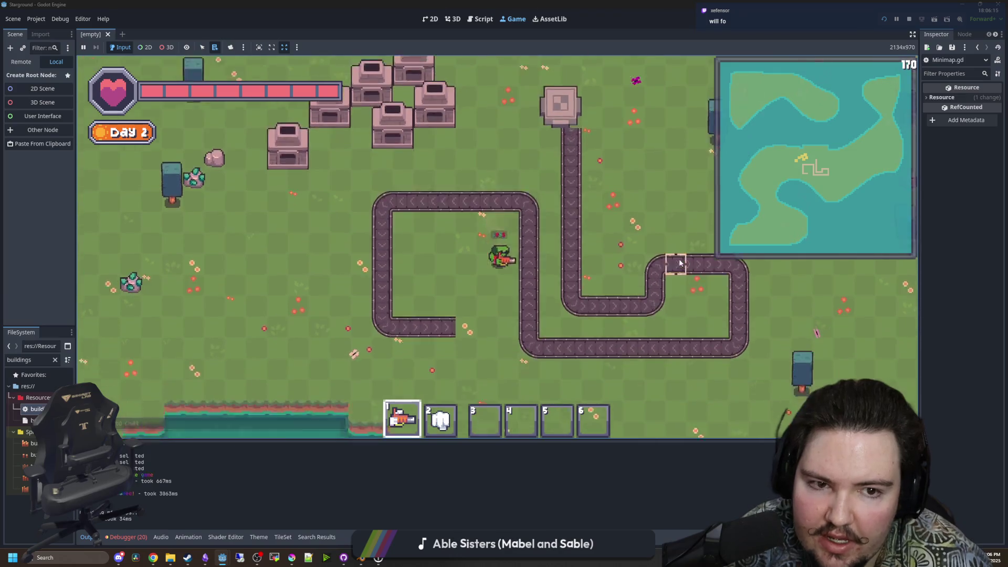
key(d)
Stop the test run with F8, click line 240 in Minimap.gd, and save all scripts.
key(w)
key(F8)
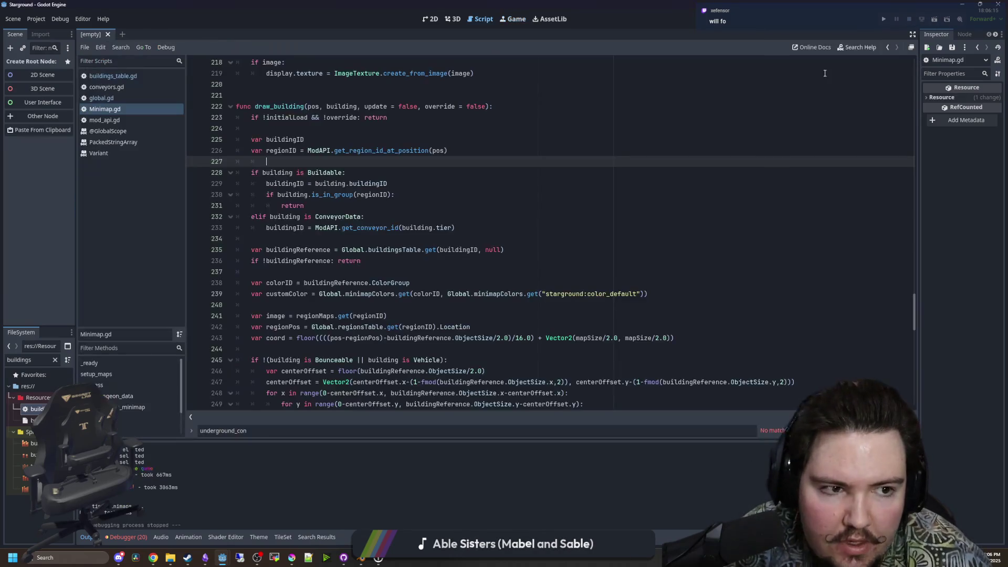
click(393, 304)
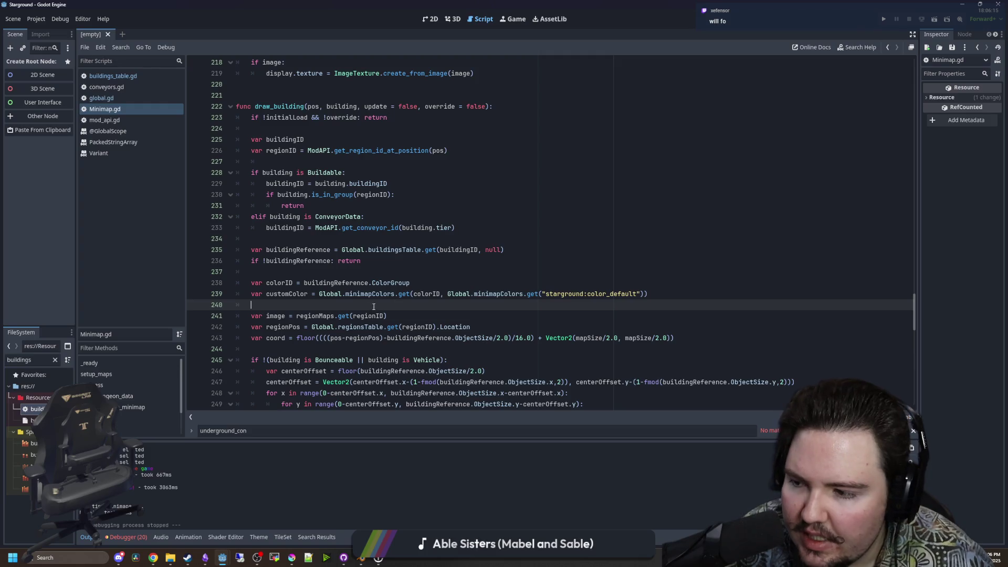
key(ctrl+s)
Switch to GitHub Desktop and review the conveyors.gd and Minimap.gd diffs.
key(alt+Tab)
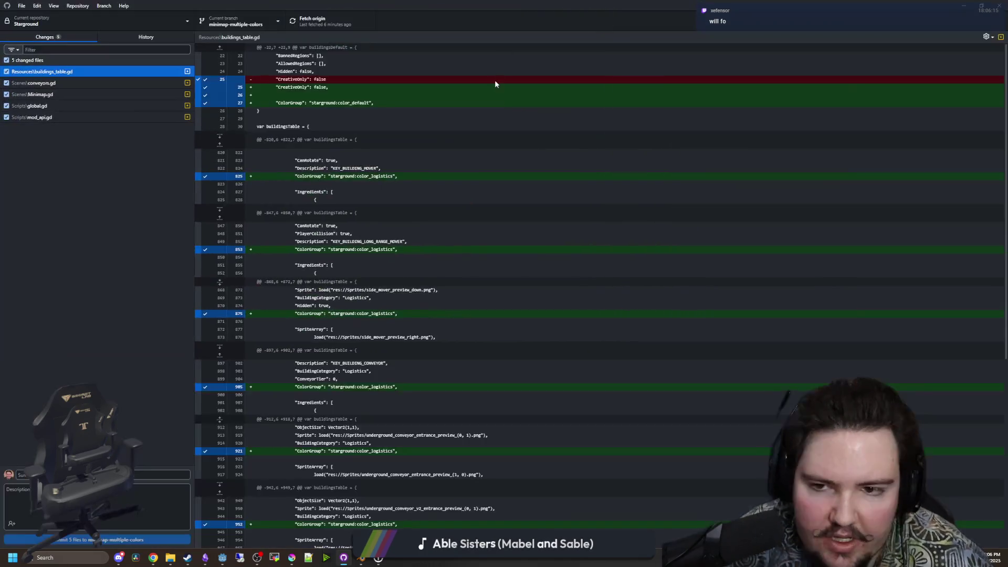
key(alt+Tab)
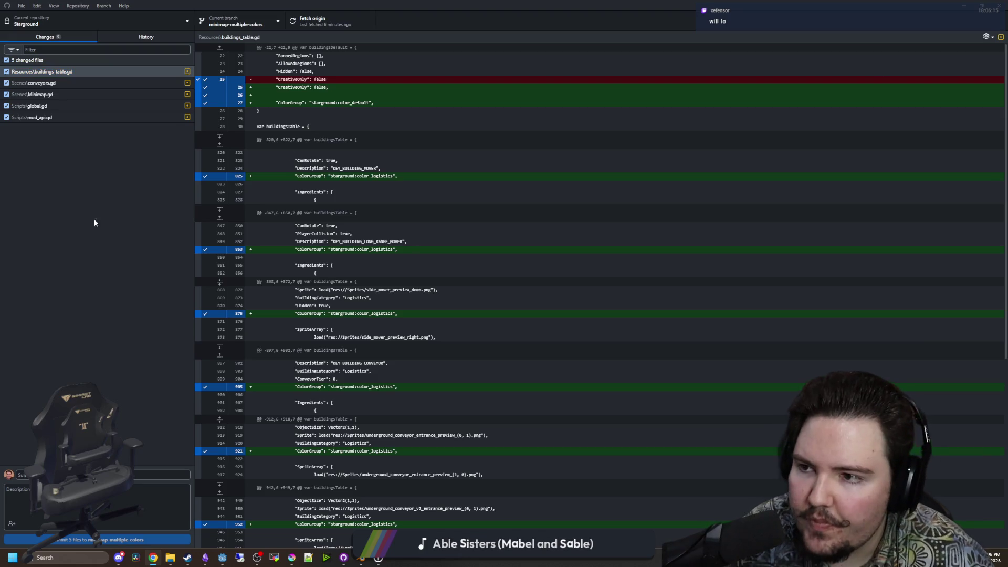
key(alt+Tab)
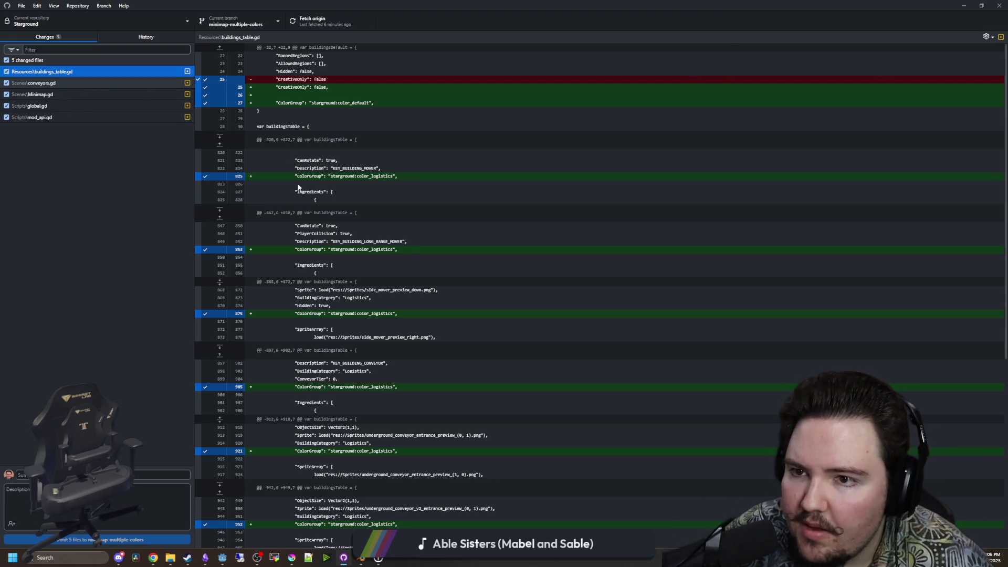
scroll(315, 193, down, 4)
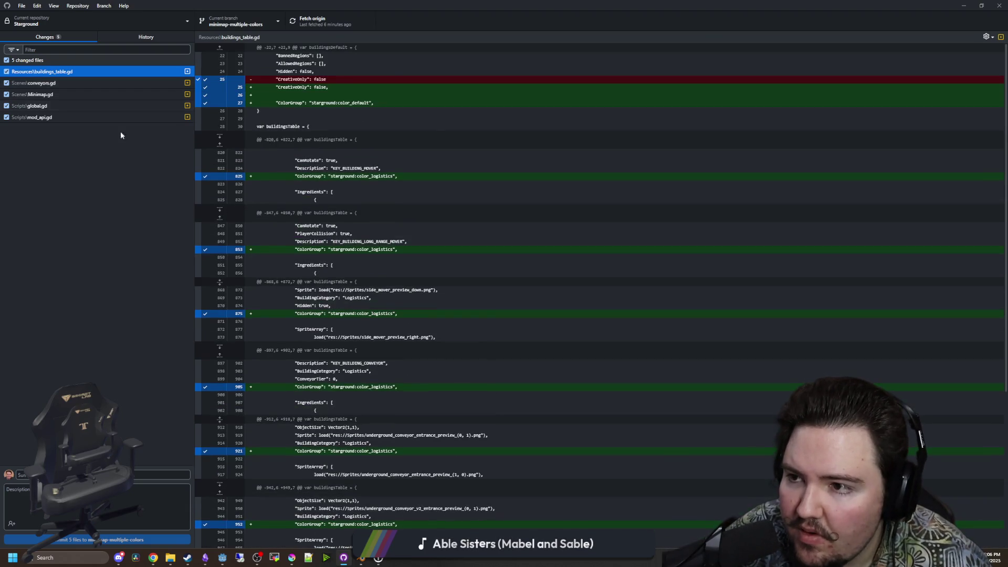
click(51, 85)
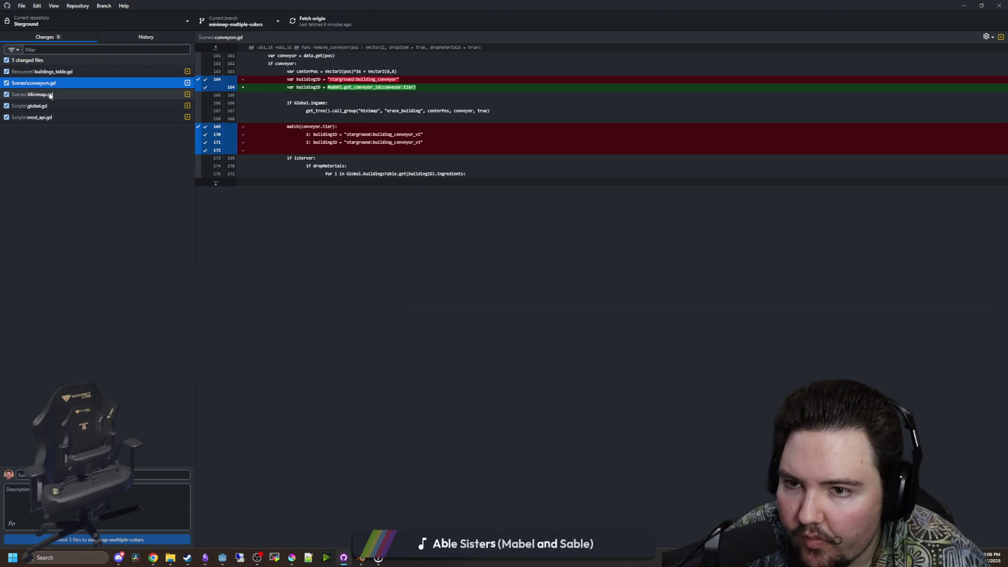
click(50, 95)
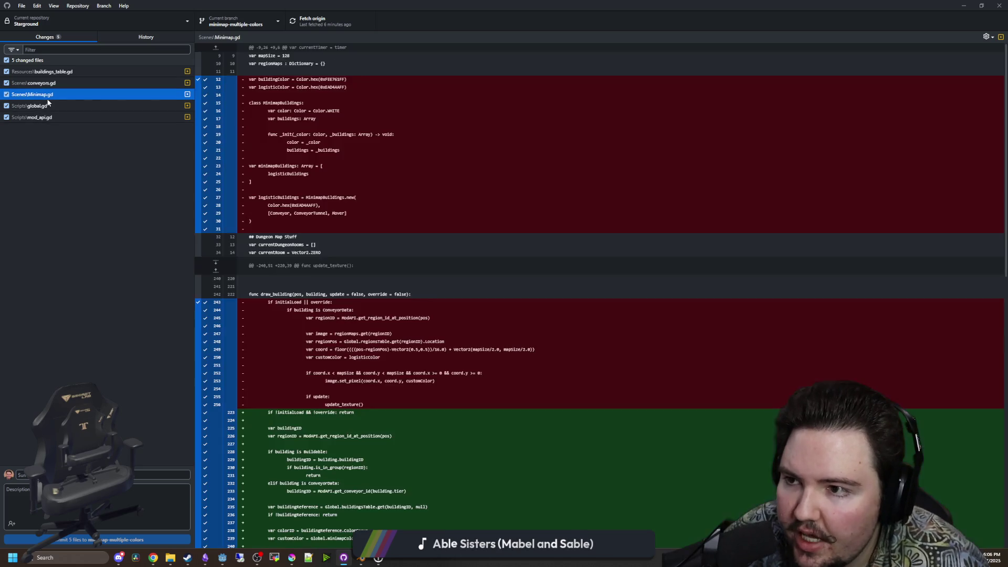
scroll(321, 212, down, 10)
scroll(321, 212, up, 10)
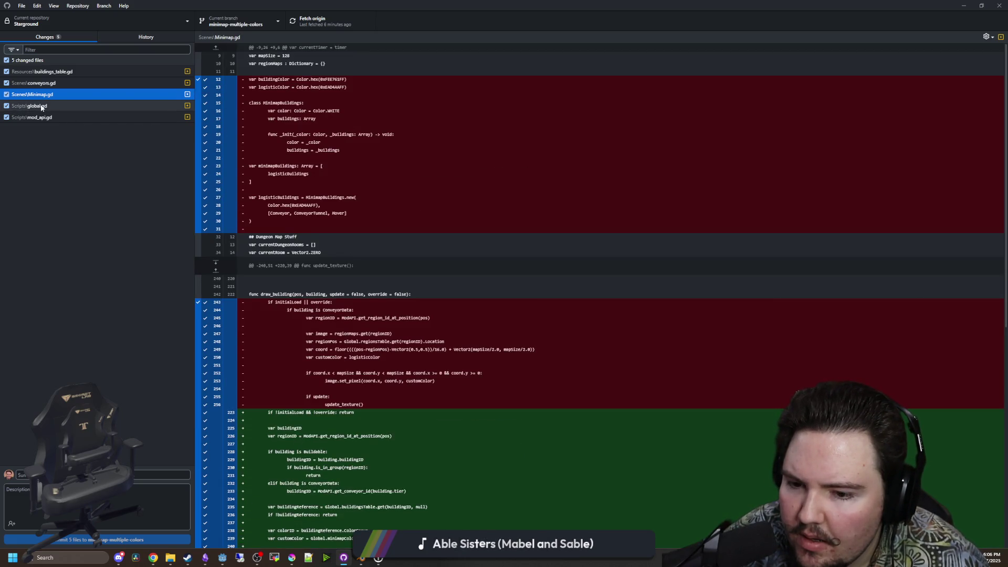
scroll(350, 298, down, 10)
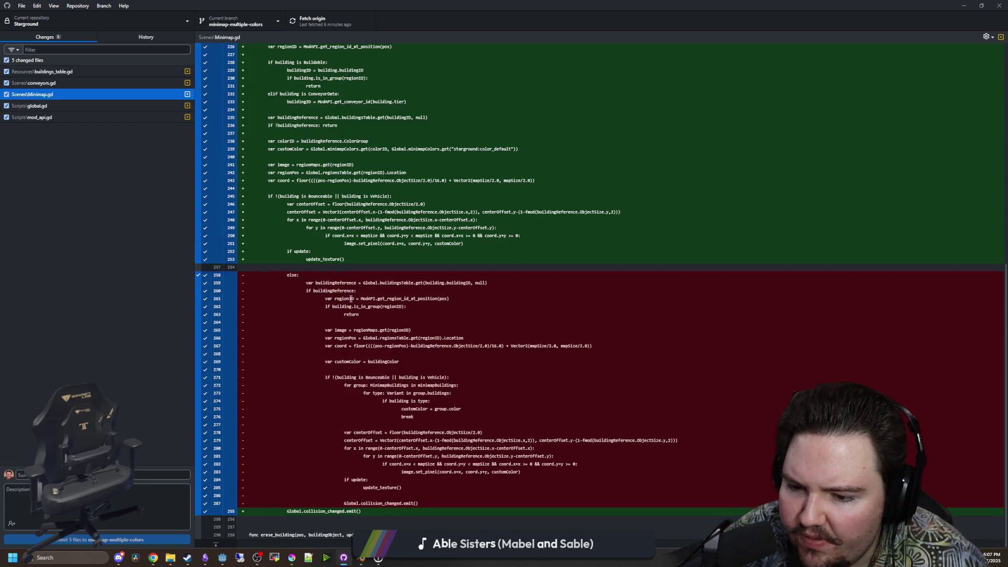
Review the global.gd and mod_api.gd diffs and begin typing the commit summary.
click(42, 106)
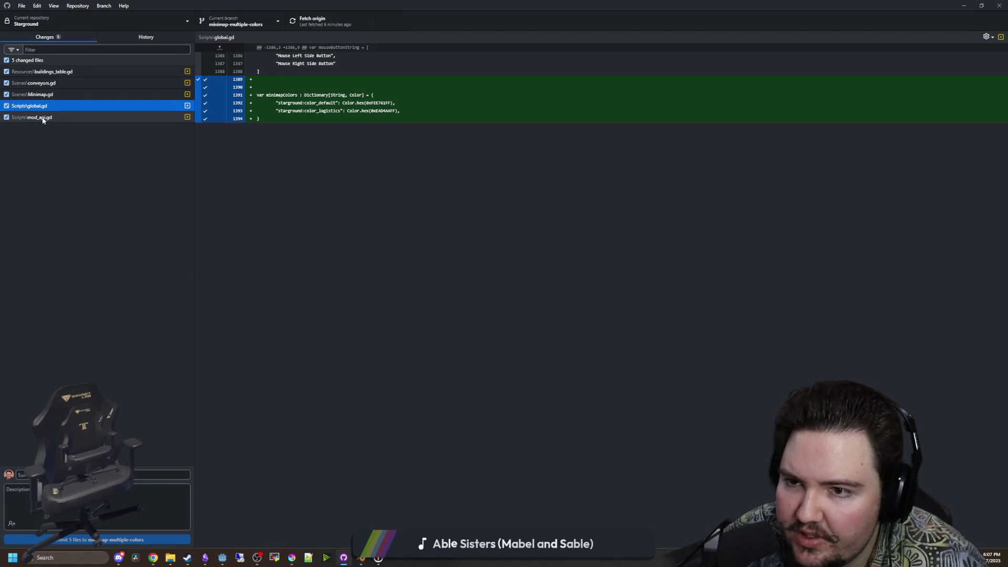
click(43, 117)
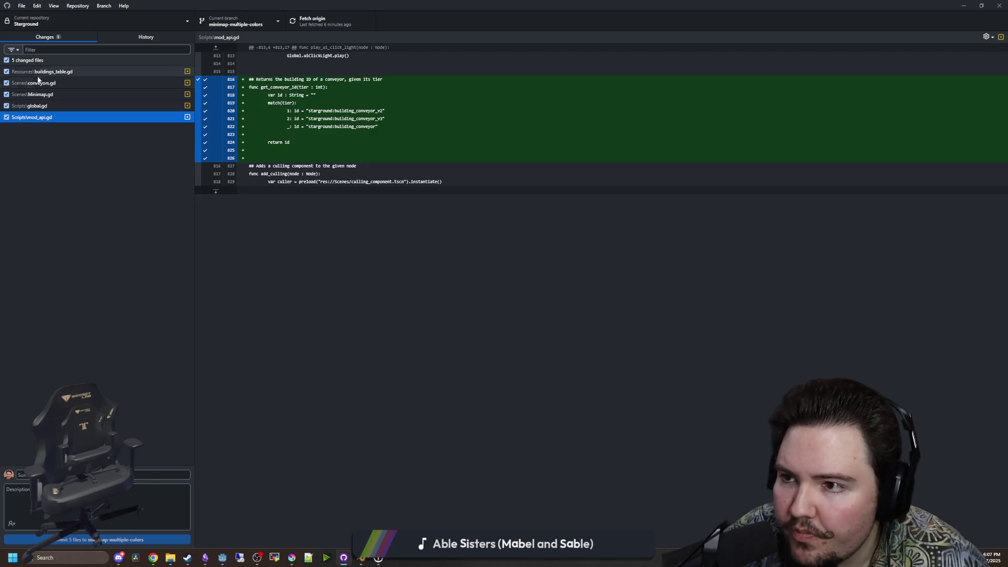
click(105, 474)
text(d)
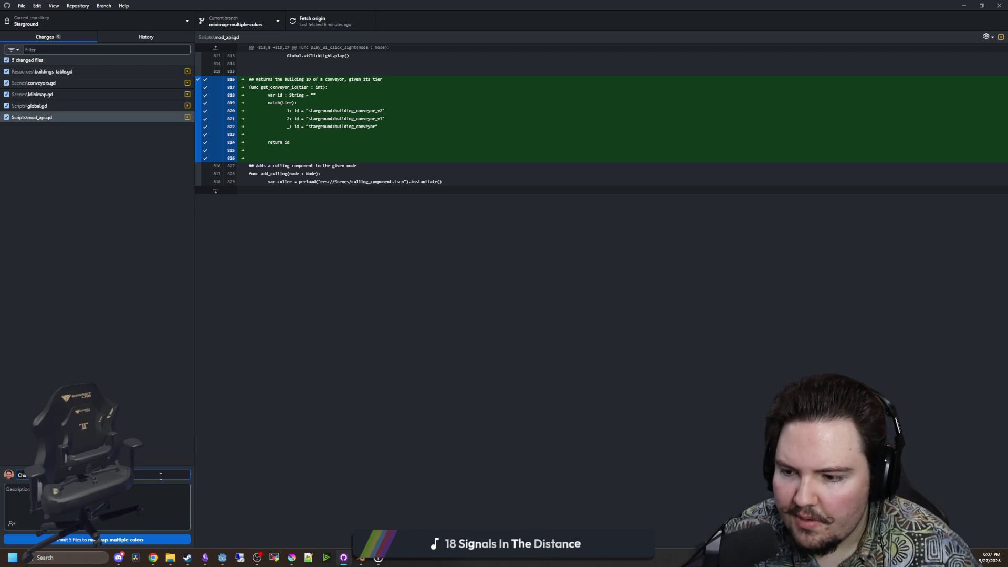
Commit the five changed files to the minimap-multiple-colors branch.
click(104, 540)
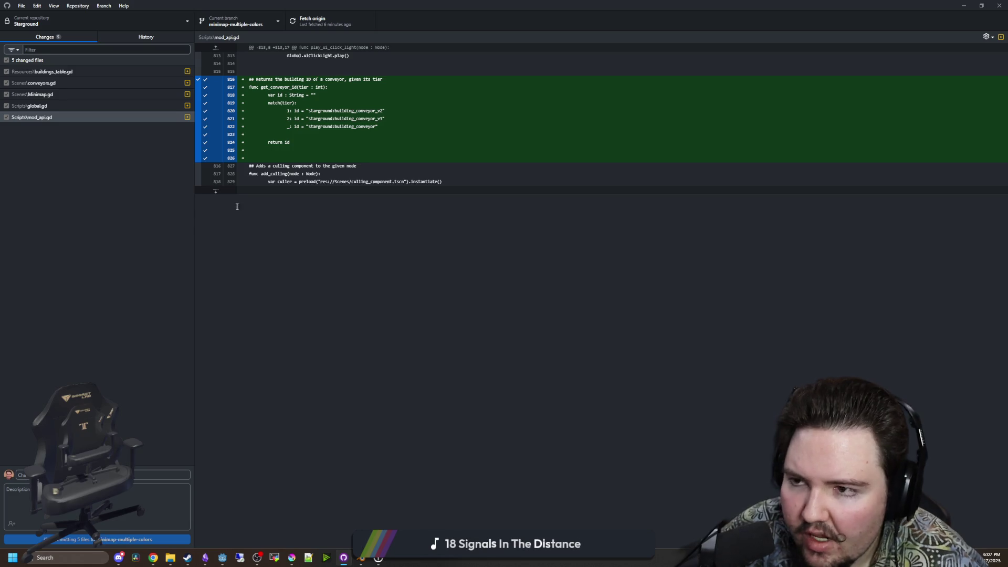
click(152, 558)
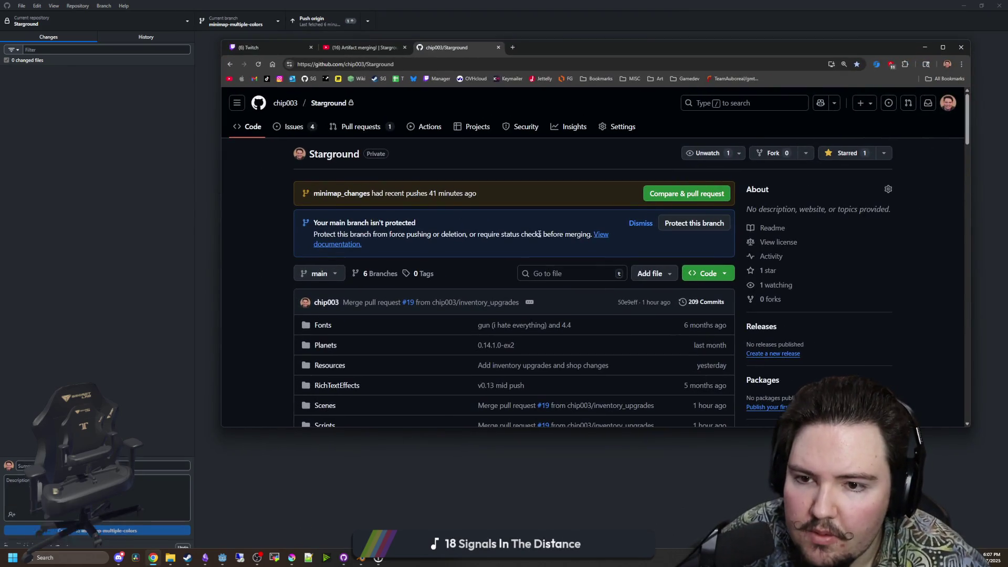
Push the commit to origin, reload the repository page, and start a pull request for minimap-multiple-colors.
click(324, 24)
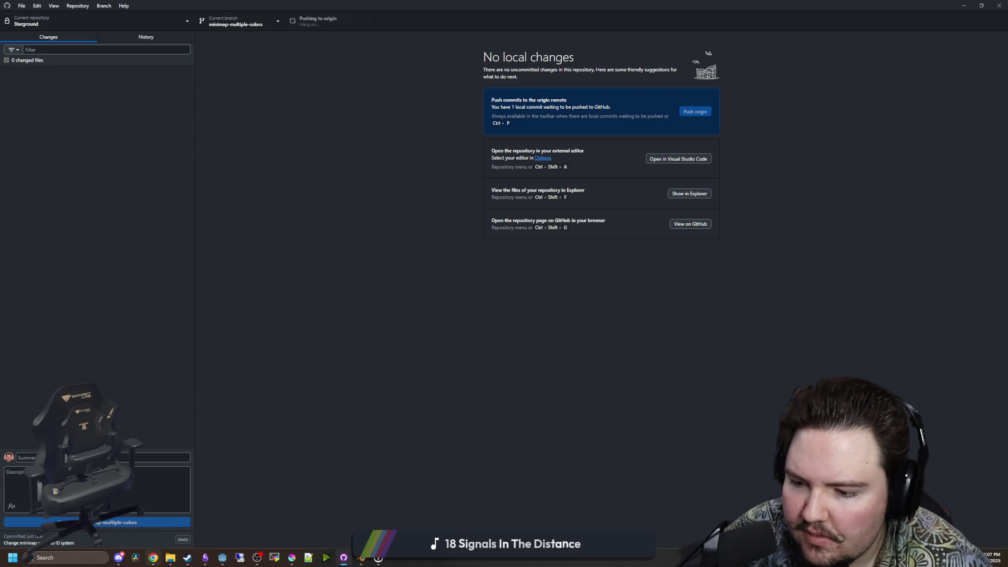
click(152, 558)
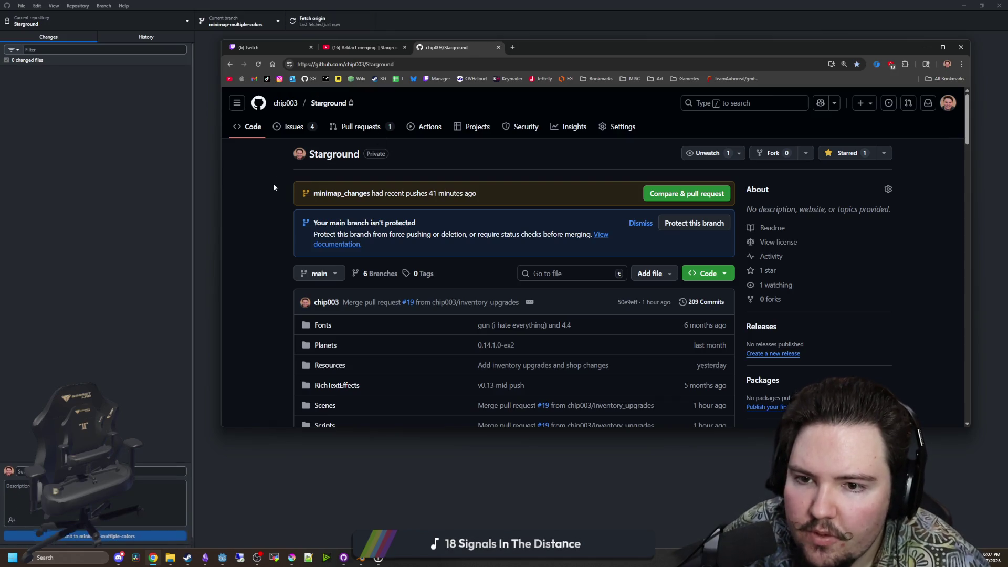
click(257, 64)
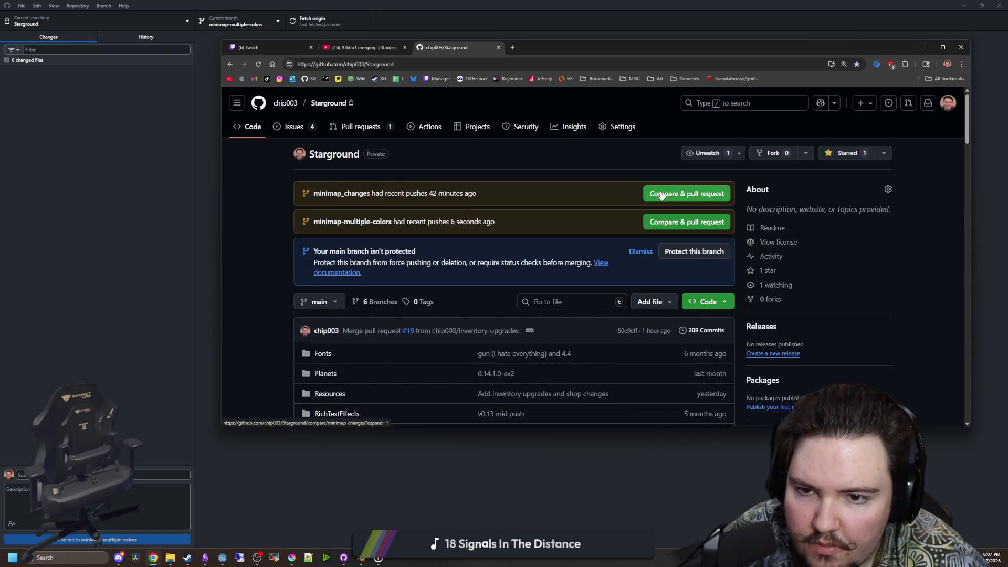
click(672, 233)
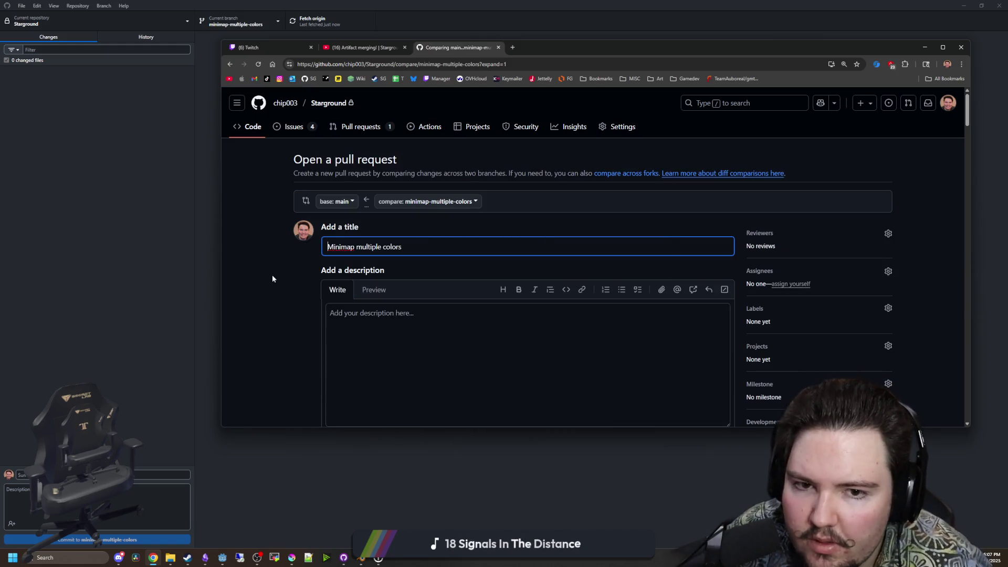
Review the minimap-multiple-colors diff and create the pull request.
scroll(272, 275, down, 7)
scroll(364, 299, down, 4)
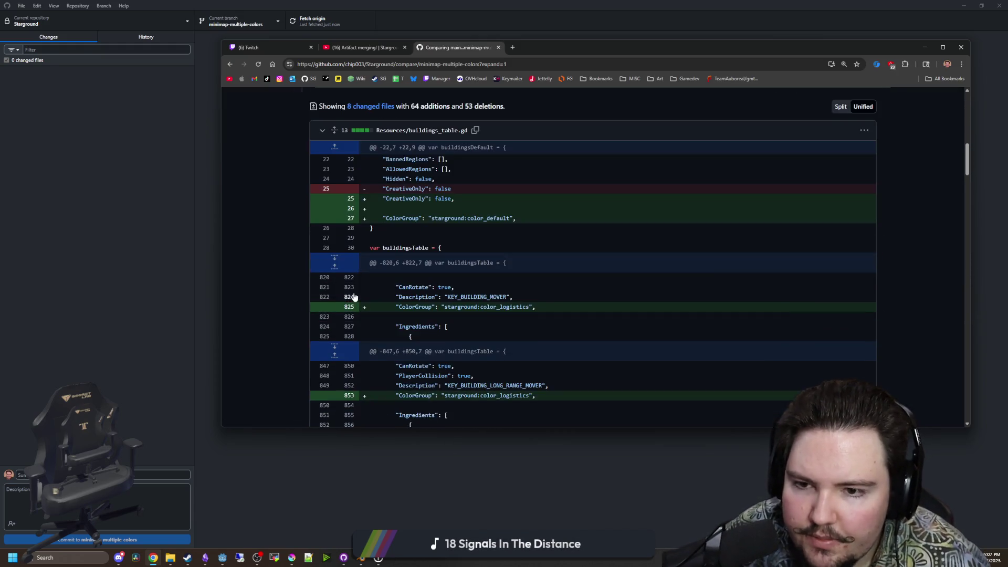
scroll(290, 253, down, 20)
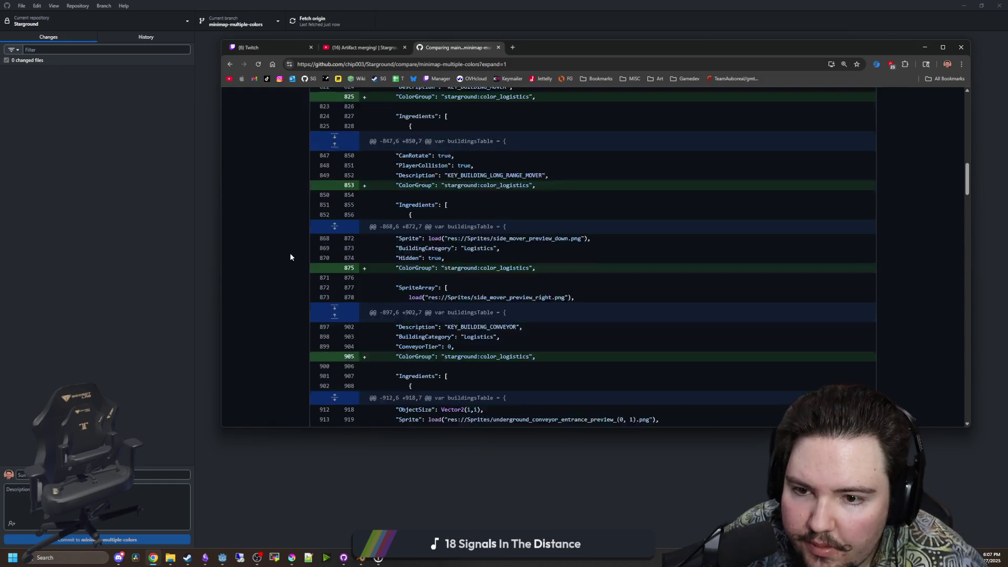
scroll(306, 247, down, 20)
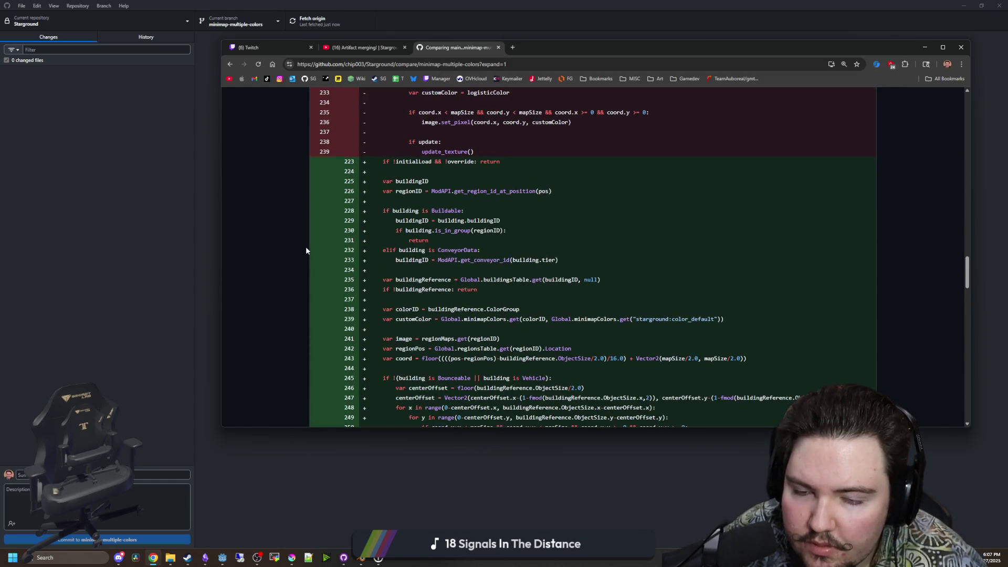
scroll(305, 273, up, 20)
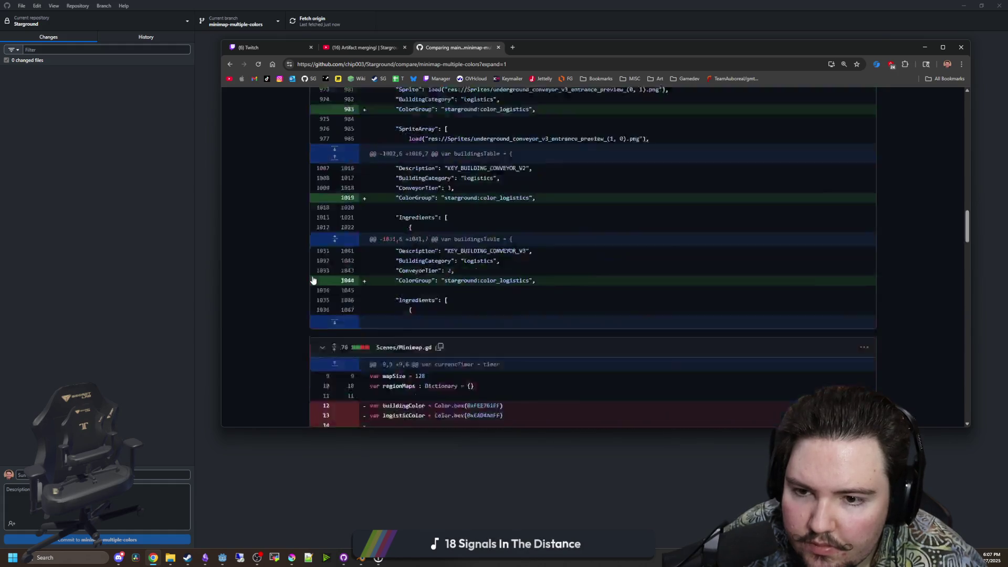
scroll(603, 291, down, 4)
click(676, 251)
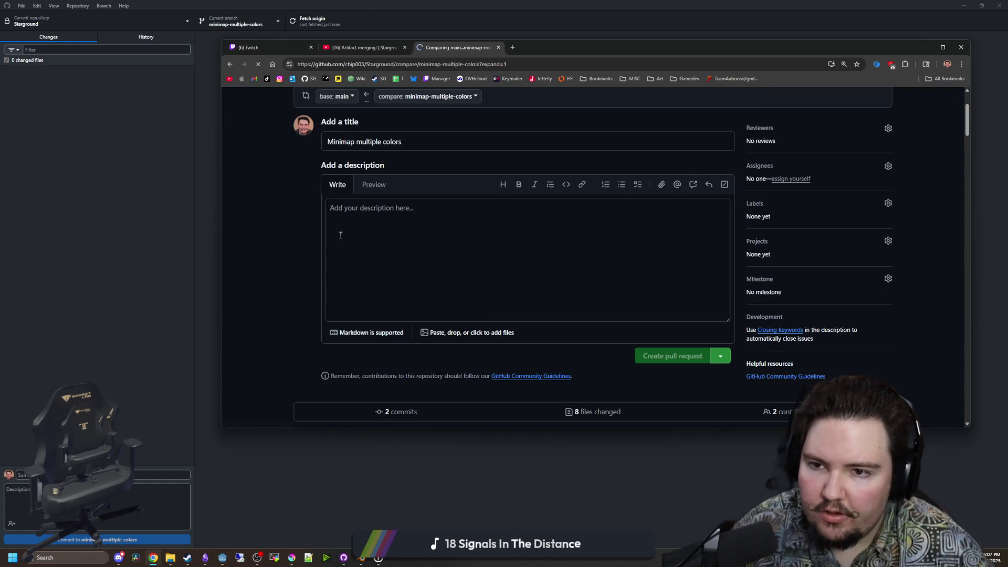
Merge pull request #20 into main, confirm it, and return to the Code overview.
scroll(313, 268, down, 2)
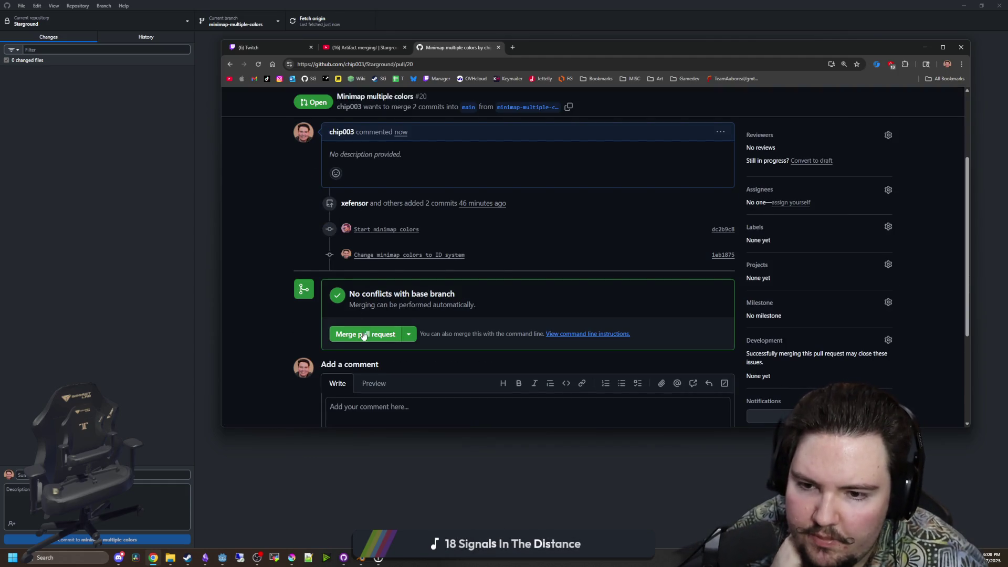
click(362, 334)
scroll(290, 304, down, 2)
click(374, 369)
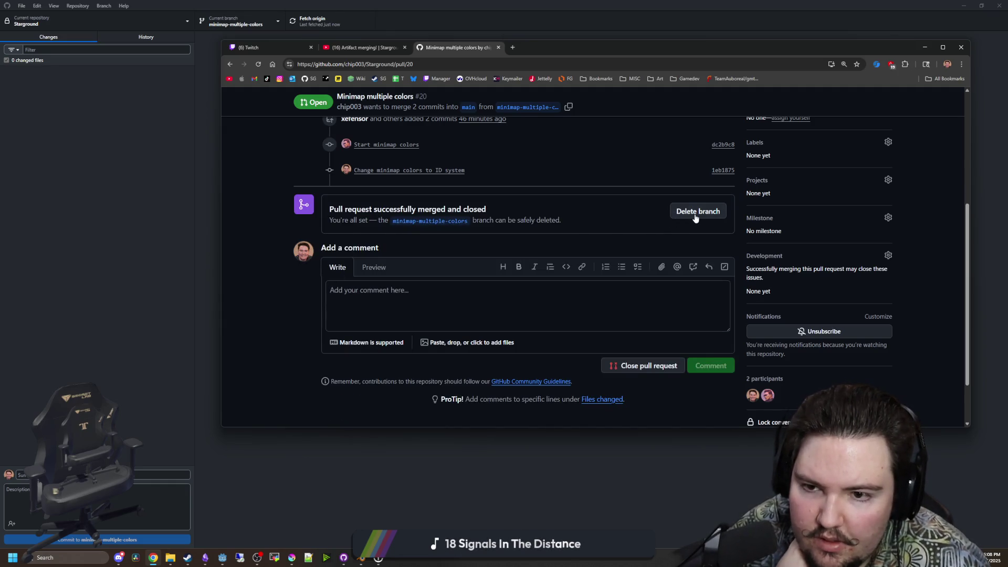
scroll(299, 221, up, 4)
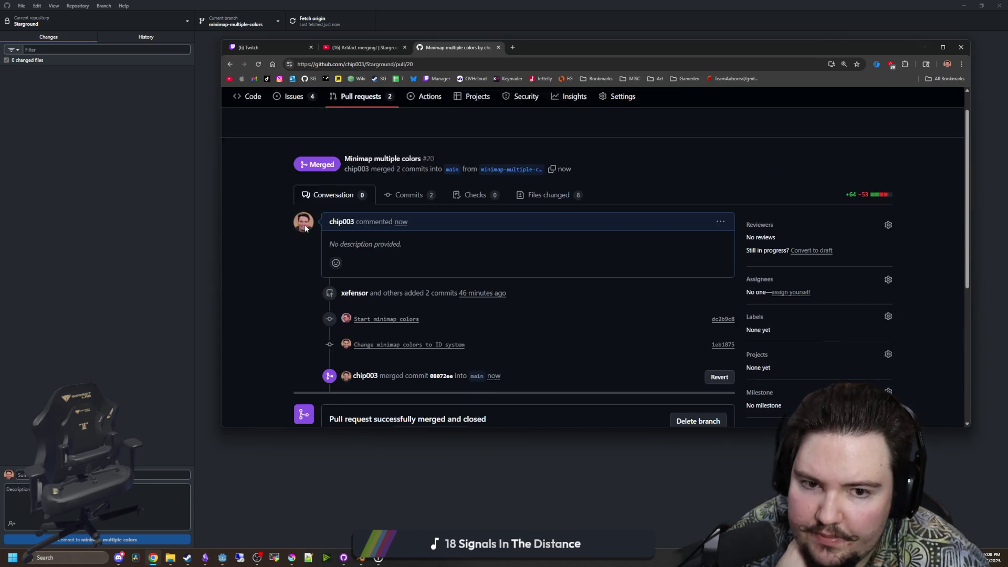
scroll(272, 156, up, 1)
click(247, 127)
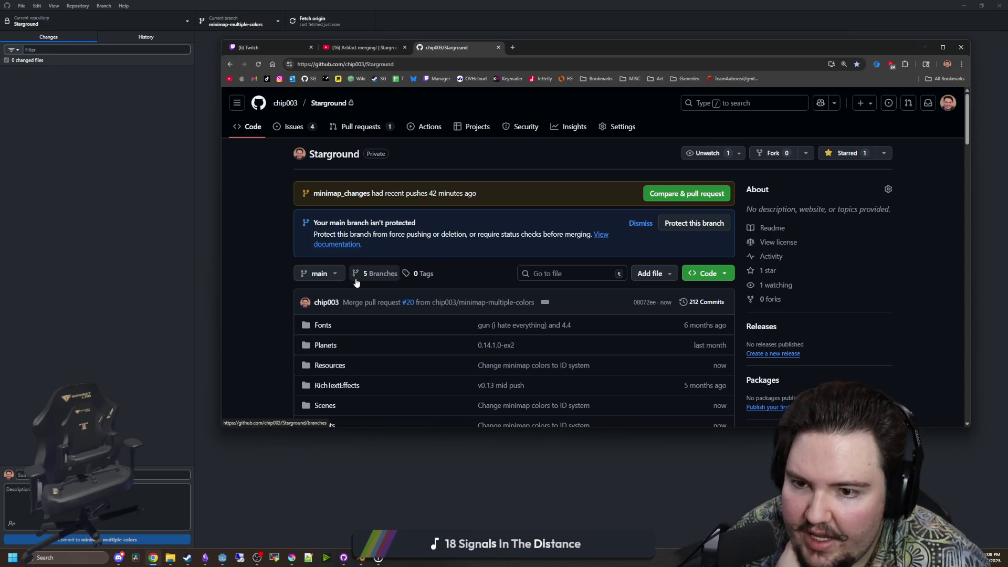
Browse the branch list and open the main-menu-sigleplayer-titple-fix branch.
click(355, 279)
scroll(355, 278, down, 2)
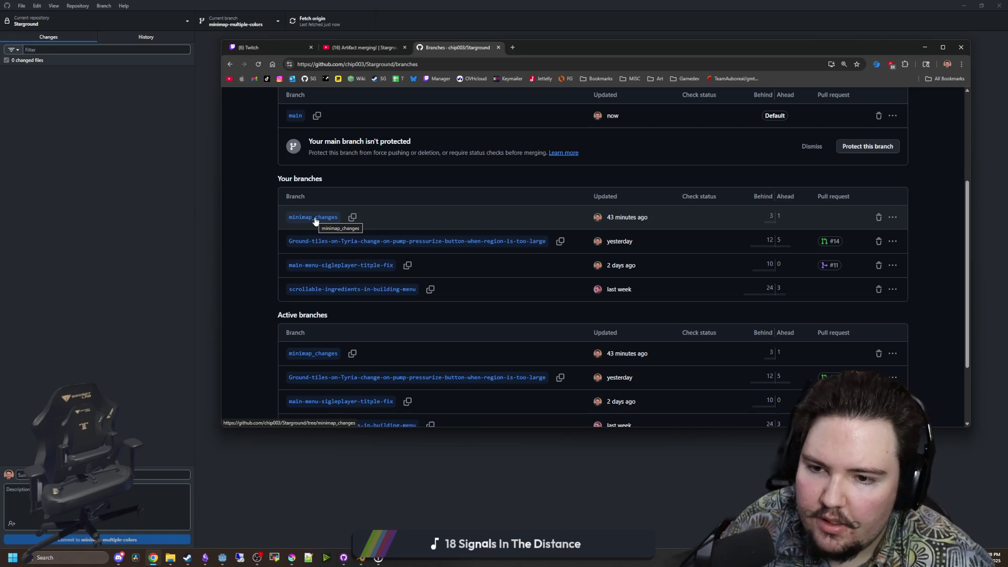
click(361, 271)
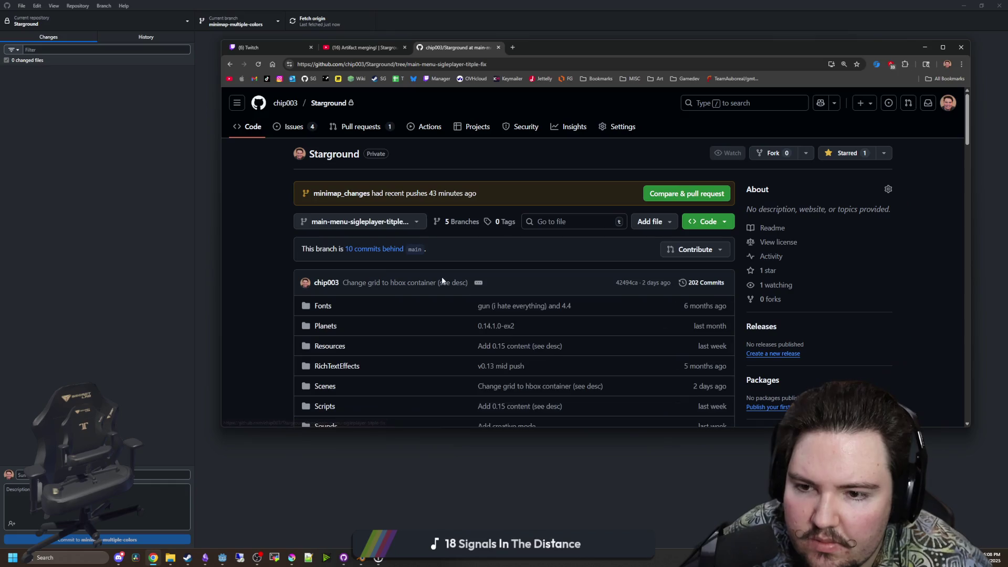
scroll(451, 263, down, 15)
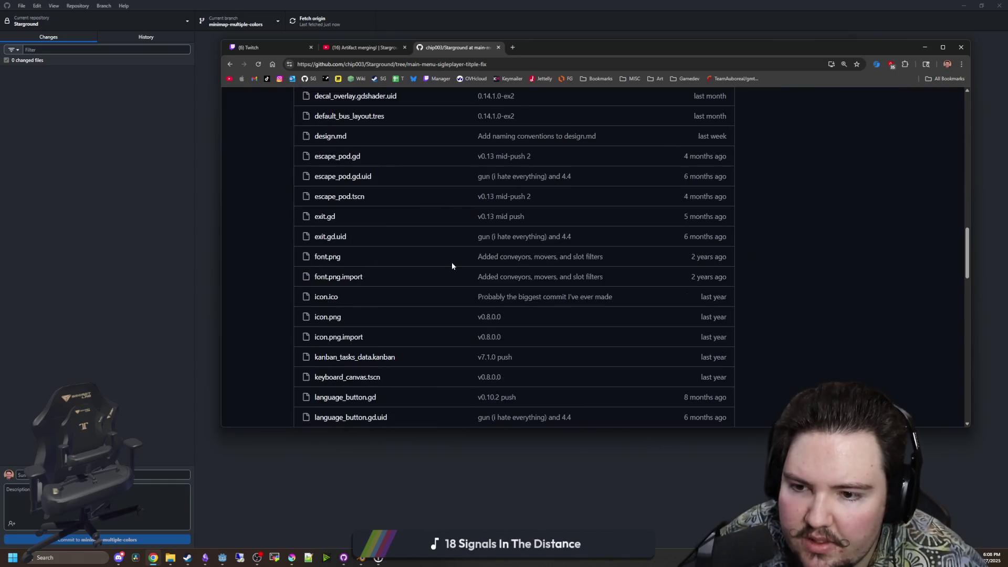
scroll(451, 265, down, 5)
scroll(512, 320, up, 20)
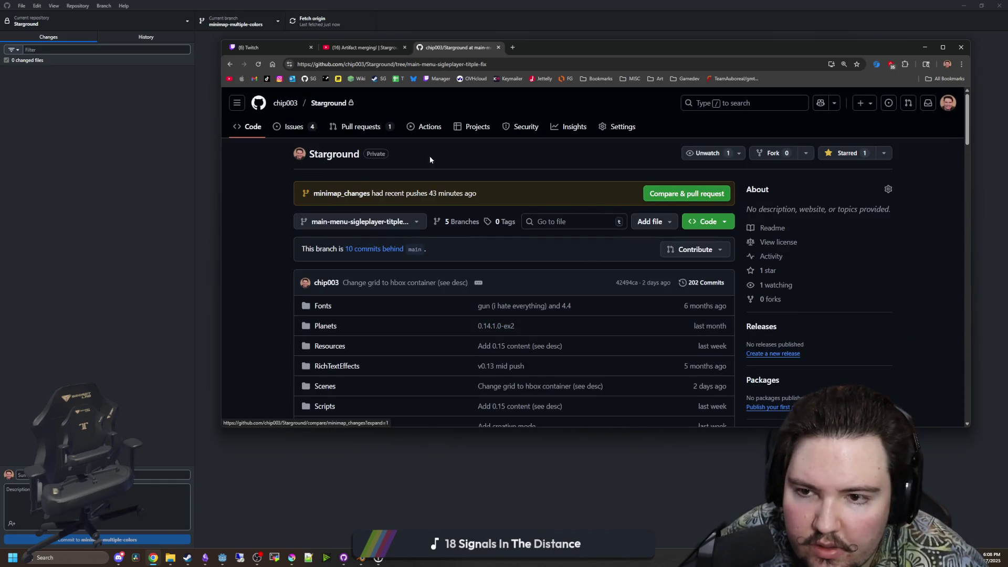
Open closed pull request #11 for the main menu title fix and delete its branch.
click(373, 132)
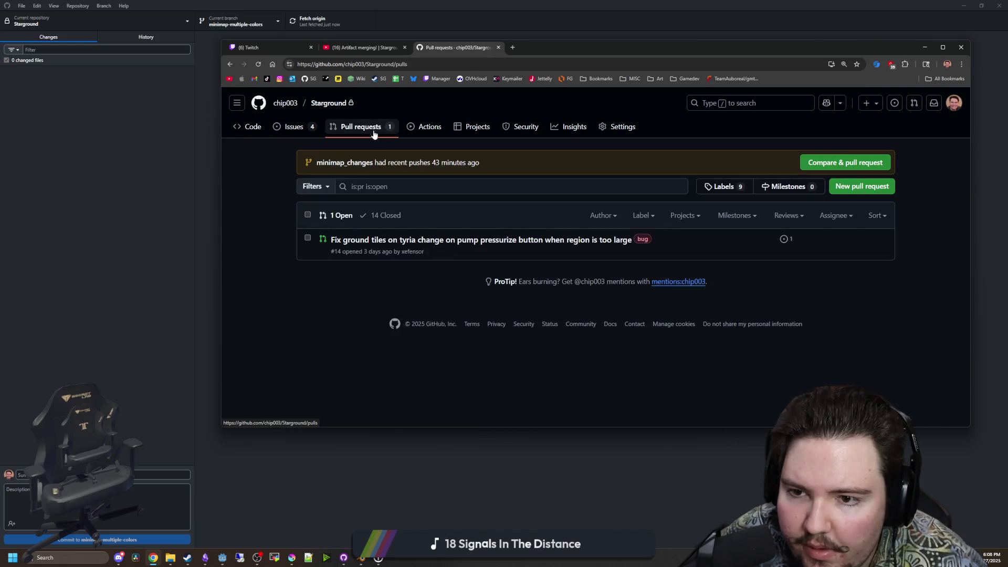
click(384, 216)
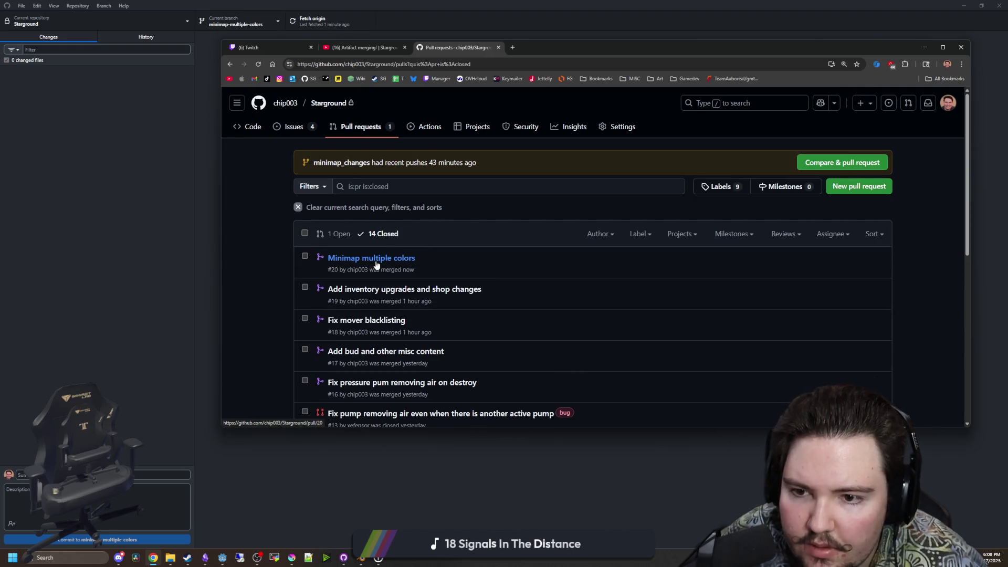
scroll(389, 340, down, 2)
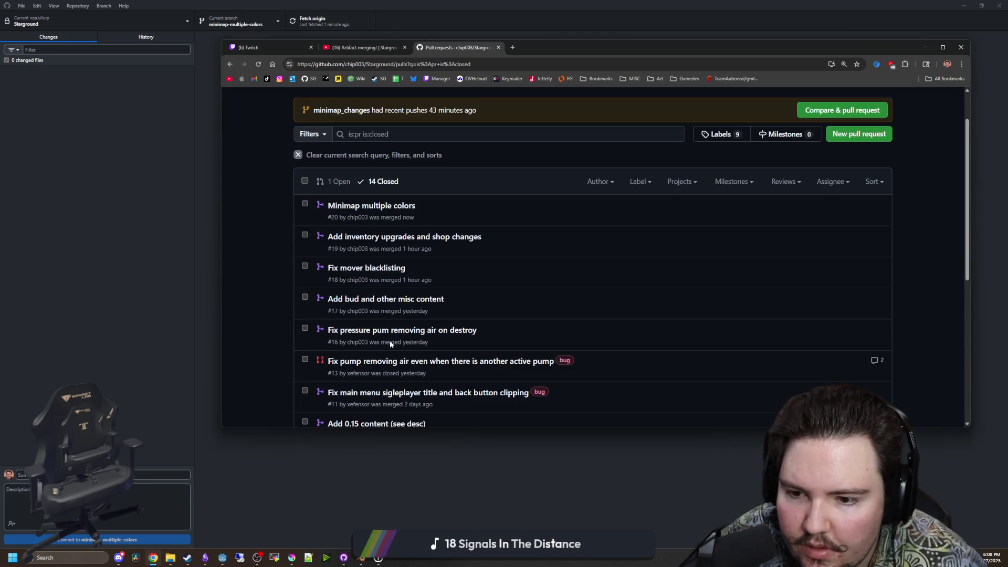
click(400, 341)
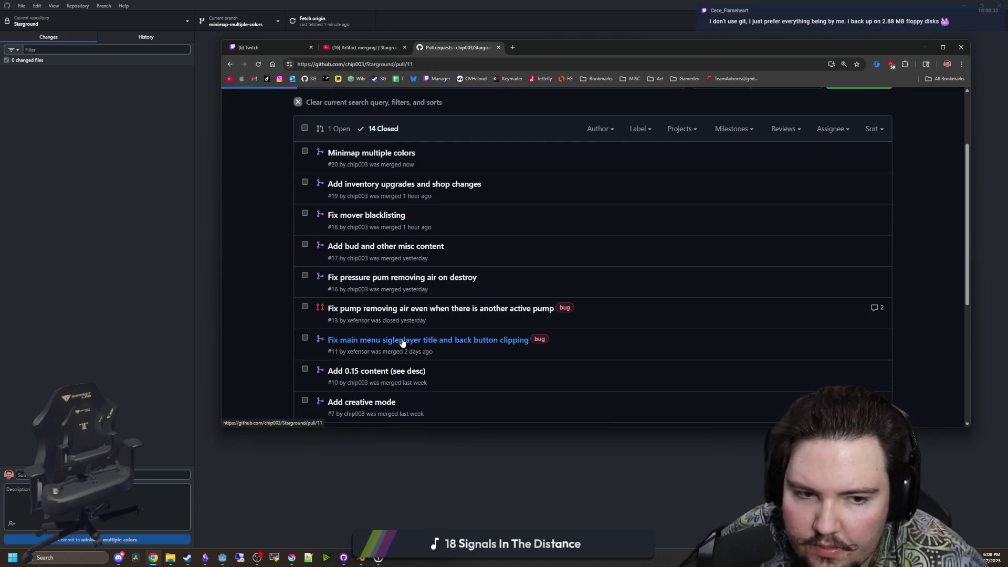
scroll(473, 325, down, 10)
click(699, 247)
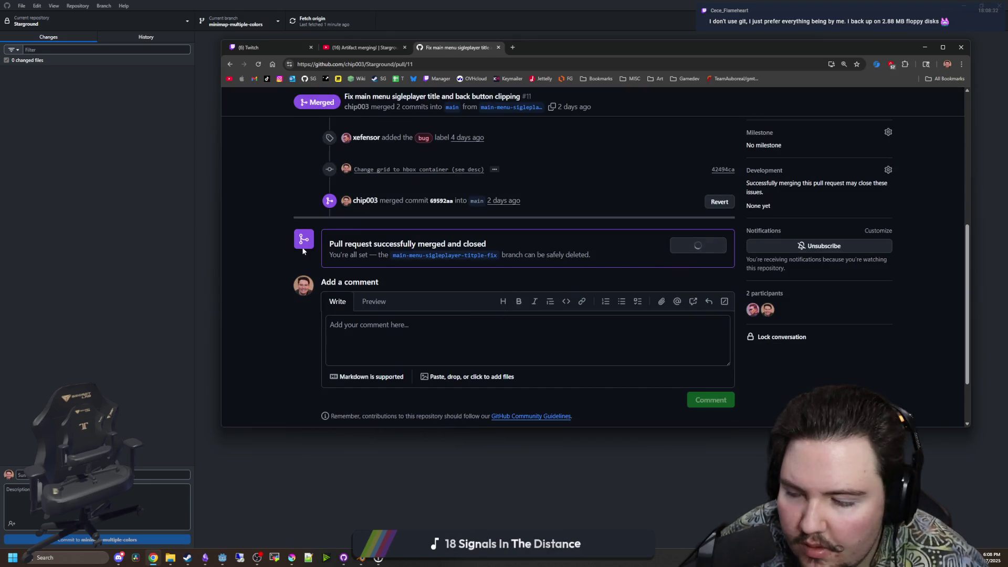
scroll(312, 227, up, 5)
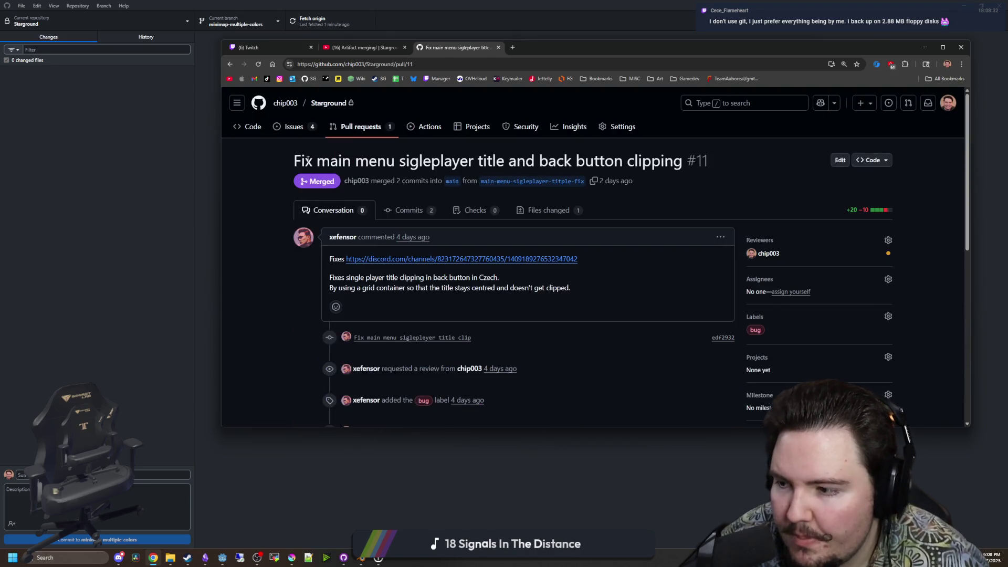
click(253, 127)
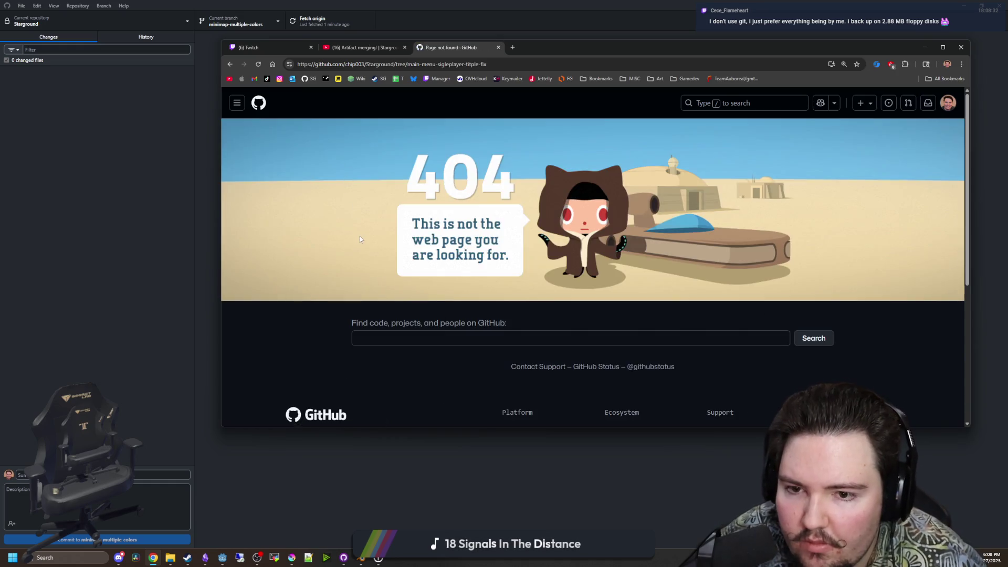
Return to the Starground repository's branch list and open the minimap_changes branch.
click(310, 78)
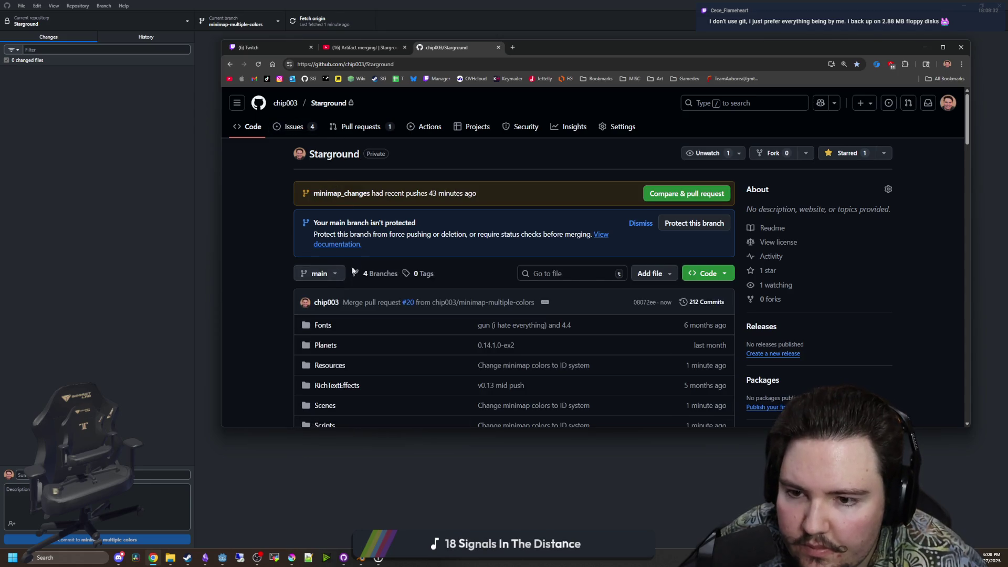
click(360, 270)
scroll(358, 266, down, 3)
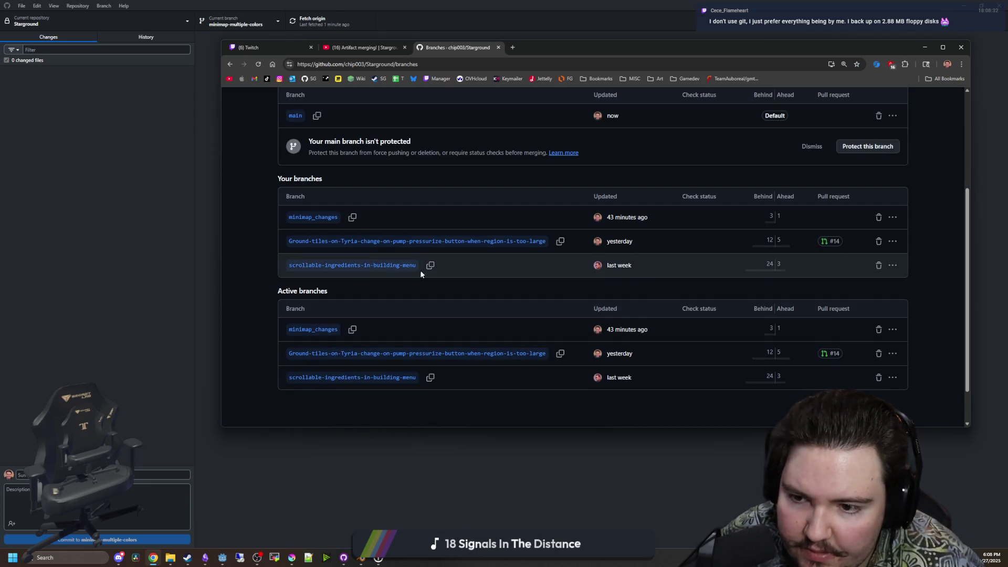
scroll(400, 317, up, 1)
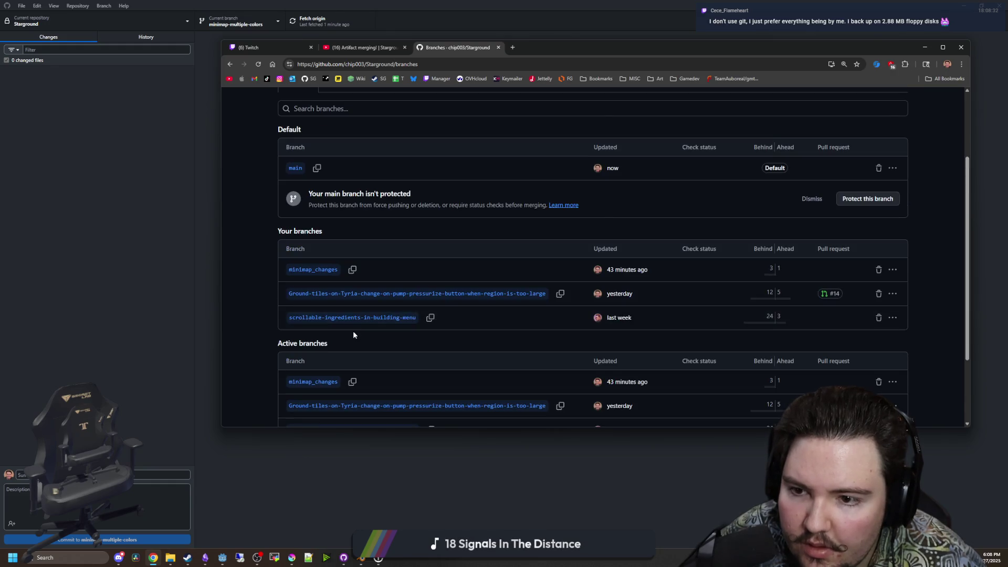
scroll(353, 330, down, 1)
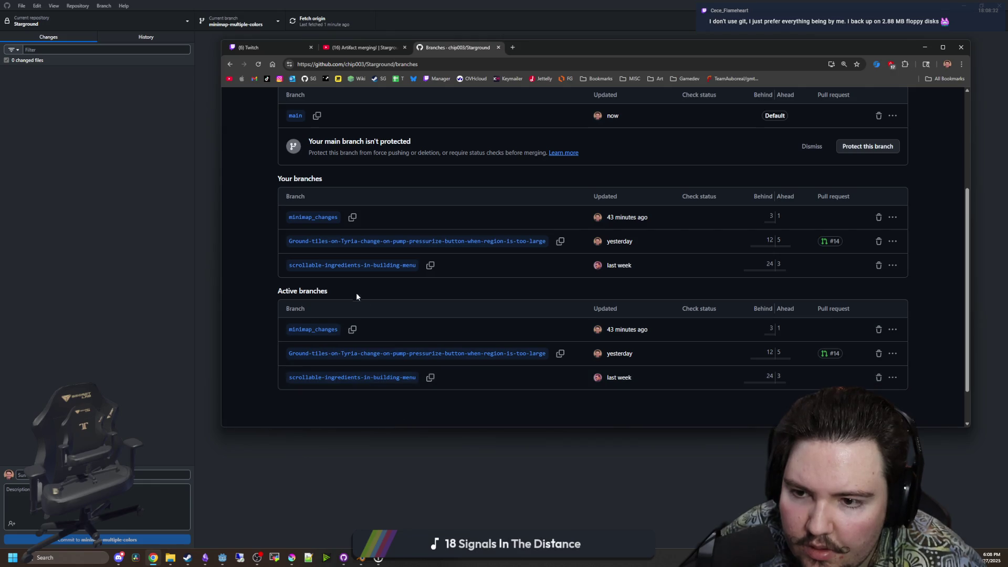
scroll(357, 294, up, 1)
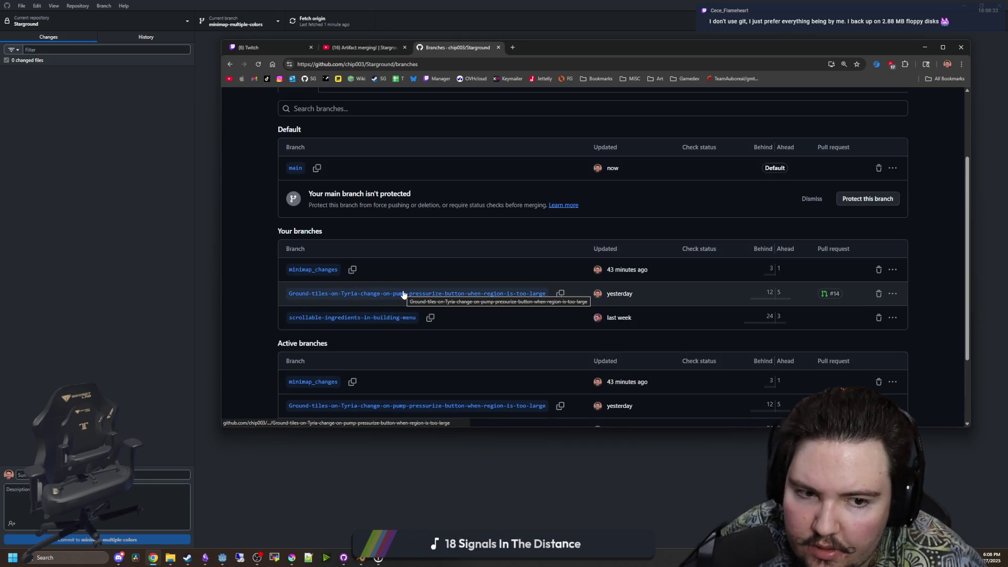
scroll(404, 295, up, 1)
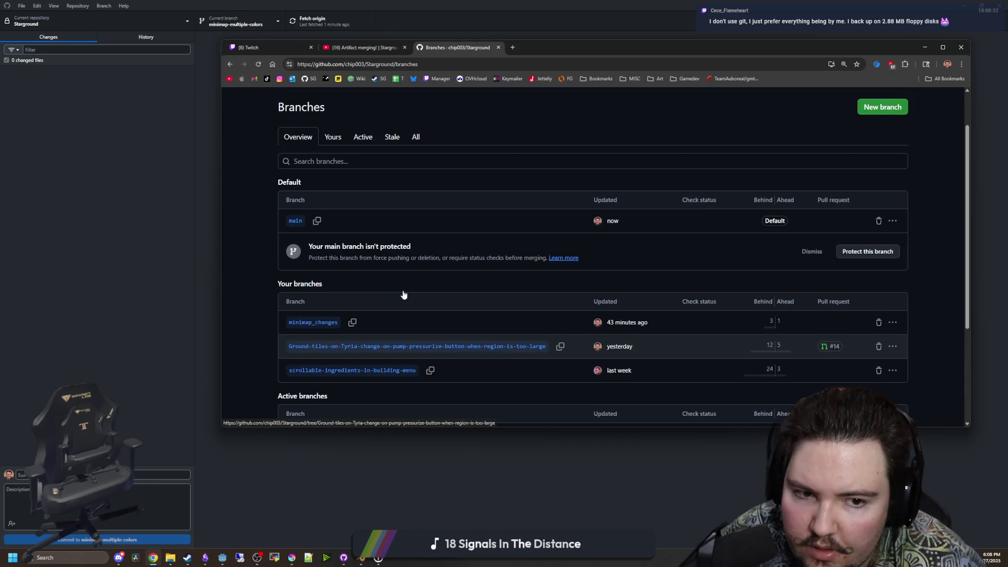
click(313, 326)
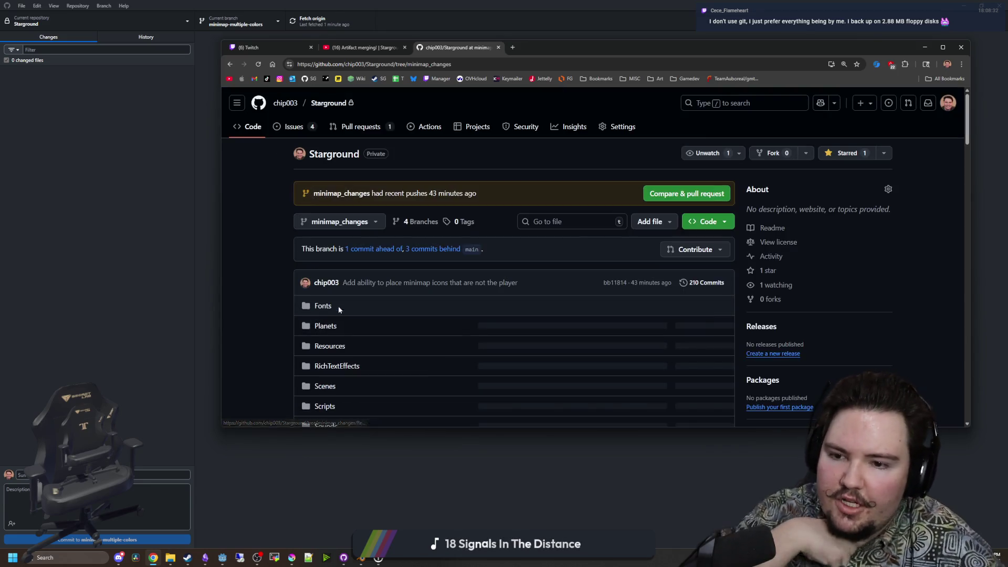
Start a pull request from the minimap_changes branch with Compare & pull request.
scroll(437, 270, down, 7)
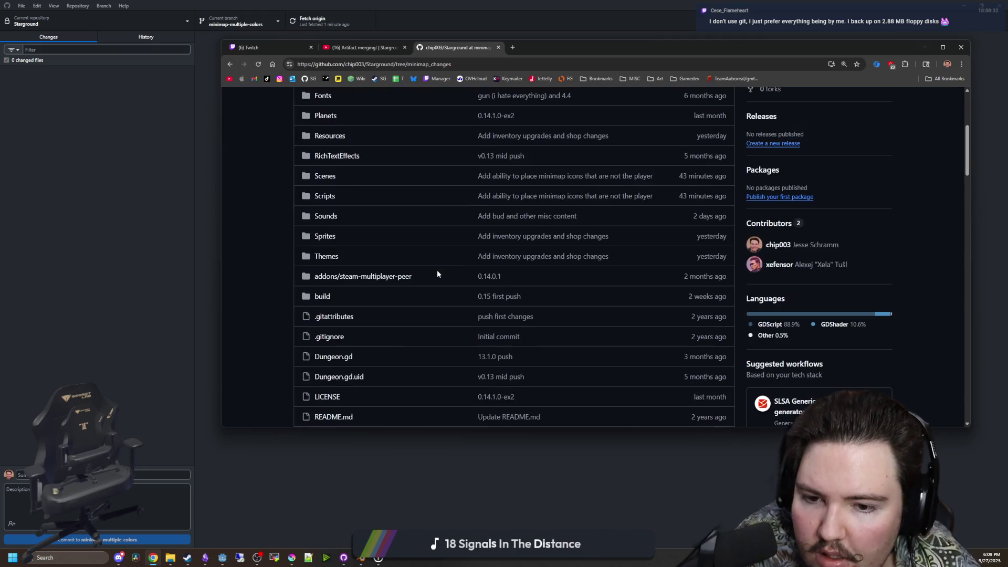
scroll(426, 271, down, 15)
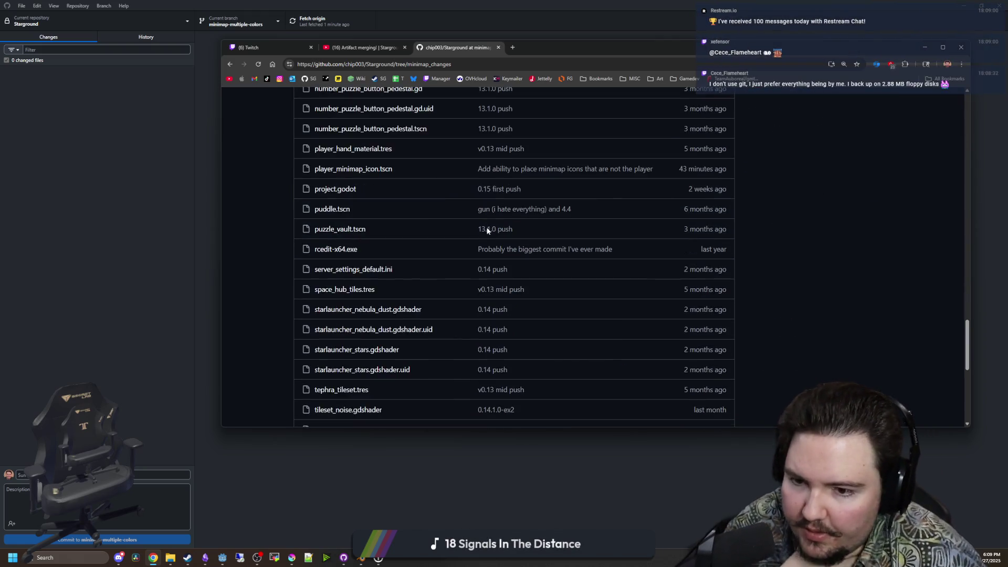
scroll(568, 289, up, 15)
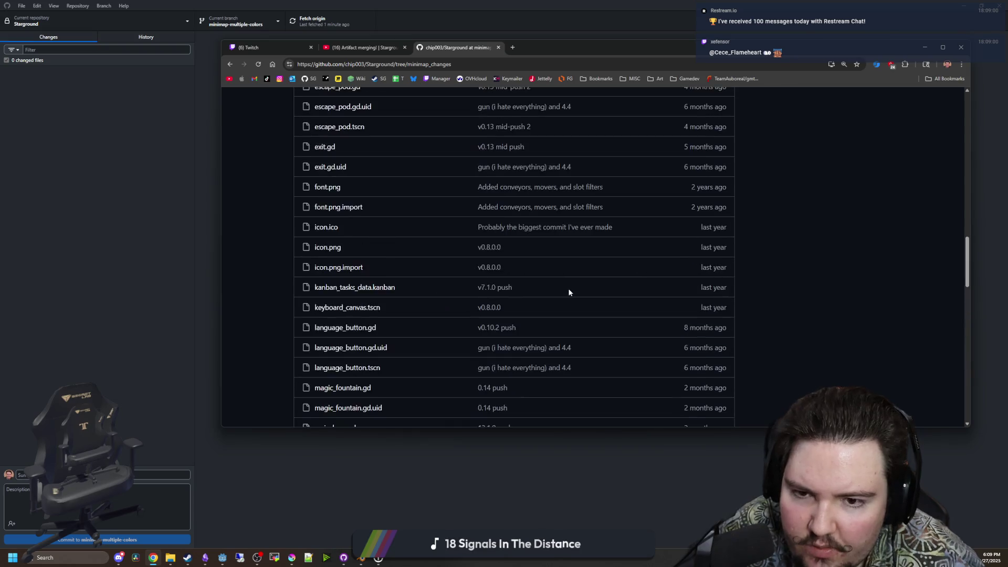
scroll(566, 292, up, 7)
click(658, 194)
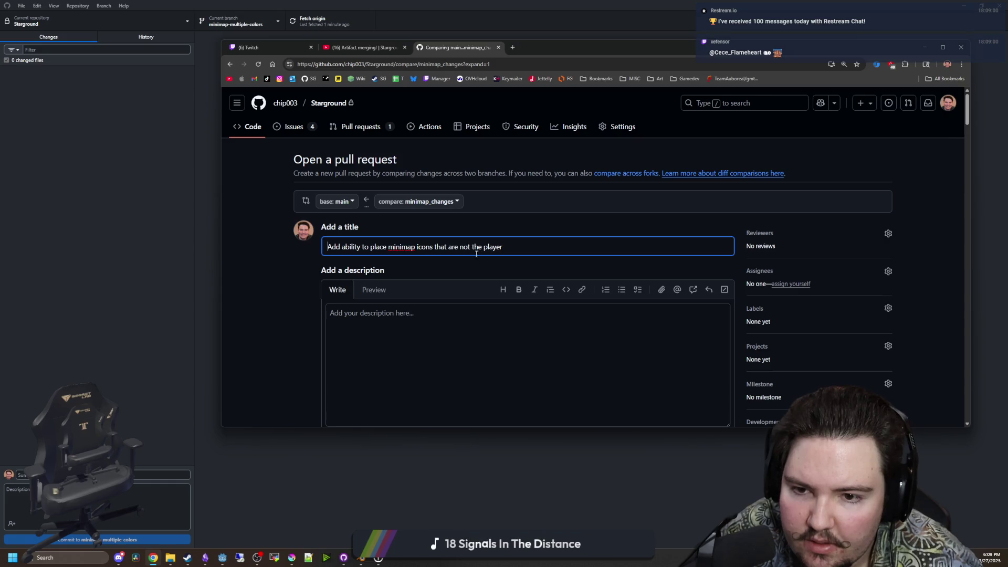
Review the diff and create pull request #21, 'Add ability to place minimap icons that are not the player'.
scroll(258, 282, down, 5)
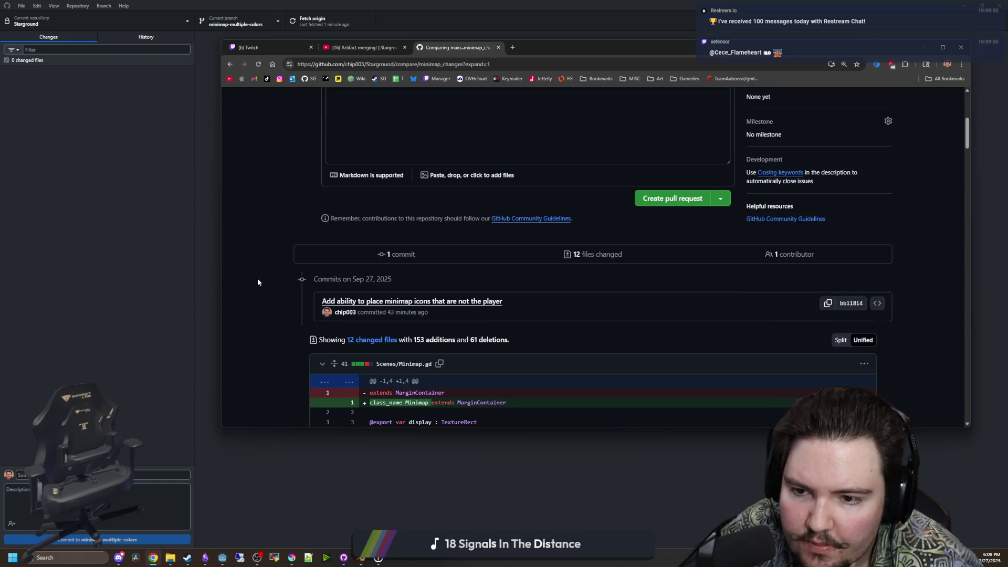
scroll(543, 285, down, 20)
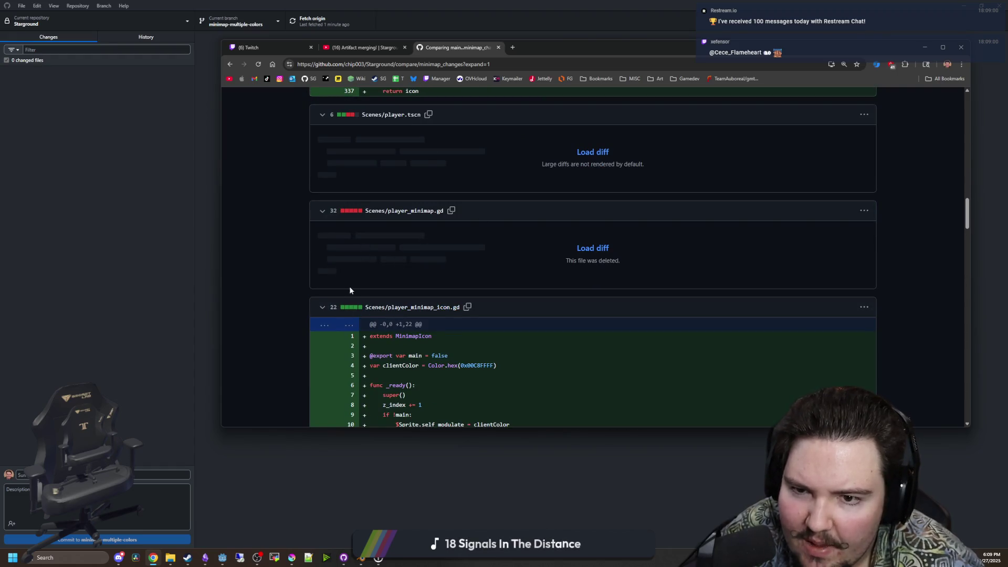
scroll(263, 304, down, 20)
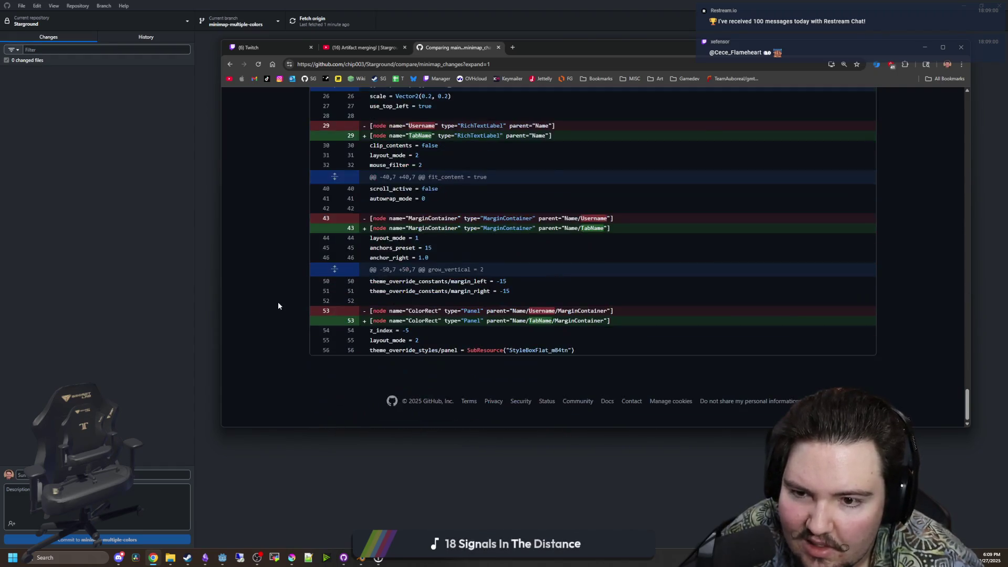
scroll(290, 285, up, 20)
scroll(291, 286, down, 1)
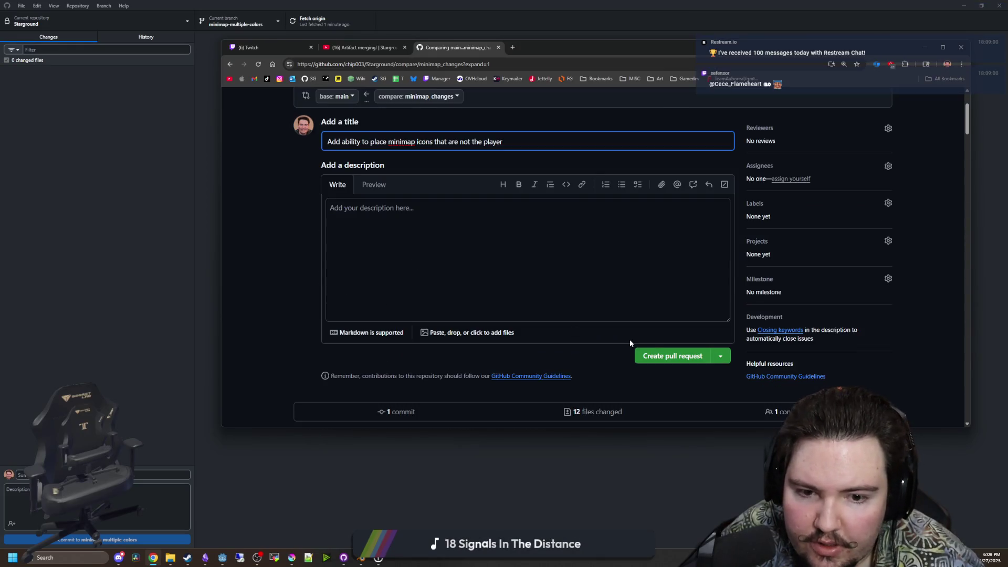
click(651, 350)
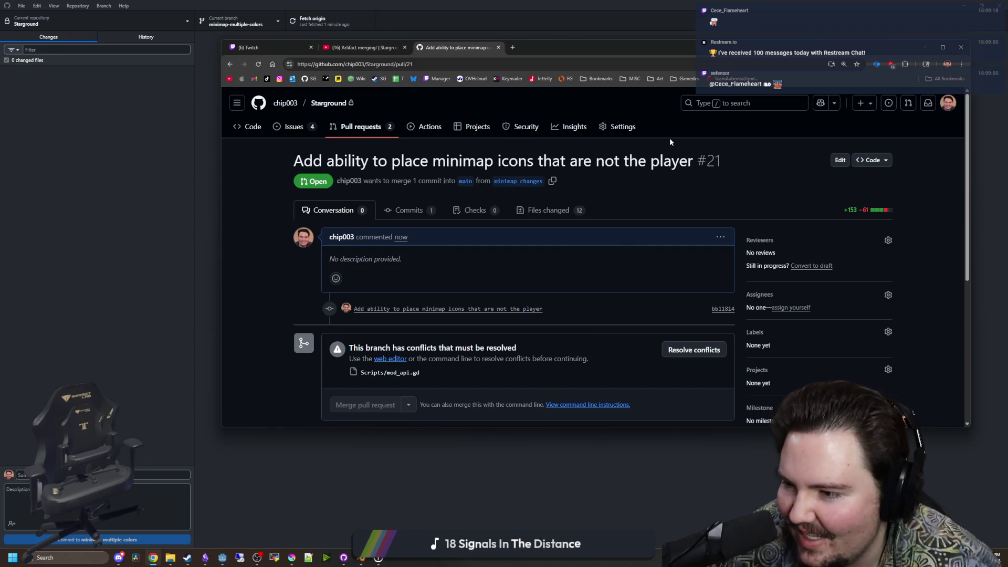
In mod_api.gd's conflict editor, delete main's add_culling block and the conflict markers.
scroll(379, 316, down, 3)
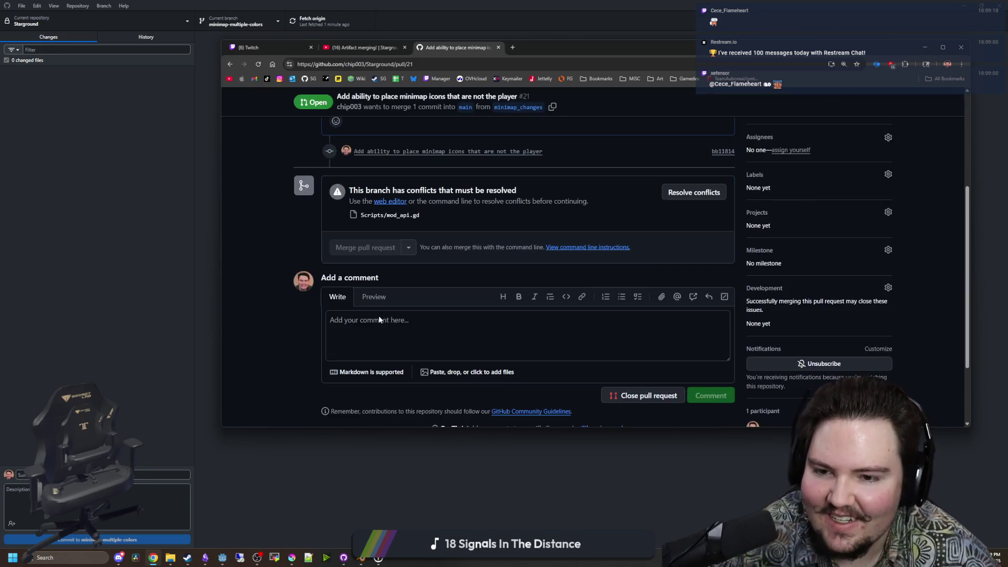
click(684, 193)
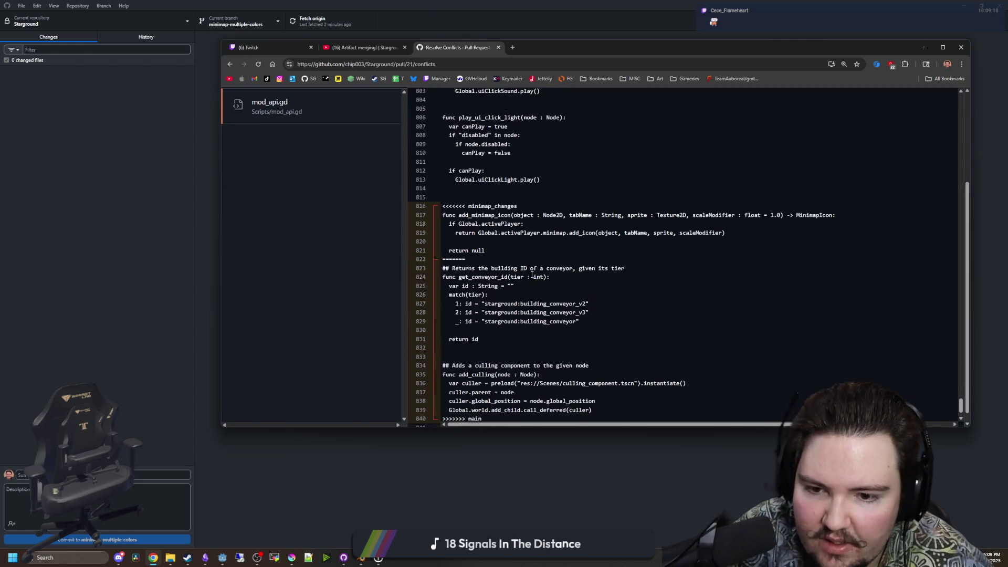
scroll(532, 274, down, 1)
scroll(483, 319, down, 1)
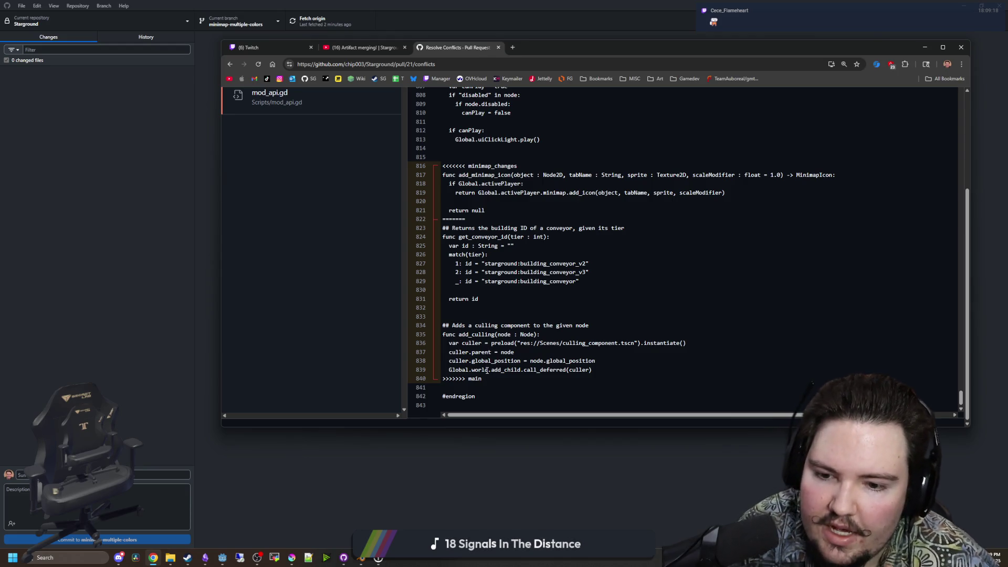
mouse_move(491, 375)
mouse_down()
mouse_move(444, 343)
mouse_move(437, 313)
mouse_up()
key(BackSpace)
key(BackSpace)
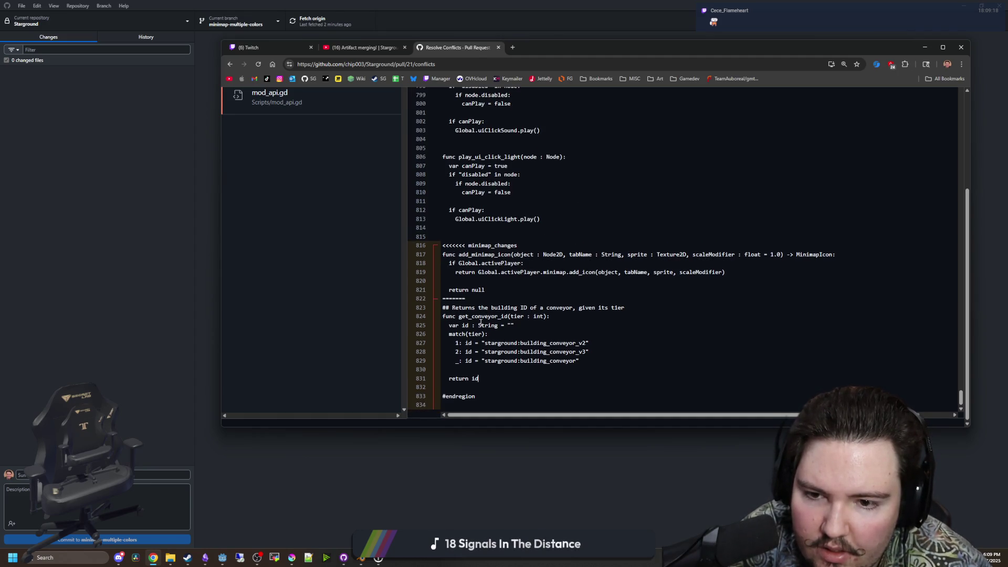
drag(443, 245, 517, 246)
key(BackSpace)
drag(466, 305, 430, 304)
key(BackSpace)
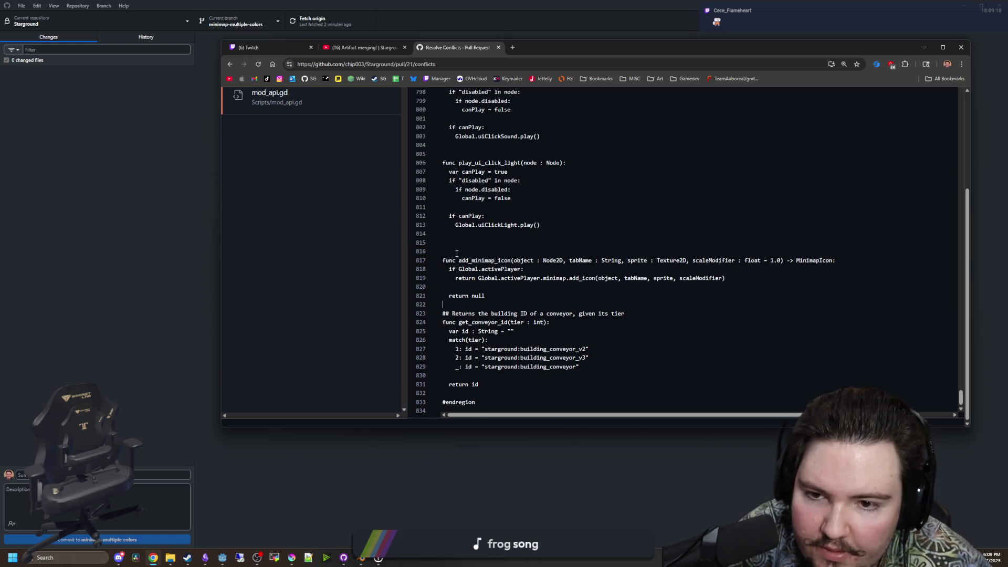
click(464, 251)
key(BackSpace)
Tidy the blank lines and add the comment 'Adds an icon to the minimap of a given object' above add_minimap_icon.
click(460, 297)
key(Return)
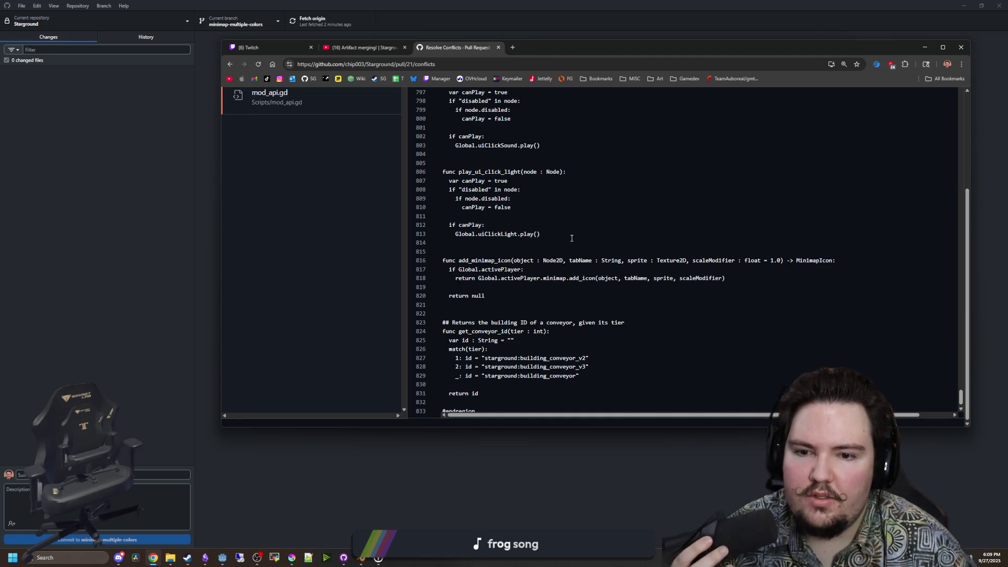
key(Return)
text(## Adds an icon to)
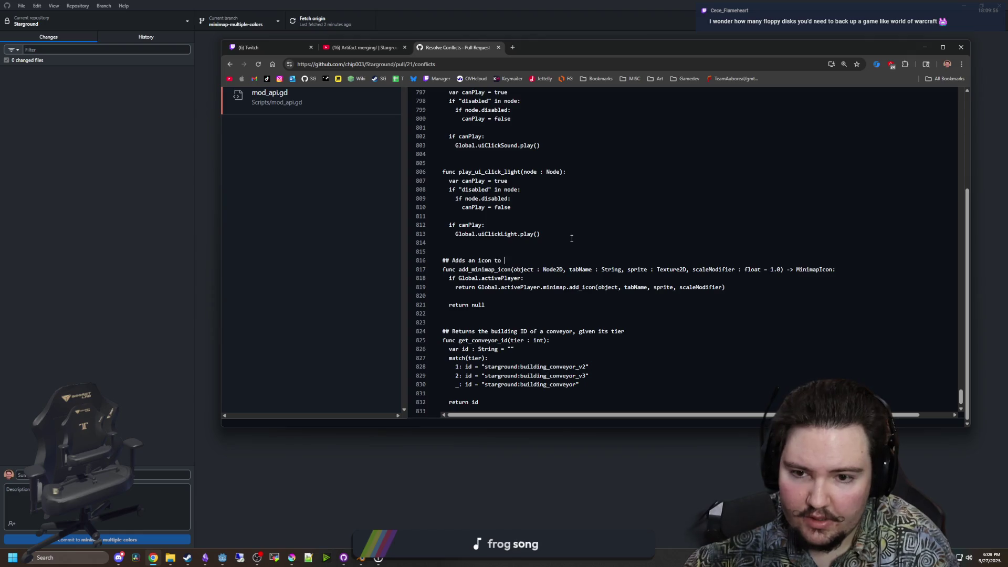
text(nimap of a given object)
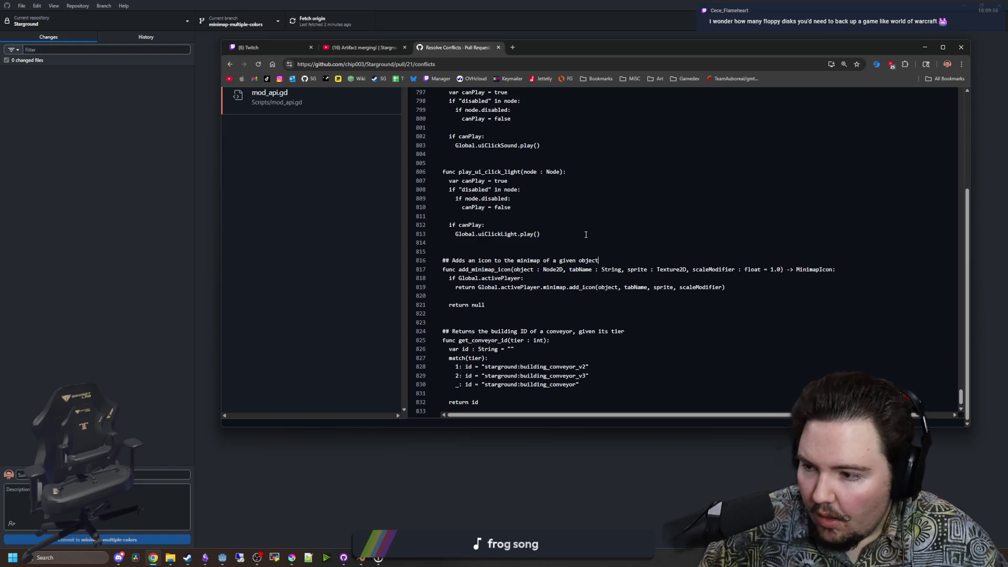
scroll(545, 286, down, 1)
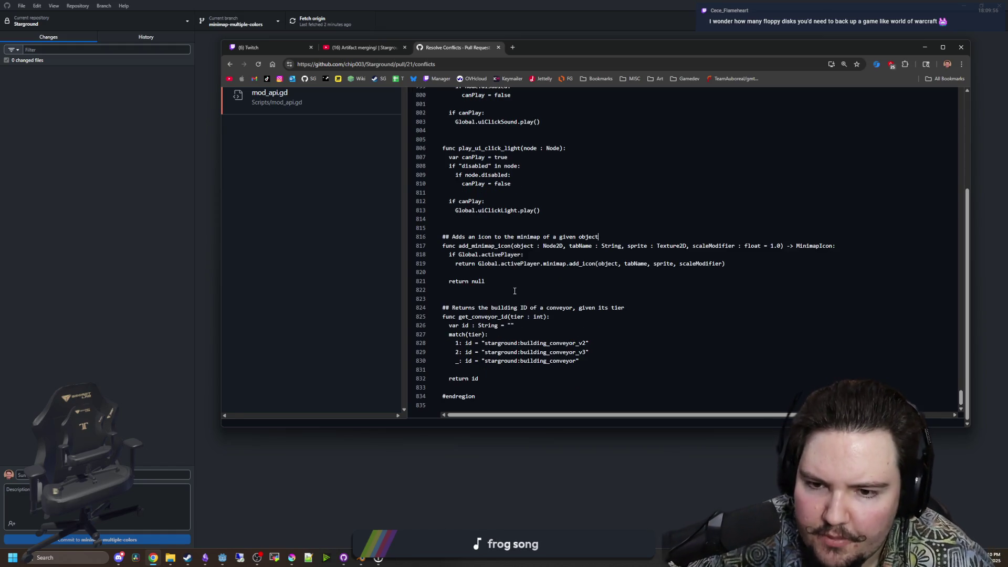
scroll(370, 361, up, 3)
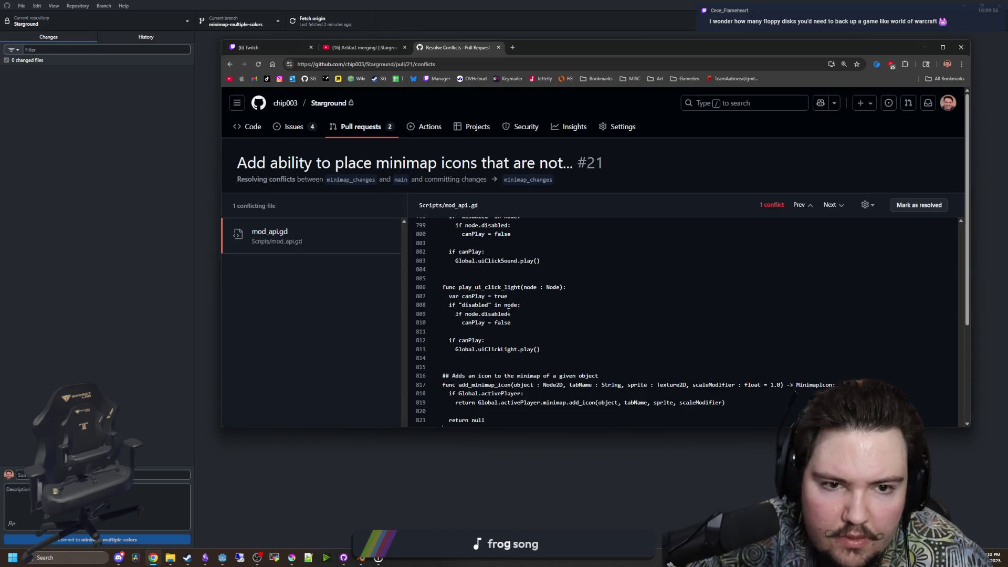
Mark the mod_api.gd conflict resolved, commit the merge, and merge pull request #21 into main.
click(915, 207)
click(919, 179)
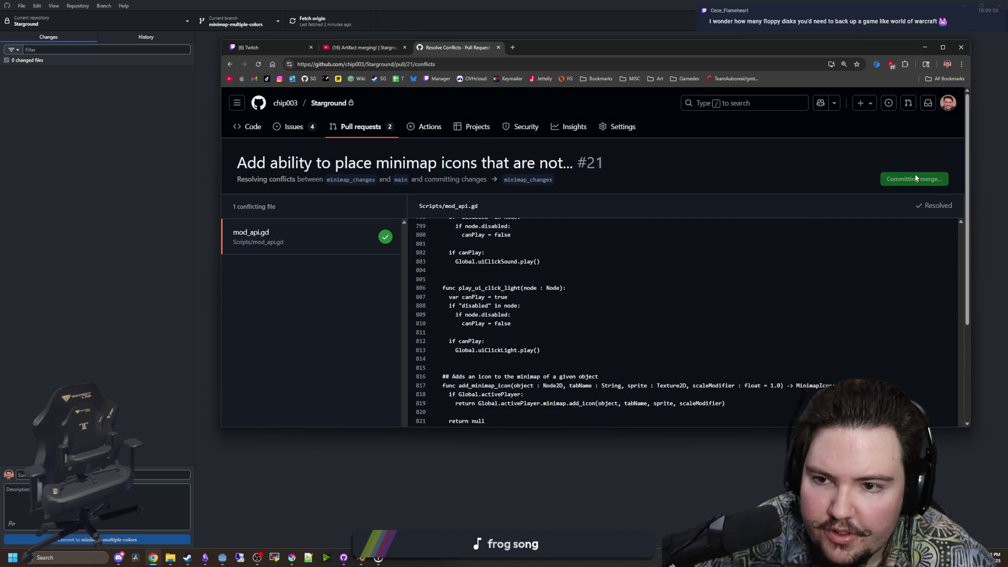
double_click(568, 46)
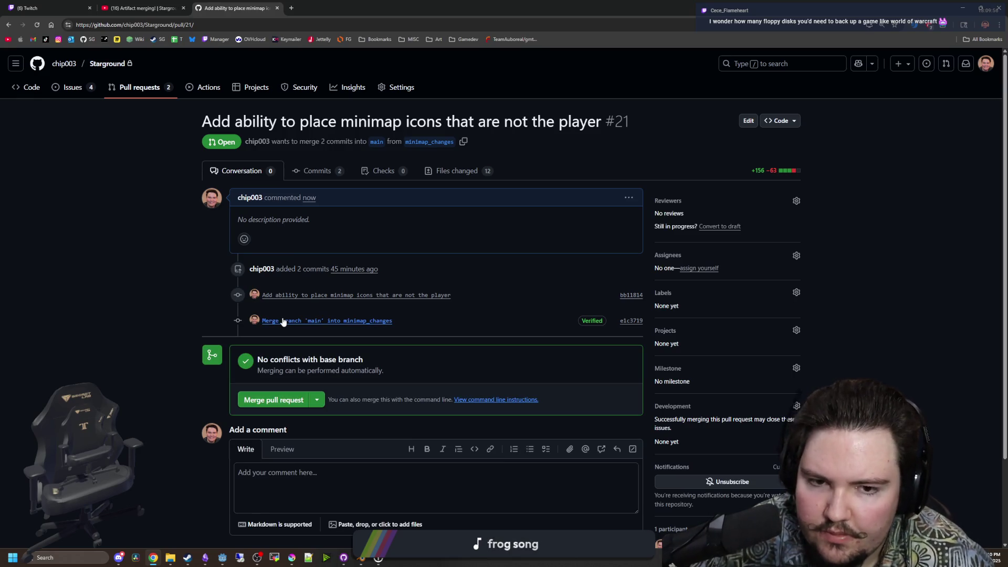
scroll(197, 351, down, 2)
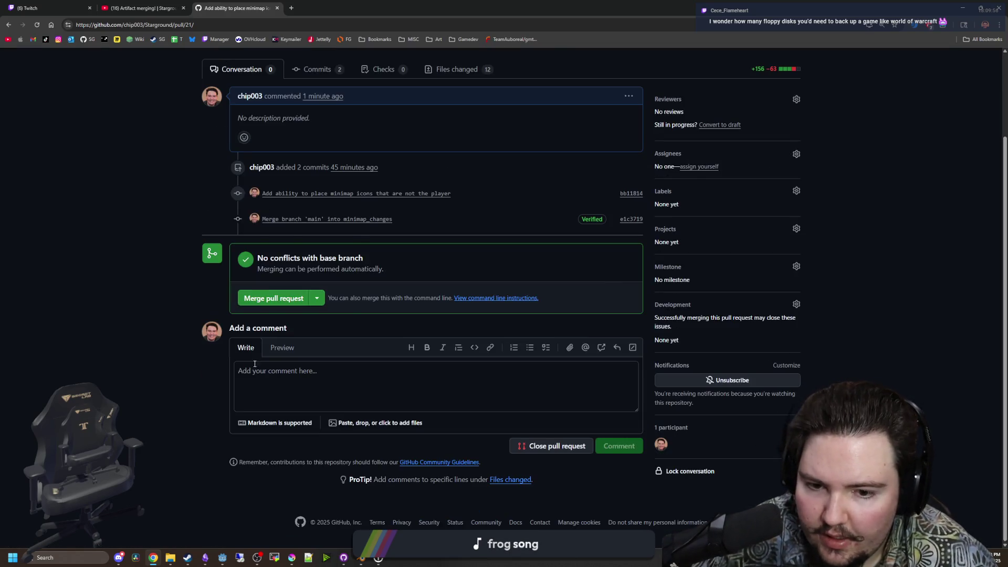
scroll(220, 350, up, 1)
click(267, 350)
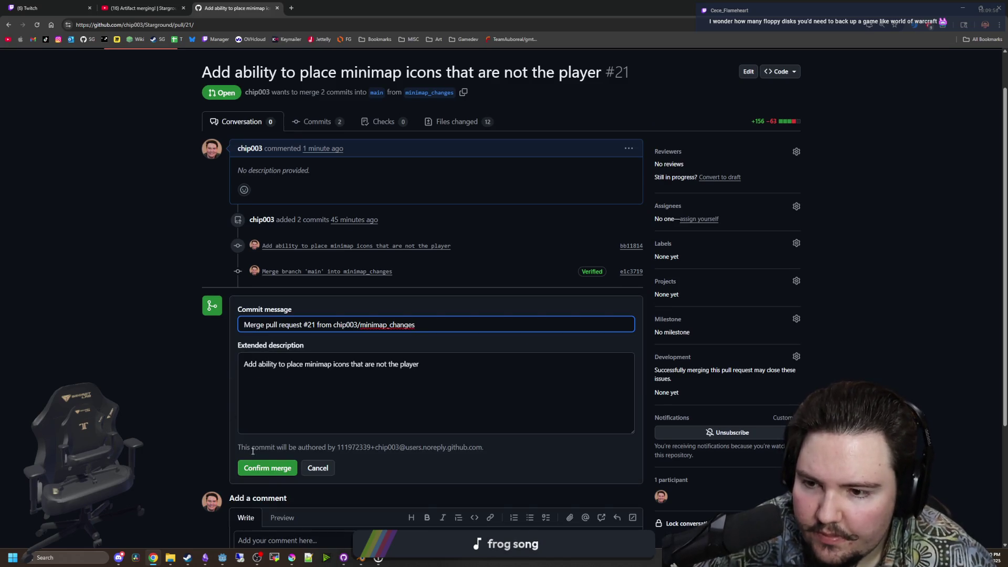
click(265, 473)
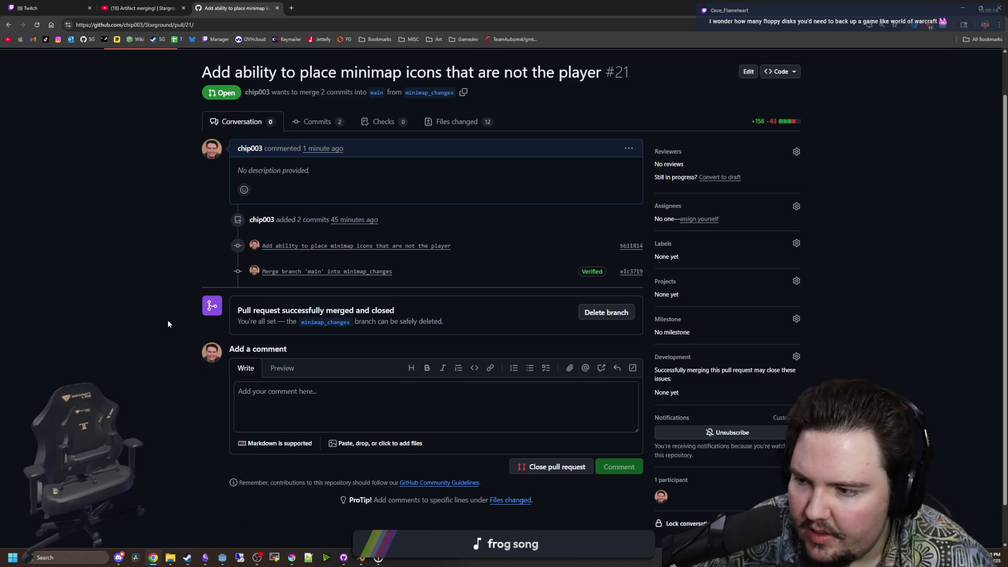
Delete the minimap_changes branch and check the repository's remaining branches.
click(592, 314)
click(30, 90)
click(288, 210)
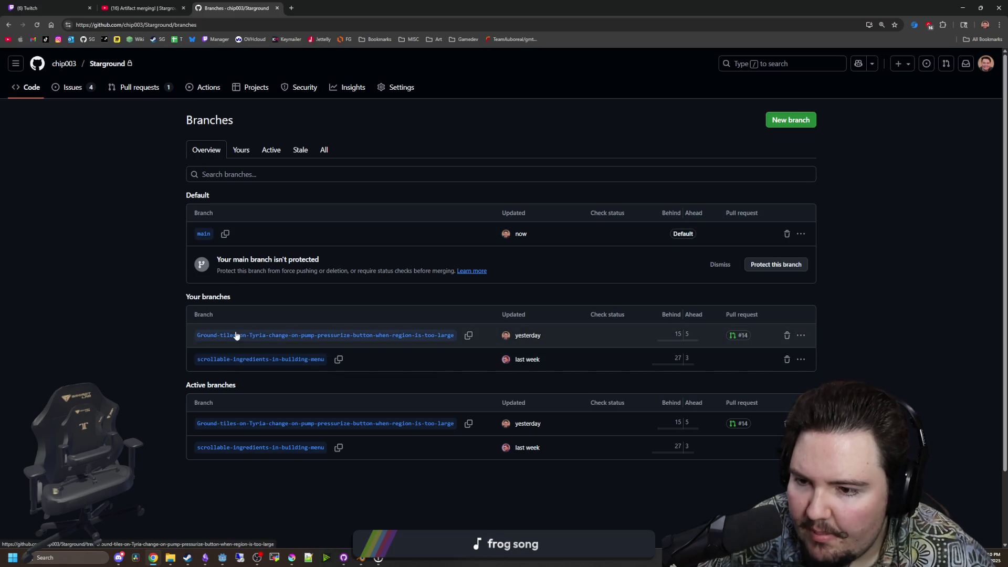
key(alt+Left)
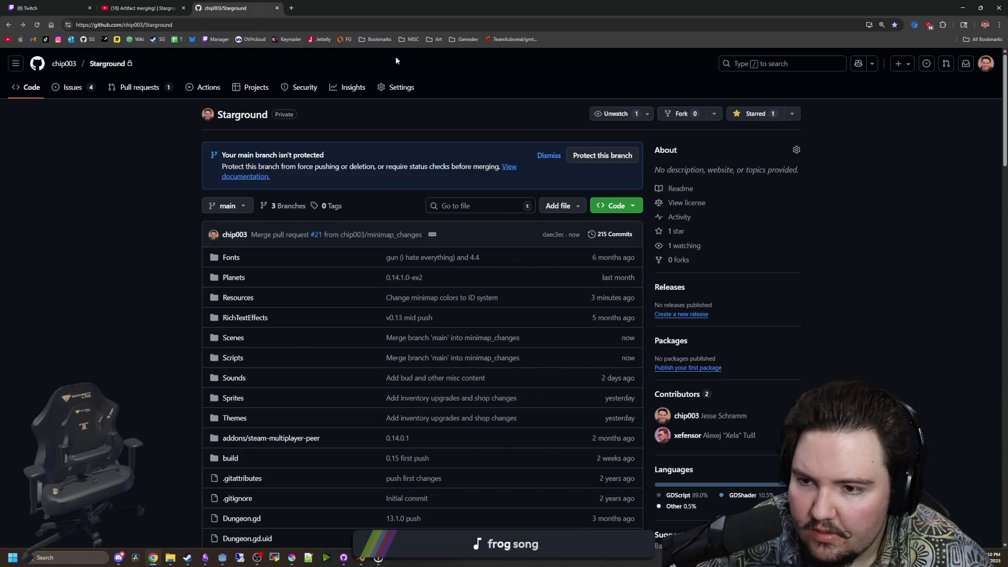
key(alt+Tab)
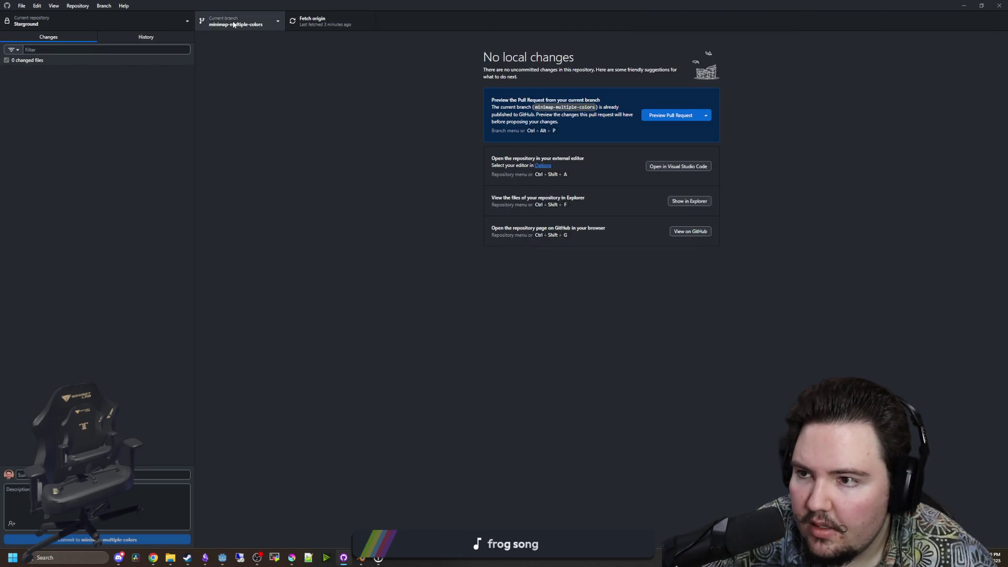
Check out main in GitHub Desktop, then fetch and pull the merged changes from origin.
click(235, 22)
click(220, 78)
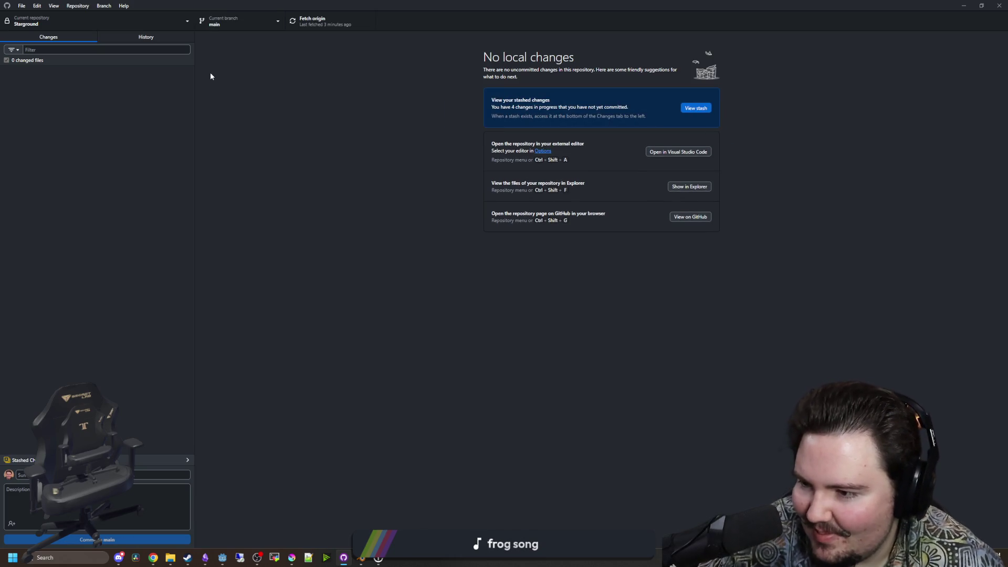
click(333, 17)
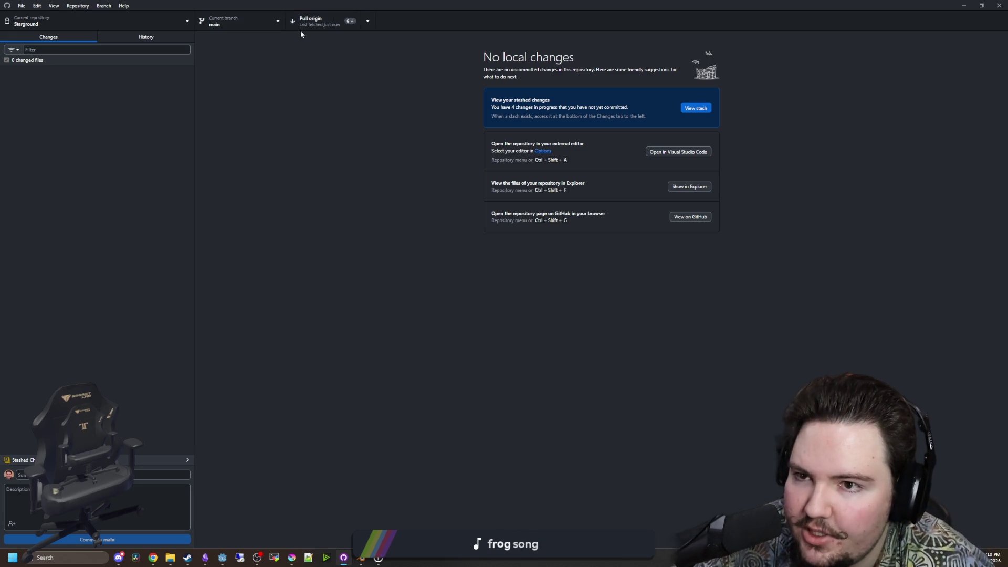
click(323, 23)
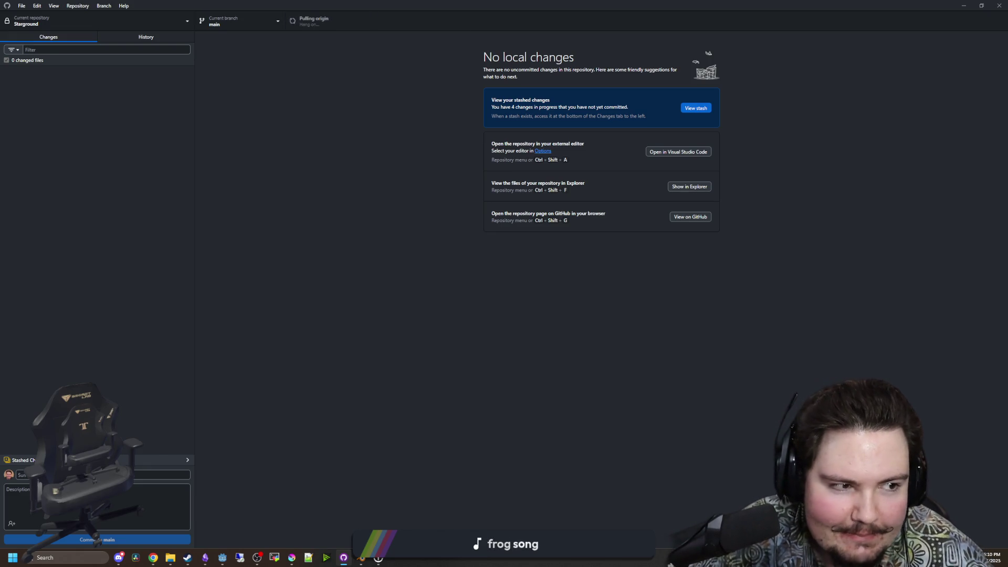
Review the repository's commit history in GitHub Desktop.
key(alt+Tab)
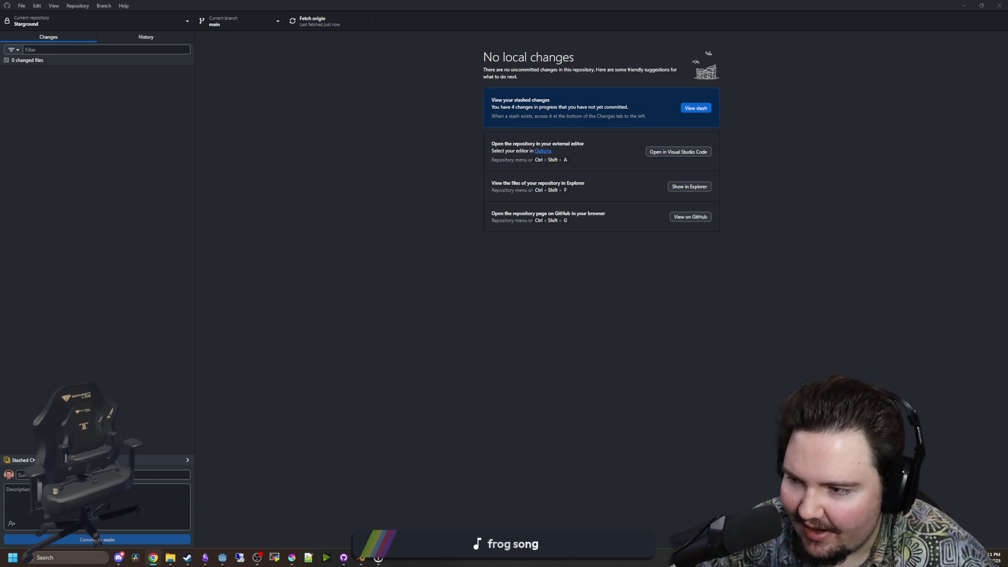
click(352, 156)
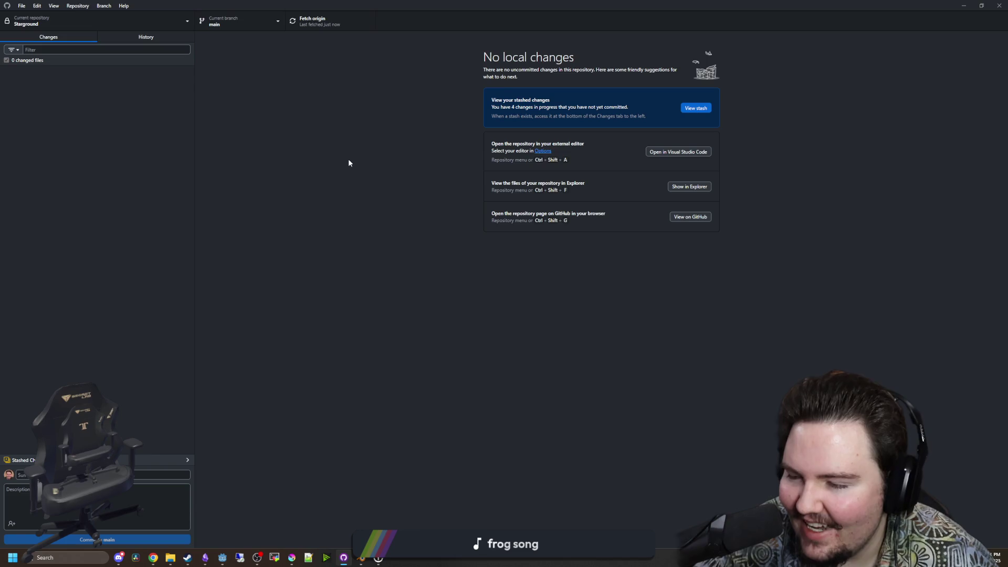
click(135, 38)
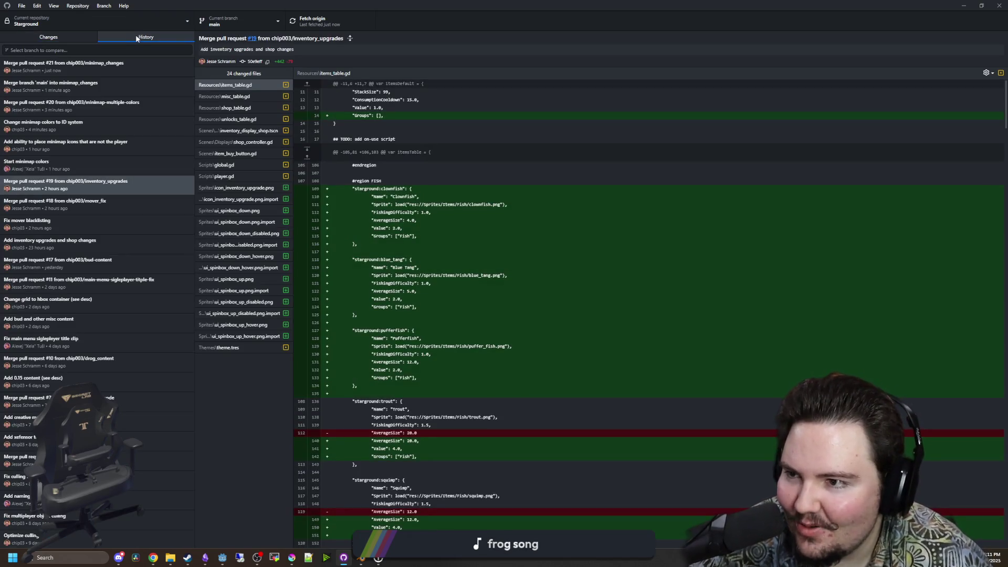
key(alt+Tab)
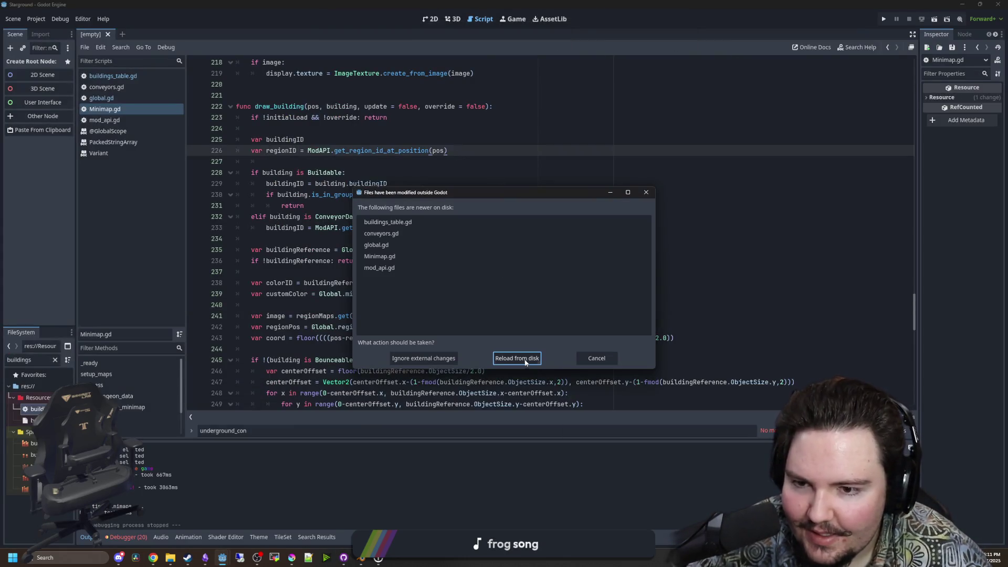
Reload the changed scripts from disk and inspect mod_api.gd and Minimap.gd.
click(525, 359)
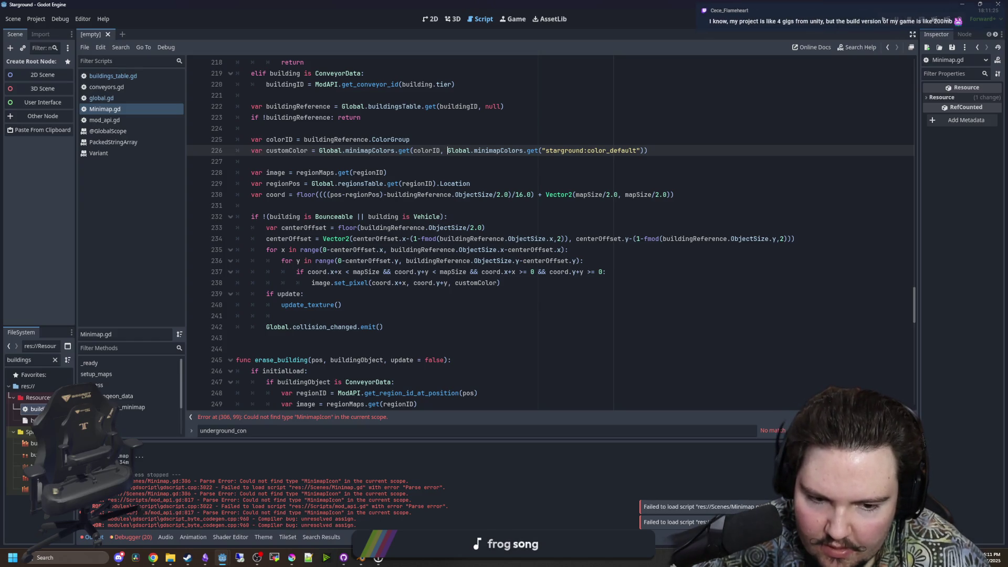
click(105, 120)
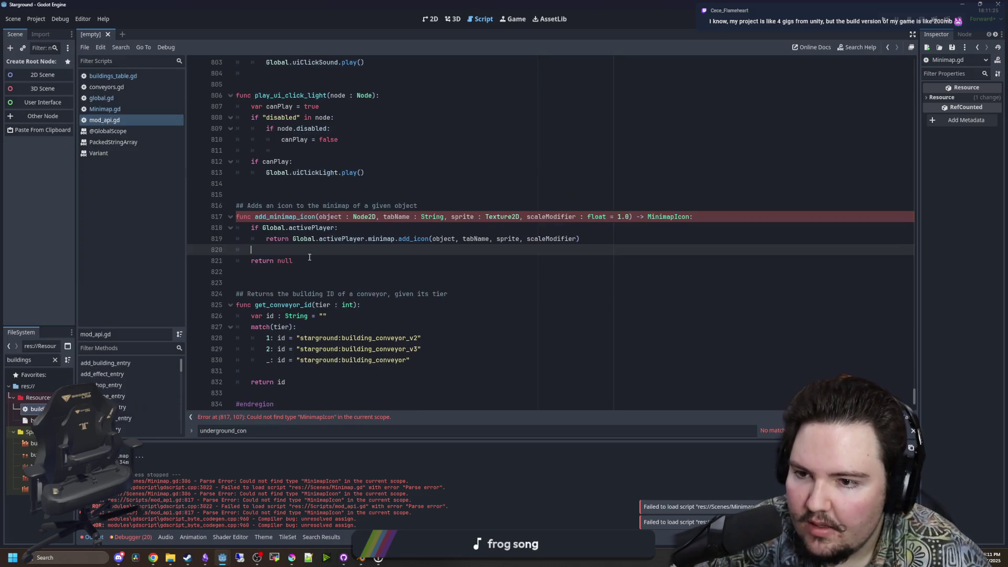
scroll(337, 249, down, 1)
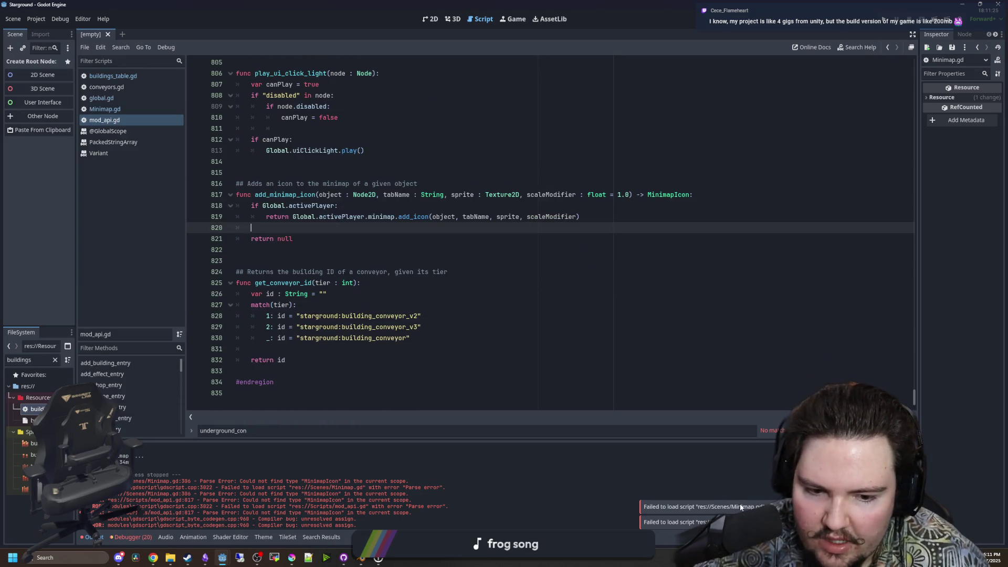
click(126, 108)
scroll(425, 285, down, 3)
scroll(368, 279, down, 10)
scroll(314, 275, down, 20)
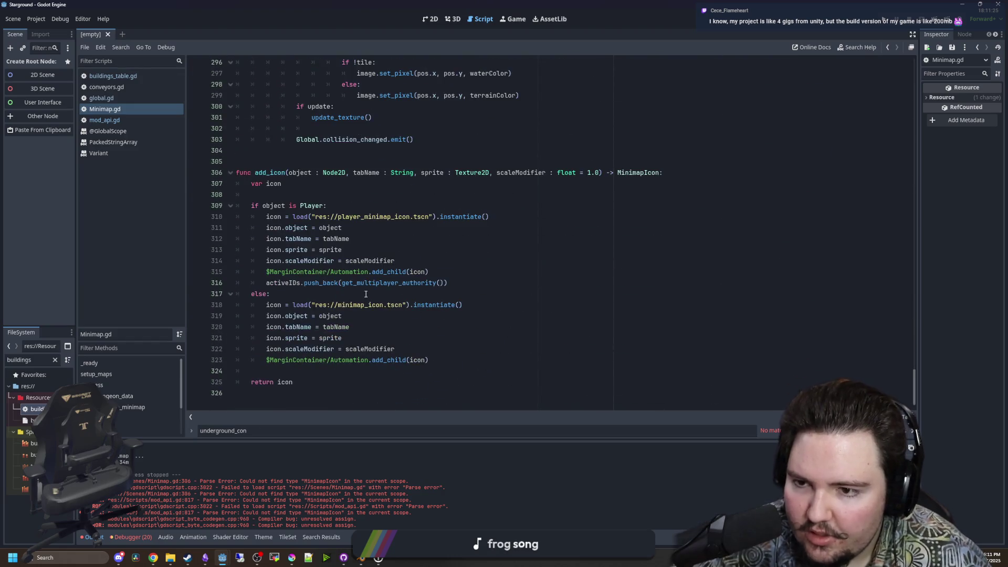
click(271, 183)
click(300, 152)
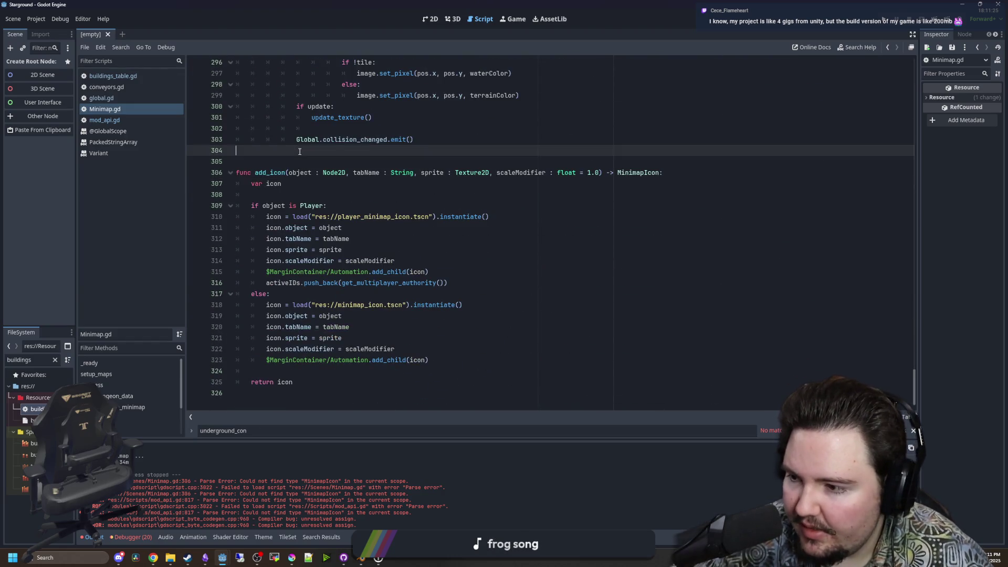
Close all open scripts and run the Starground project.
drag(77, 163, 150, 121)
right_click(184, 113)
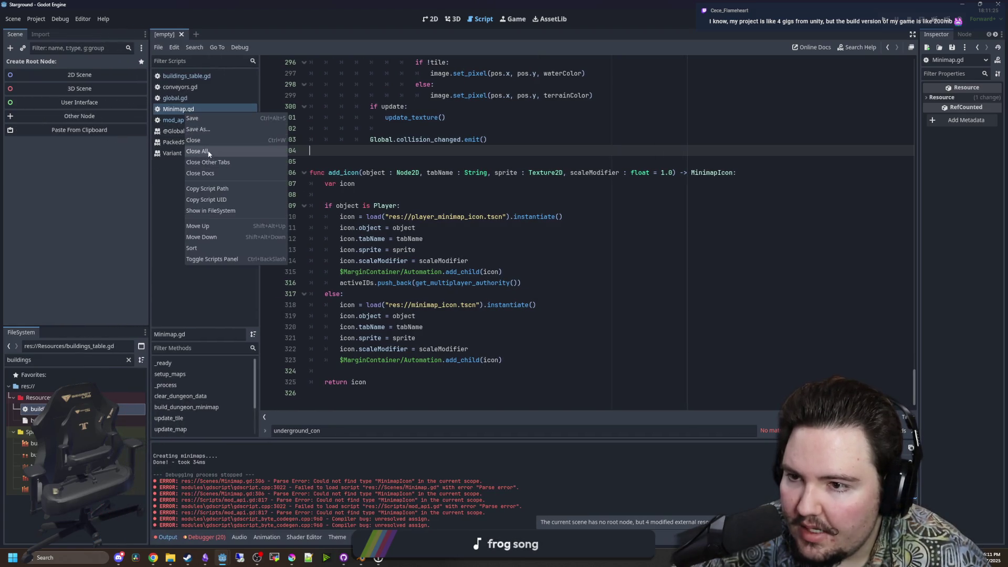
click(204, 153)
click(861, 25)
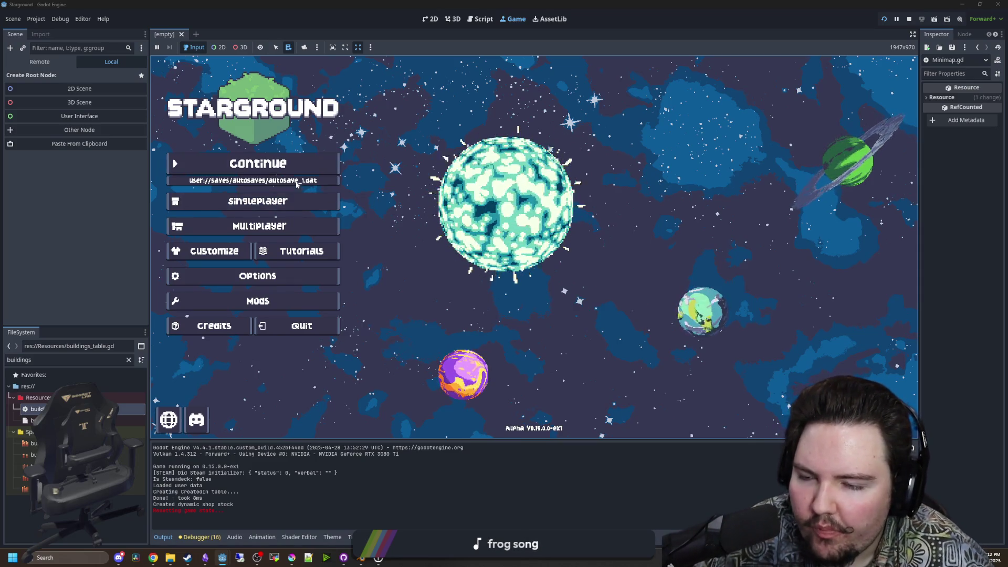
Start a new singleplayer game and try selecting the Grinder from the building menu.
click(298, 201)
click(637, 246)
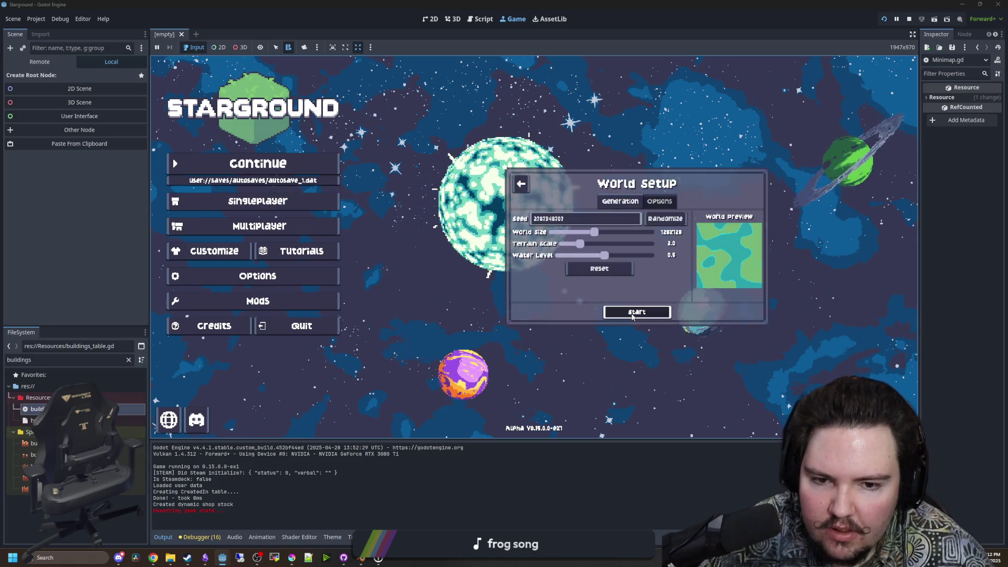
click(632, 314)
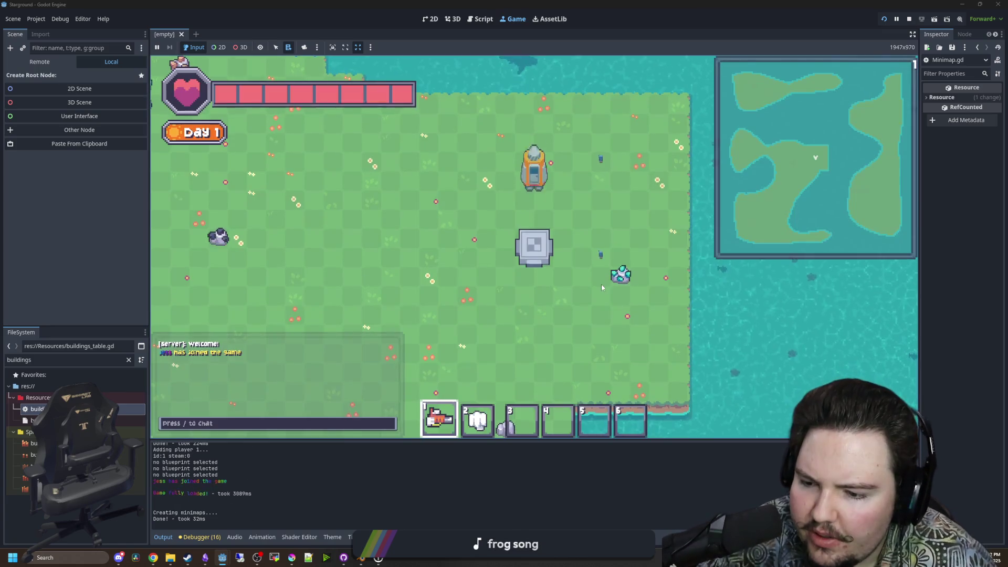
key(b)
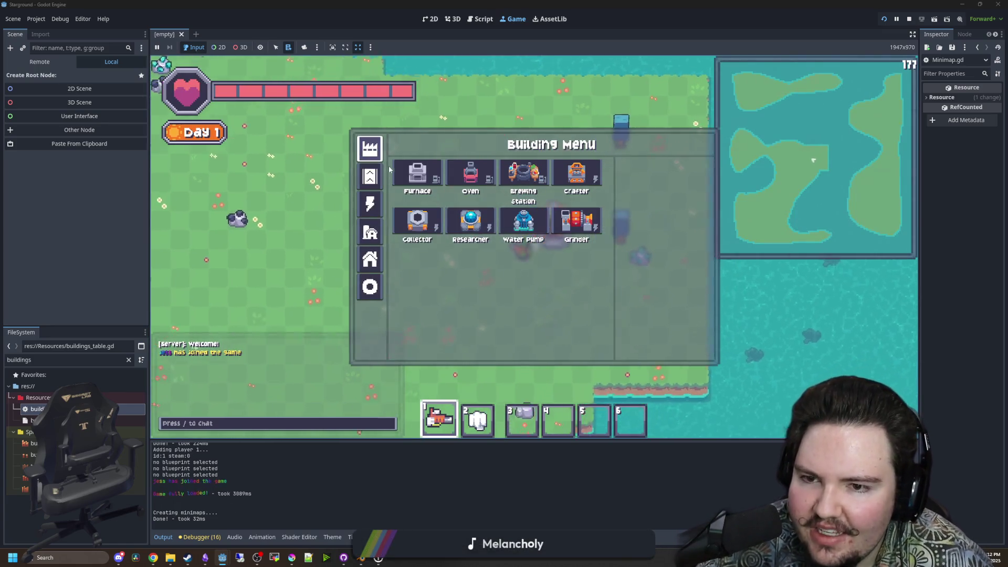
click(563, 219)
right_click(549, 293)
Enable creative mode with the /gamemode chat command and place a Crafter, triggering the crash.
text(wd)
text(/gamemode creat)
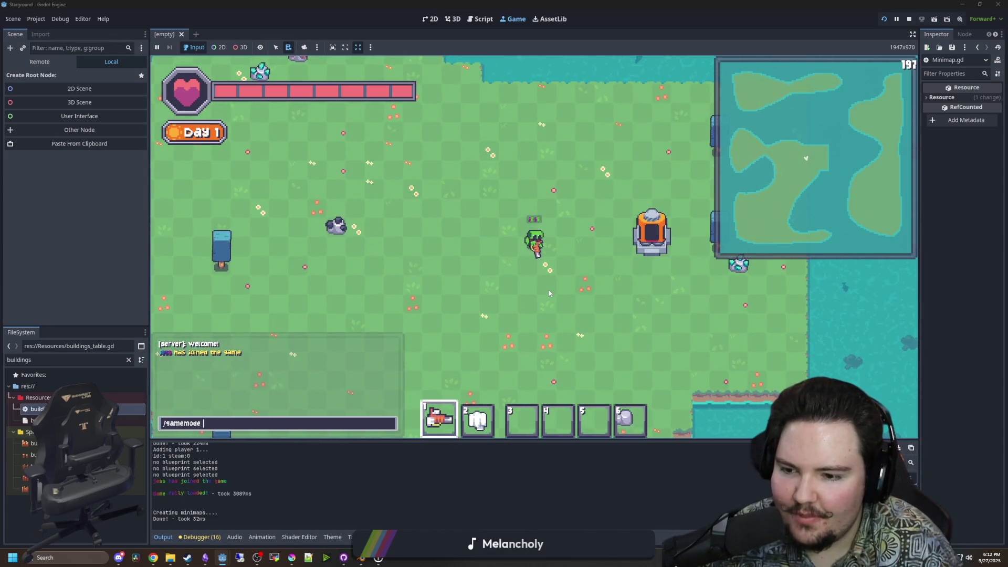
key(Return)
key(b)
key(Escape)
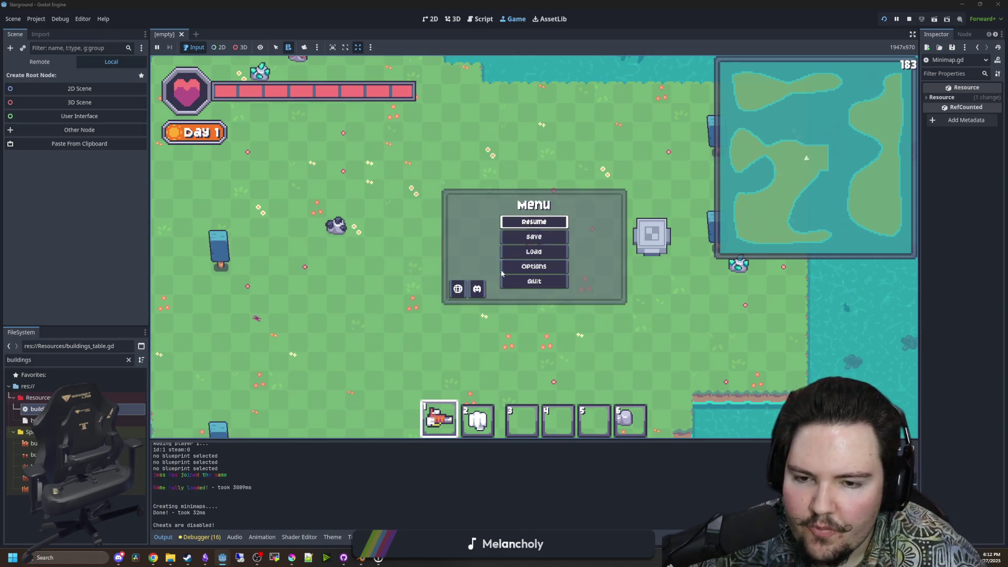
click(517, 273)
key(Escape)
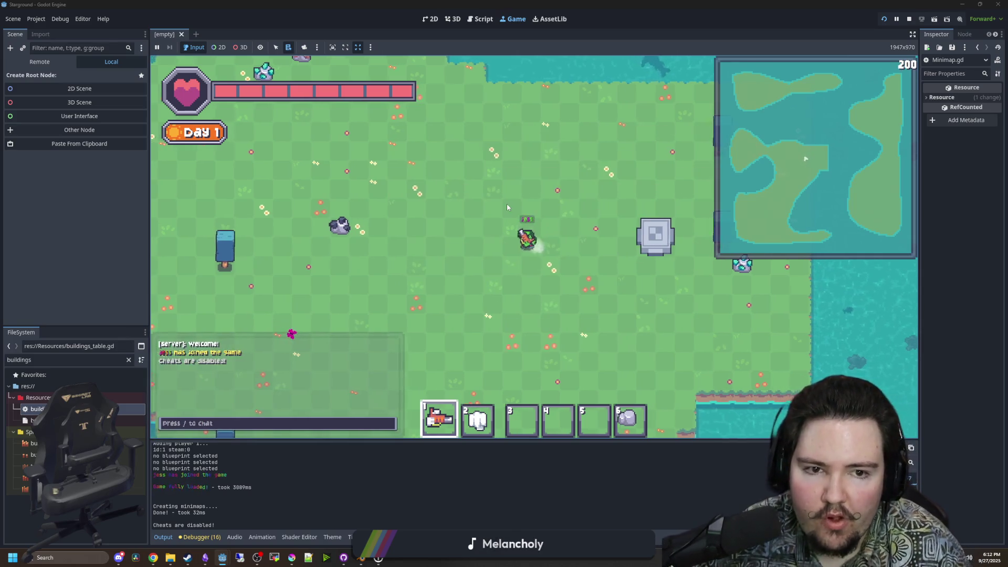
key(a)
key(Up)
key(Return)
key(b)
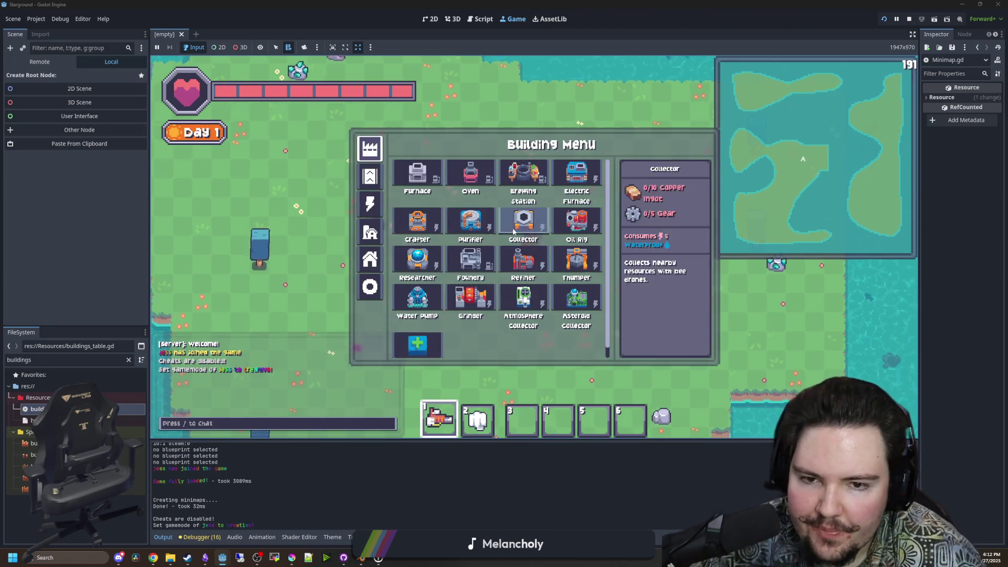
click(409, 234)
click(441, 234)
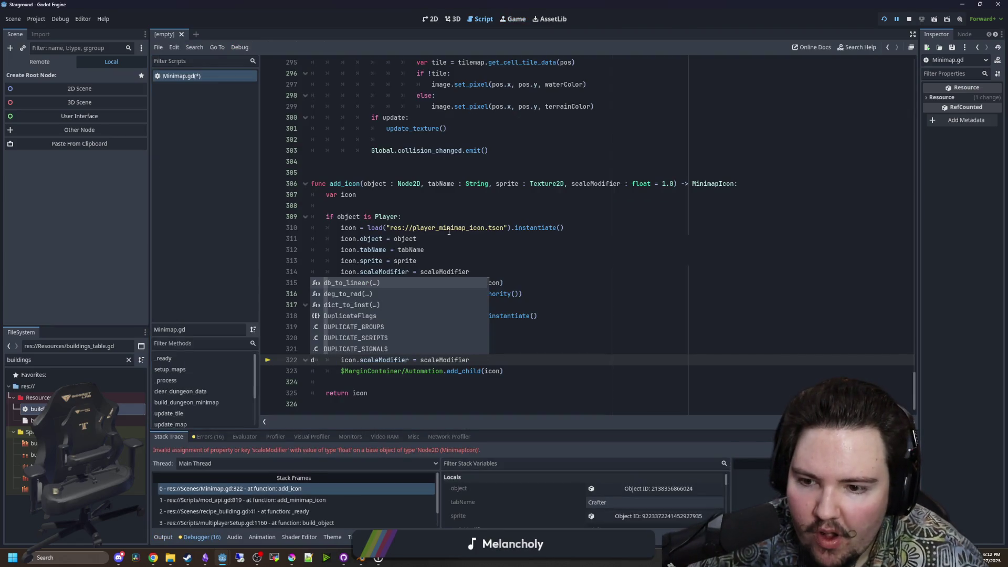
Inspect the failing scaleModifier line in add_icon and open the minimap icon's script.
click(511, 330)
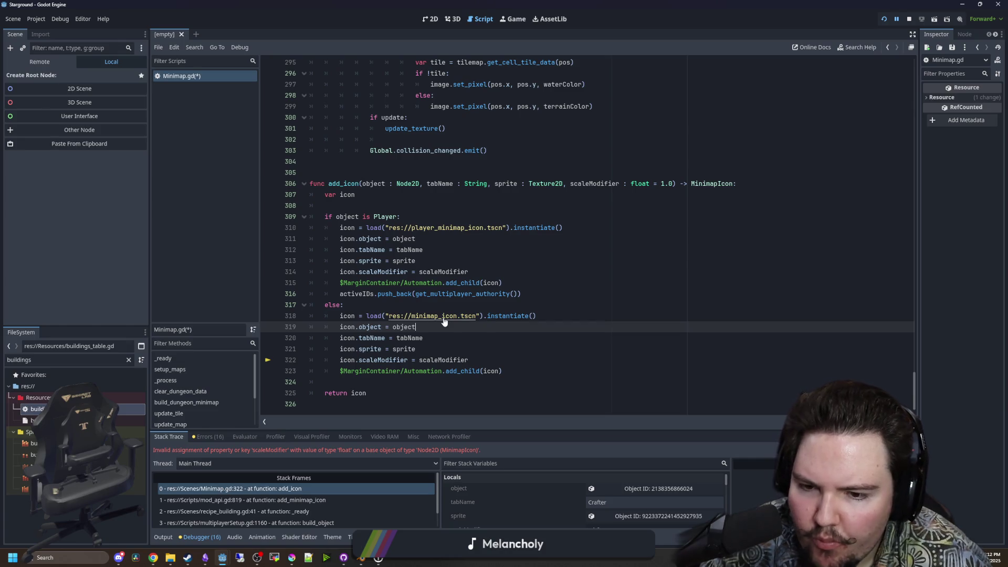
triple_click(413, 360)
double_click(404, 360)
key(ctrl+c)
click(422, 338)
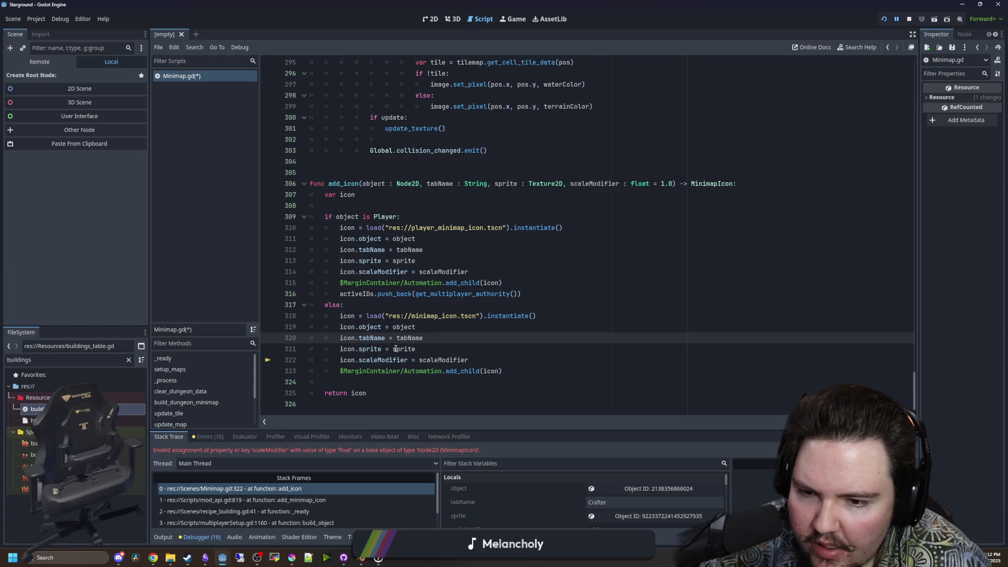
ctrl+click(421, 320)
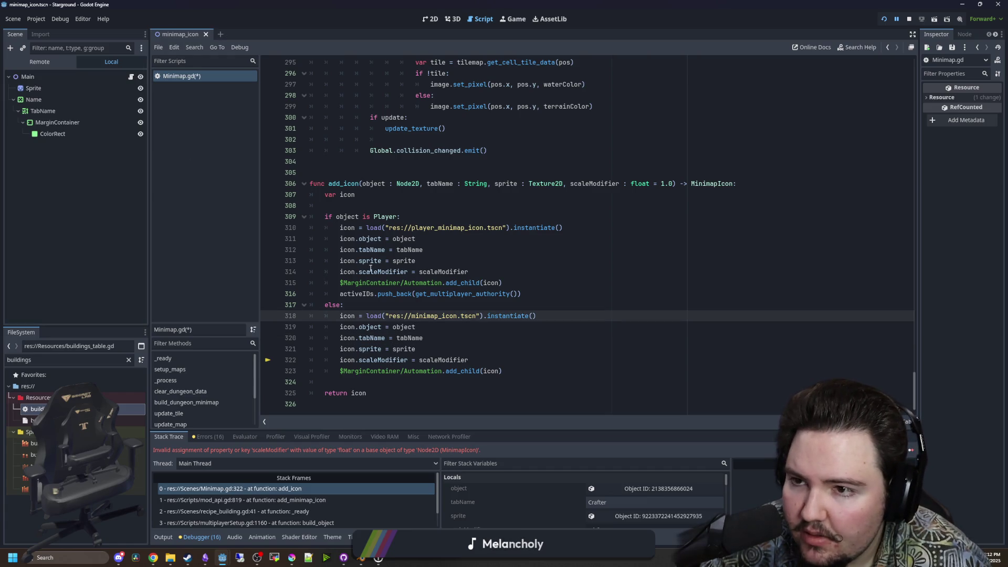
click(129, 360)
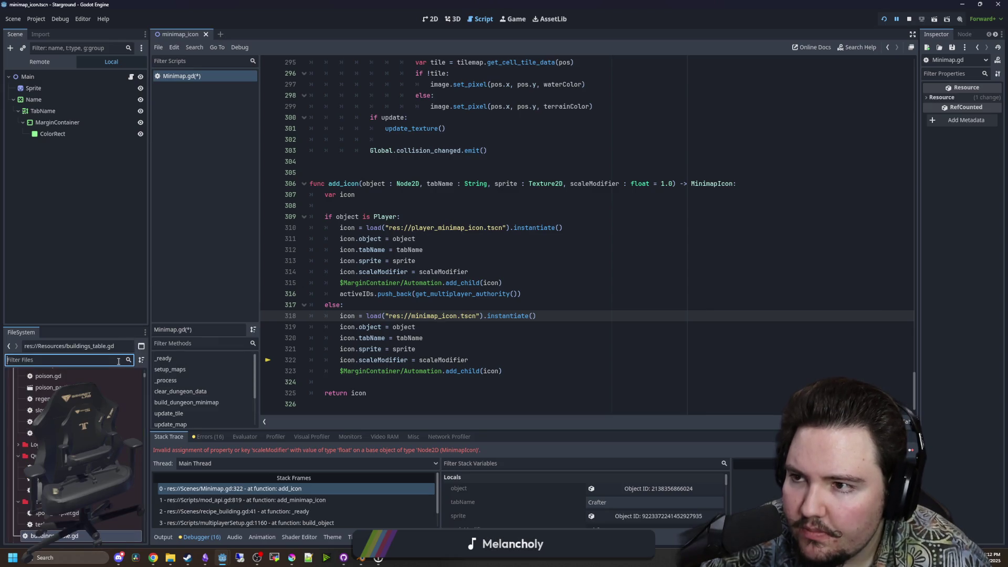
click(130, 77)
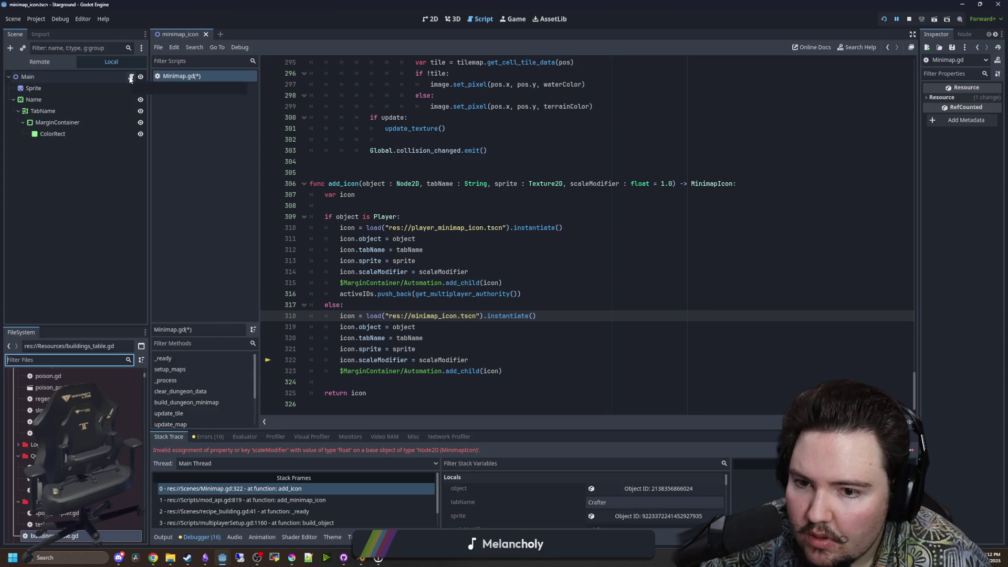
Rename scaleMultiplier to scaleModifier on lines 6 and 14 of minimap_icon.gd and save.
click(346, 139)
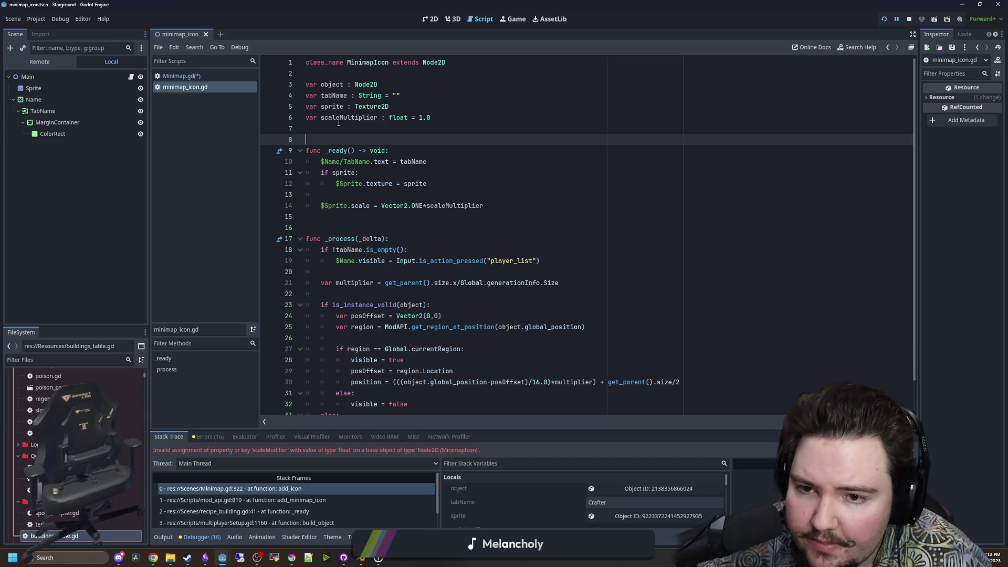
scroll(443, 198, down, 1)
scroll(390, 264, up, 1)
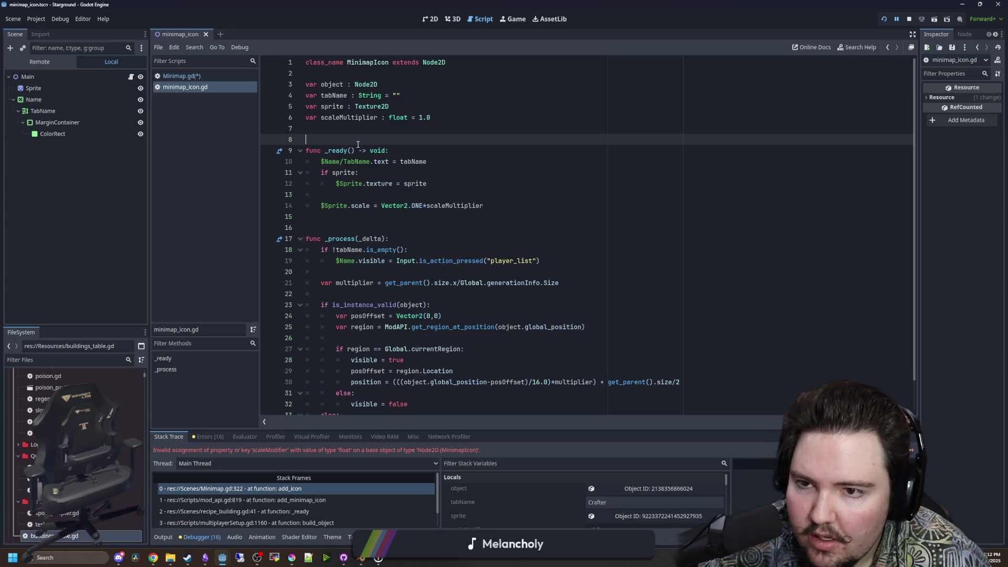
click(374, 117)
key(BackSpace)
key(BackSpace)
key(BackSpace)
text(odifier)
double_click(454, 206)
key(ctrl+v)
click(459, 193)
key(Up)
key(Up)
key(Up)
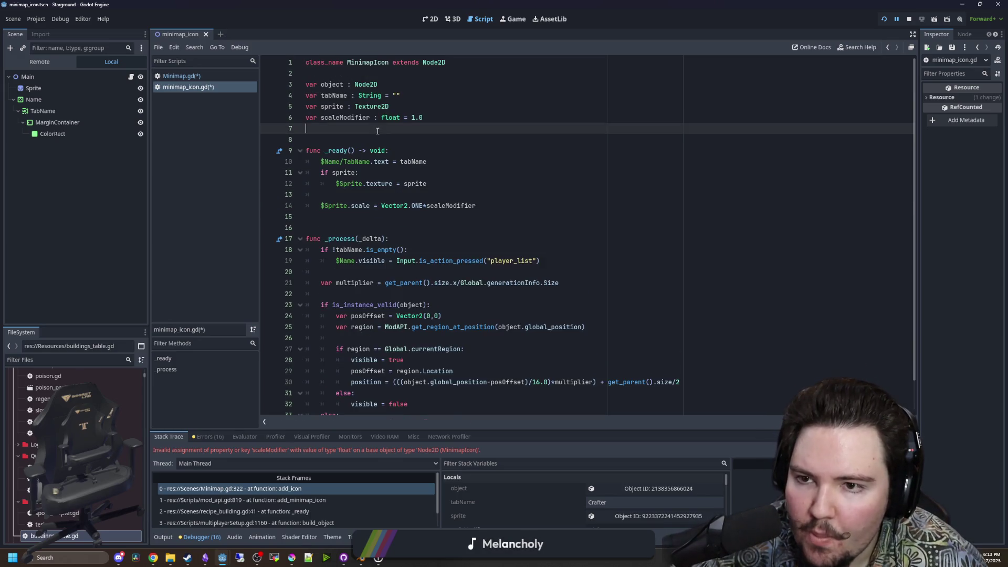
key(ctrl+s)
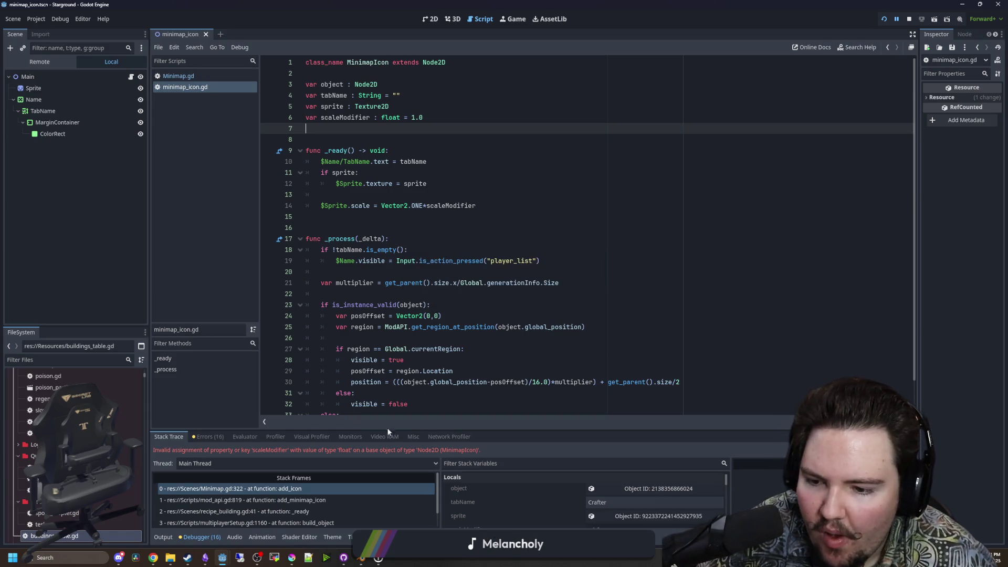
Resume the game, test placing a Purifier and a row of buildings, then quit to the editor.
key(F12)
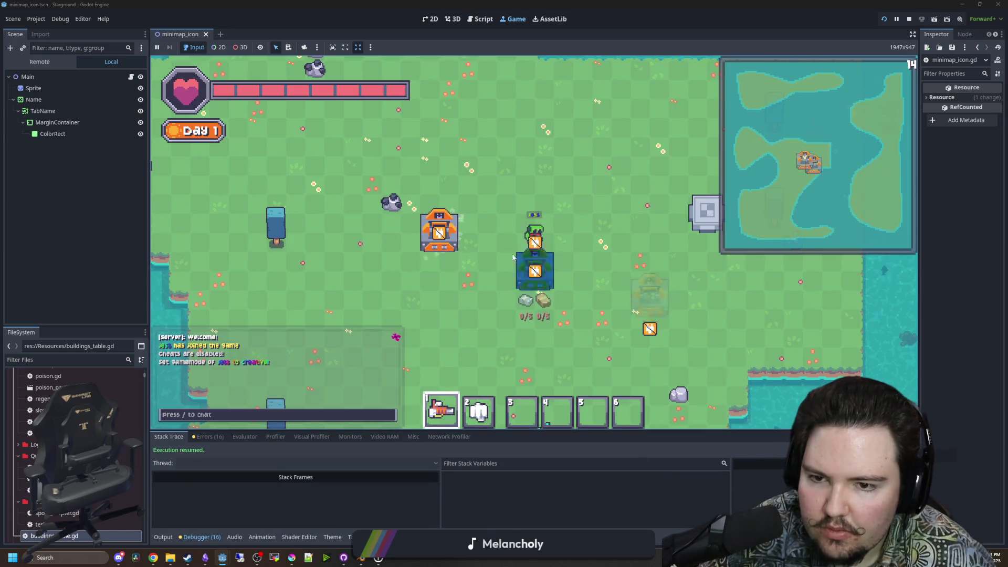
click(654, 324)
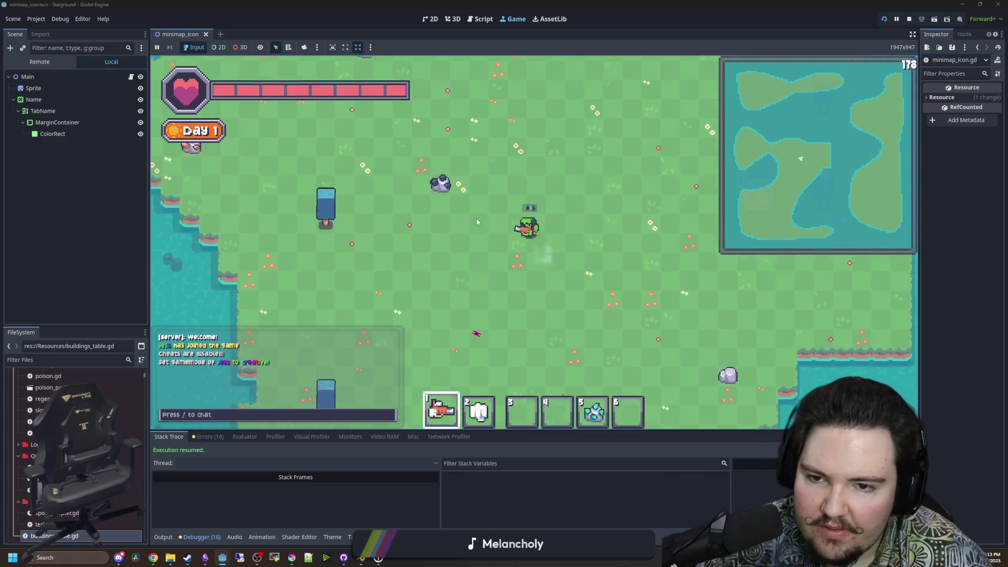
key(b)
click(455, 226)
click(471, 206)
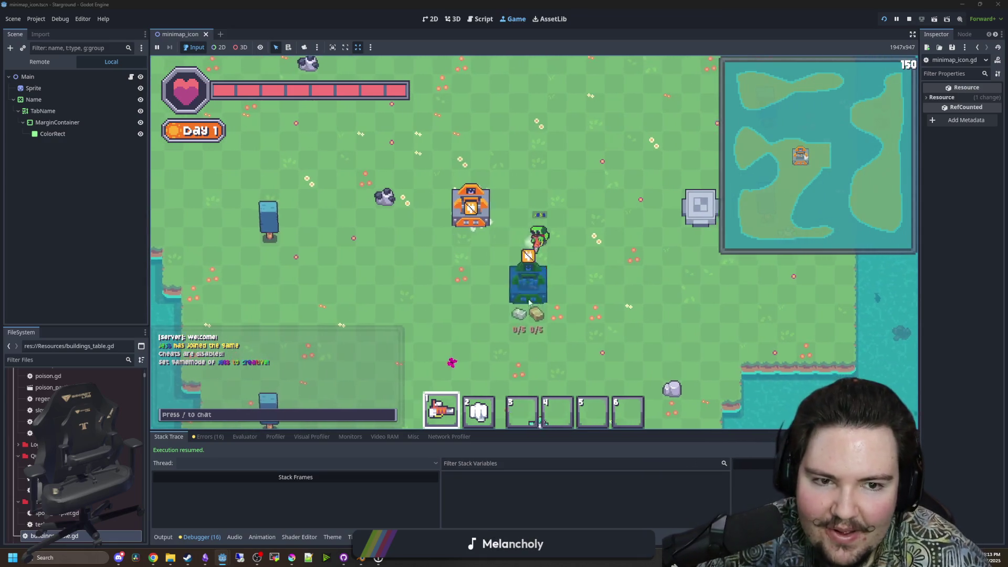
key(d)
click(441, 188)
key(b)
click(416, 167)
mouse_move(432, 135)
mouse_down()
mouse_move(646, 180)
mouse_move(661, 323)
mouse_move(495, 315)
mouse_move(675, 140)
mouse_move(416, 169)
mouse_move(550, 264)
mouse_up()
key(w)
key(s)
key(Escape)
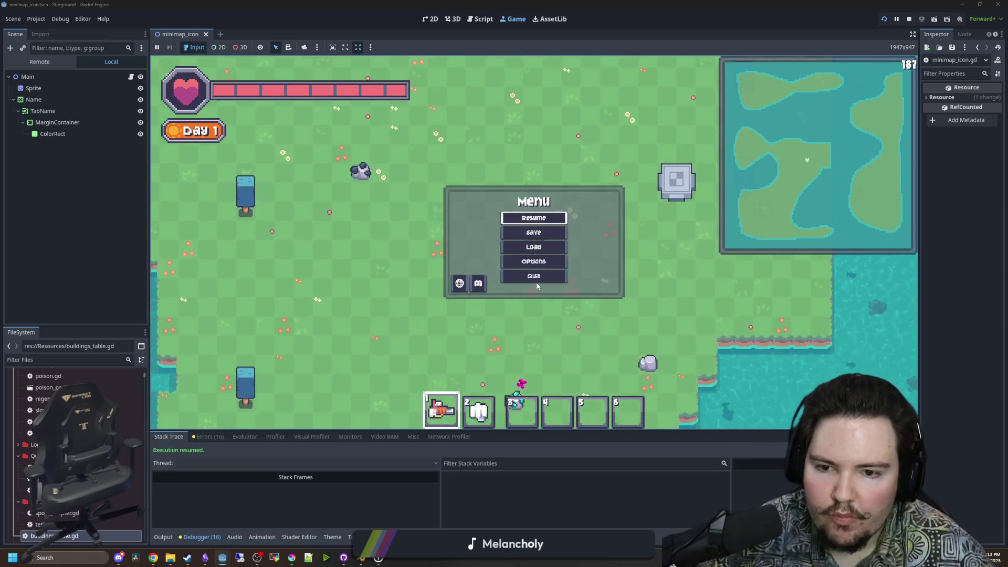
click(547, 275)
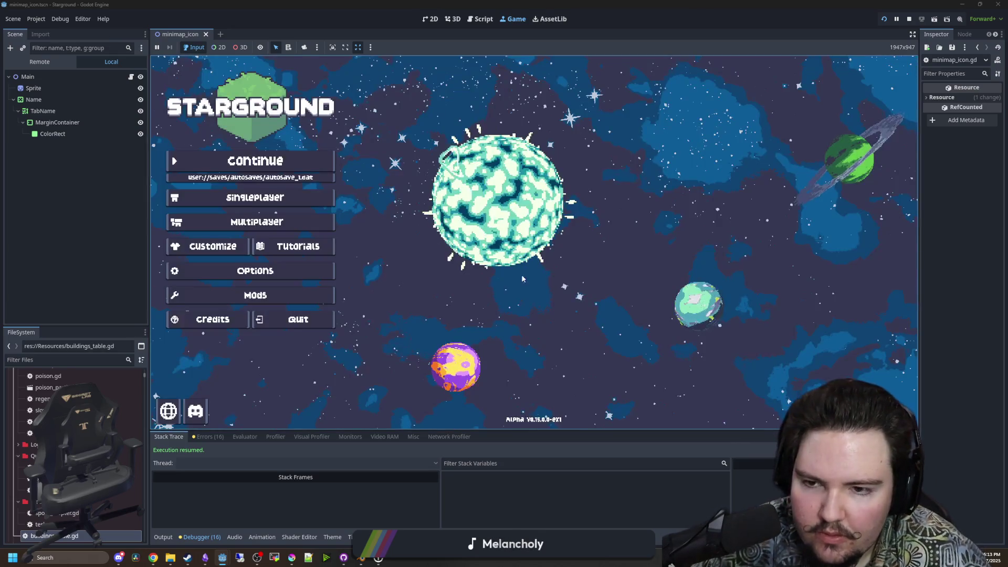
click(294, 317)
Open the crafter scene, delete its add_minimap_icon call, and check GitHub Desktop's changed files.
click(63, 359)
text(crafter)
double_click(37, 432)
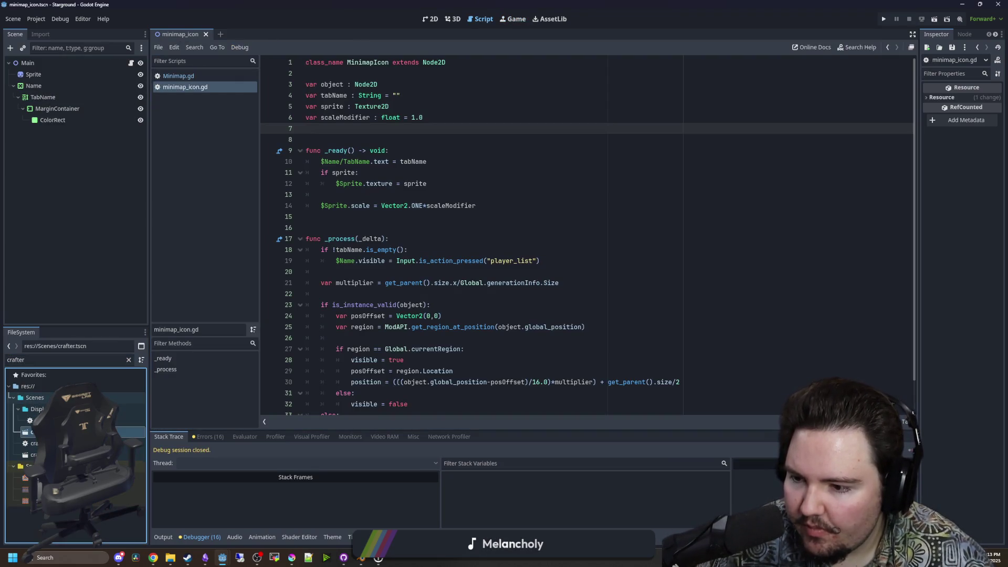
scroll(552, 209, down, 4)
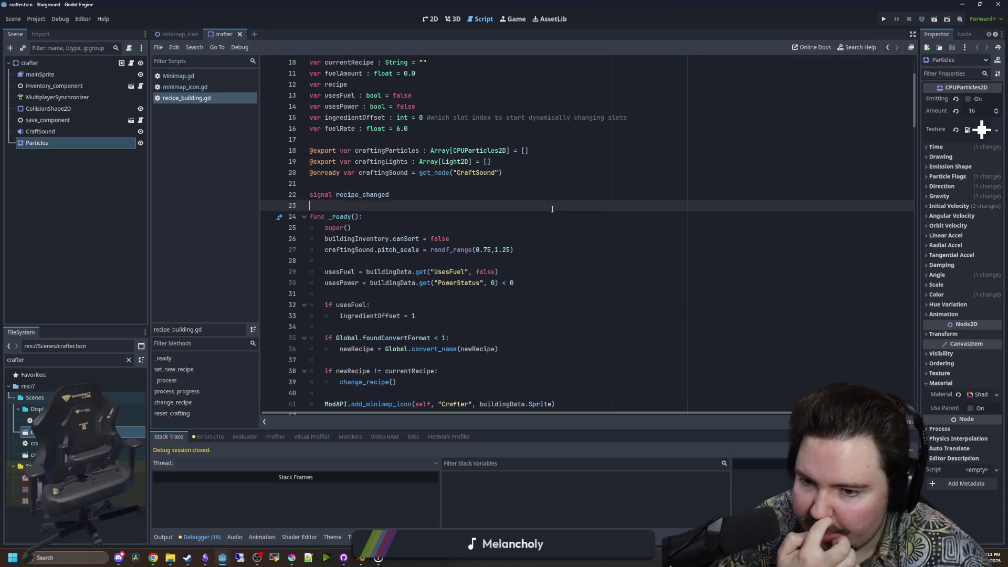
click(559, 272)
triple_click(559, 273)
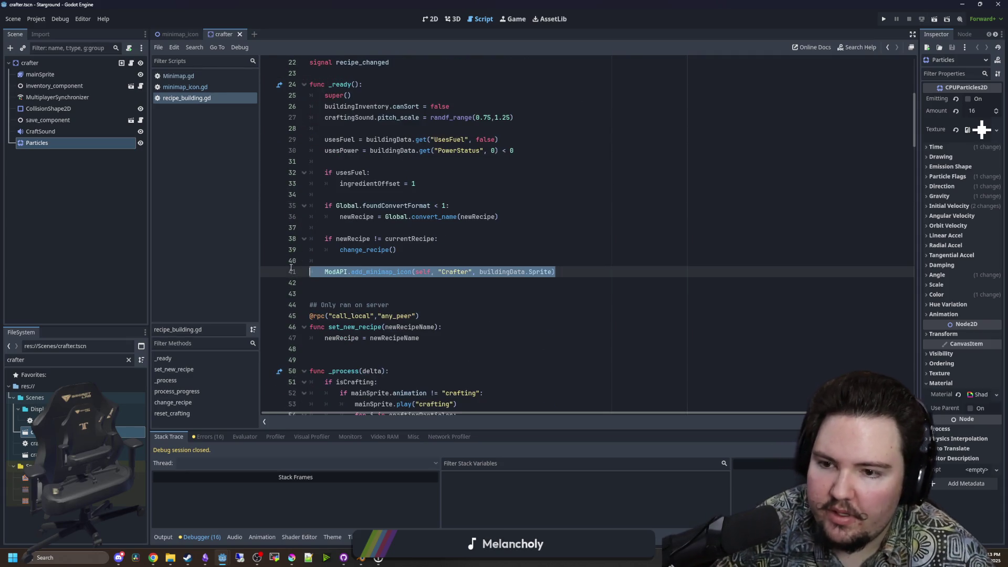
key(BackSpace)
key(BackSpace)
click(366, 227)
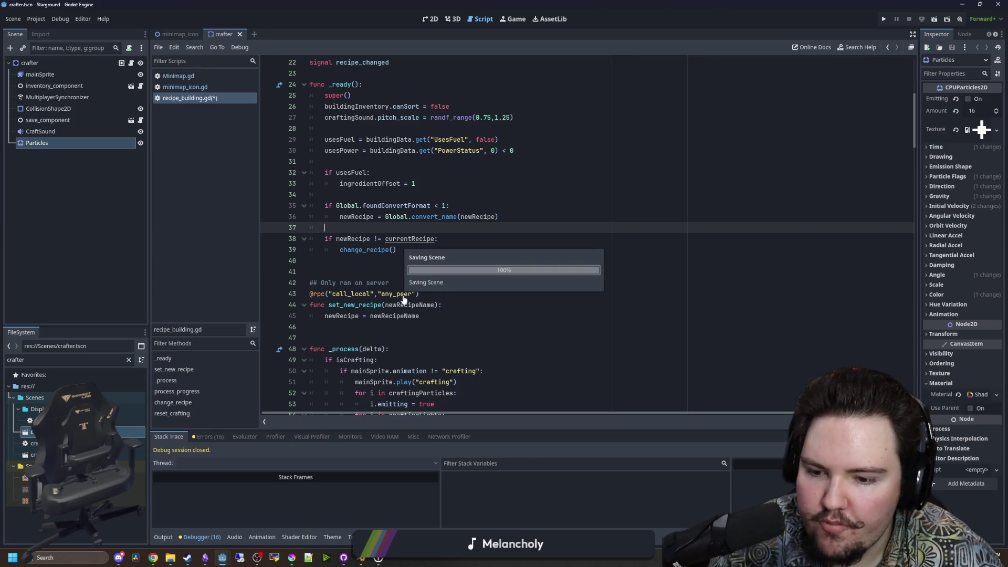
click(343, 558)
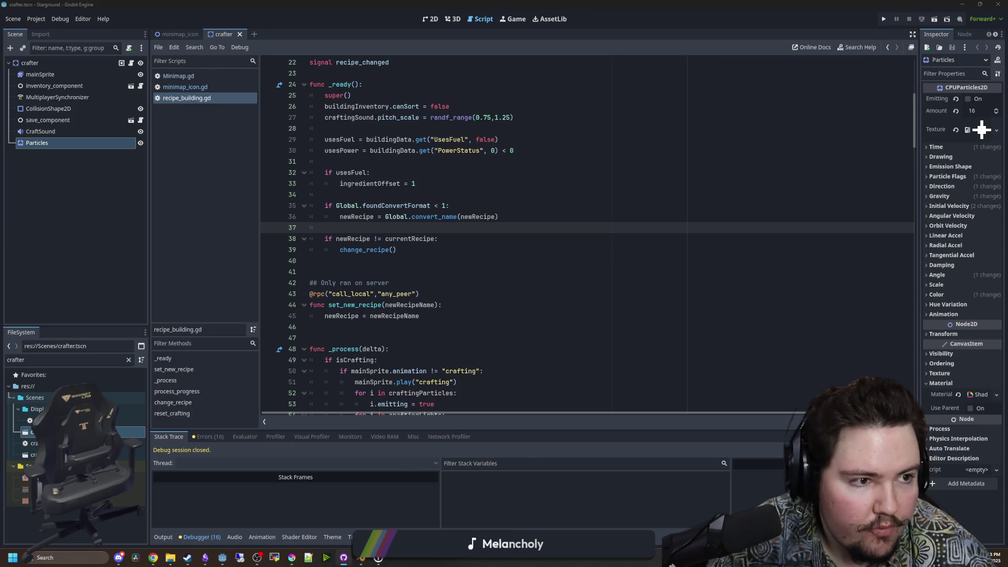
click(248, 112)
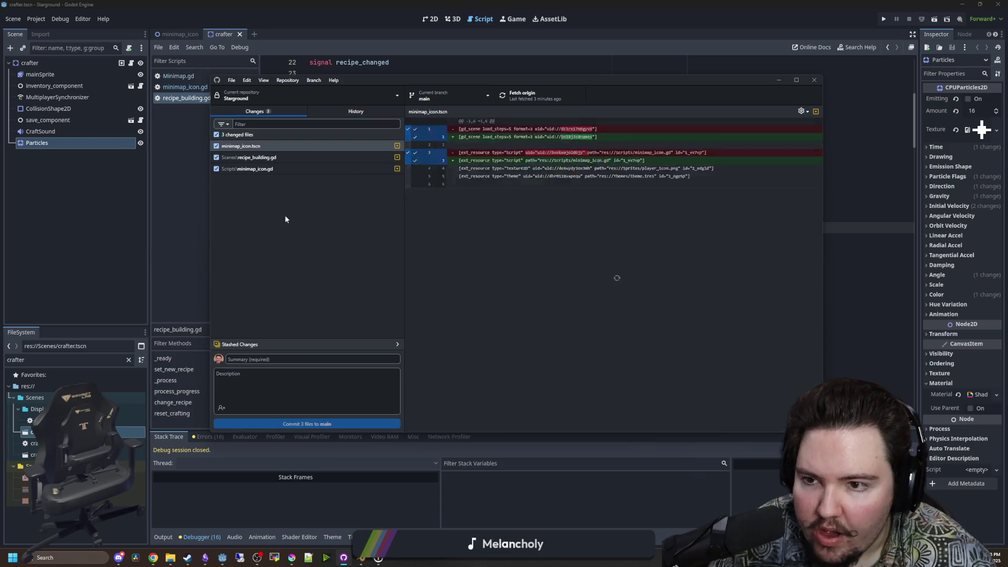
Review the diffs and commit the three files to main as 'Fix minimap crashes'.
click(280, 169)
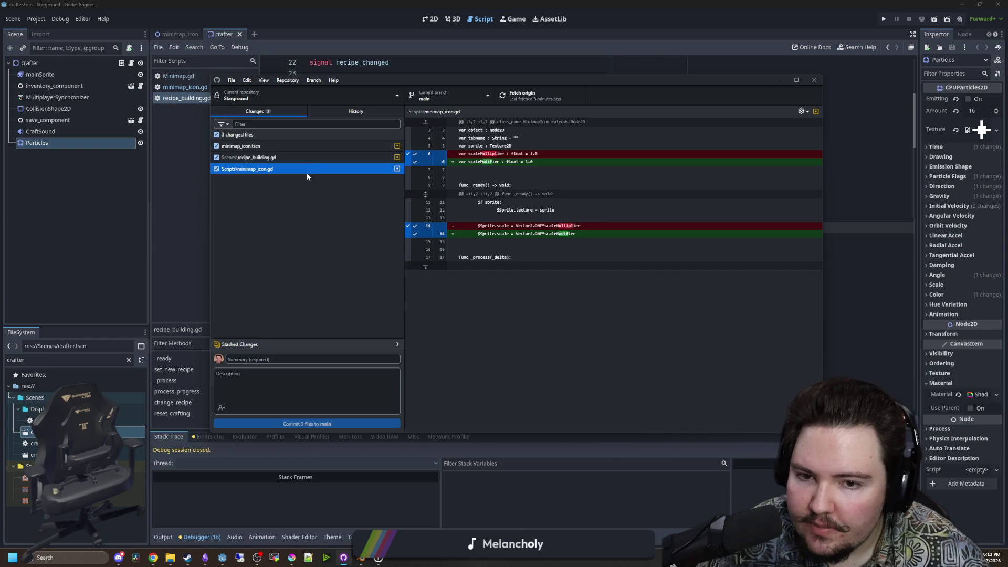
click(287, 157)
click(265, 360)
text(R)
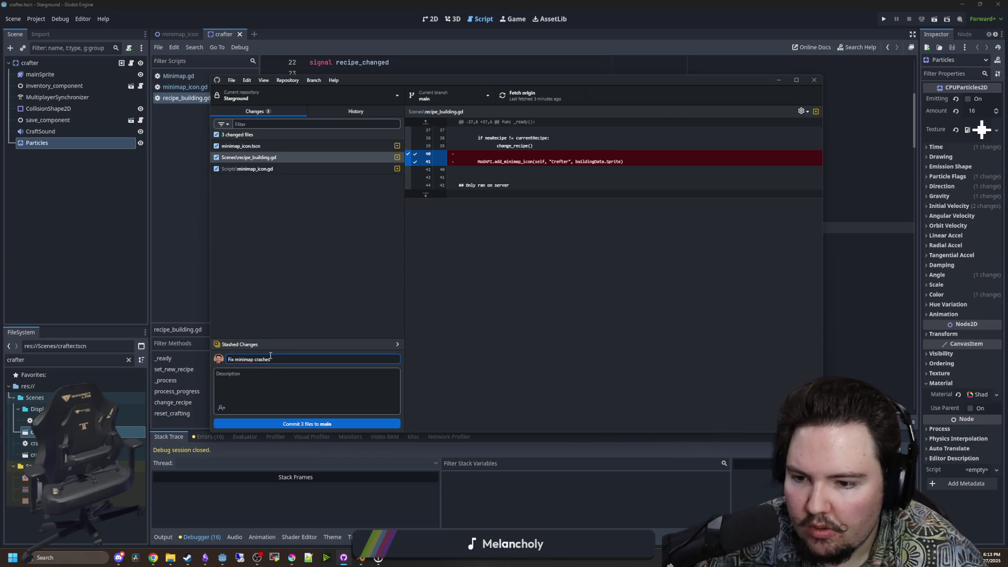
click(313, 424)
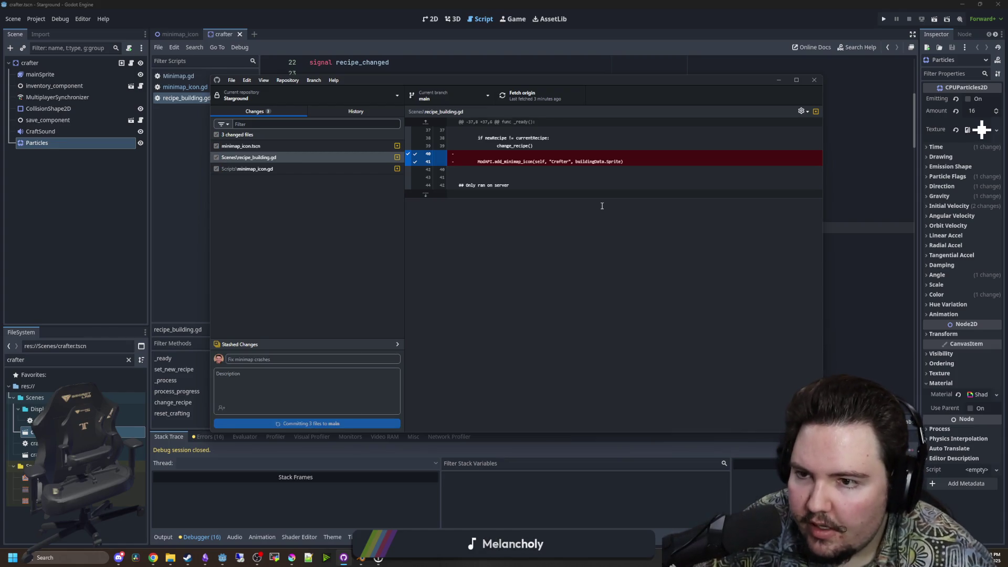
Push the commit to origin and check the history.
click(538, 99)
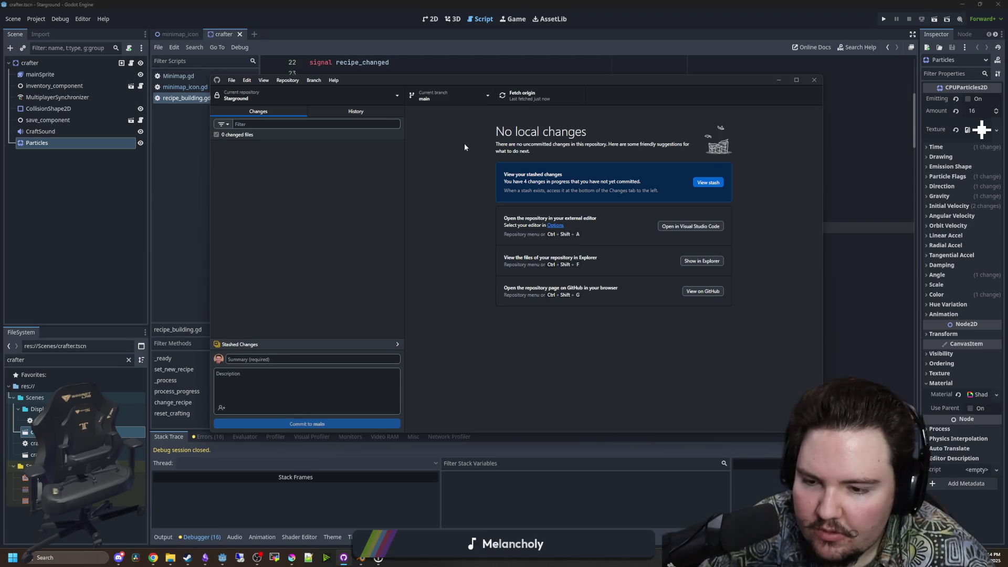
click(355, 115)
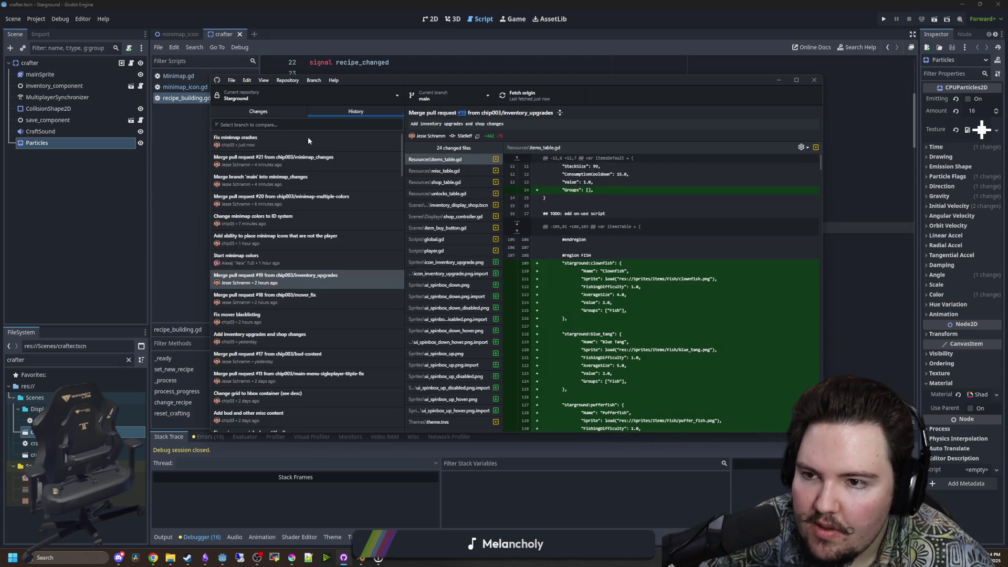
key(alt+Tab)
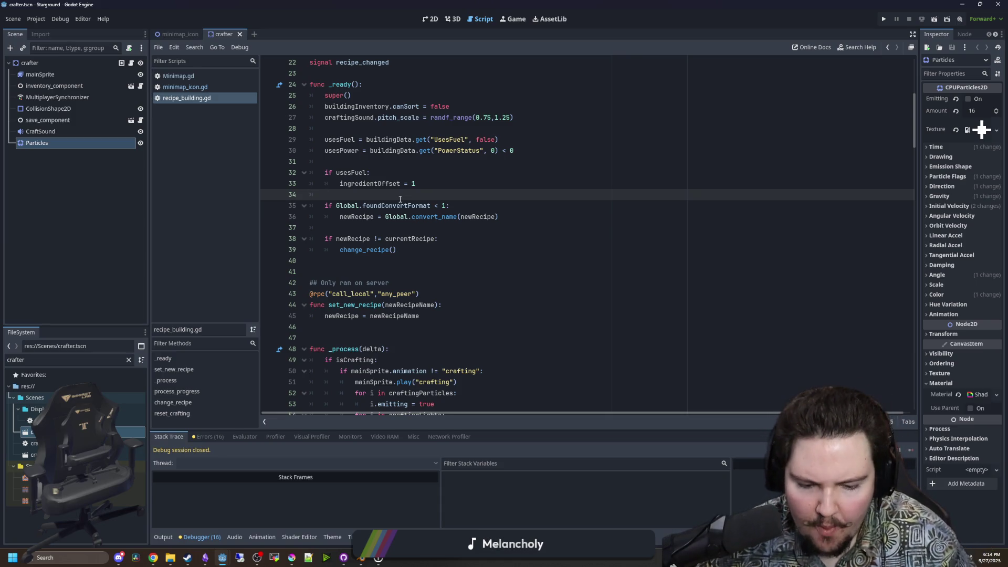
Save the crafter scene in Godot's recipe_building script editor.
click(382, 269)
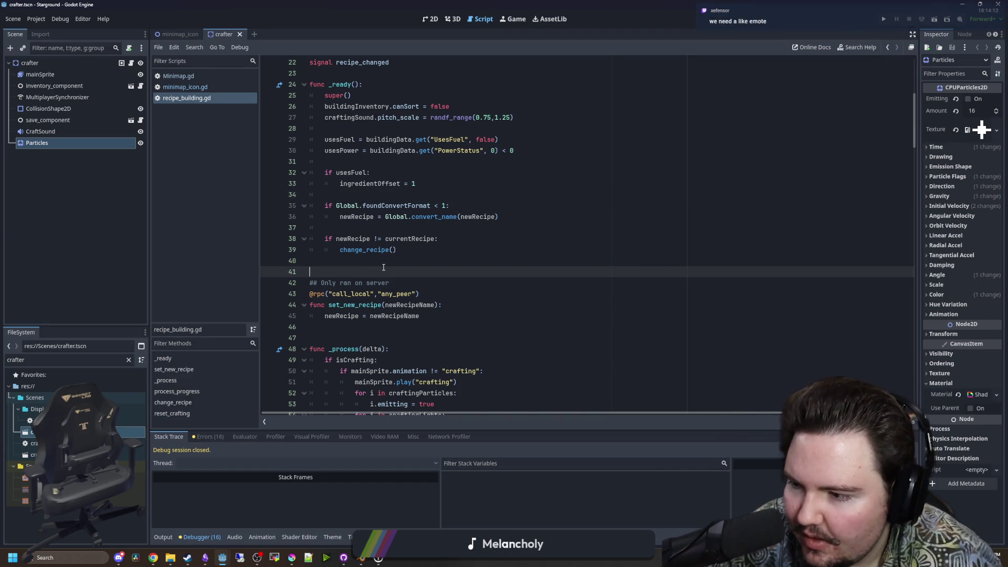
click(391, 230)
key(ctrl+s)
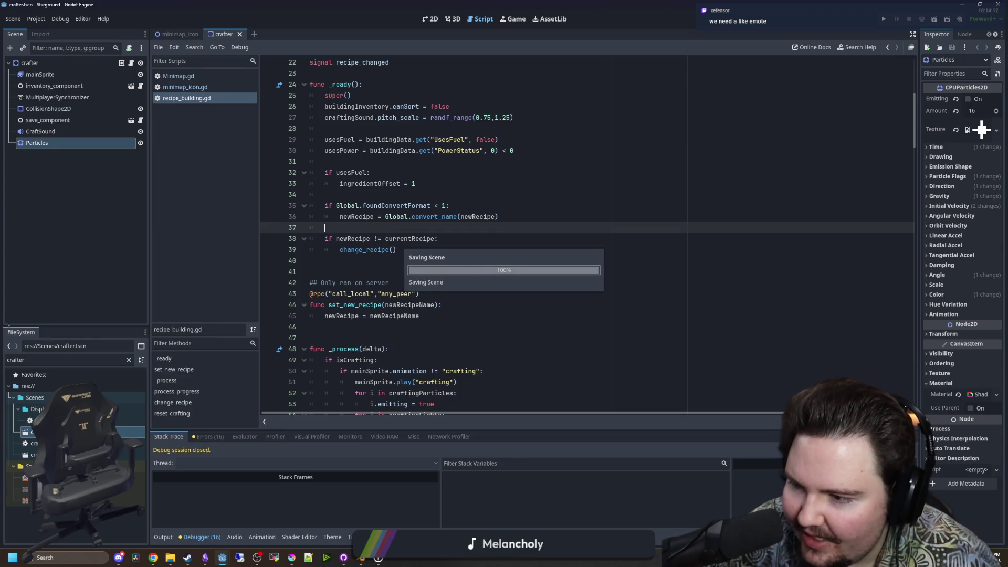
click(325, 271)
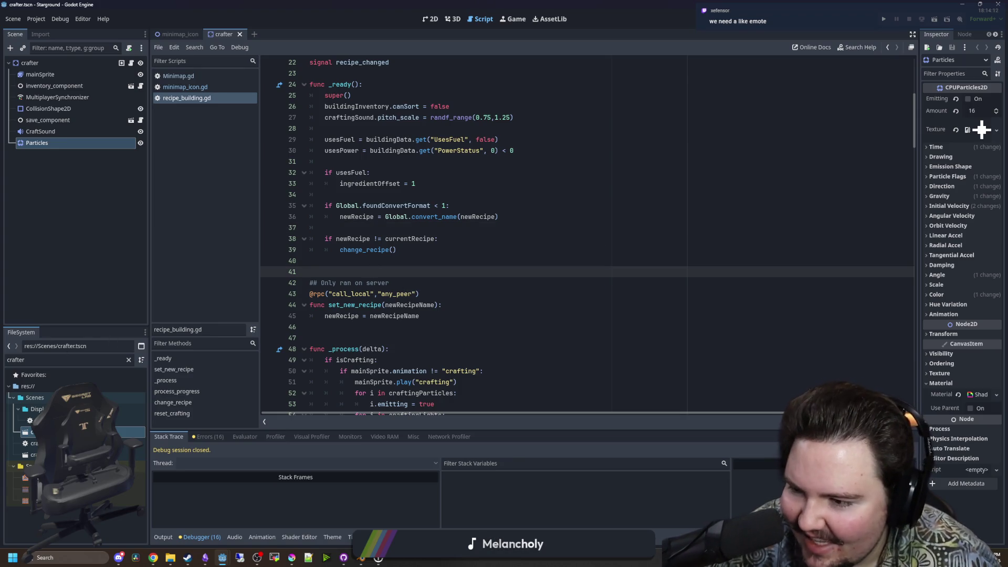
Bring the unsaved Krita drawing to the front from the taskbar.
mouse_move(225, 560)
click(210, 533)
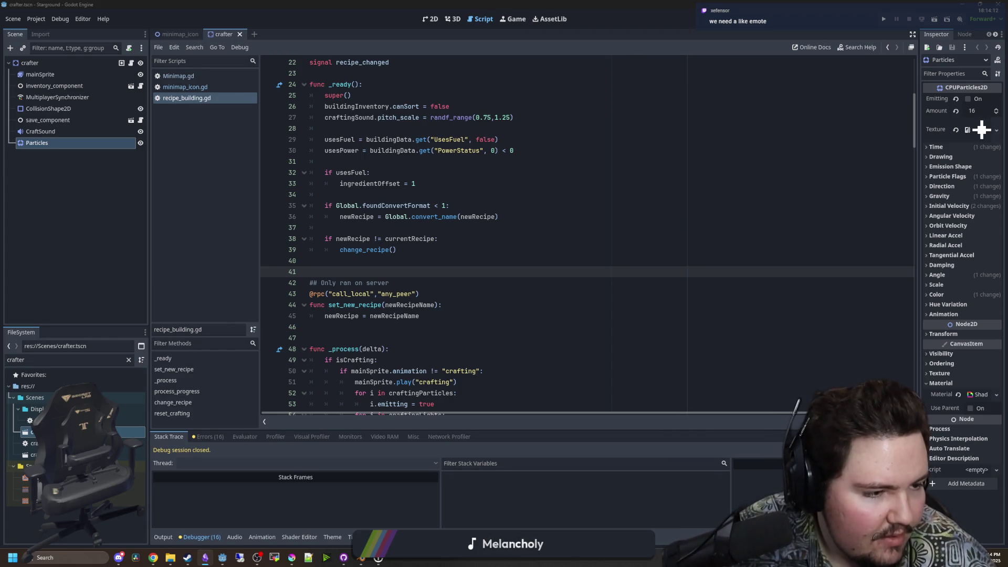
click(359, 269)
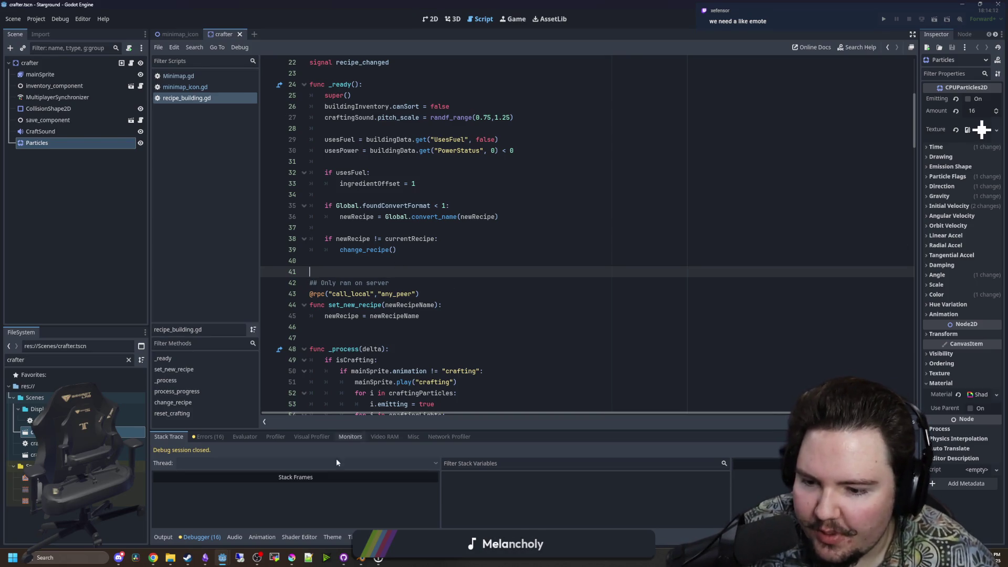
mouse_move(289, 560)
click(296, 529)
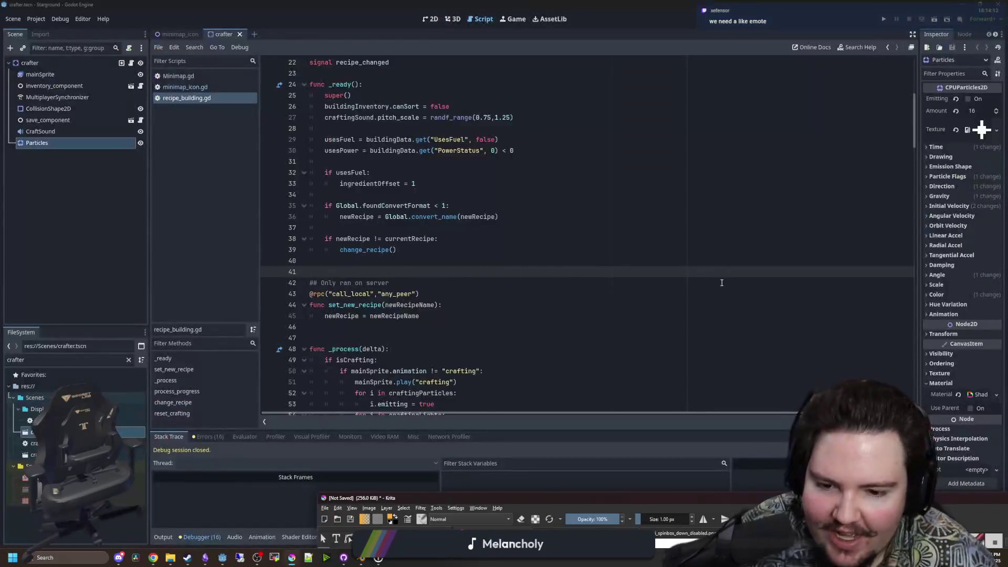
Search Google Images for 'plink cat' in Chrome and preview the original video result.
double_click(539, 494)
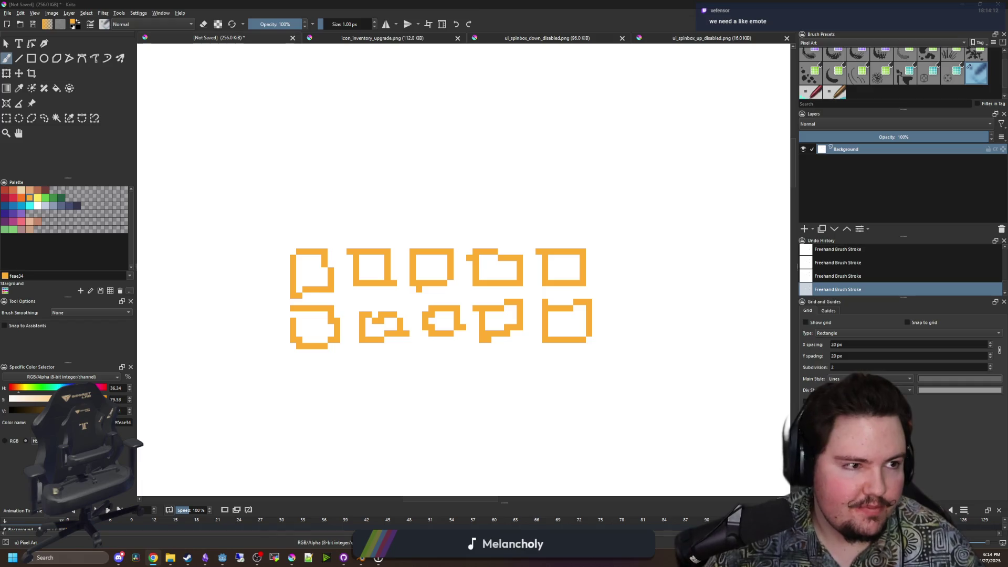
key(alt+Tab)
drag(900, 96, 766, 122)
text(plink ca)
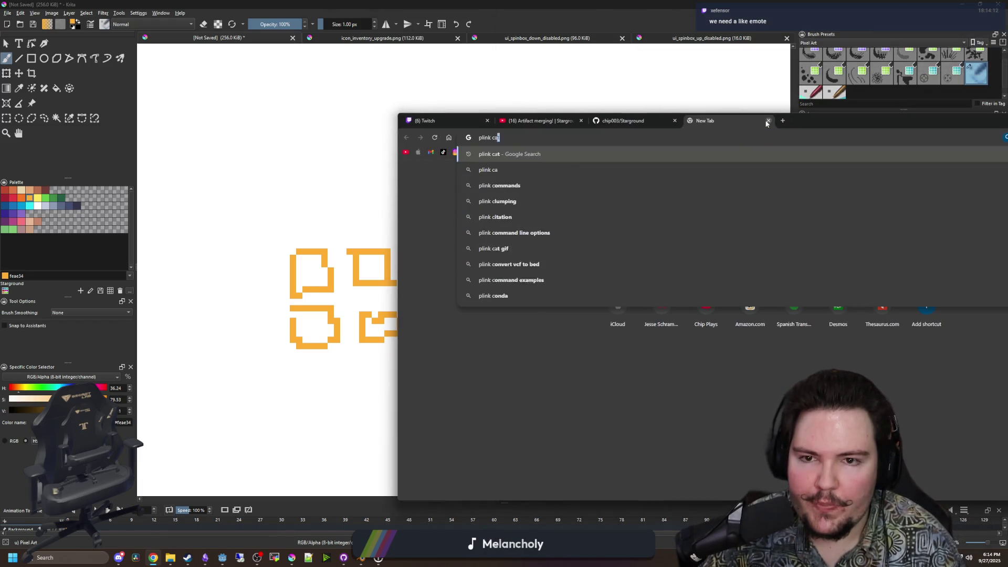
key(Return)
click(513, 204)
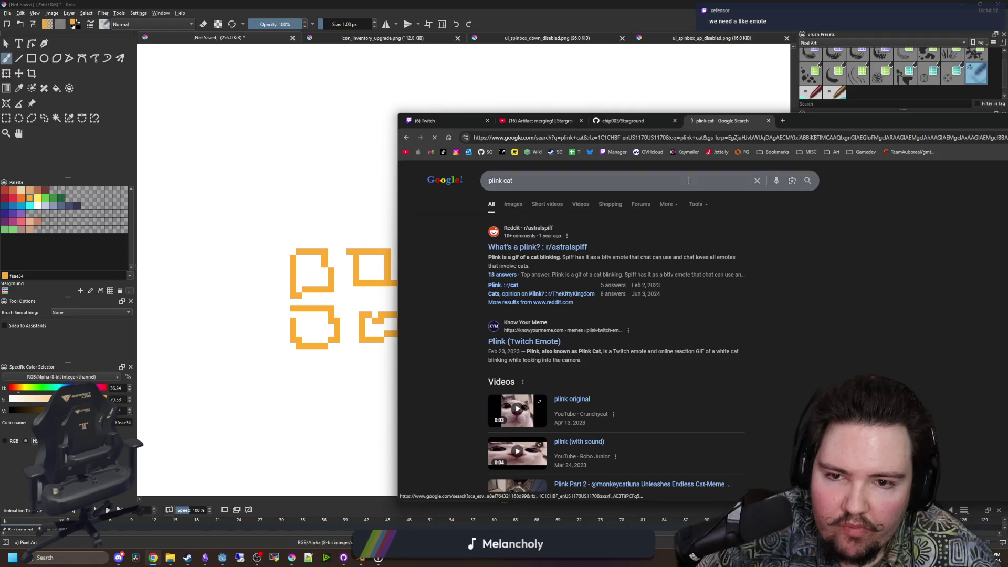
key(super+Up)
click(113, 163)
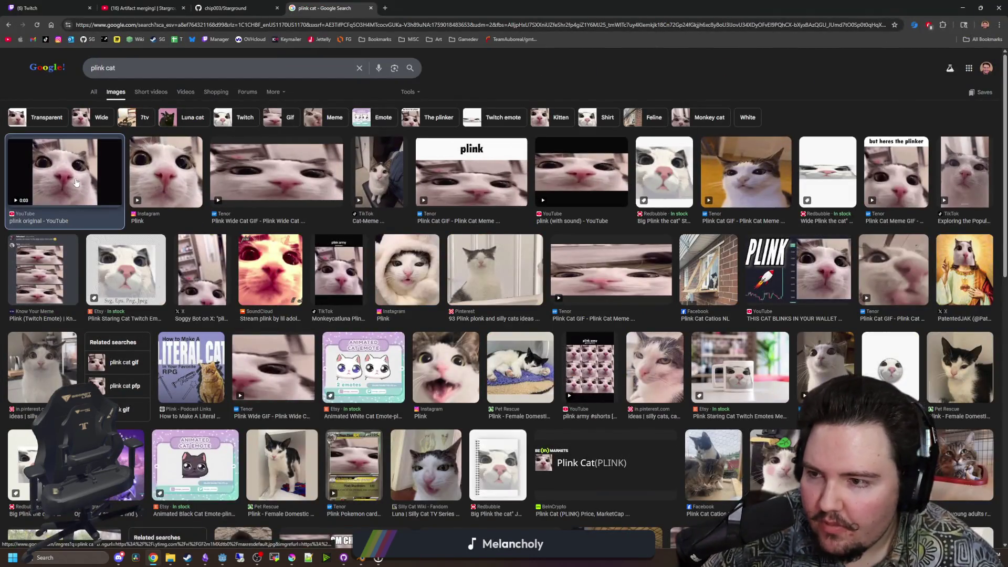
Refine the search to 'plink cat gif' and save the Pinterest GIF to the Desktop.
click(147, 70)
text(gif)
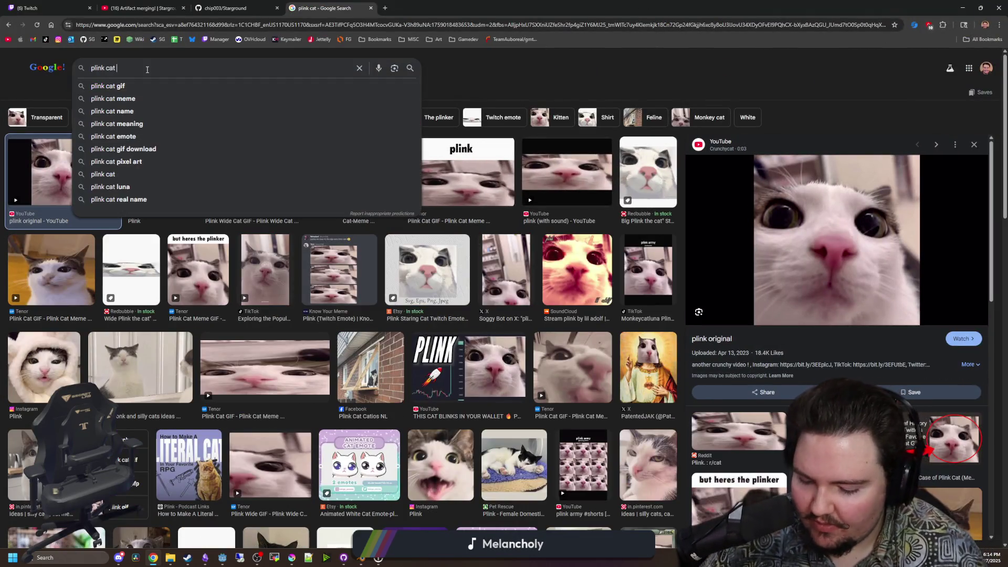
key(Return)
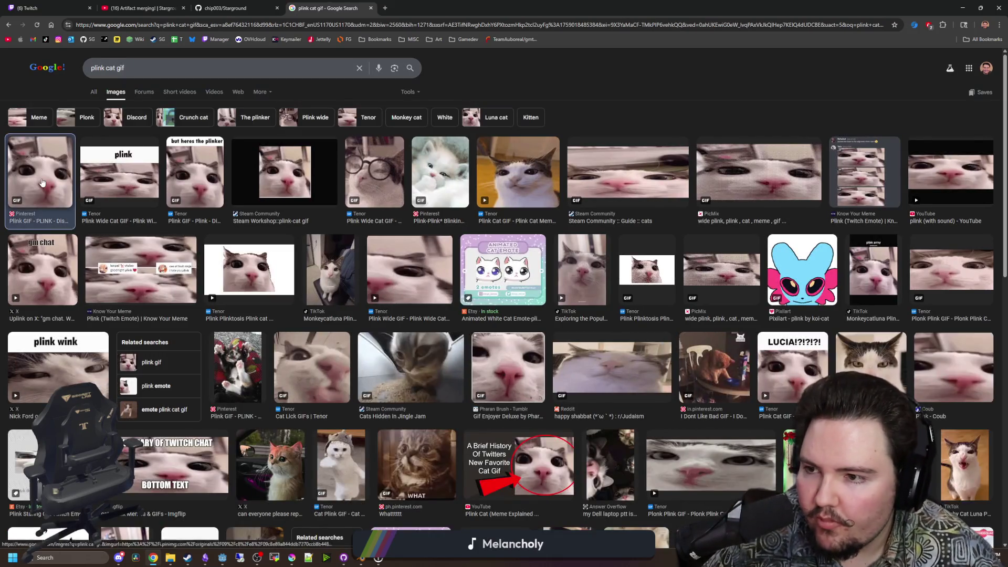
click(42, 182)
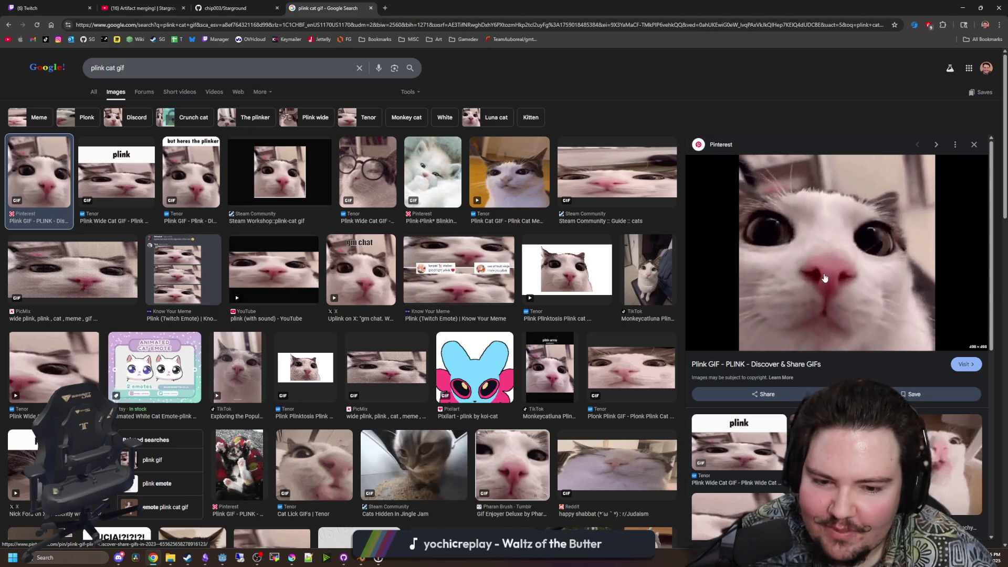
right_click(825, 269)
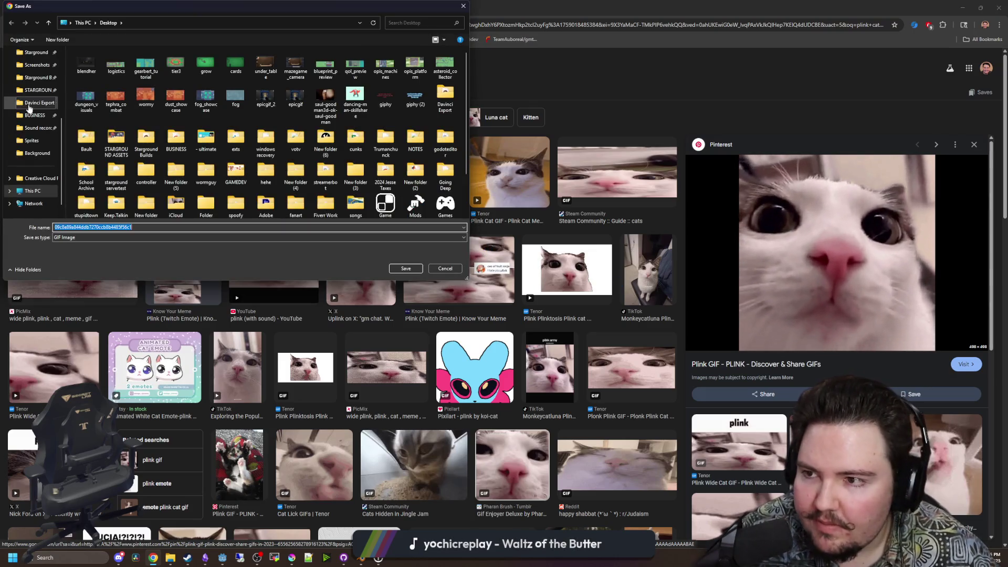
click(405, 268)
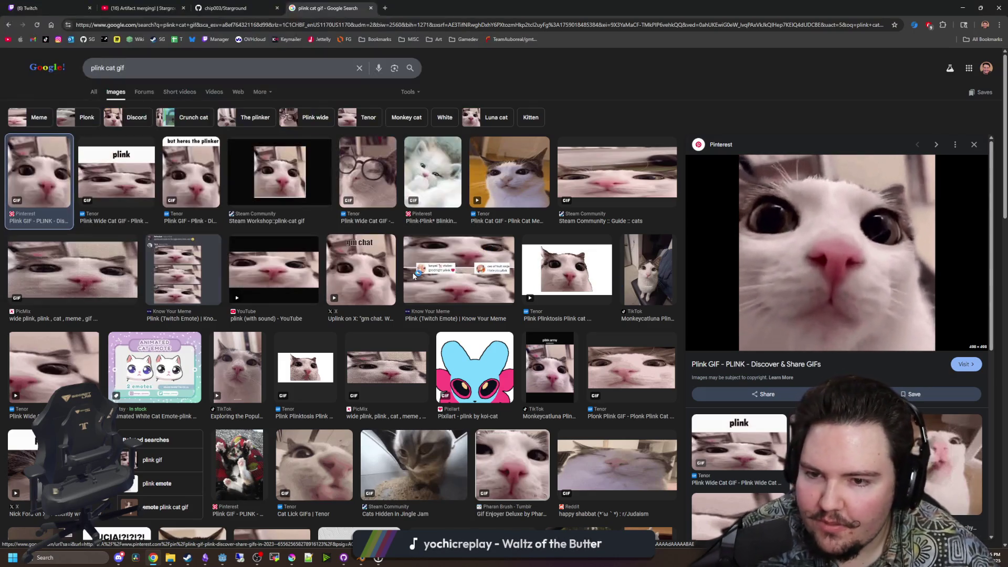
key(alt+Tab)
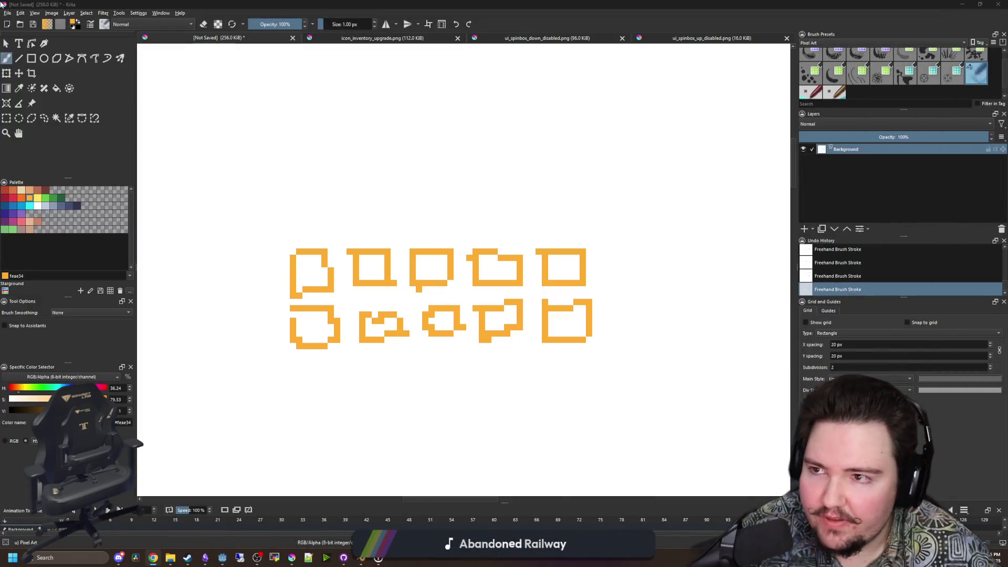
Open the plink cat GIF from the Desktop and enlarge the Animation Timeline docker.
click(7, 12)
click(26, 36)
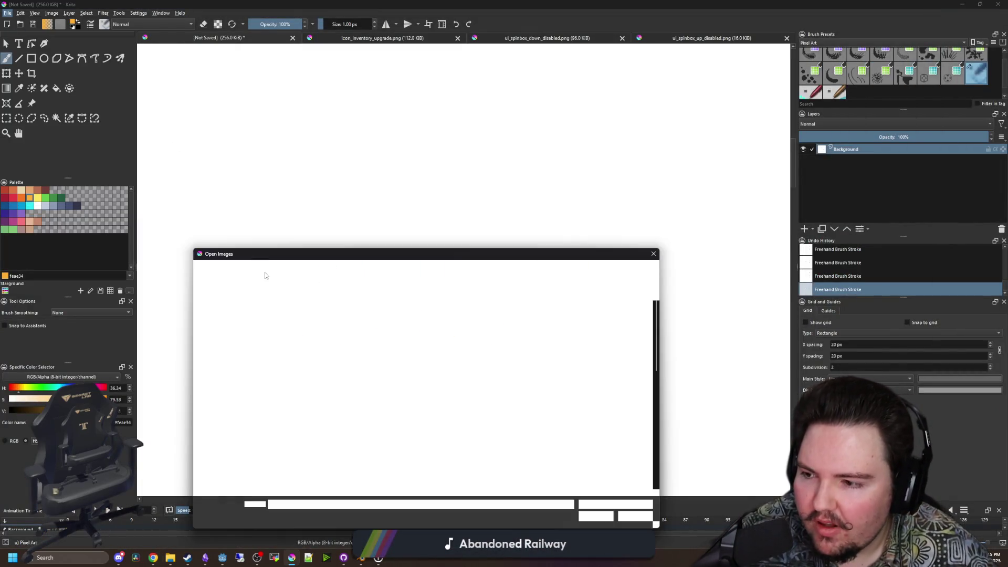
click(222, 326)
scroll(222, 335, up, 3)
click(223, 352)
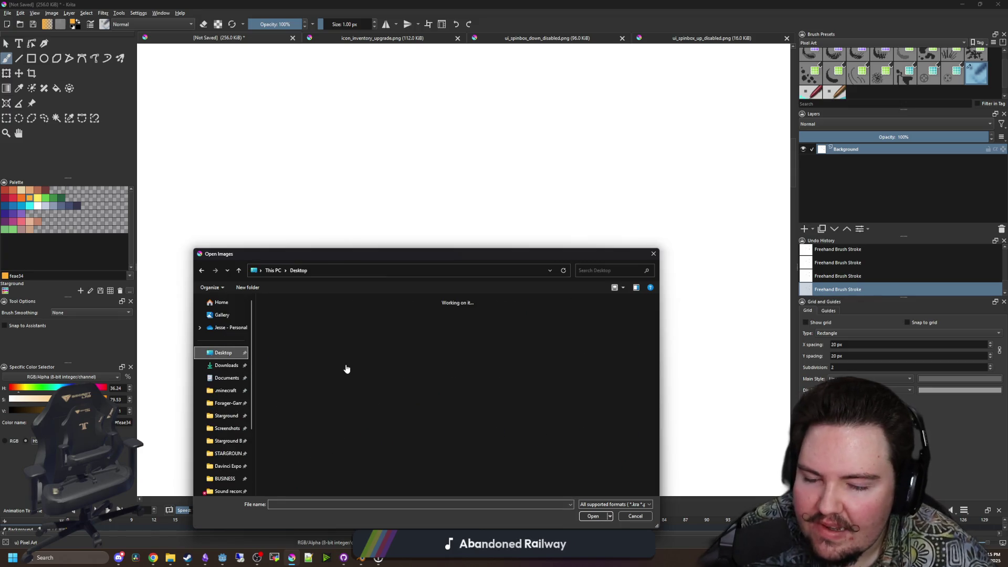
double_click(275, 315)
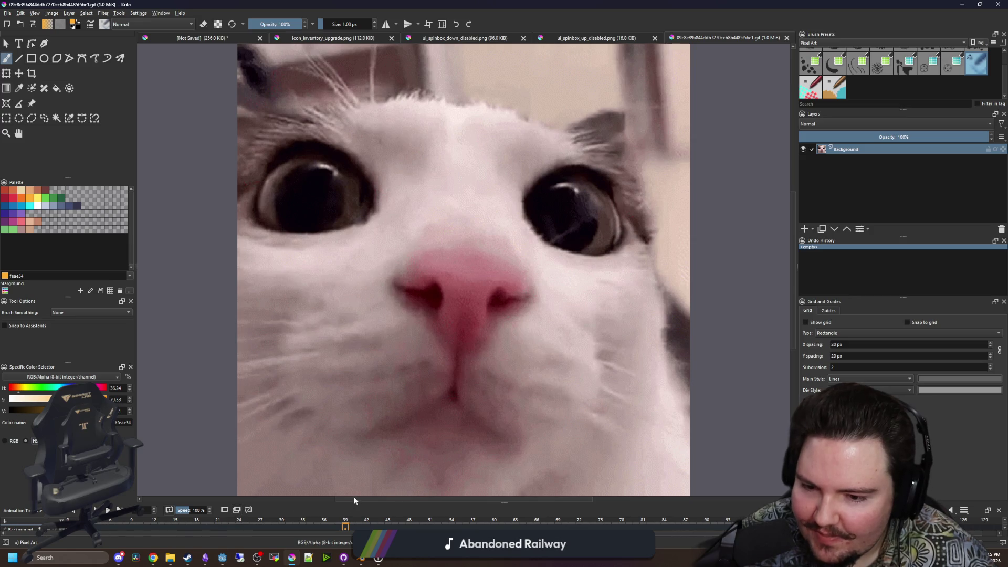
drag(498, 503, 501, 440)
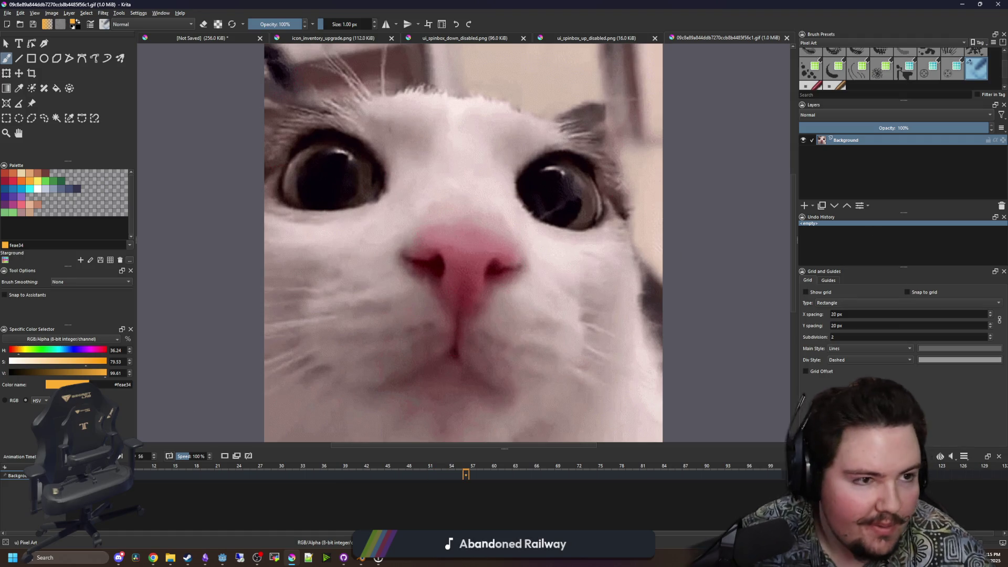
key(super+3)
Search 'gif to png sequence' and load the Desktop cat GIF into ezgif's Split GIF page.
text(gif )
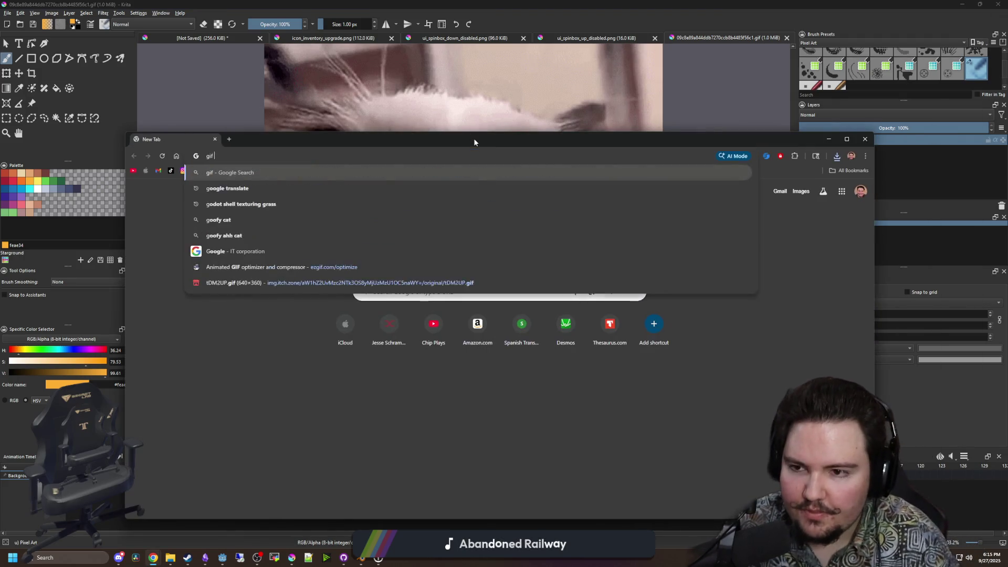
text(to png sequ)
key(Return)
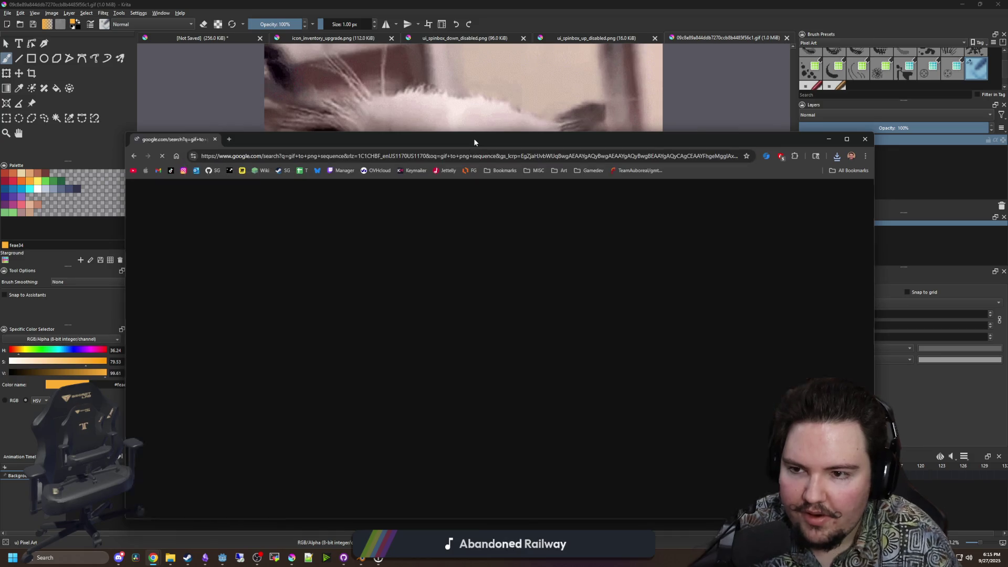
click(239, 263)
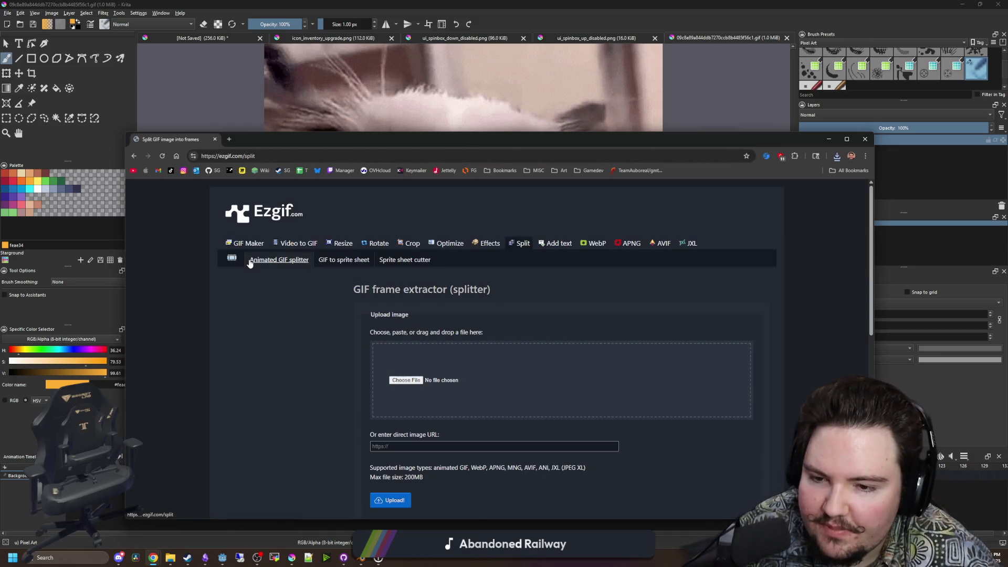
click(406, 380)
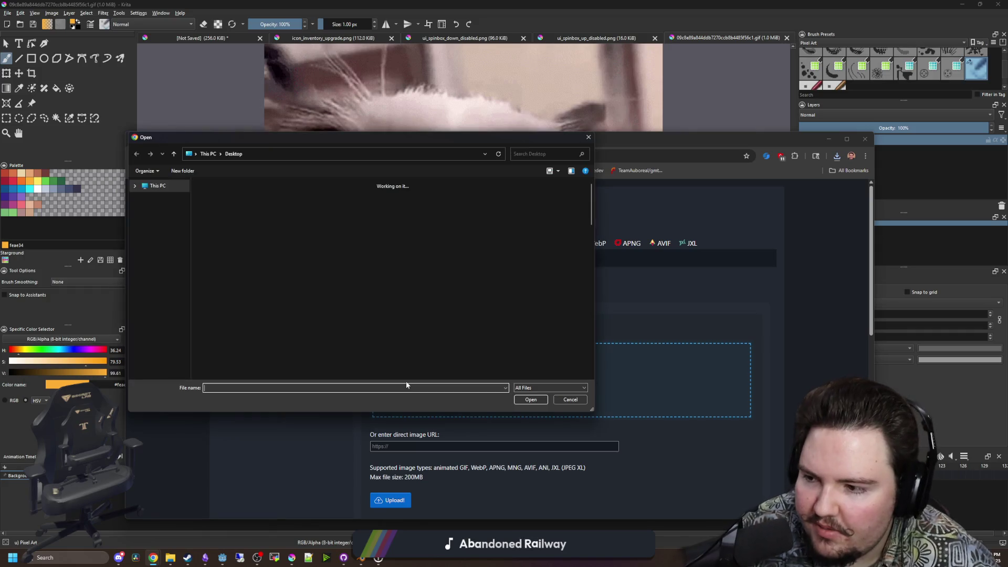
double_click(211, 202)
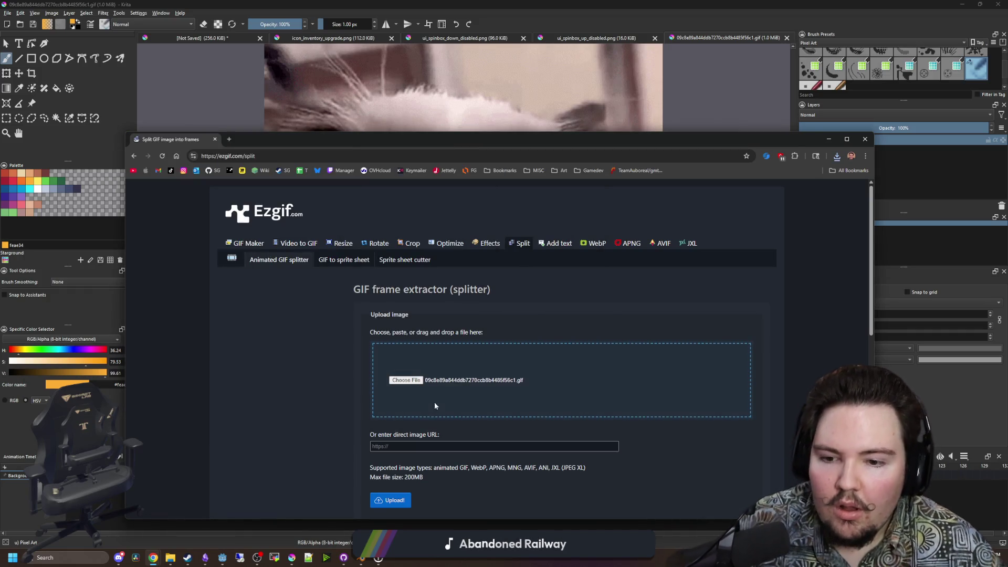
scroll(315, 413, down, 2)
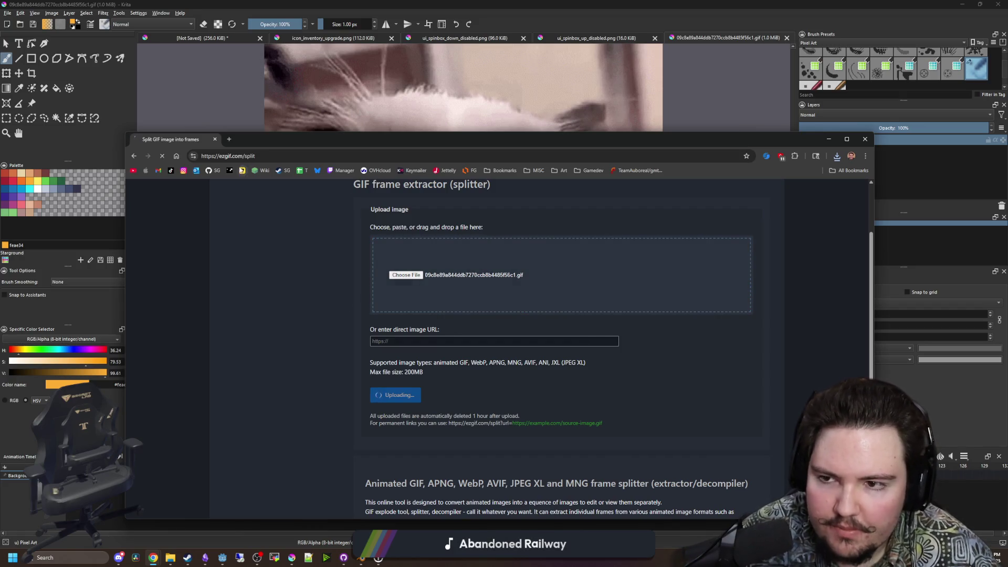
click(229, 141)
text(krita im)
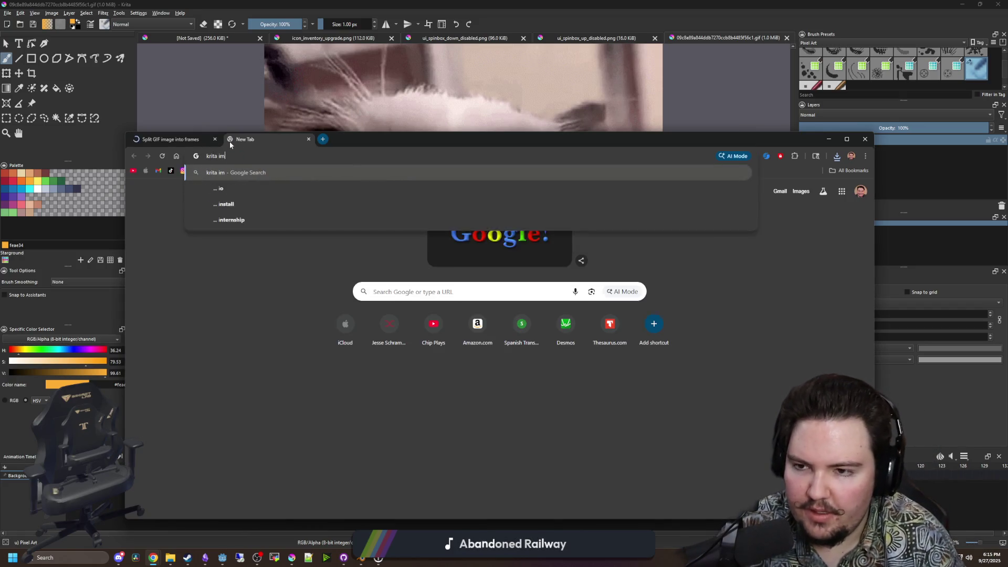
text(port png seque)
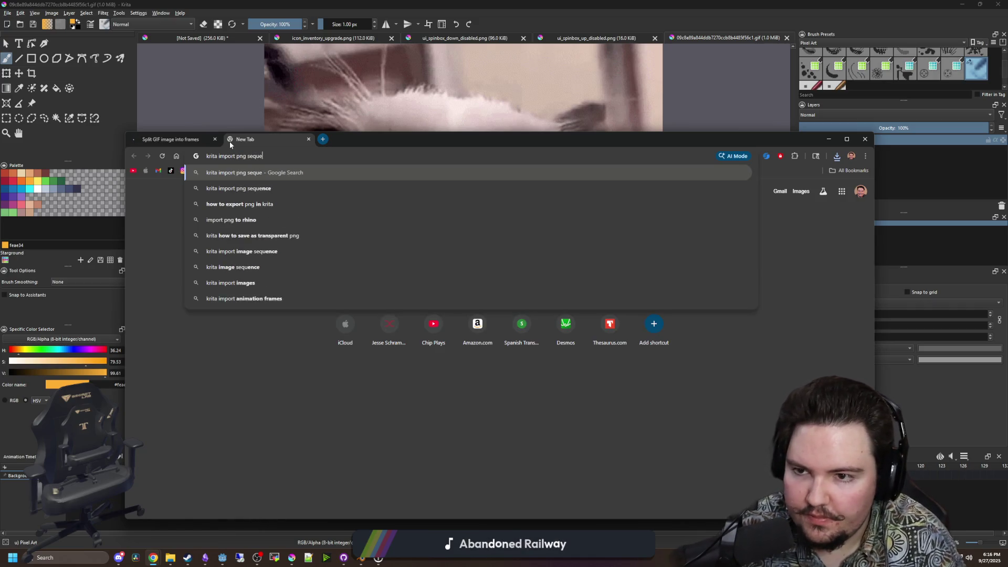
text(nce as animation)
Read Krita's Import Animation manual page, then return to ezgif's uploaded 38-frame cat GIF.
key(Return)
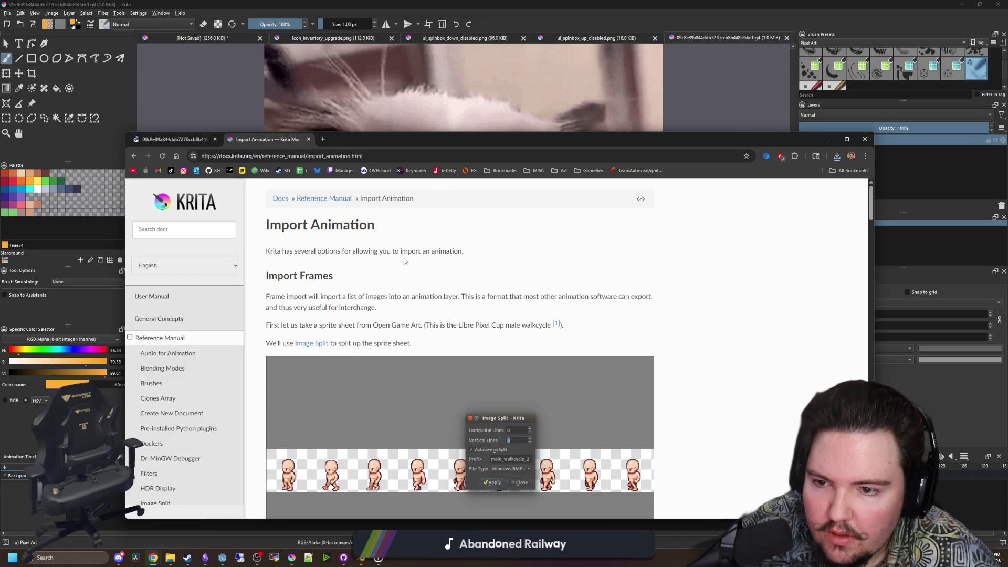
scroll(404, 261, down, 6)
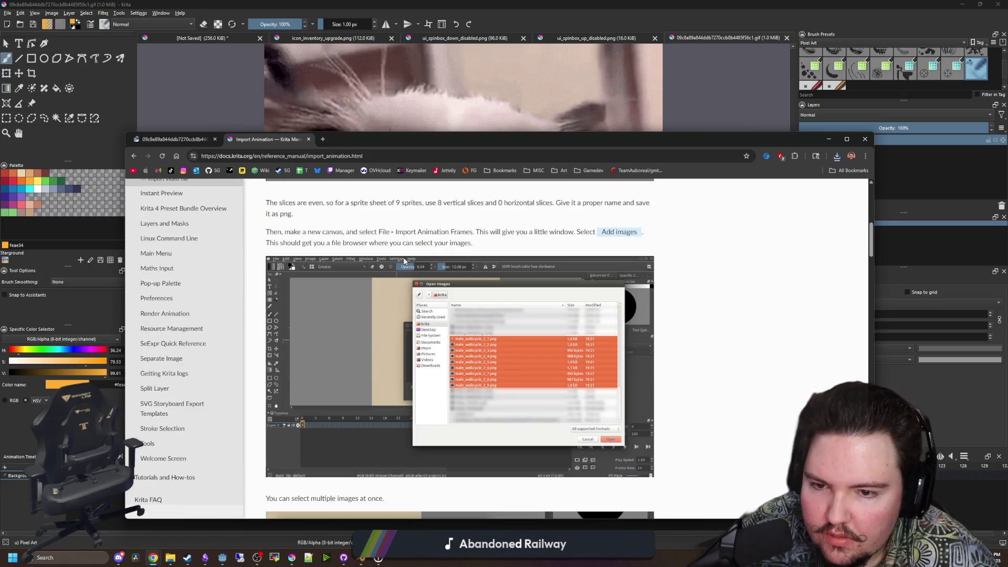
scroll(404, 261, down, 5)
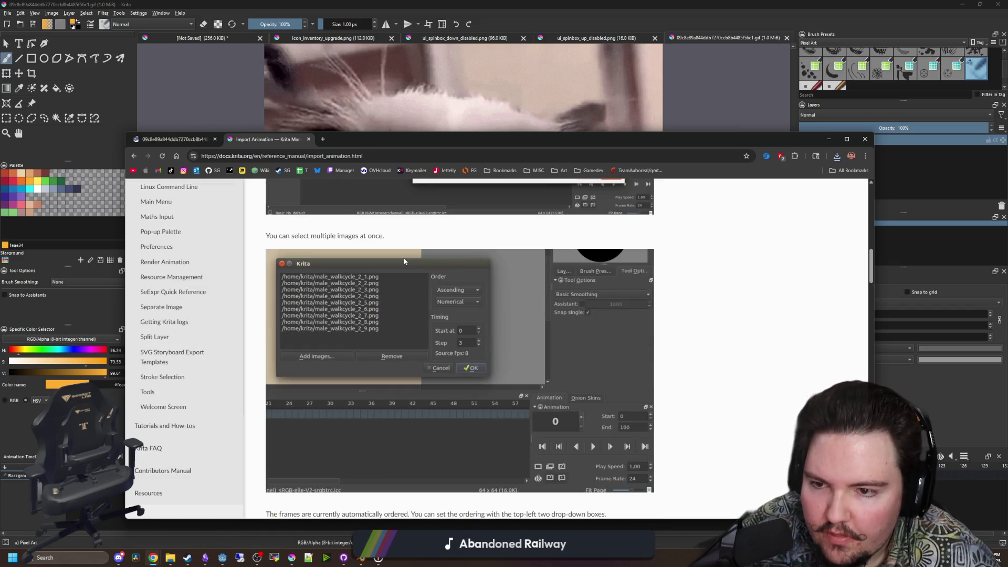
click(162, 141)
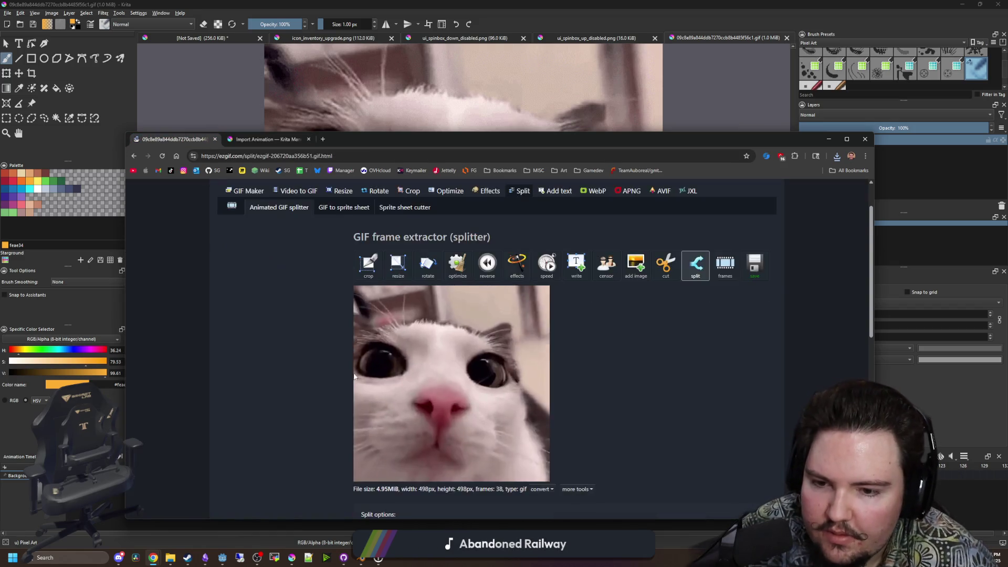
scroll(345, 365, down, 3)
scroll(321, 331, down, 2)
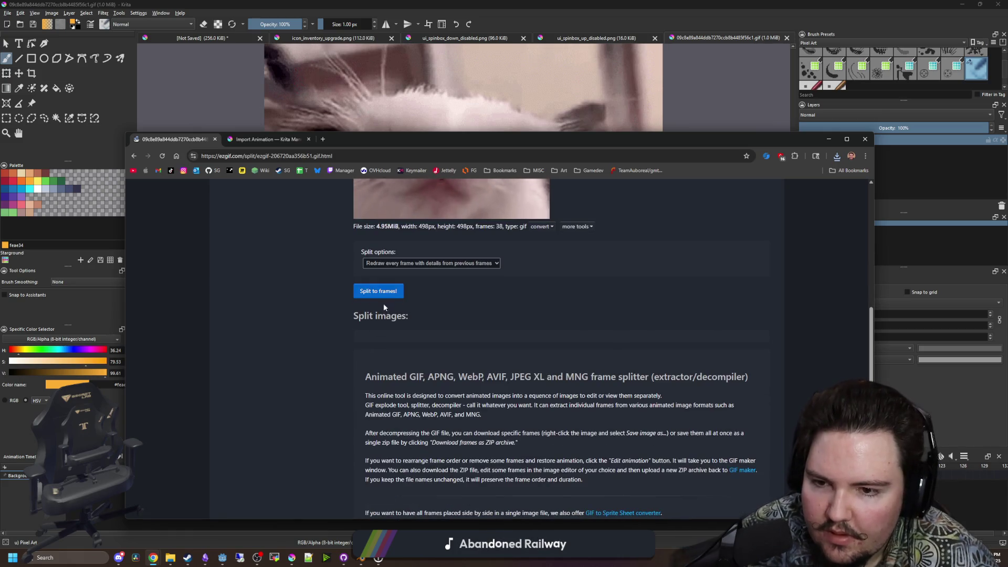
click(387, 292)
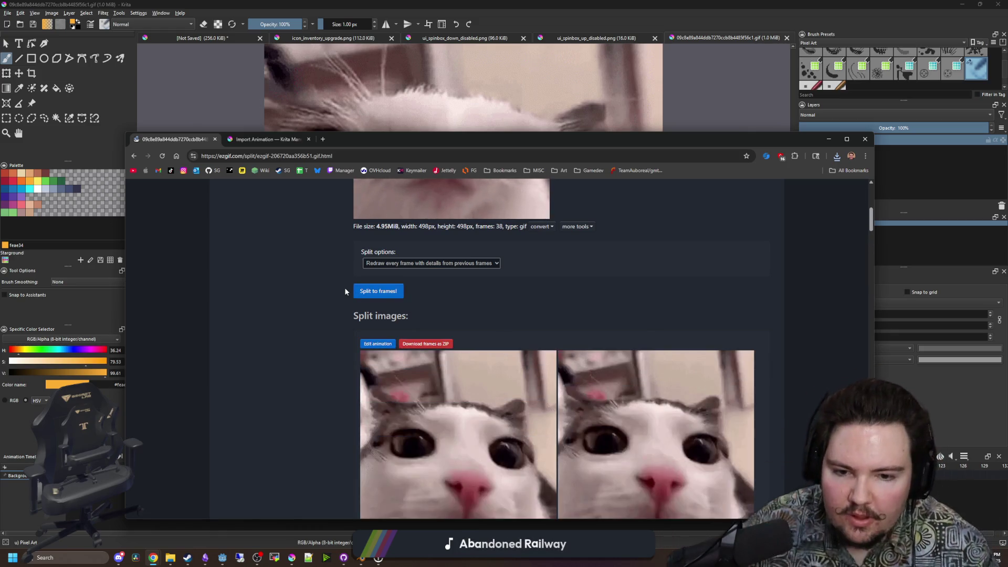
scroll(339, 305, down, 10)
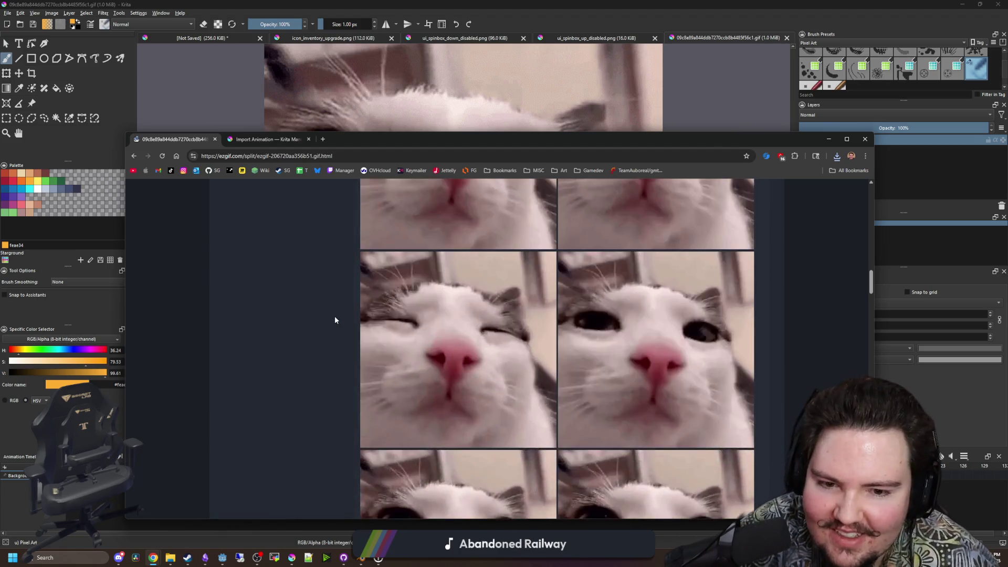
scroll(382, 328, down, 5)
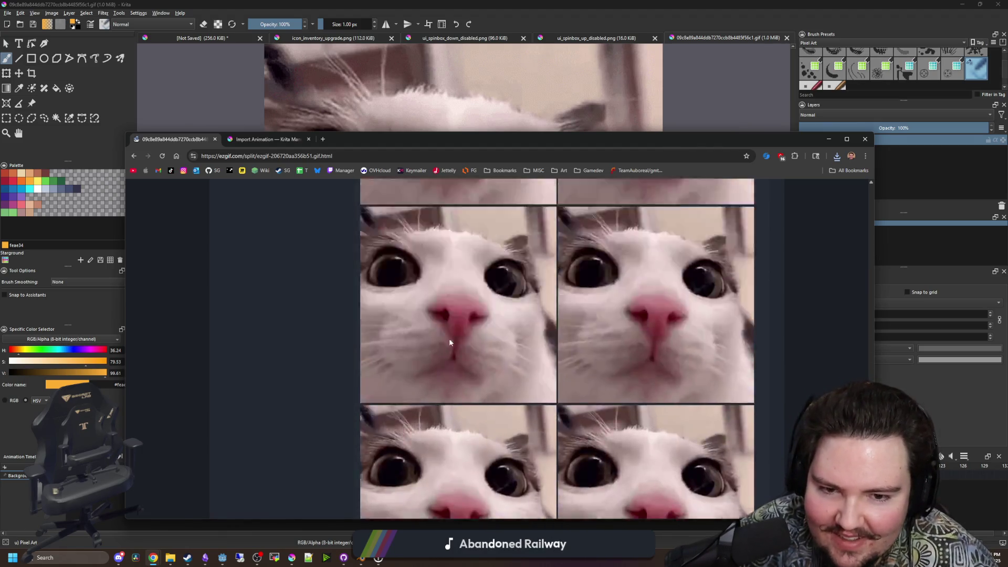
scroll(462, 373, up, 15)
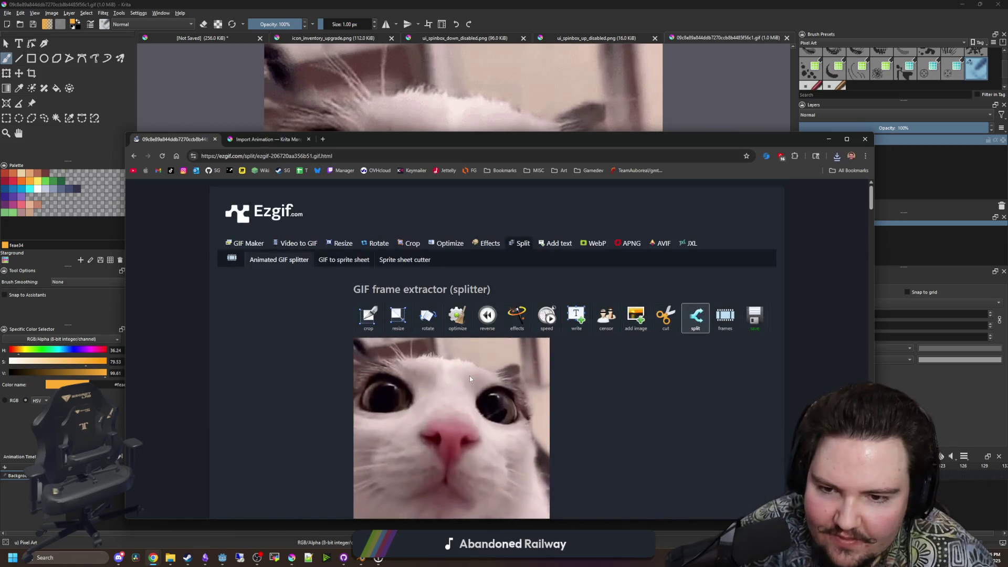
scroll(525, 367, down, 3)
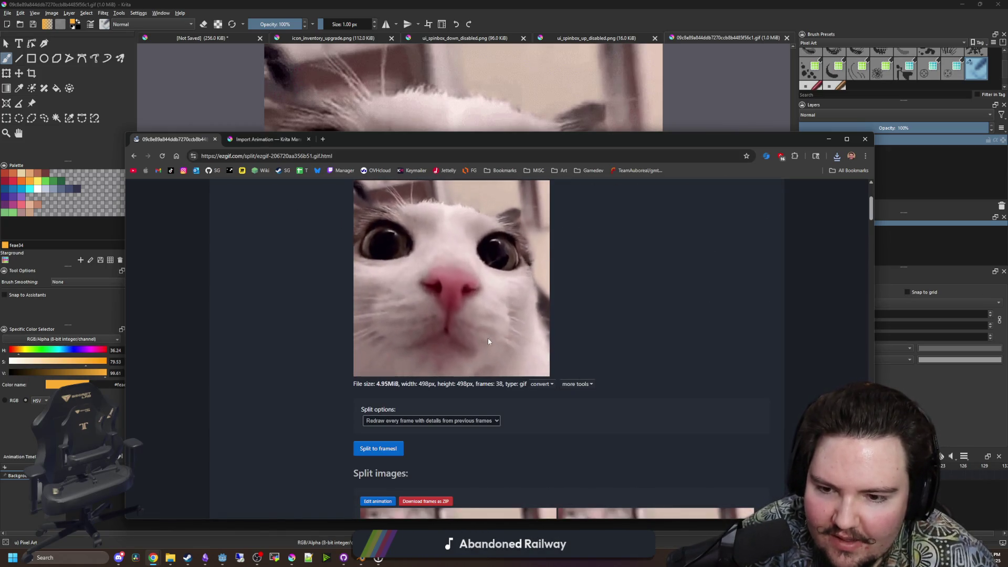
scroll(488, 341, up, 3)
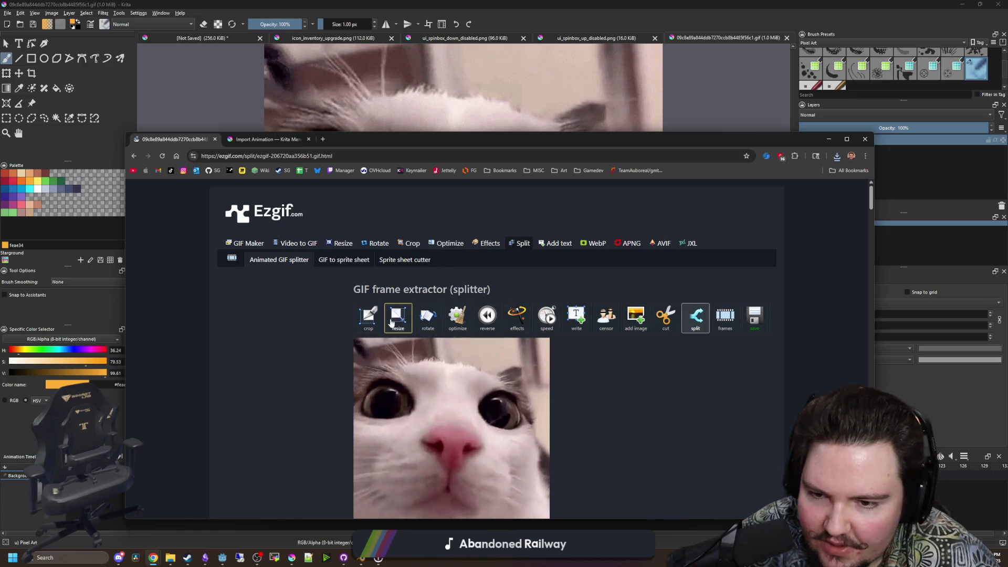
click(470, 320)
Optimize the cat GIF with 'Remove every 2nd frame' and download the 19-frame, 2.47 MiB result.
scroll(401, 392, down, 3)
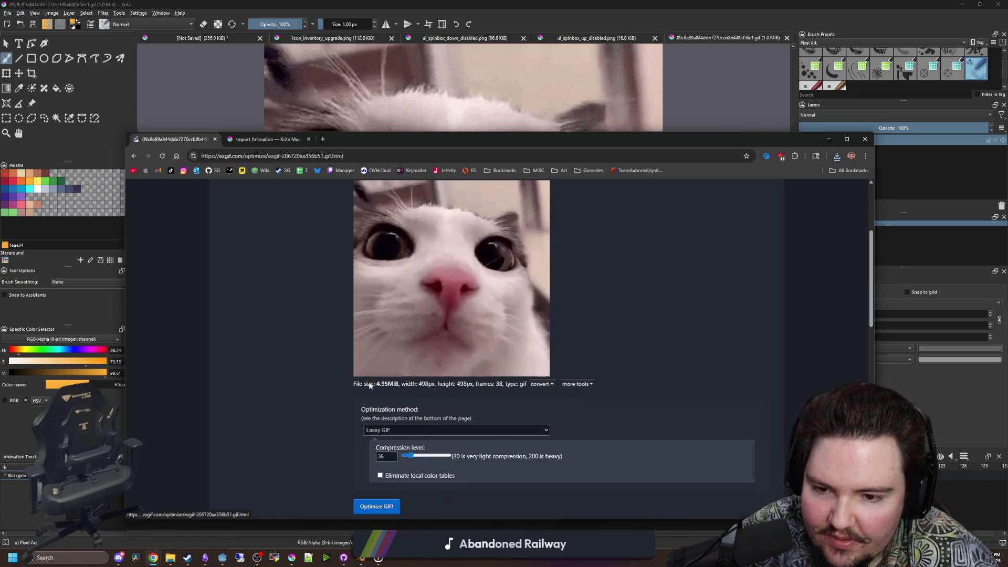
scroll(401, 392, down, 1)
click(443, 378)
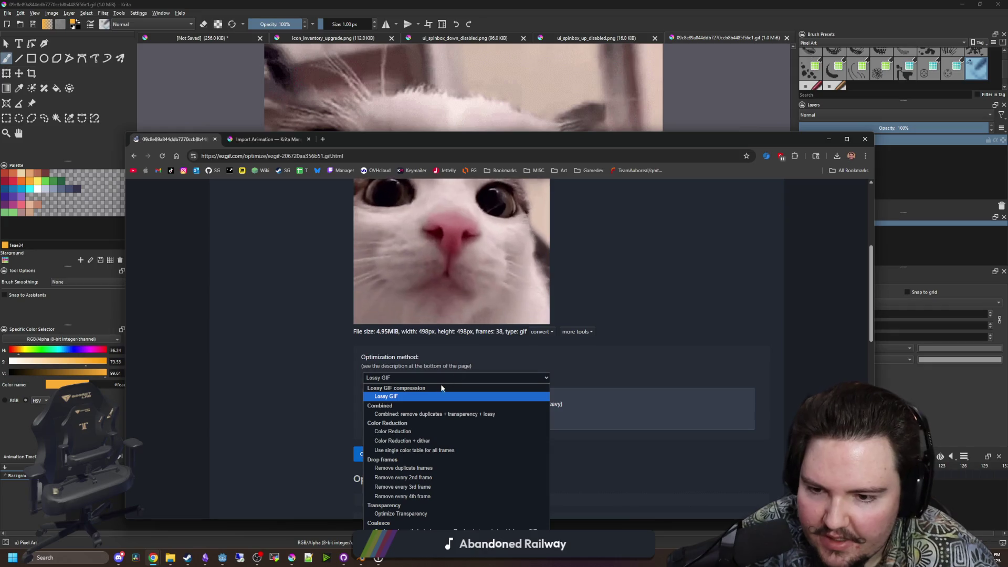
click(424, 480)
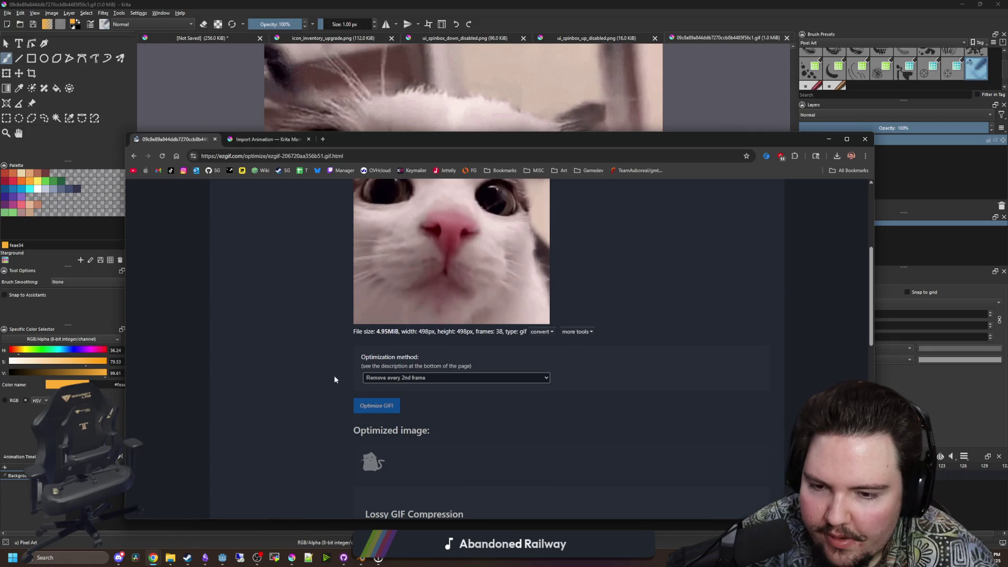
scroll(310, 363, down, 1)
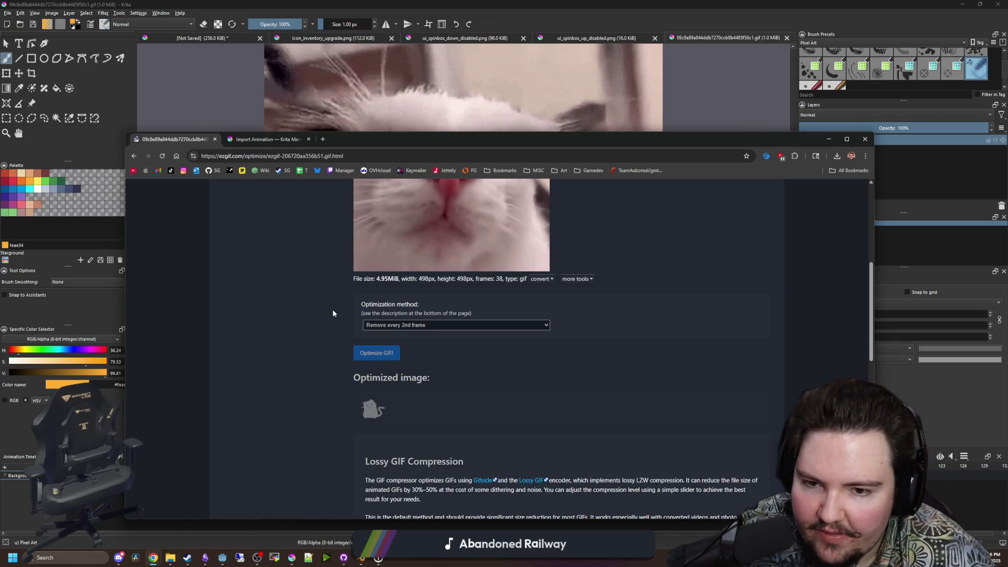
scroll(336, 310, down, 2)
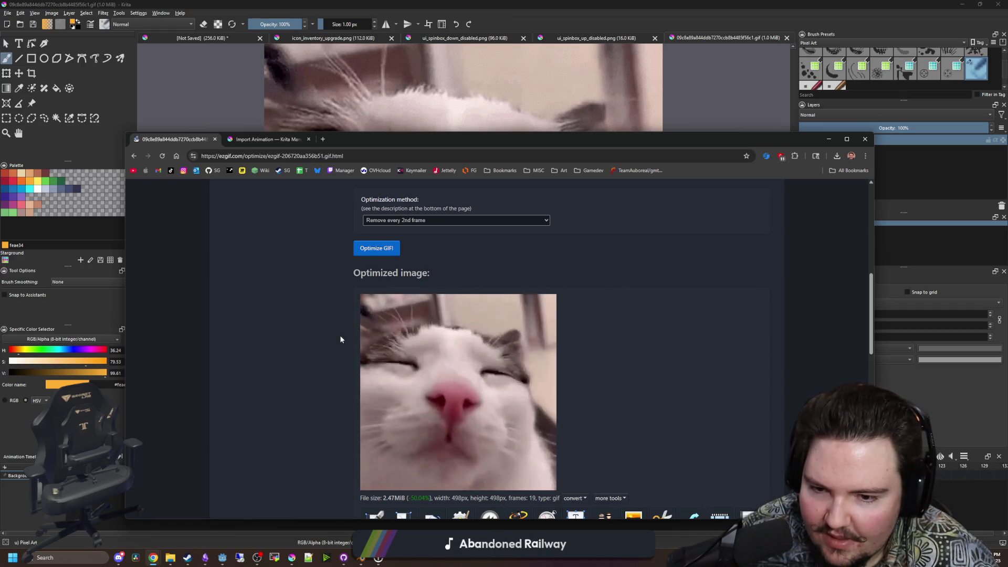
scroll(340, 337, up, 5)
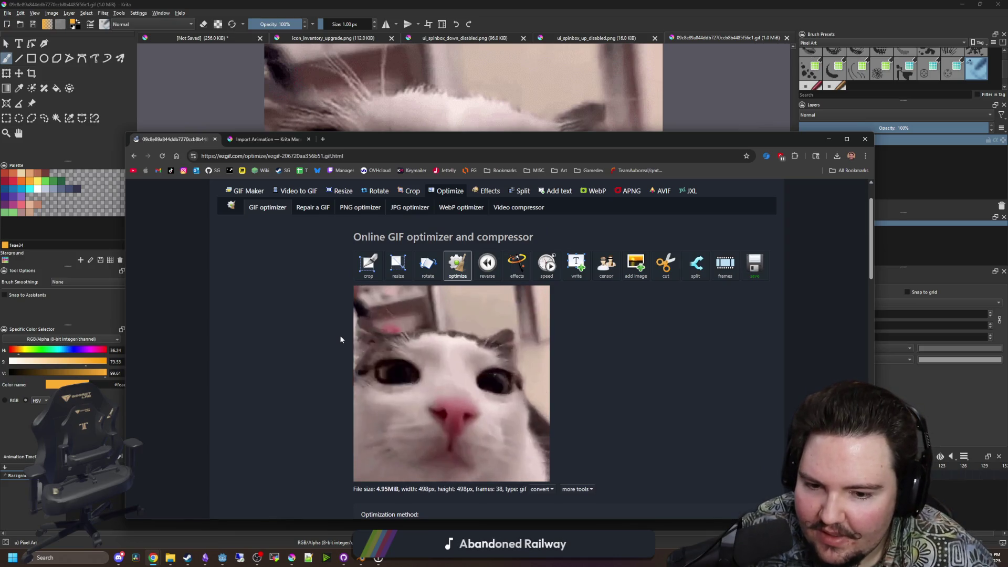
scroll(340, 338, down, 5)
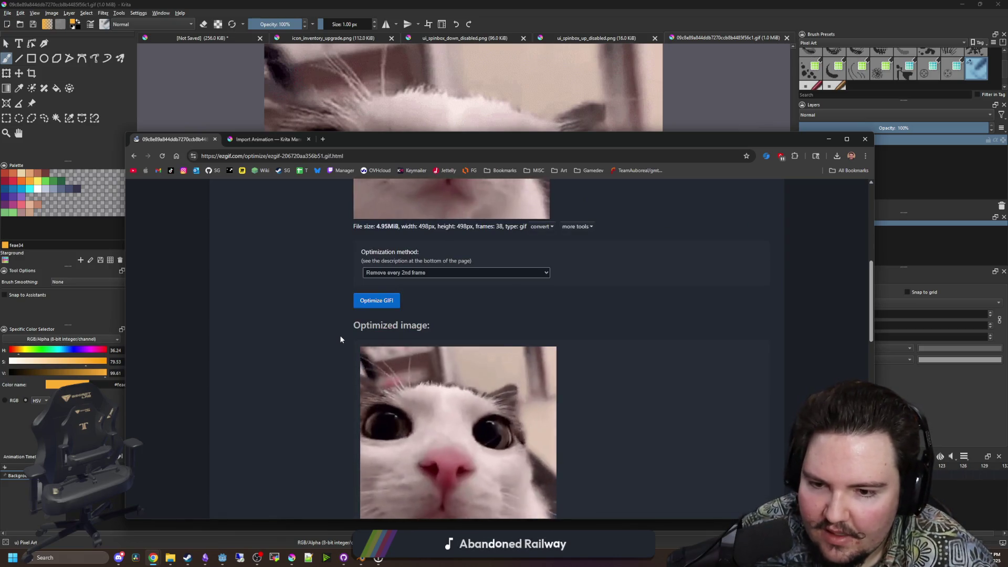
scroll(340, 339, down, 3)
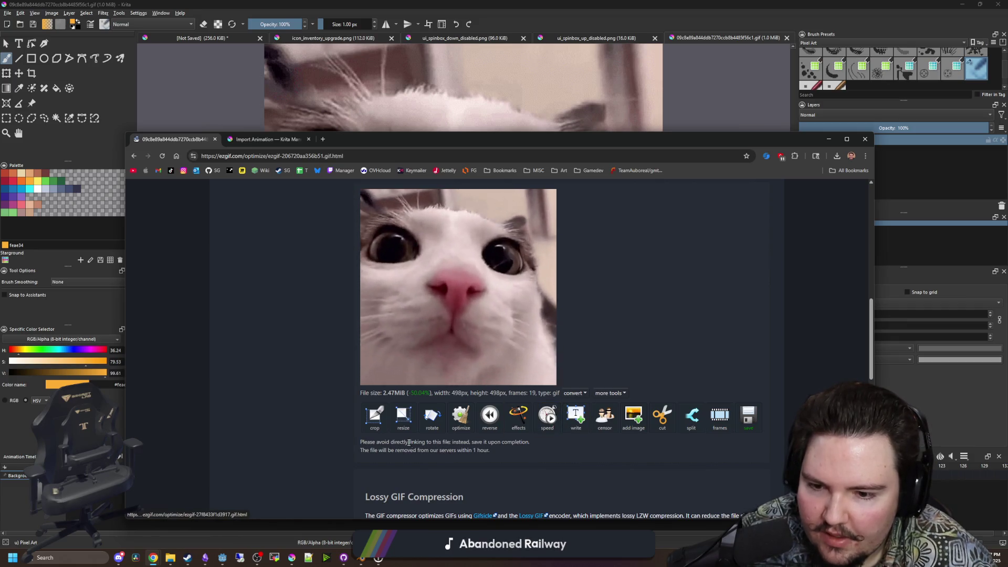
click(748, 418)
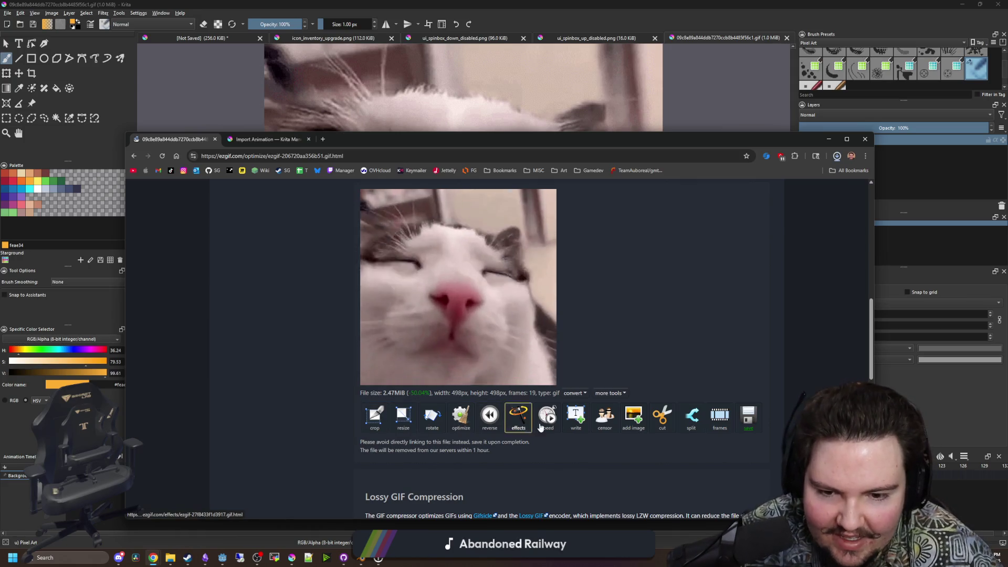
click(720, 418)
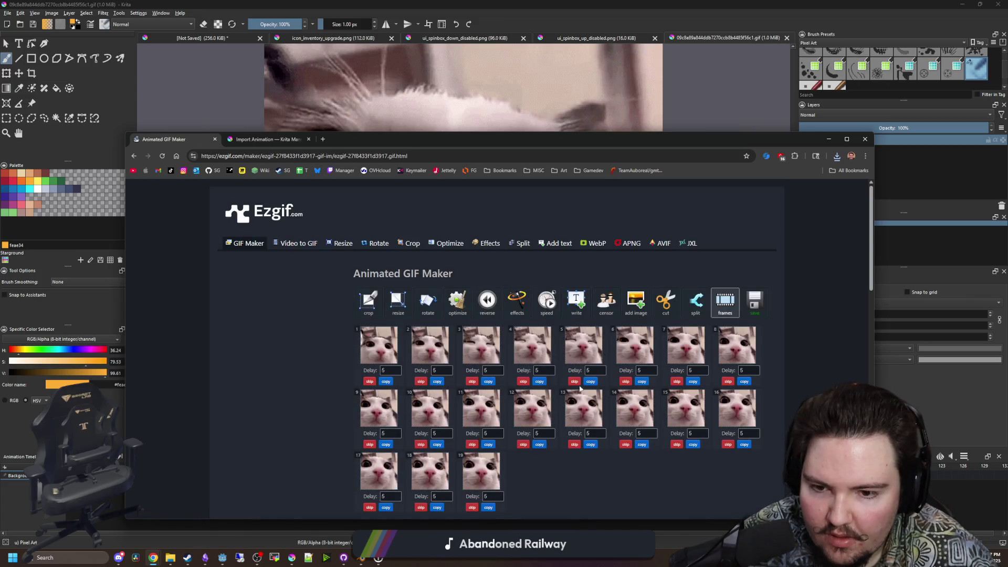
Go back to the optimizer and rerun the 'Remove every 2nd frame' optimization.
scroll(573, 431, down, 3)
scroll(550, 426, up, 2)
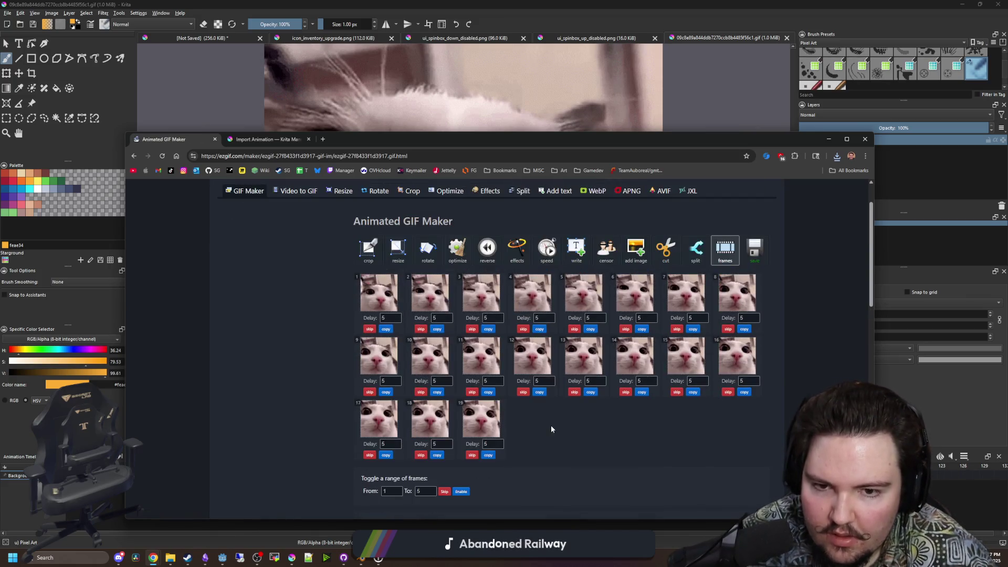
key(alt+Left)
scroll(710, 374, up, 10)
scroll(692, 362, up, 4)
scroll(692, 365, down, 4)
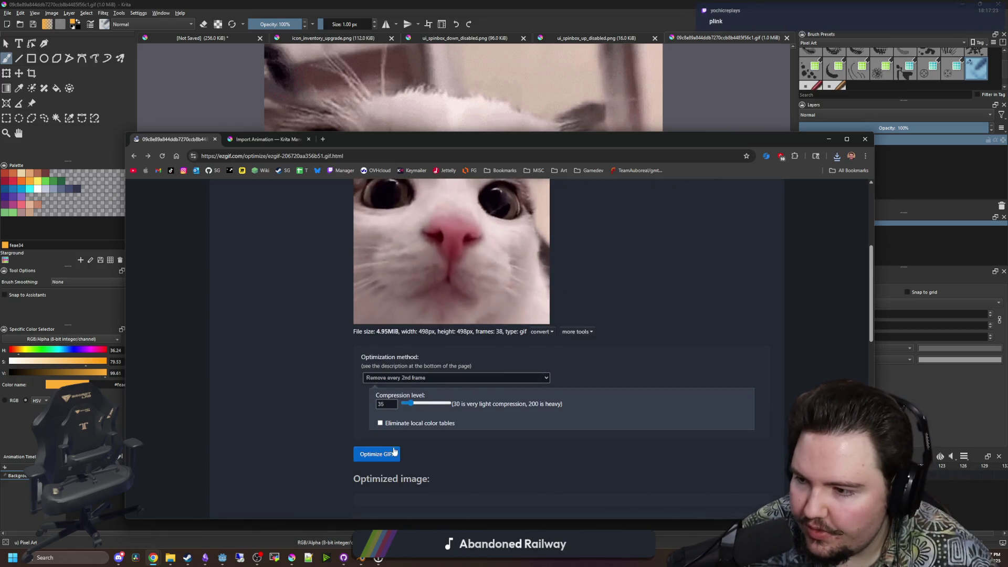
click(381, 458)
Split the 19-frame GIF with 'Redraw every frame' and download the frames as a ZIP.
scroll(294, 361, down, 5)
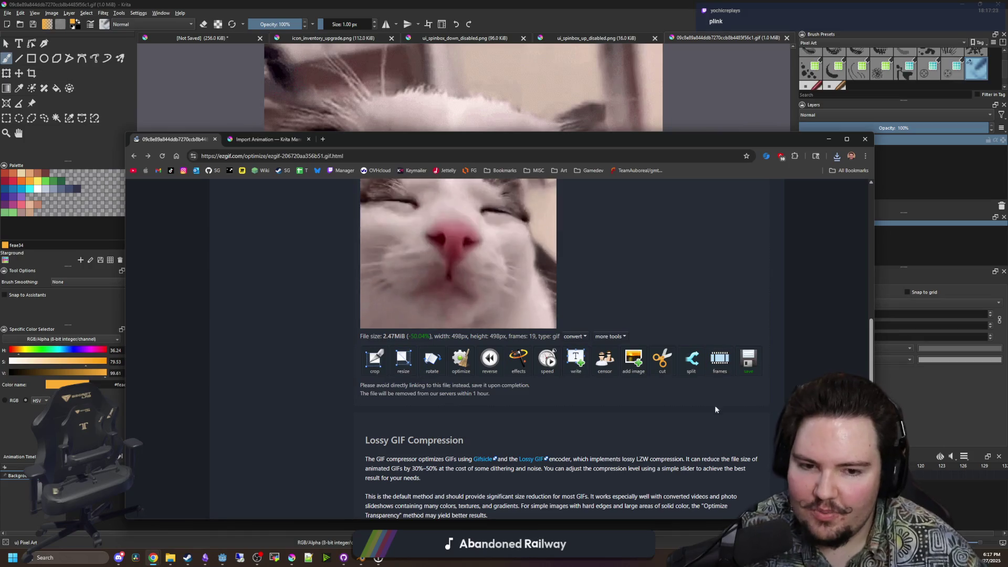
click(692, 360)
scroll(492, 363, down, 5)
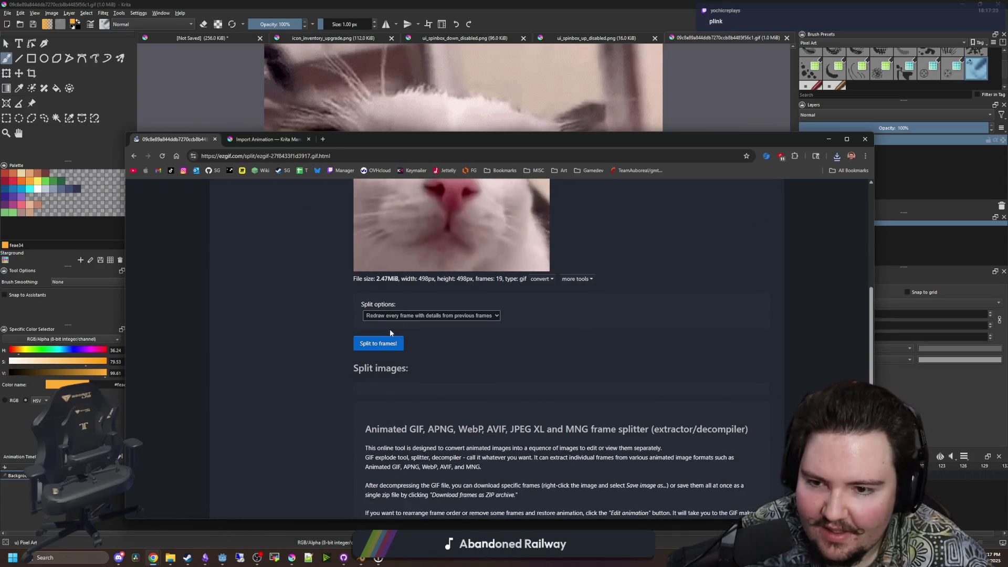
click(414, 315)
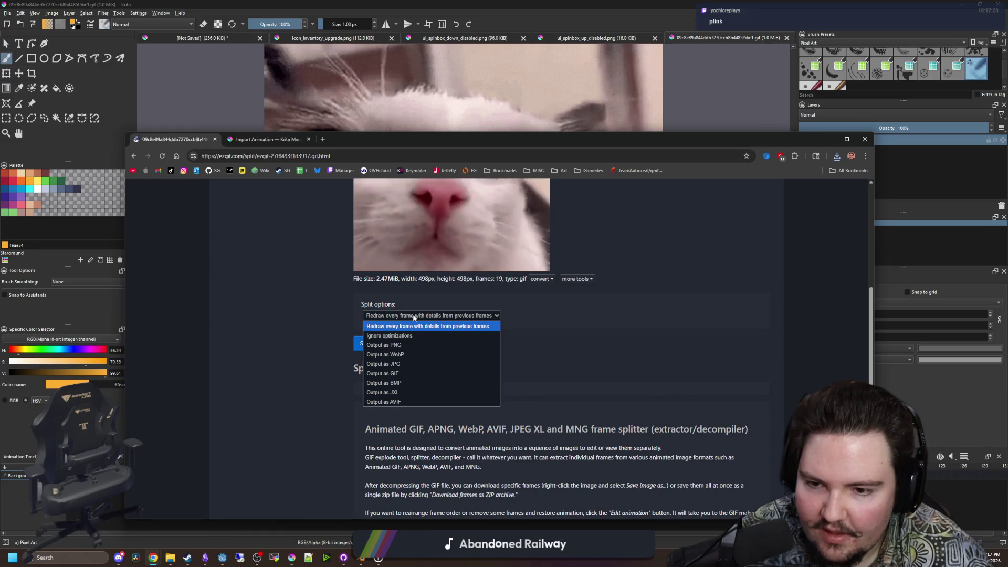
click(410, 325)
click(386, 343)
scroll(425, 325, down, 5)
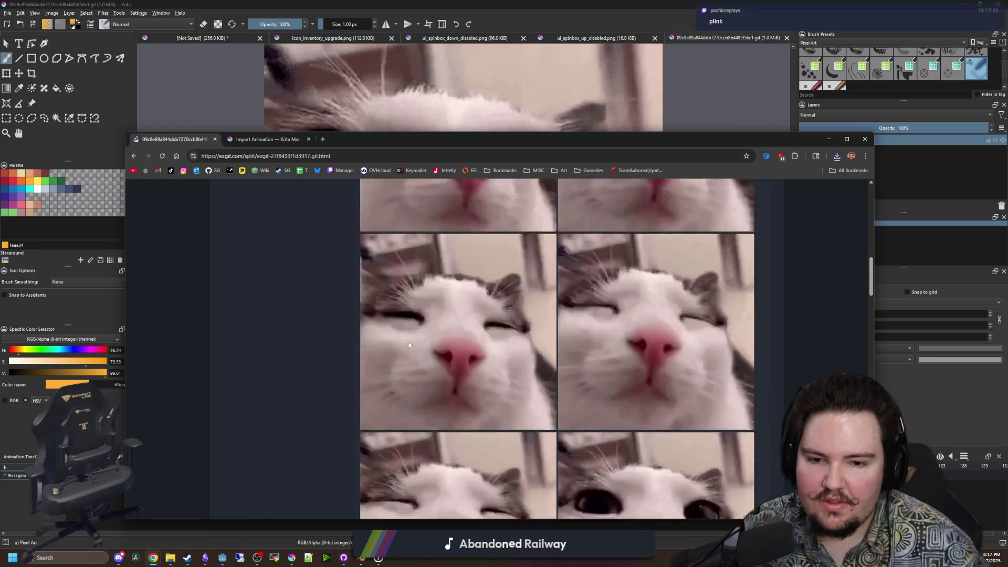
scroll(425, 325, down, 15)
scroll(436, 308, up, 20)
scroll(434, 347, down, 5)
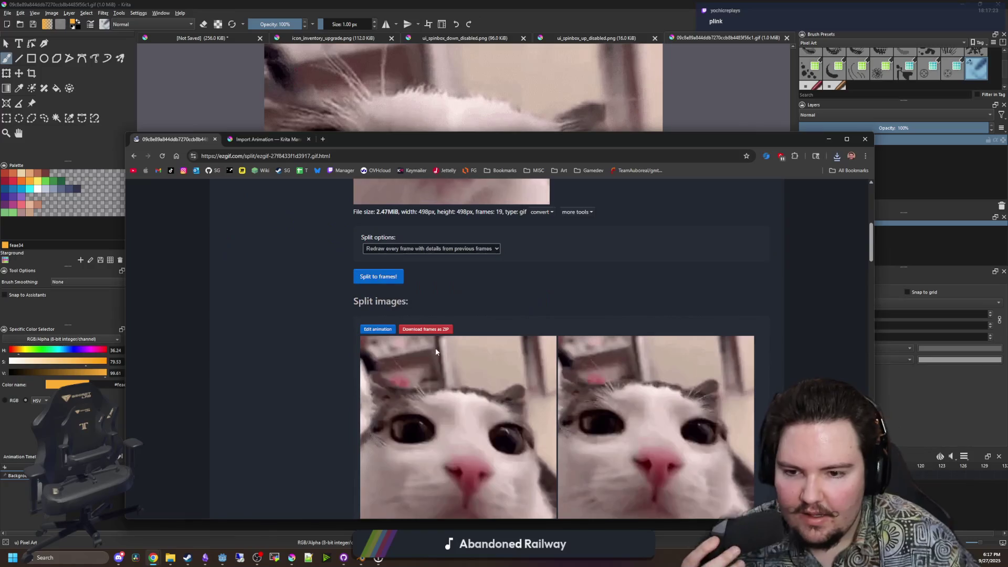
click(438, 331)
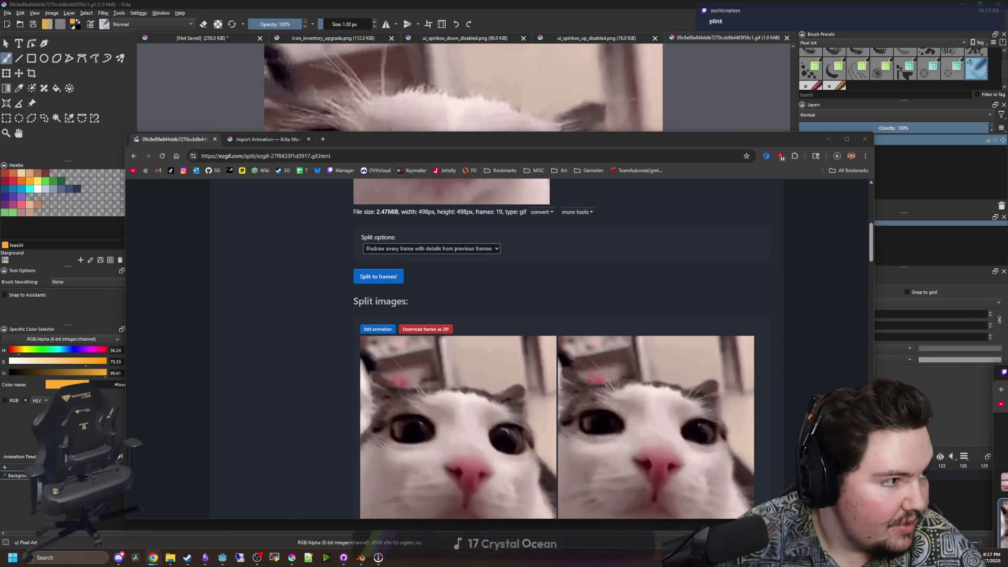
key(alt+Tab)
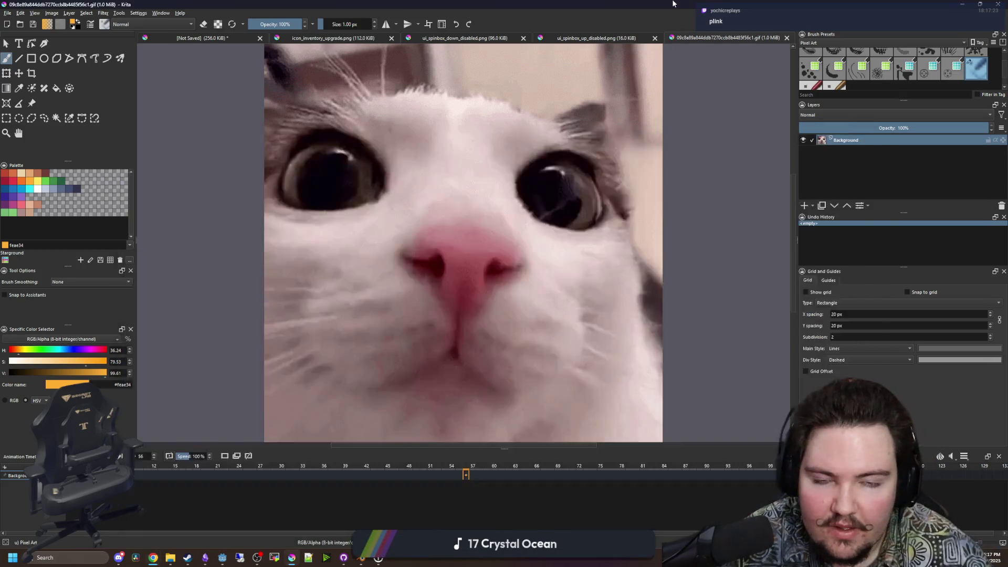
Create a new Desktop folder named 'plinkframes' in File Explorer.
key(super+shift+Right)
key(super+shift+Left)
key(super+e)
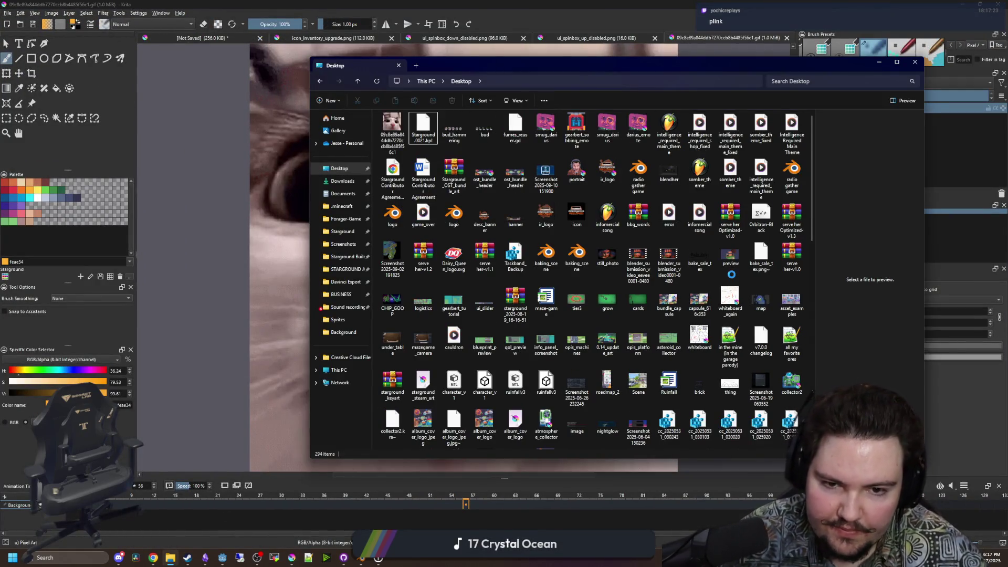
right_click(731, 278)
mouse_move(778, 368)
click(839, 367)
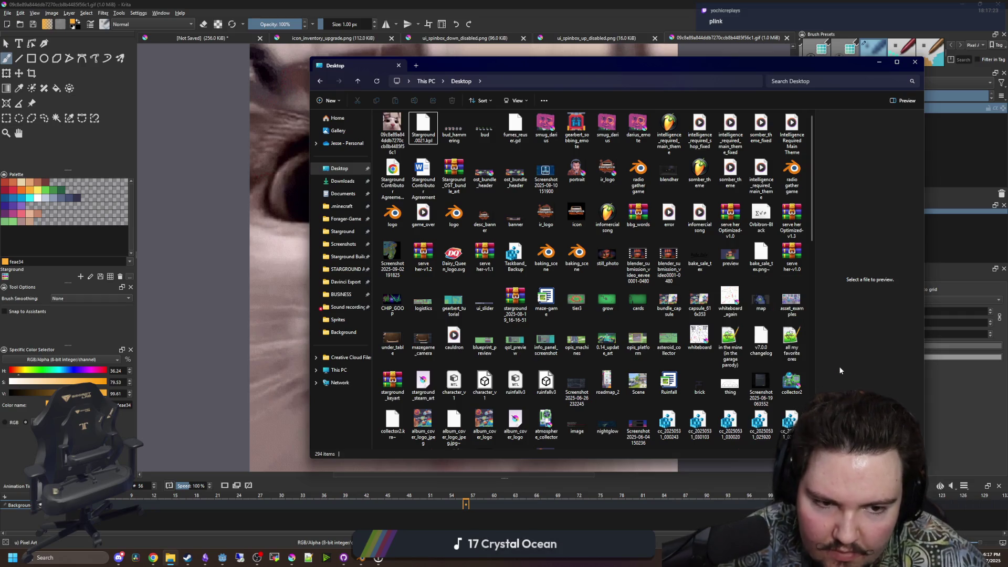
text(plinkframes)
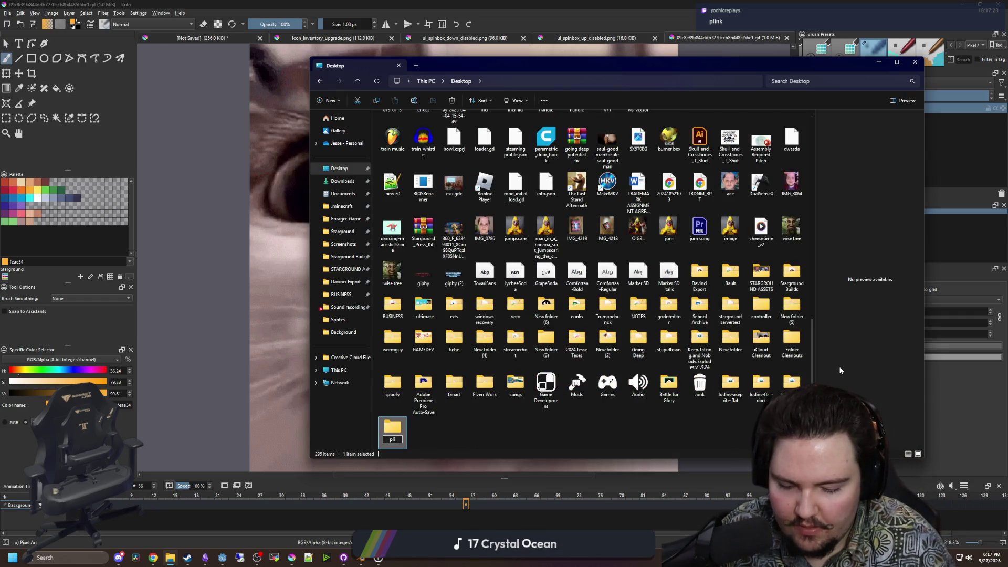
key(Return)
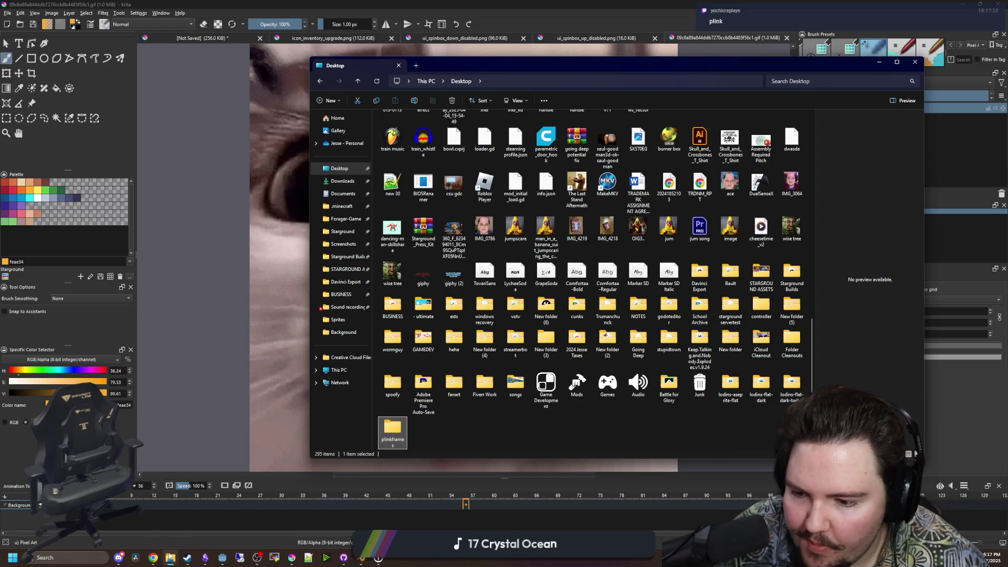
Check the ezgif-split ZIP in Downloads, then select the plinkframes folder on the Desktop.
click(342, 181)
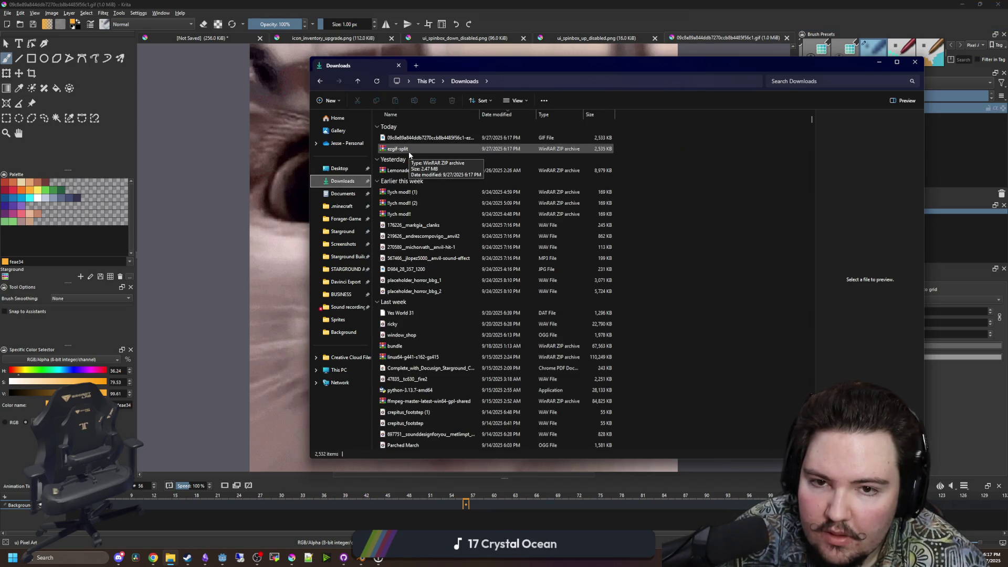
click(408, 151)
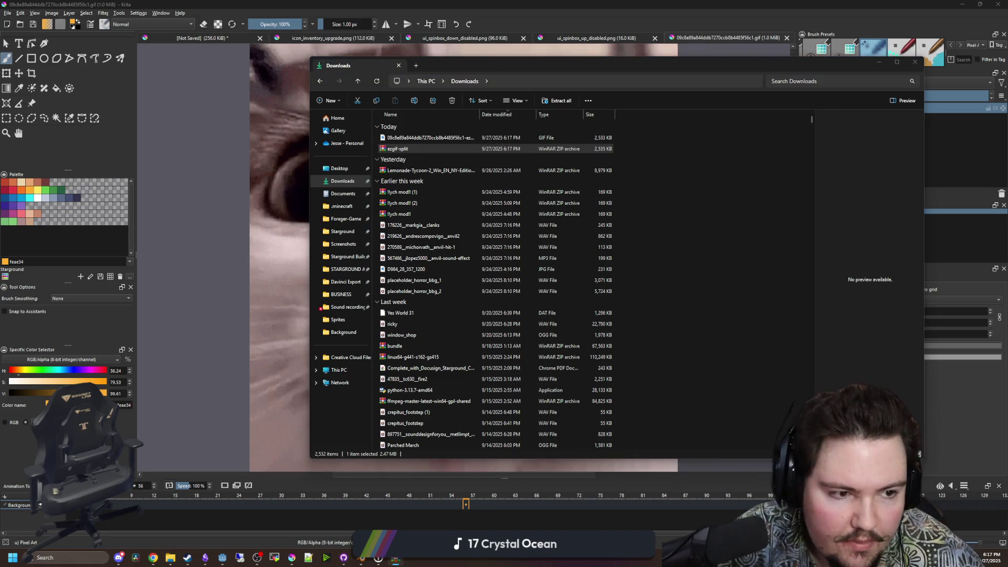
click(339, 168)
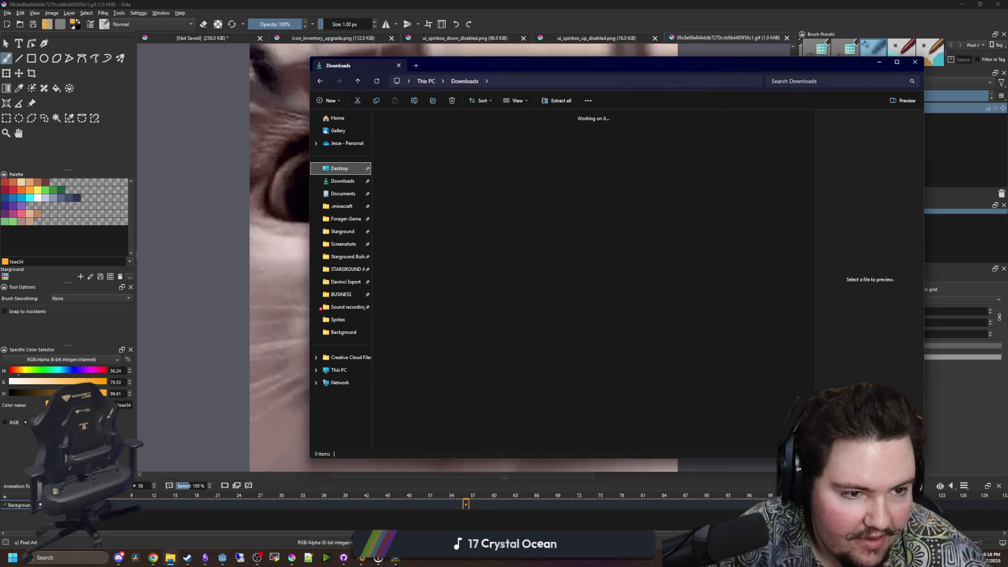
scroll(760, 382, down, 15)
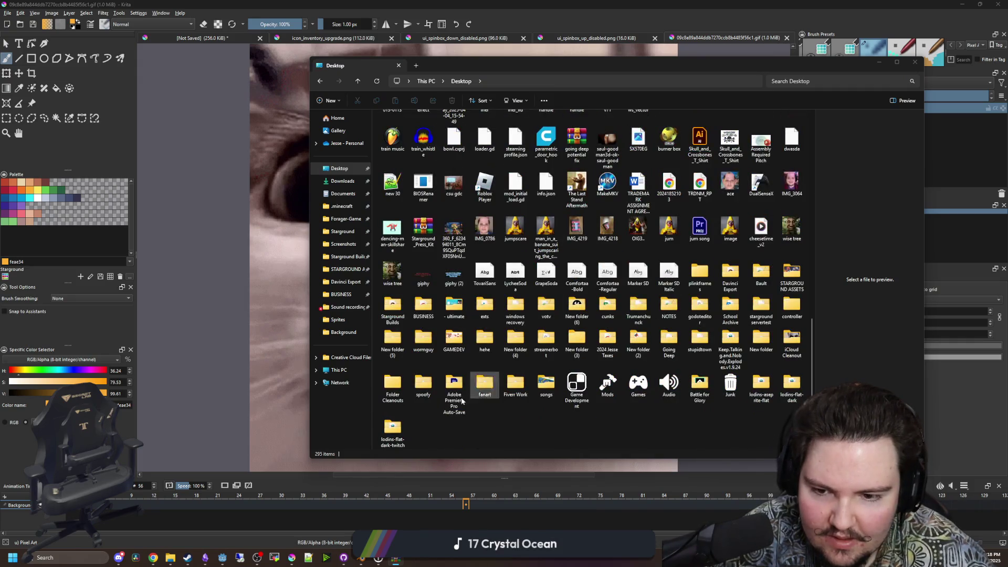
click(437, 316)
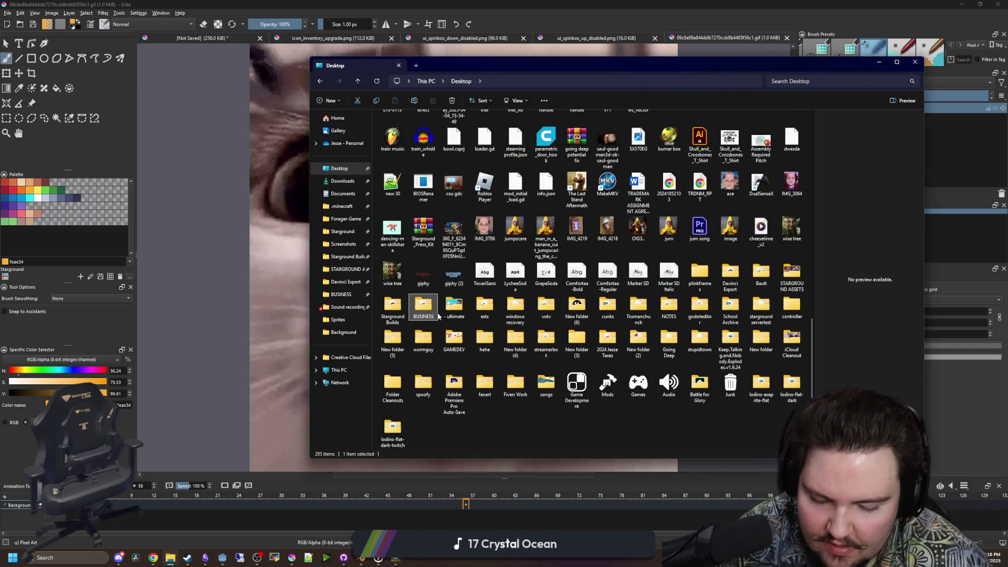
scroll(667, 306, up, 5)
click(666, 306)
click(667, 306)
scroll(666, 306, down, 5)
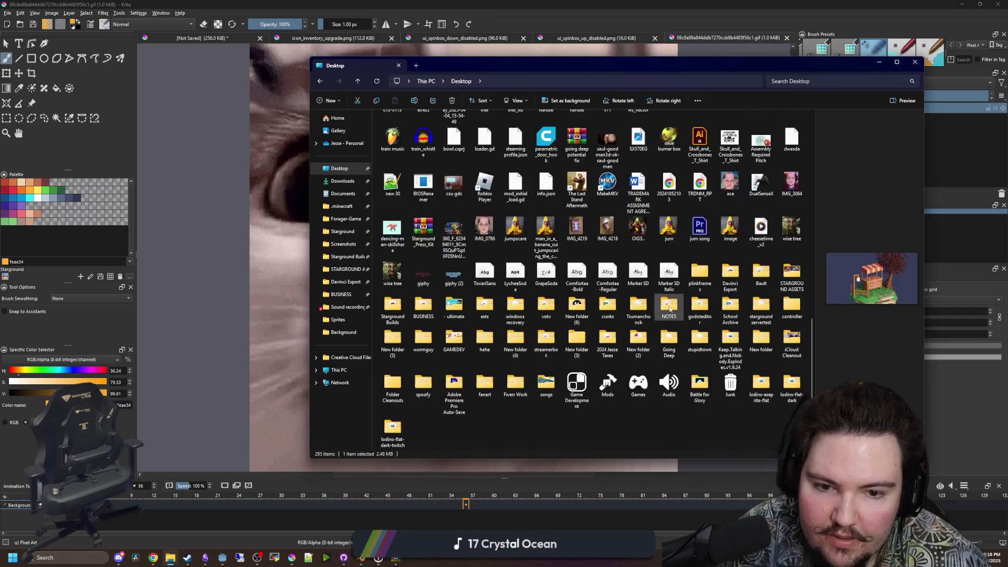
click(699, 274)
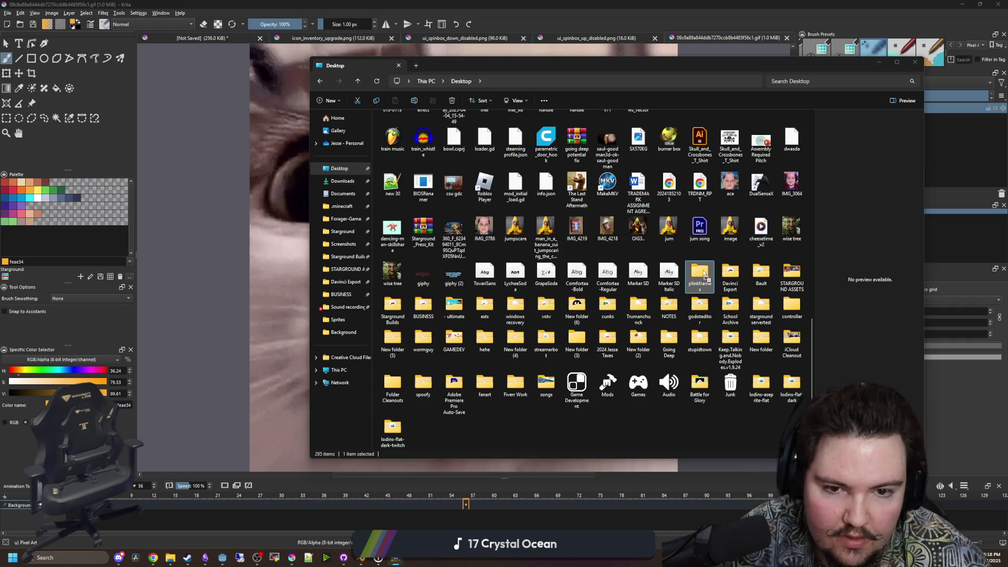
click(705, 274)
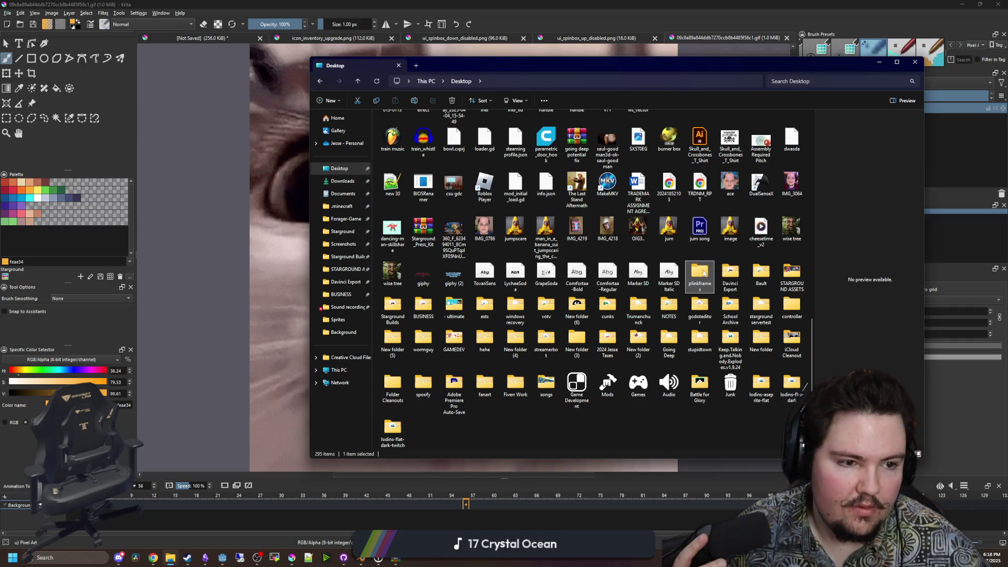
click(212, 302)
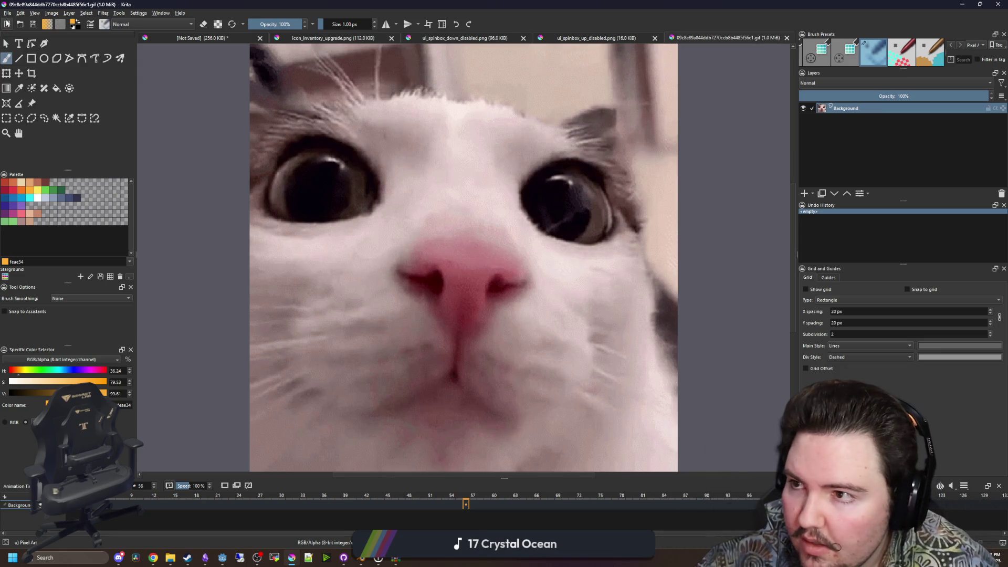
Consult the Krita Import Animation manual page, then cancel the Open images dialog.
click(8, 13)
click(16, 30)
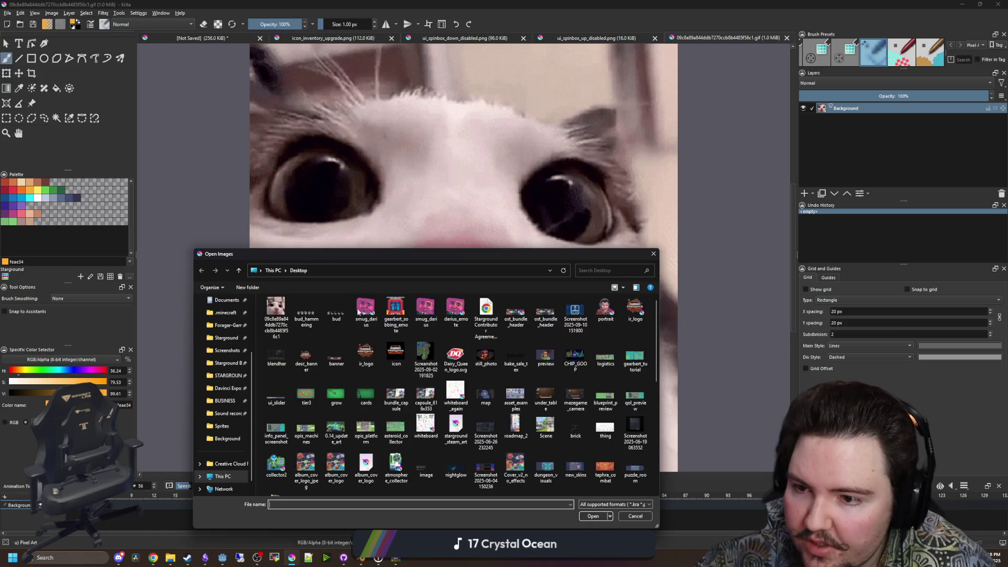
click(625, 504)
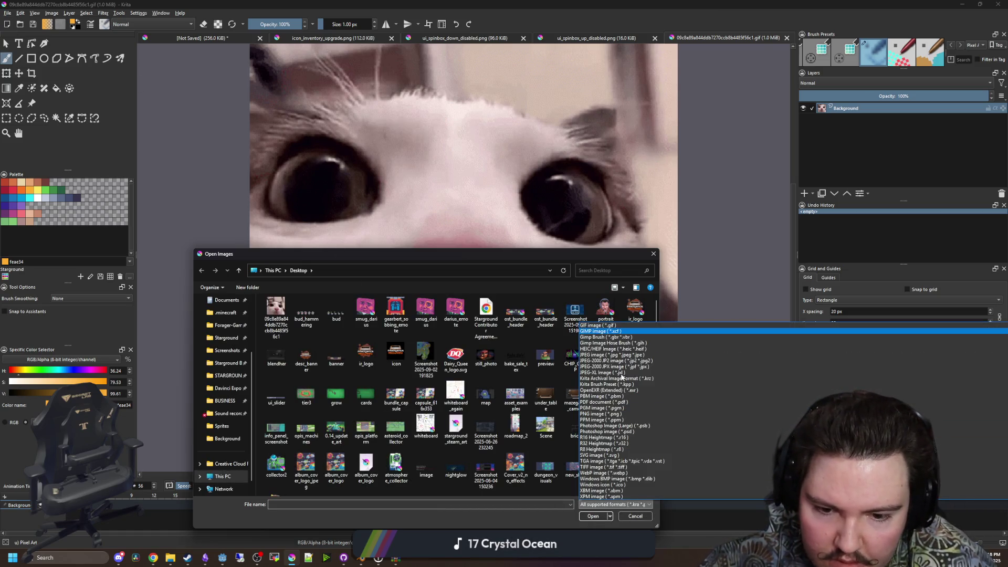
click(155, 560)
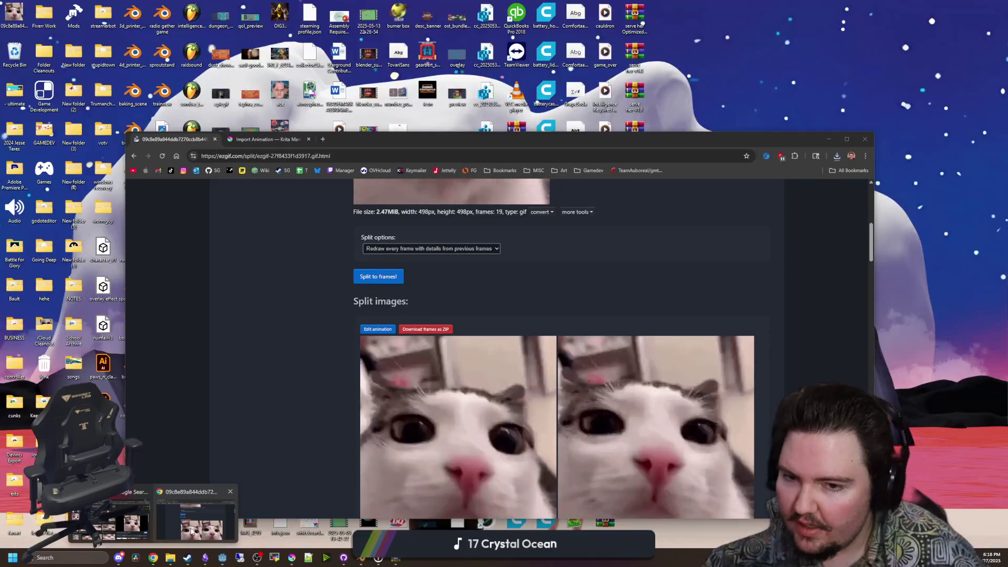
click(158, 512)
click(270, 135)
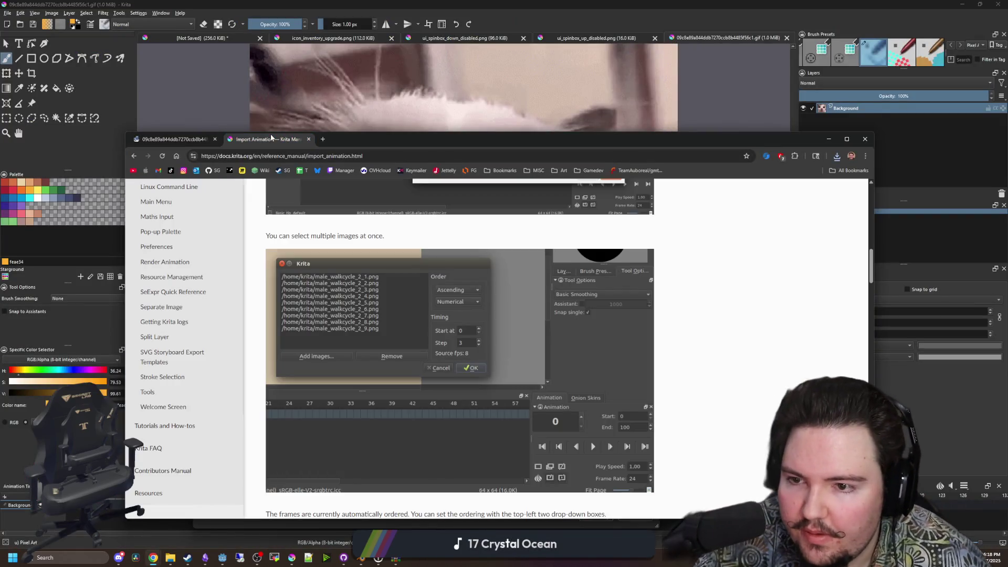
scroll(429, 273, up, 6)
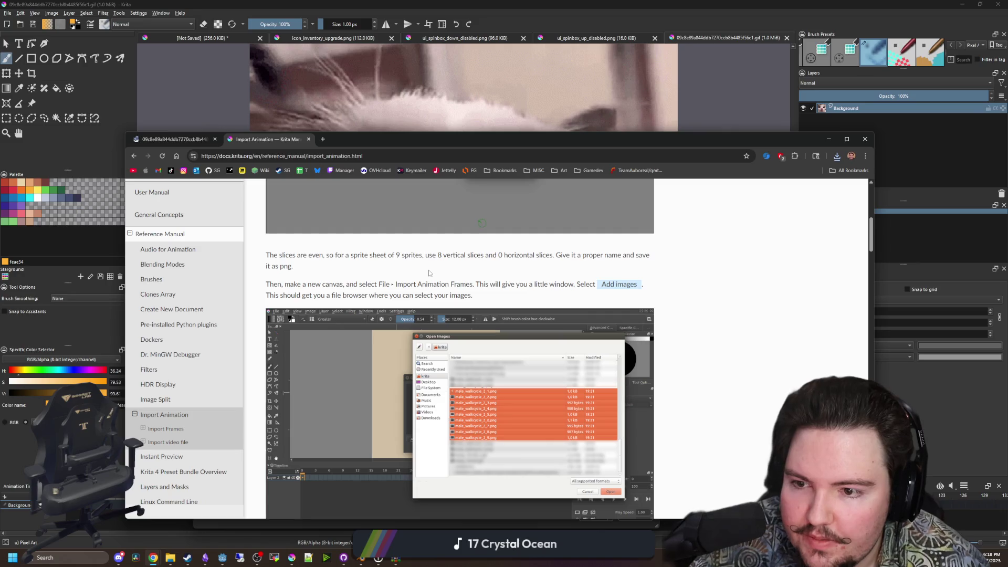
click(469, 126)
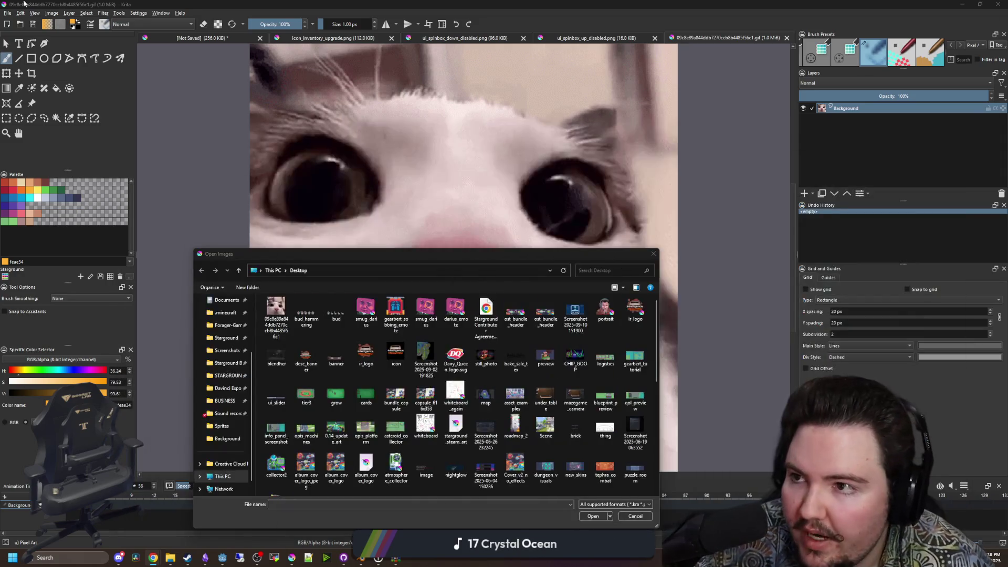
click(653, 253)
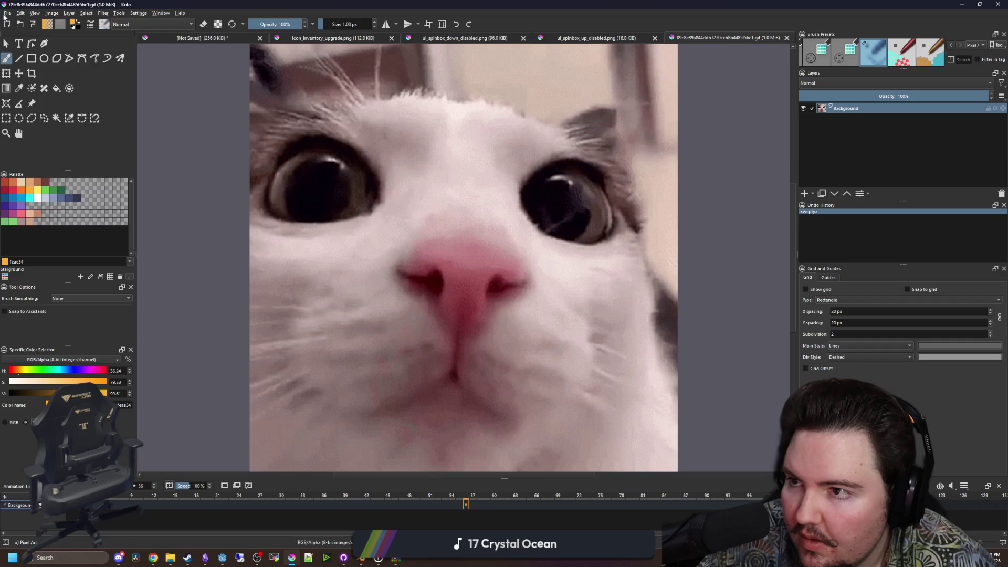
In Import Animation Frames, add all 19 images from the plinkframes folder.
click(8, 13)
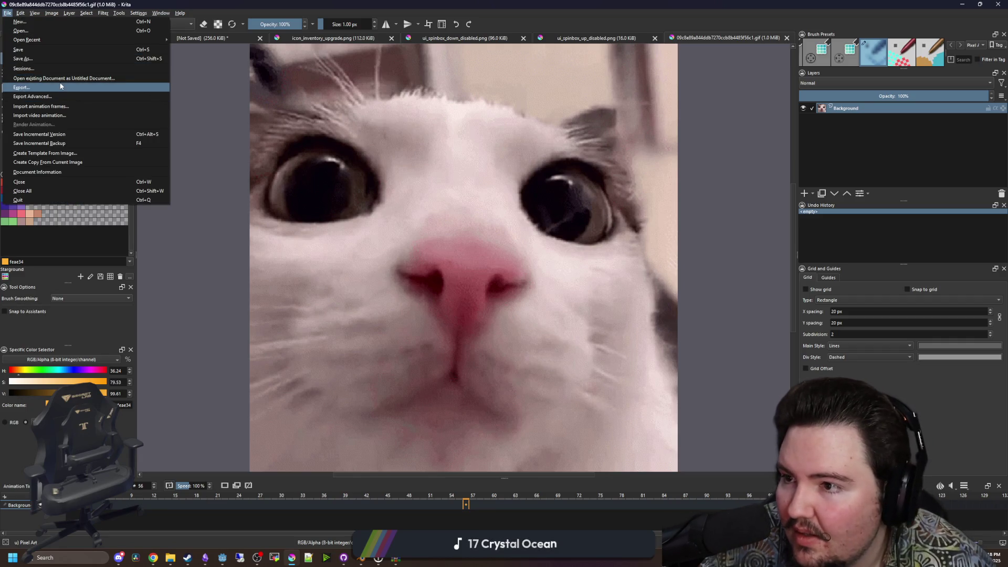
click(71, 104)
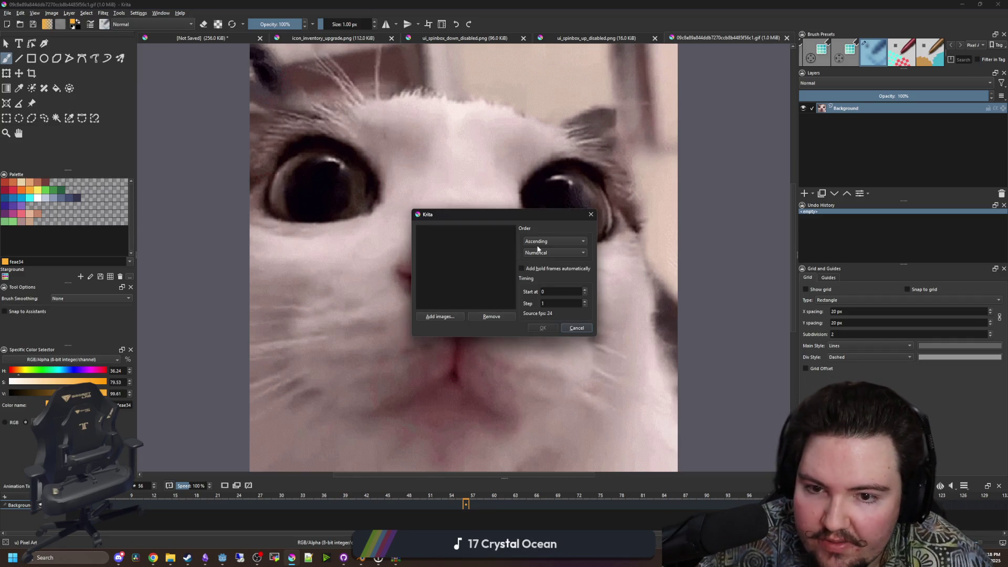
click(440, 317)
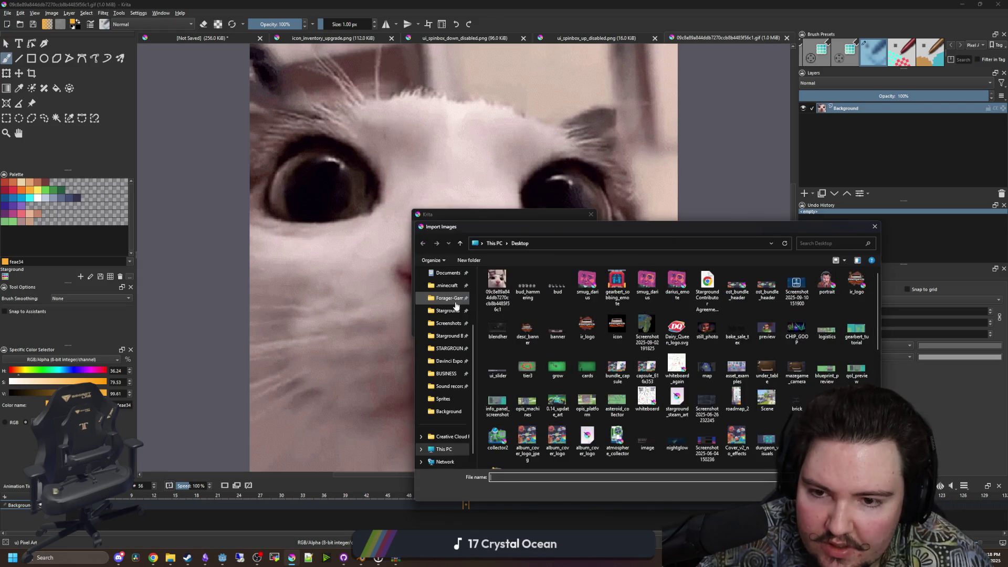
scroll(445, 313, up, 2)
scroll(660, 442, up, 5)
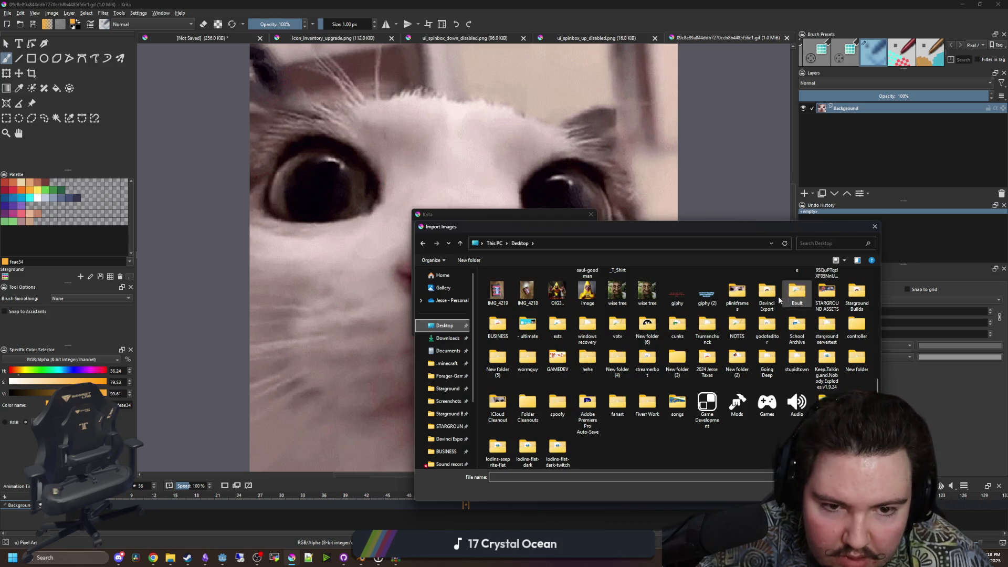
double_click(737, 291)
click(502, 288)
shift+click(503, 392)
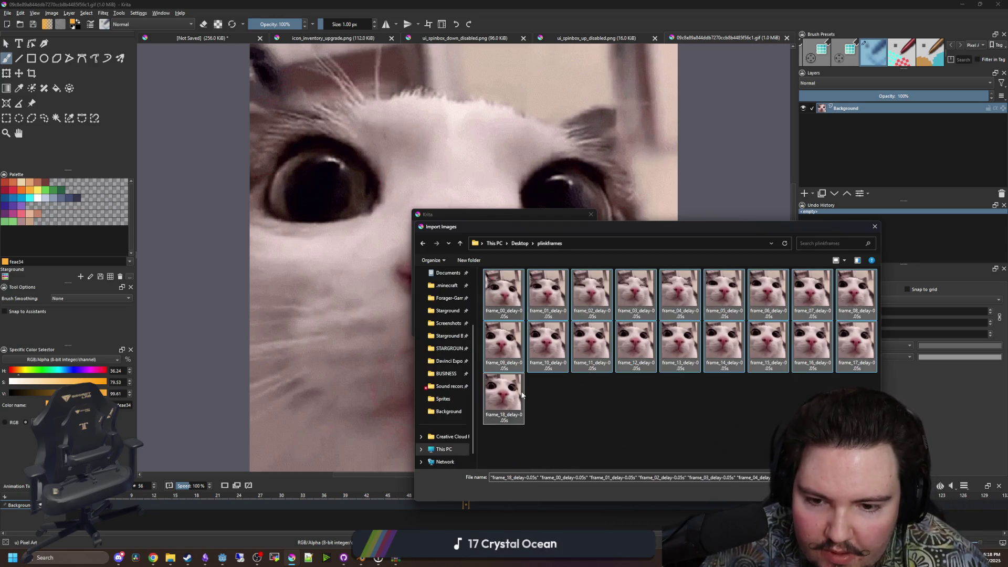
key(Return)
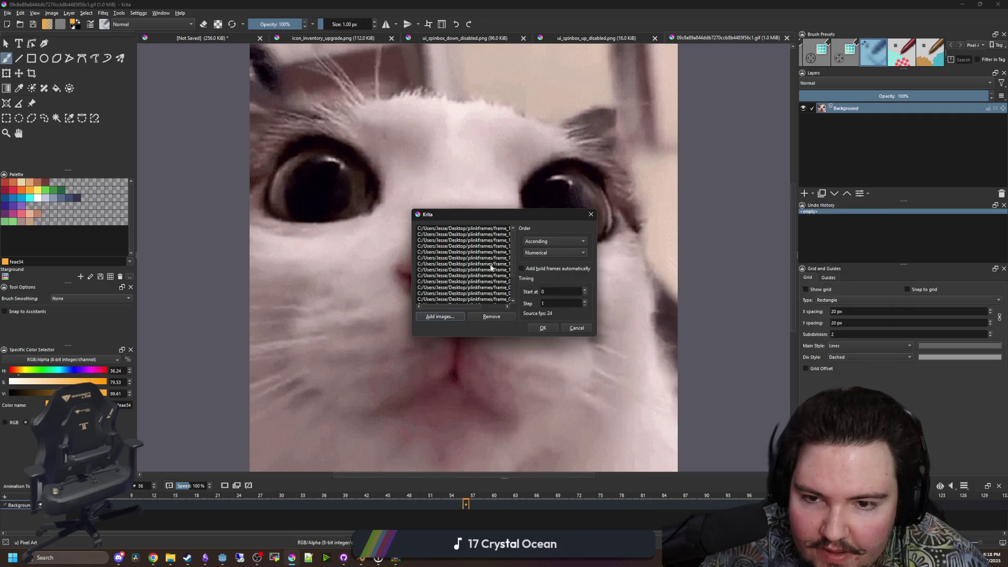
Set Step to 2, import the frames onto a new paint layer, and play them back.
drag(465, 306, 487, 310)
scroll(486, 287, up, 2)
scroll(486, 277, down, 2)
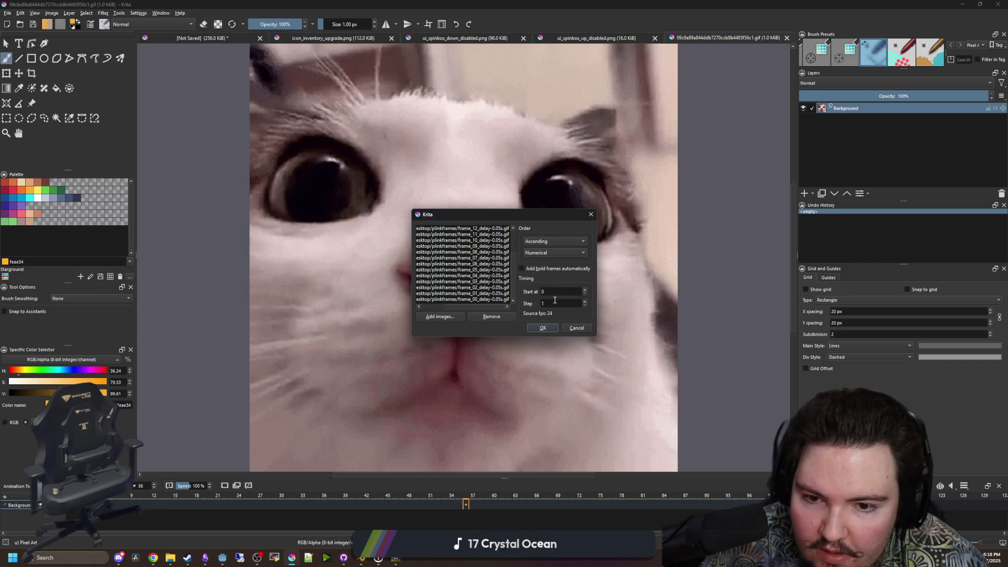
click(585, 301)
click(543, 328)
click(544, 328)
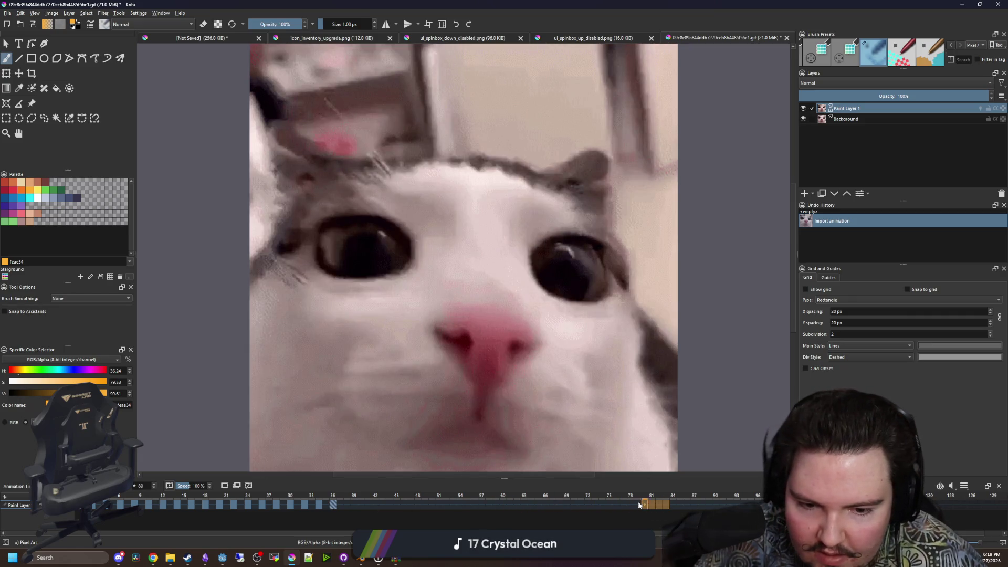
key(space)
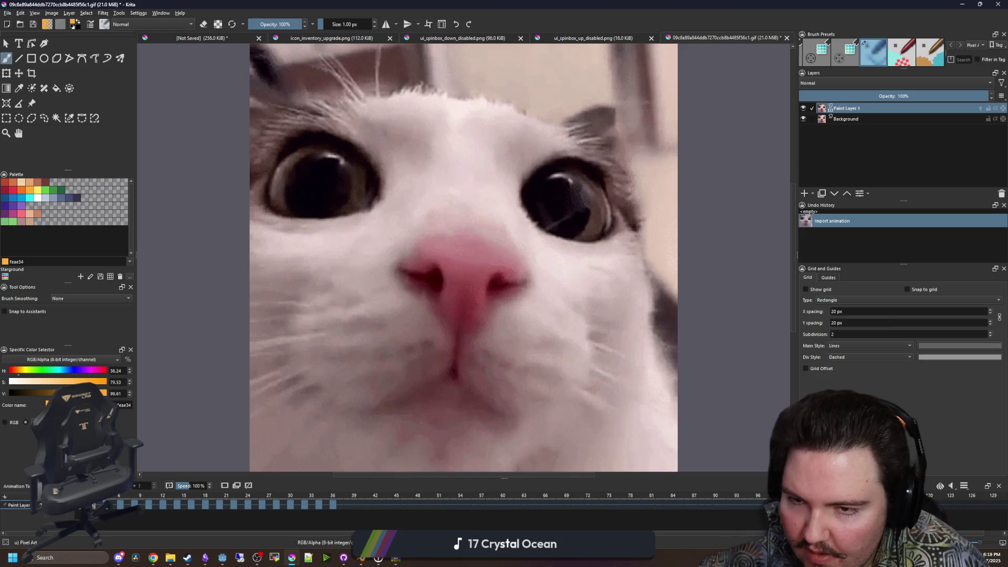
key(space)
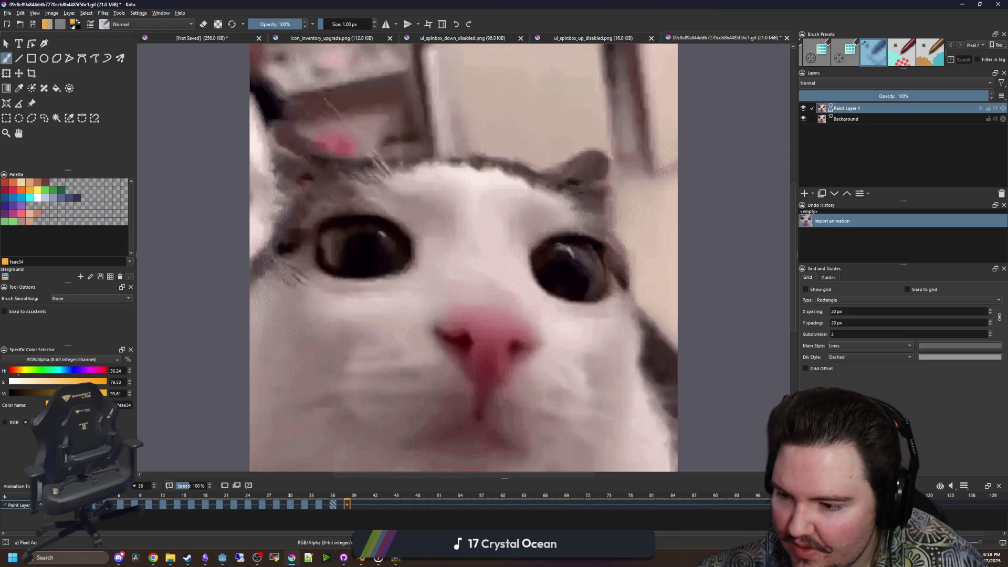
key(space)
key(space)
key(space)
key(space)
key(space)
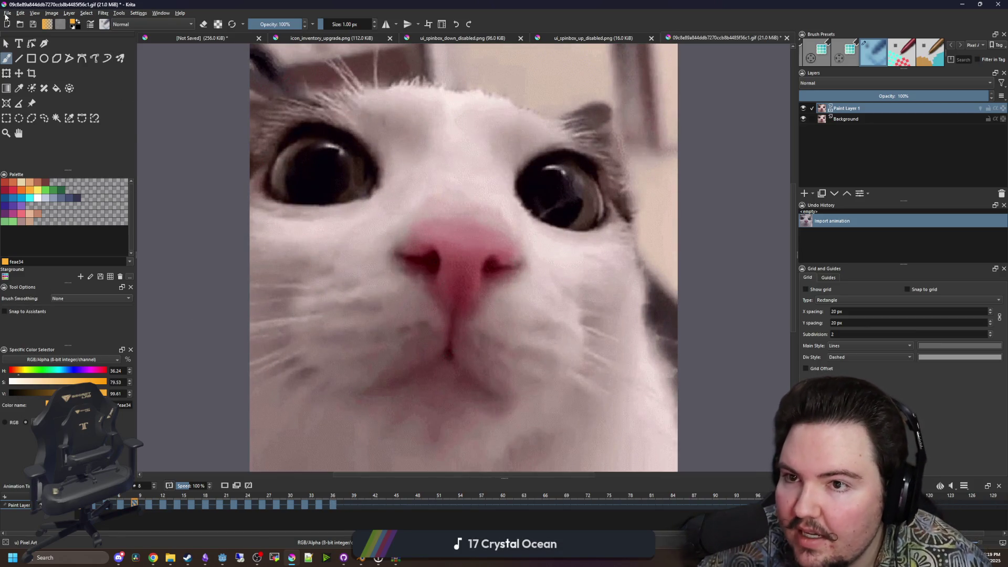
Create a new Krita document from the clipboard image.
click(7, 13)
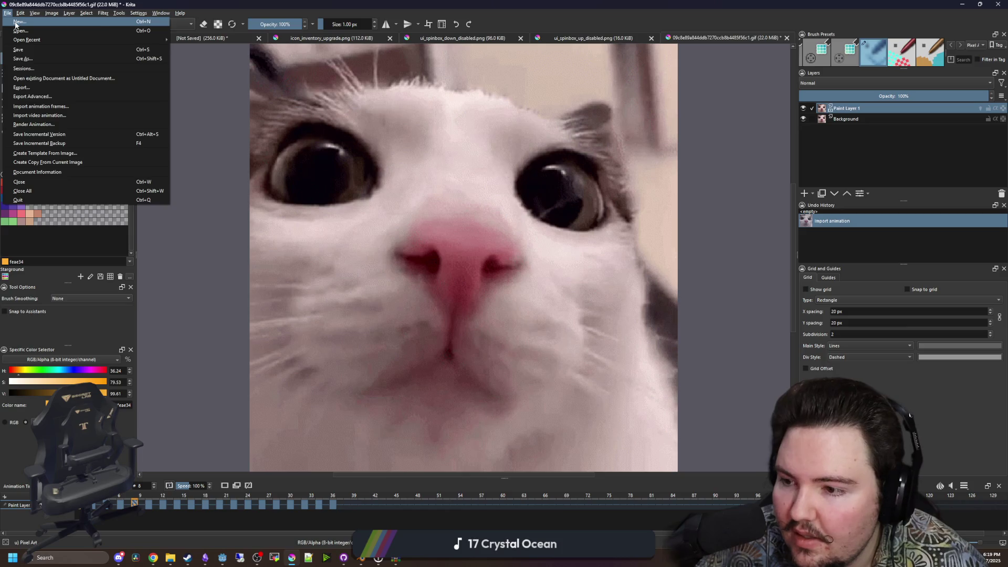
click(16, 23)
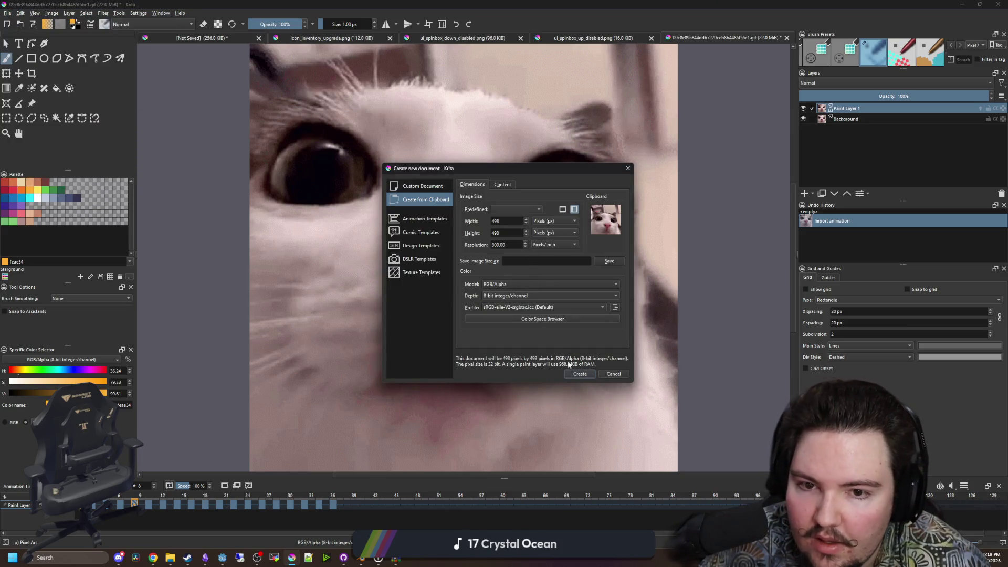
click(574, 369)
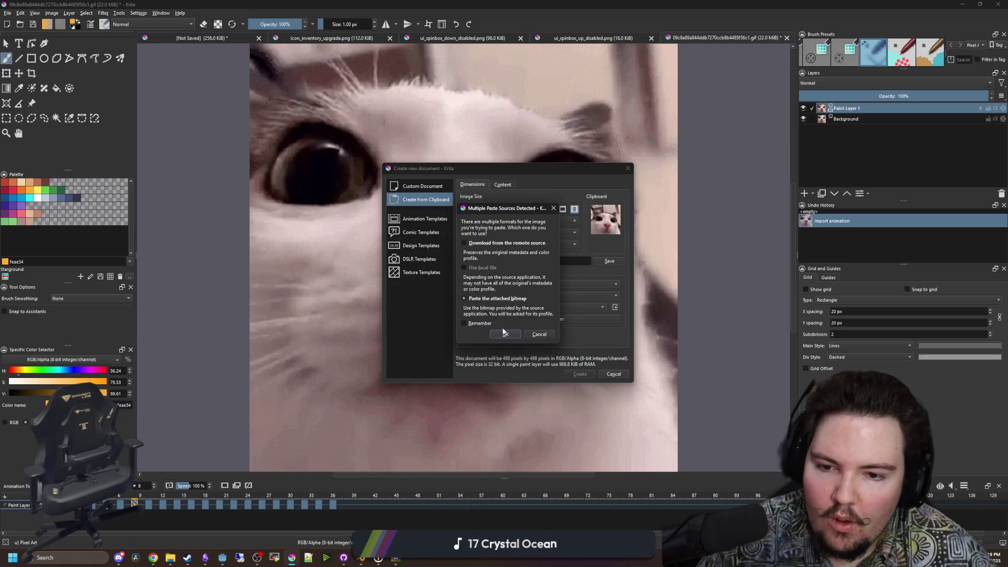
click(502, 334)
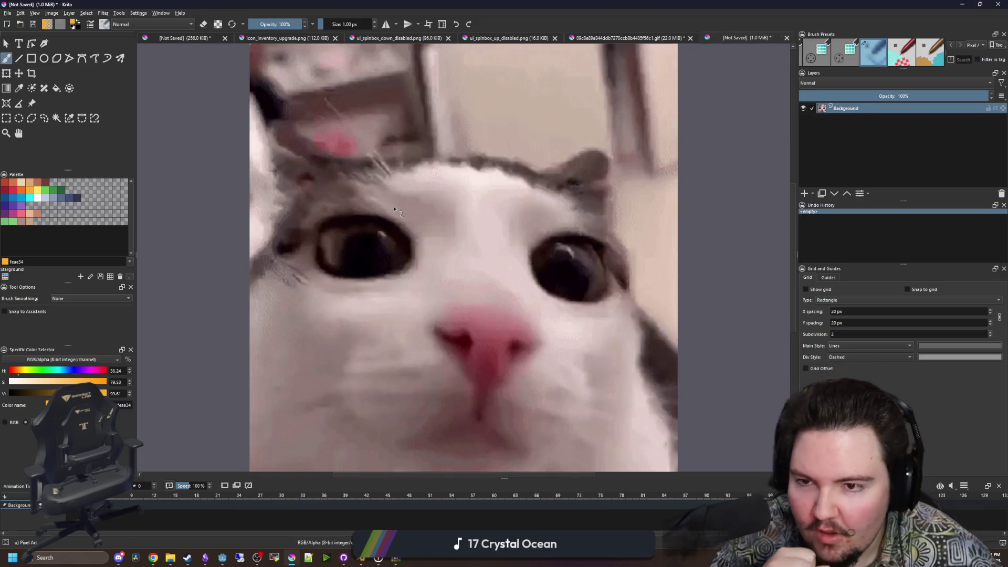
Import all 19 plinkframes images as animation frames and play the cat animation.
click(5, 13)
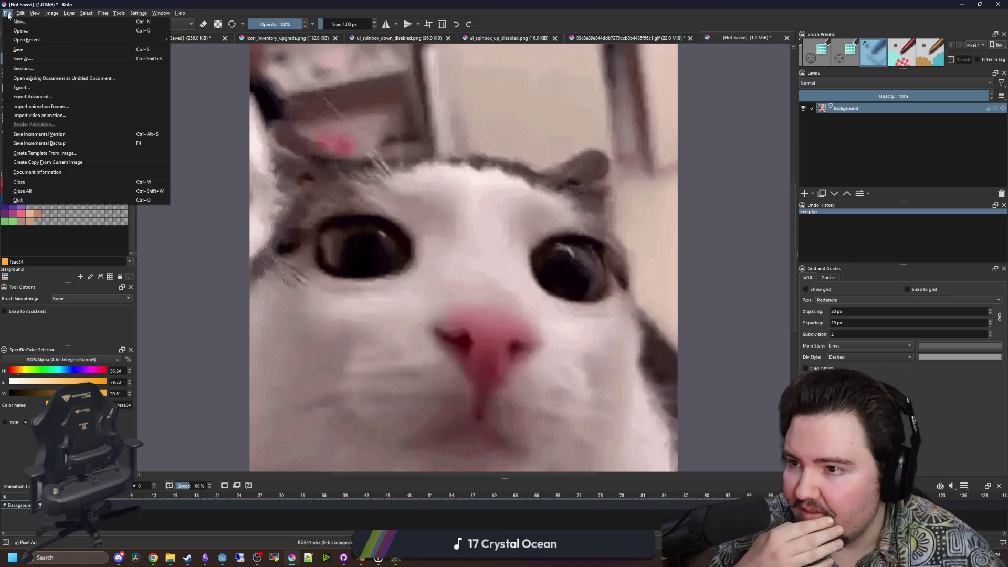
click(45, 108)
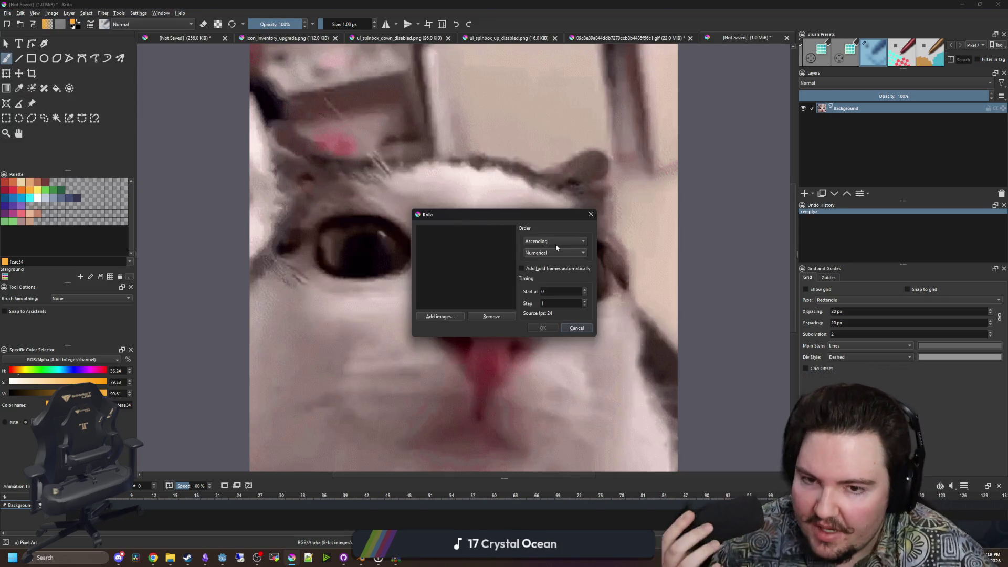
click(436, 316)
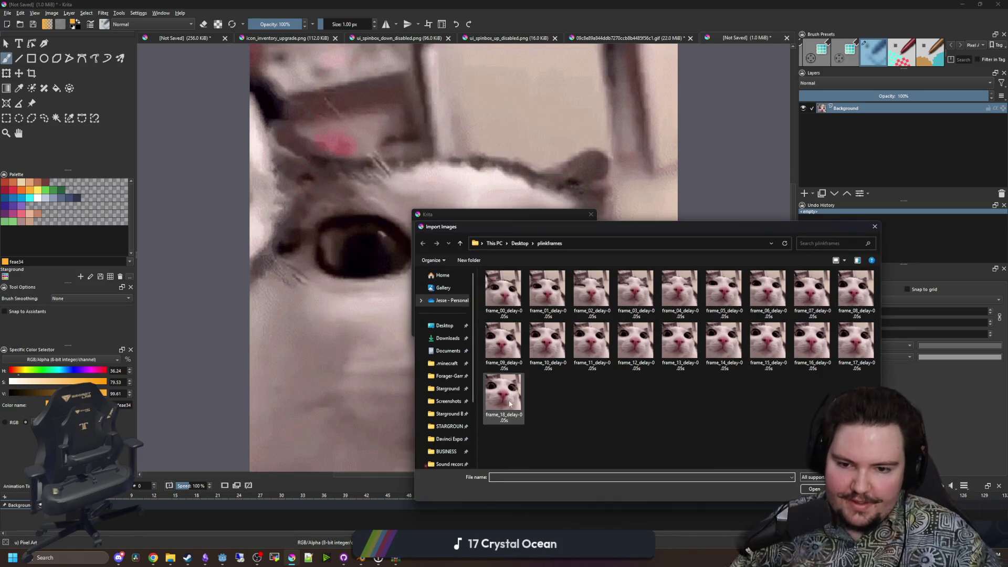
shift+click(513, 402)
key(Return)
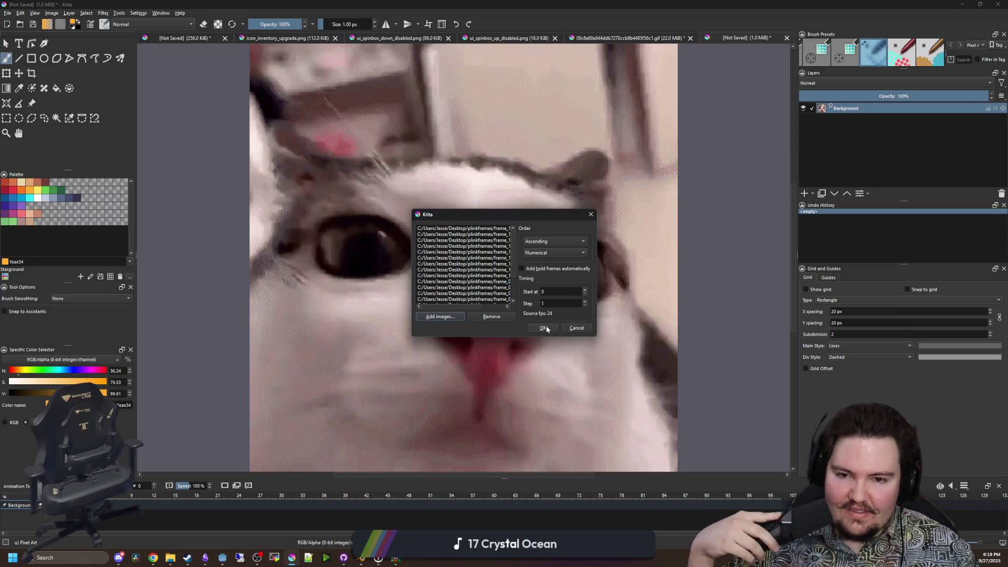
click(543, 328)
key(space)
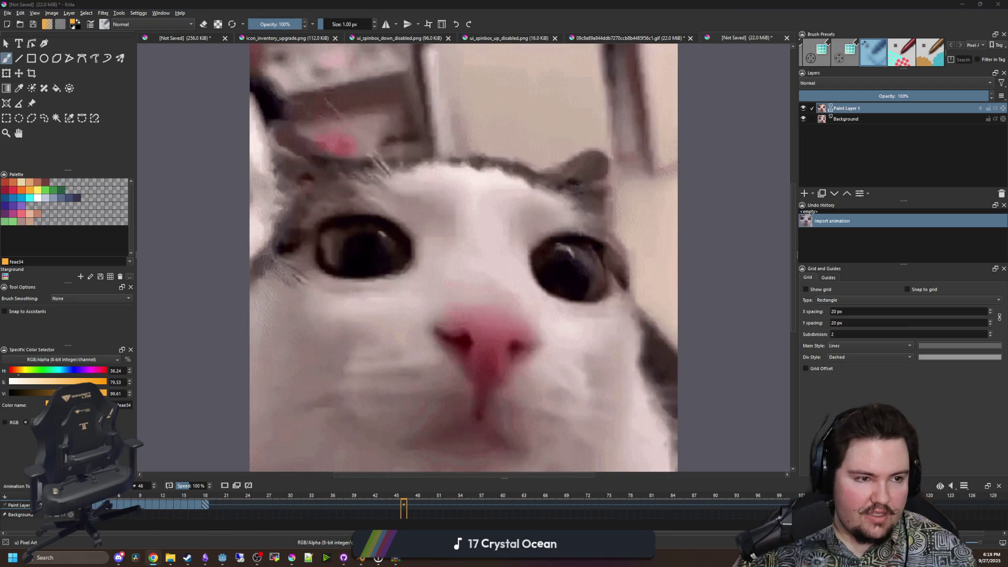
key(alt+Tab)
Return to Krita and play the imported plink cat animation.
scroll(749, 328, up, 4)
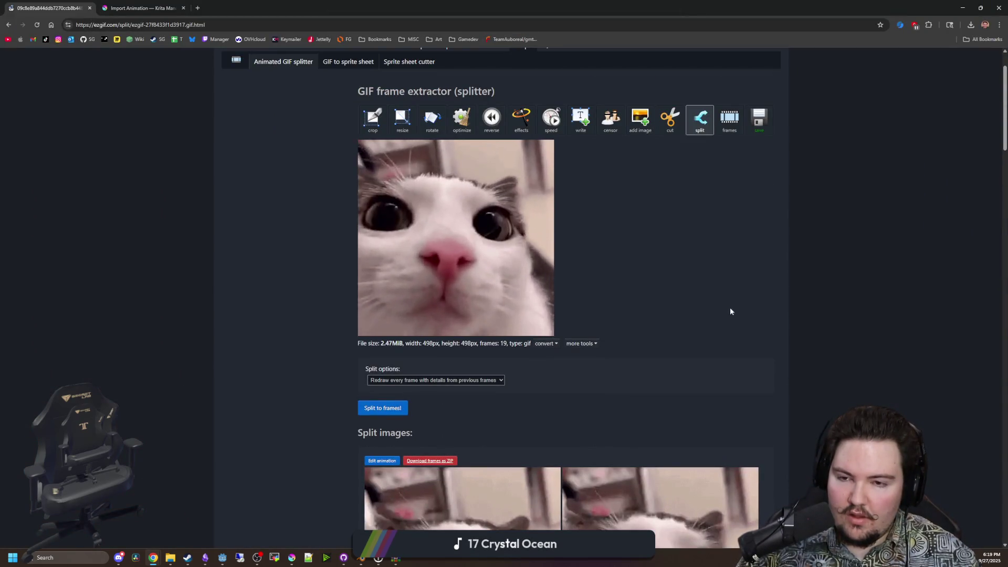
key(alt+Tab)
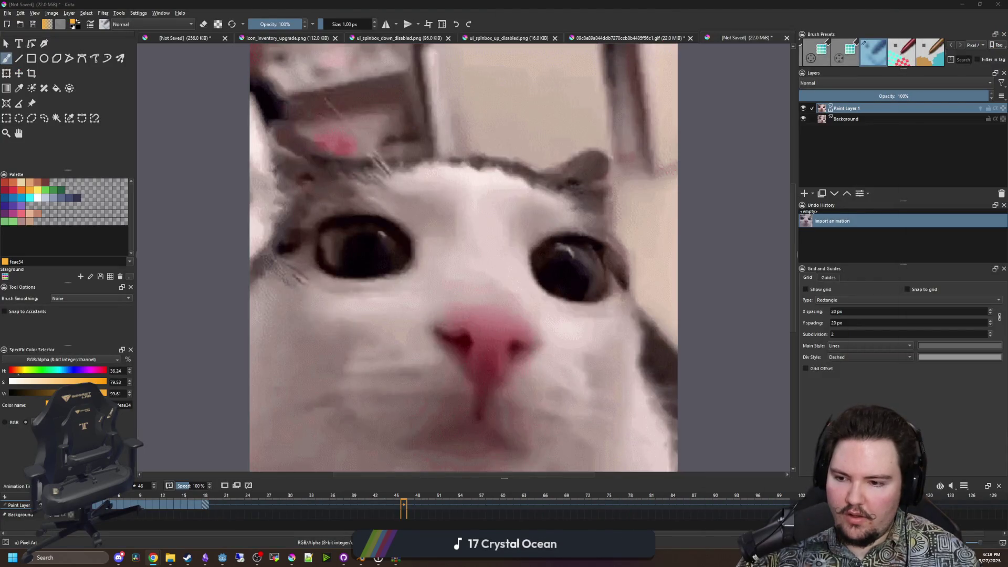
key(space)
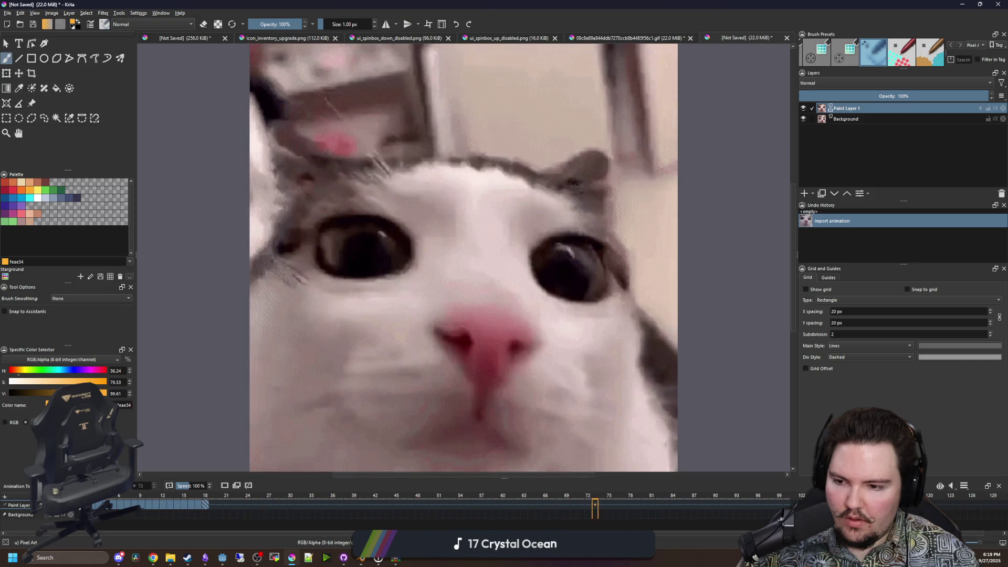
Set the playback range end to frame 18 and preview the 19-frame loop.
right_click(205, 497)
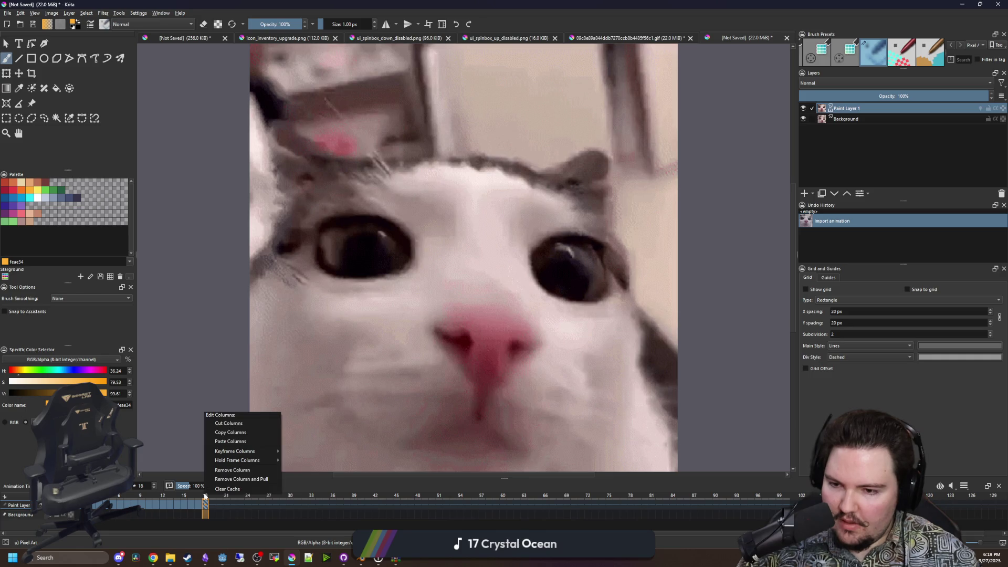
click(219, 508)
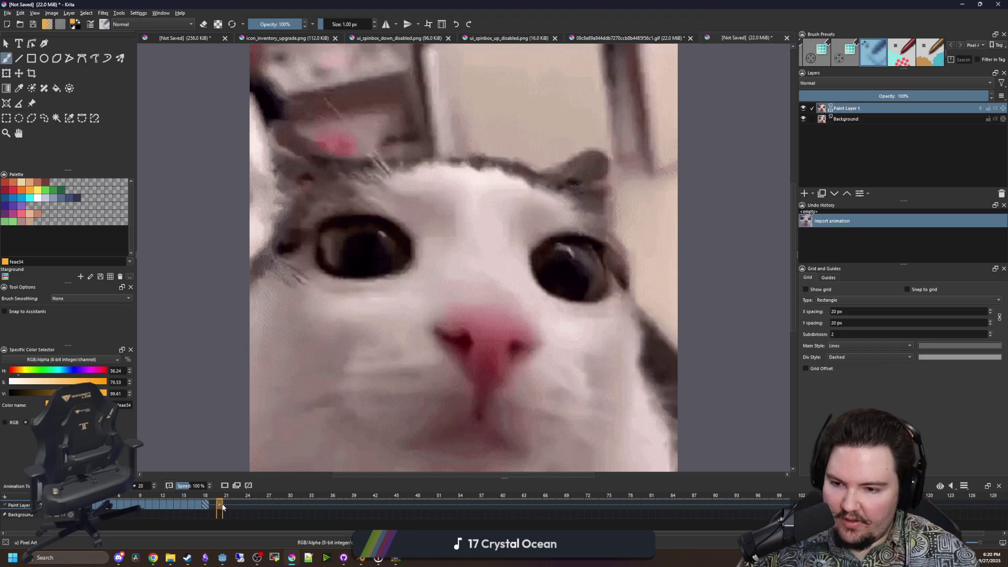
right_click(205, 496)
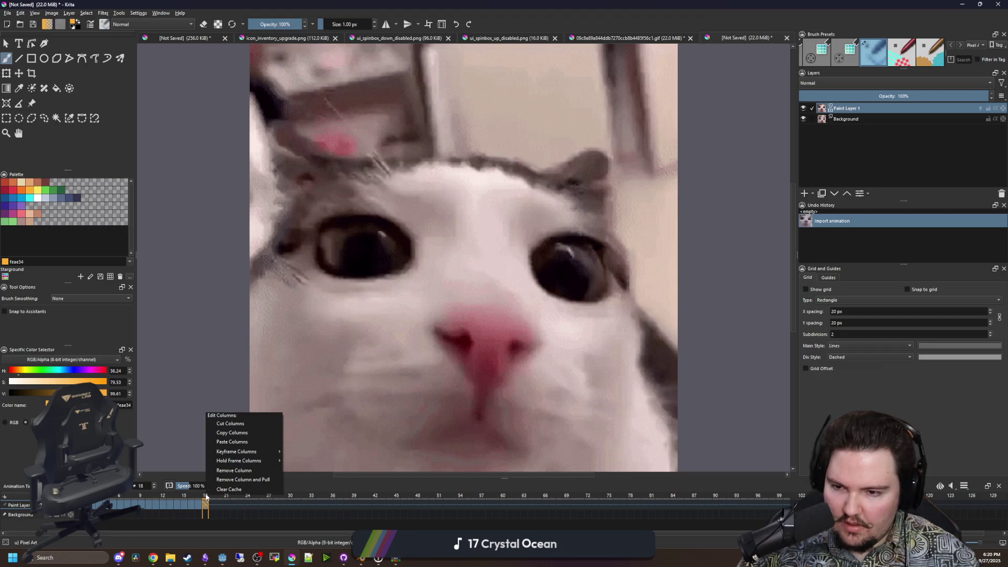
click(765, 496)
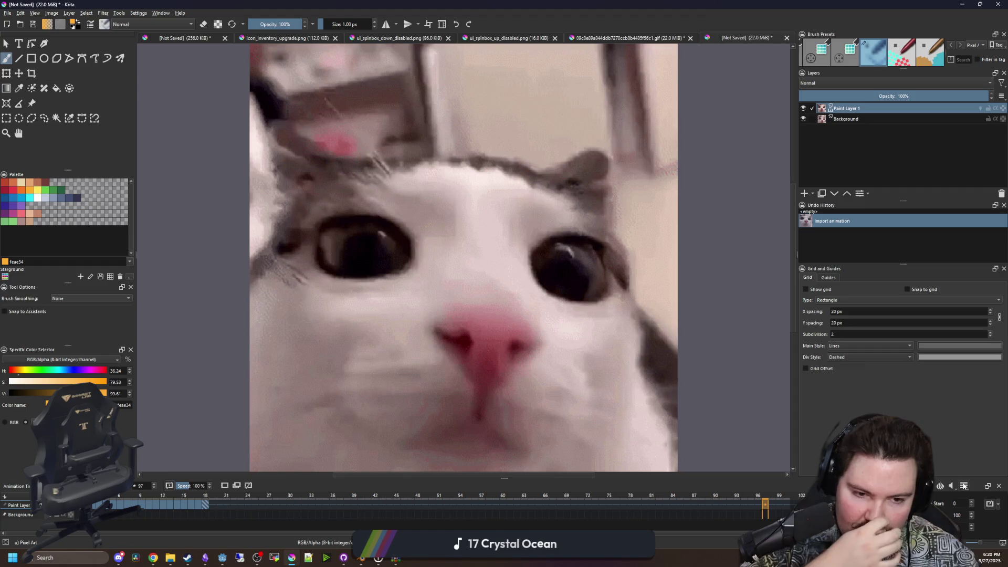
text(18)
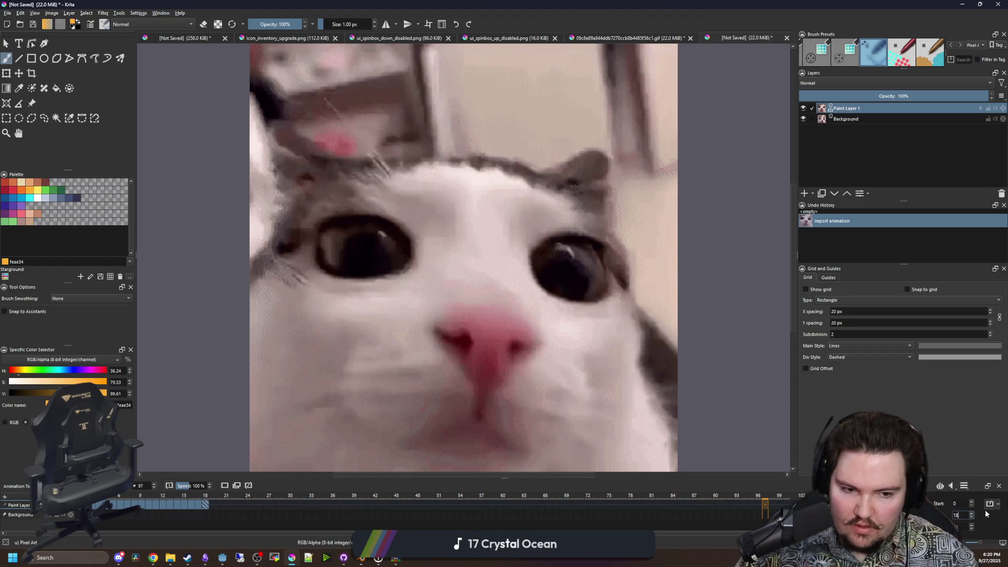
key(space)
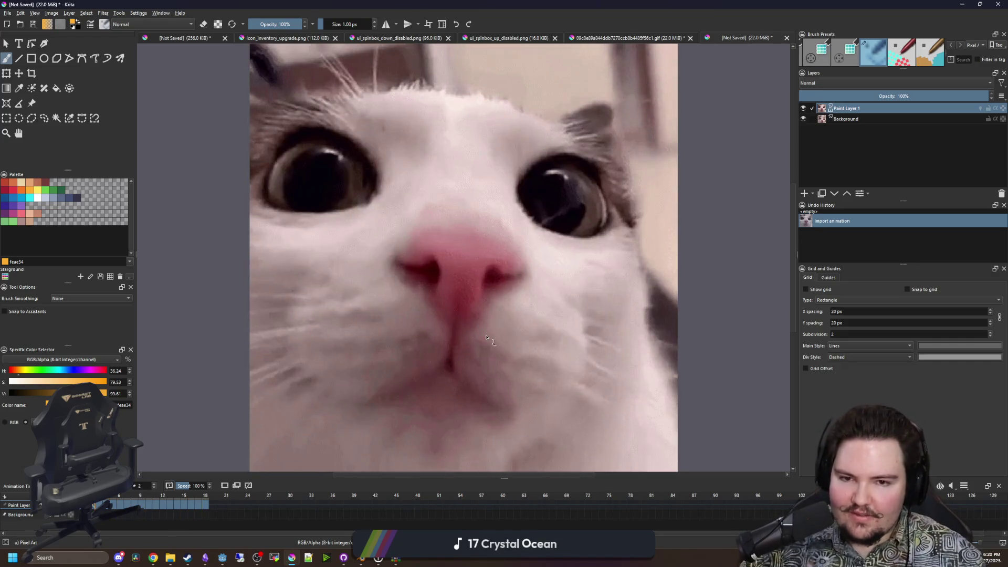
Look over the GIF splitter page in the browser, then come back to Krita.
key(alt+Tab)
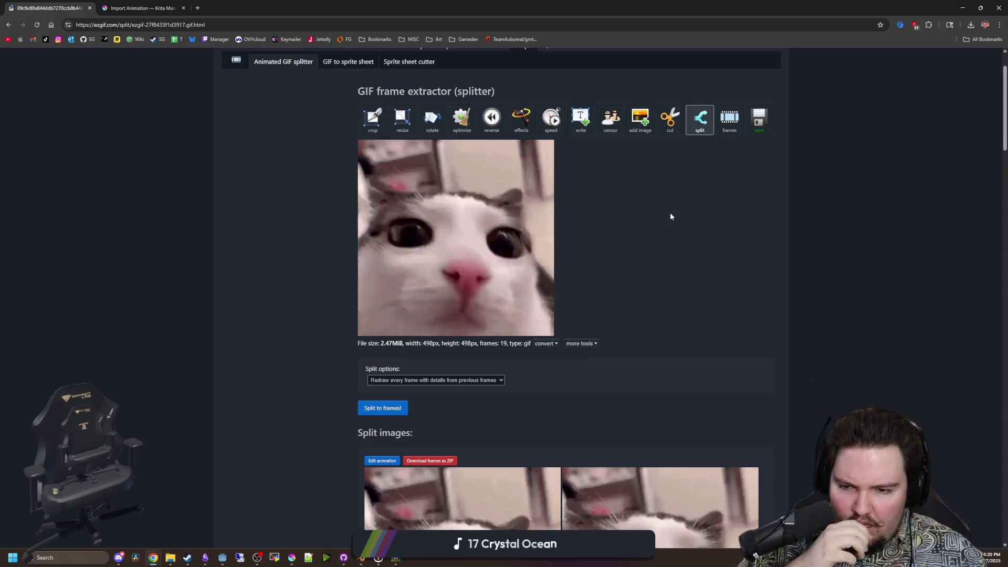
scroll(666, 213, down, 10)
scroll(653, 226, down, 10)
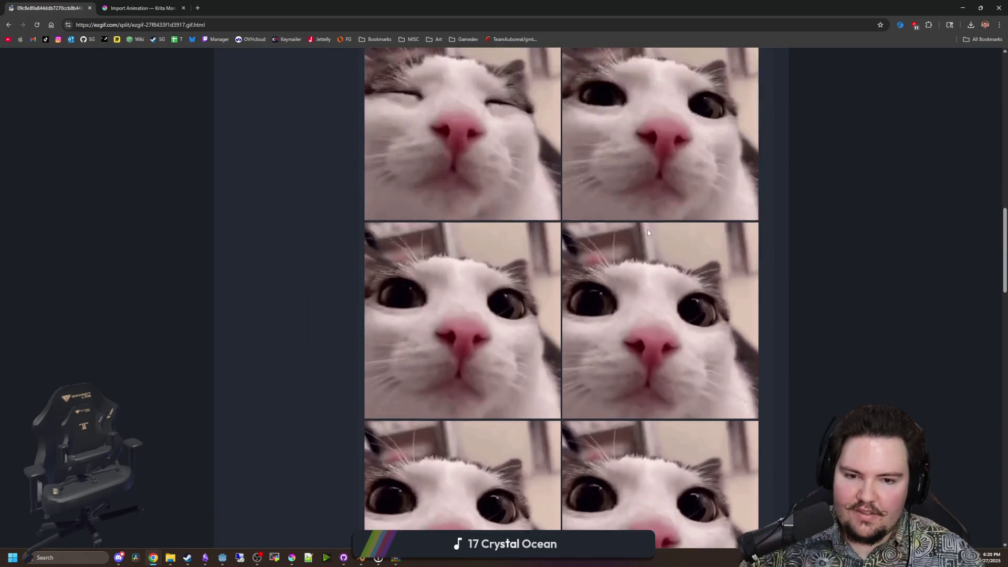
scroll(646, 232, down, 5)
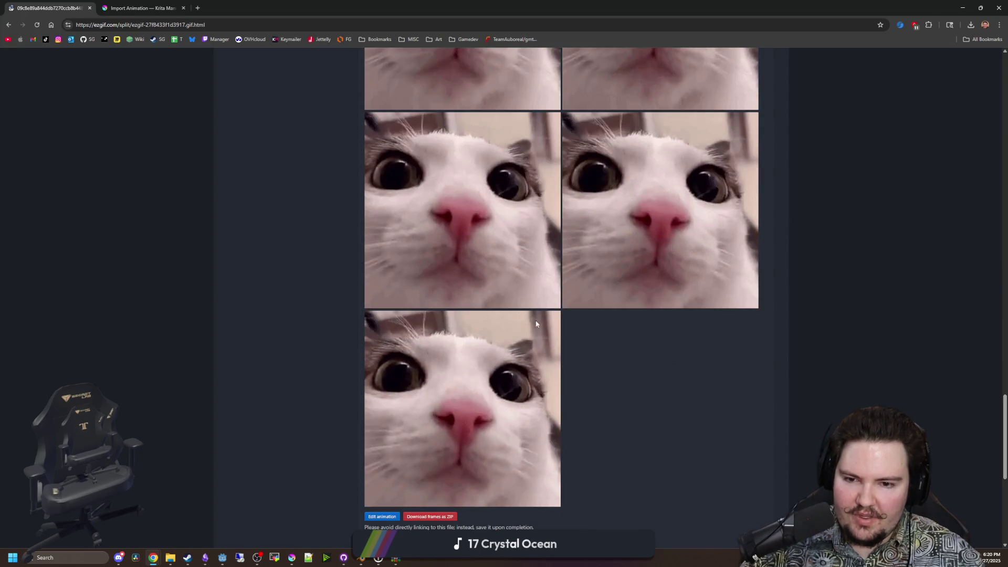
scroll(459, 391, up, 20)
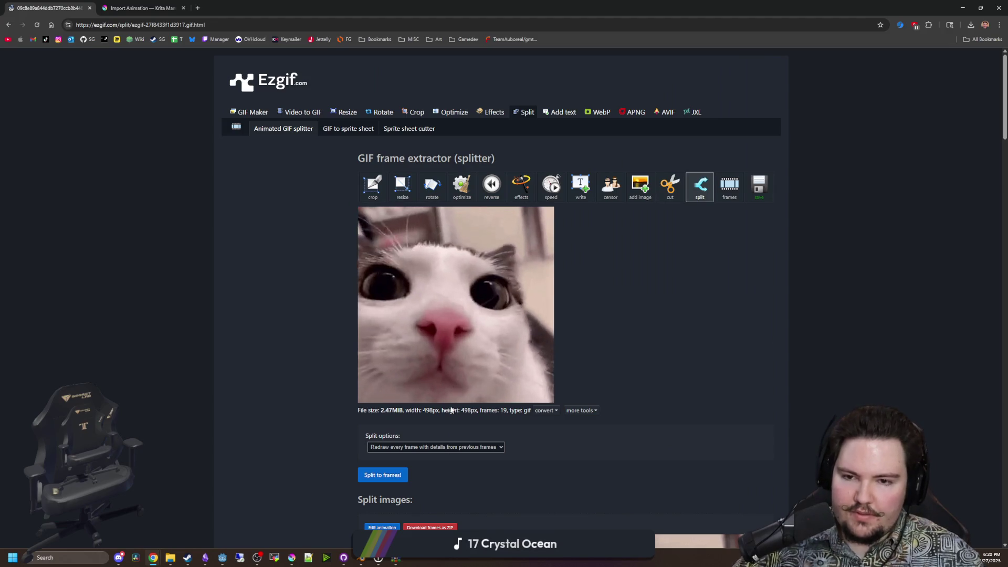
key(alt+Tab)
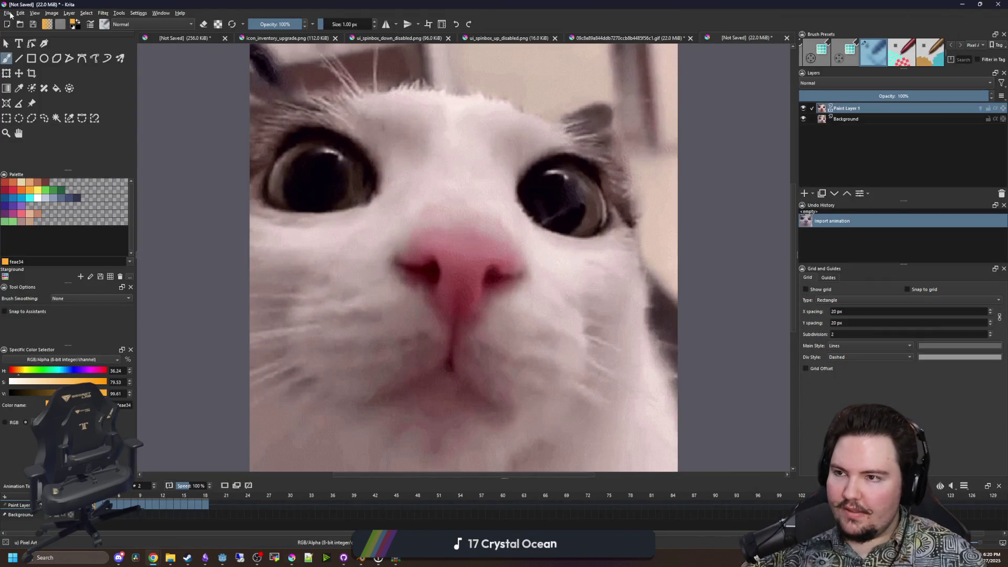
Import all 19 plinkframes images in Descending order as a new animation layer.
click(10, 14)
click(42, 99)
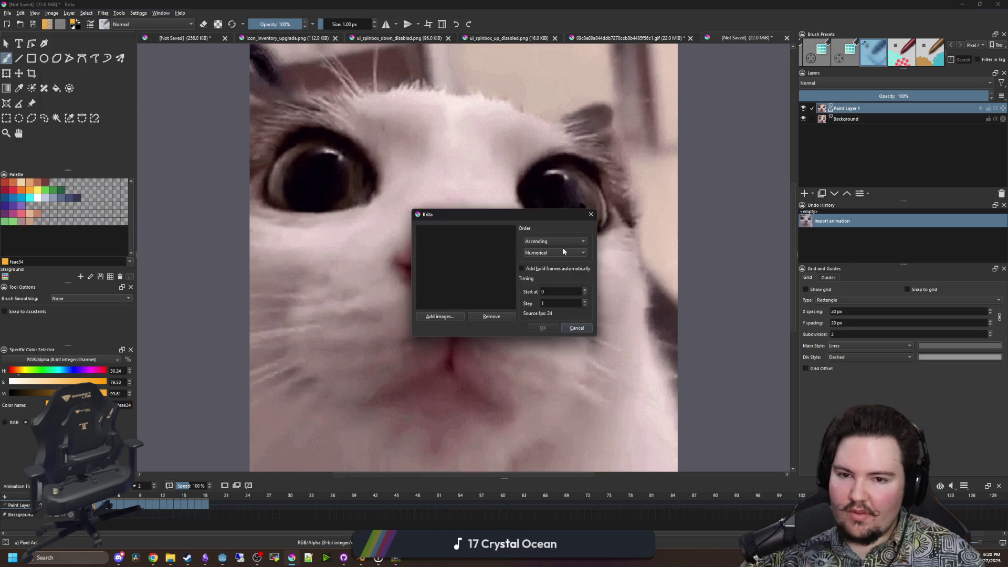
click(438, 317)
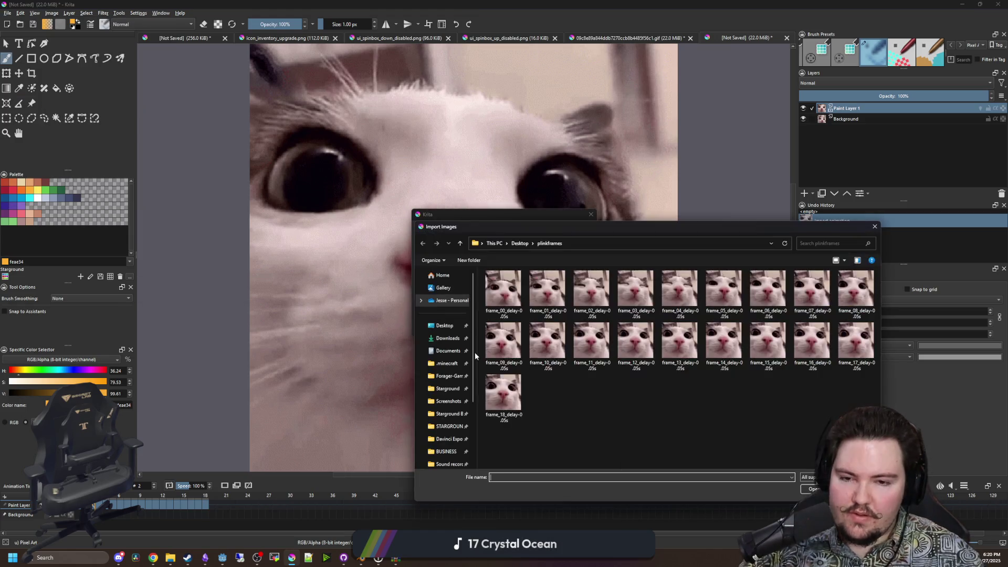
shift+click(500, 379)
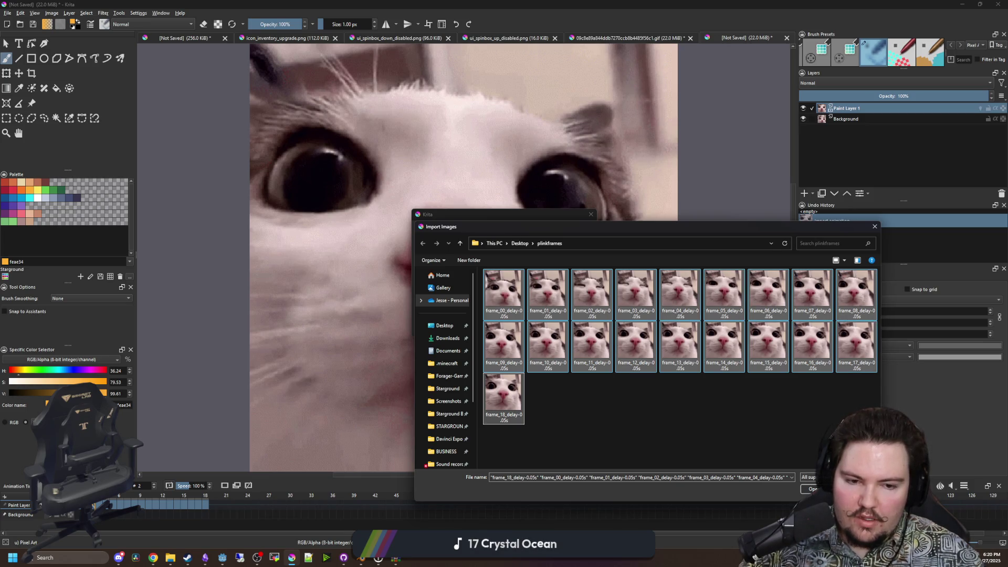
click(811, 488)
drag(458, 306, 497, 304)
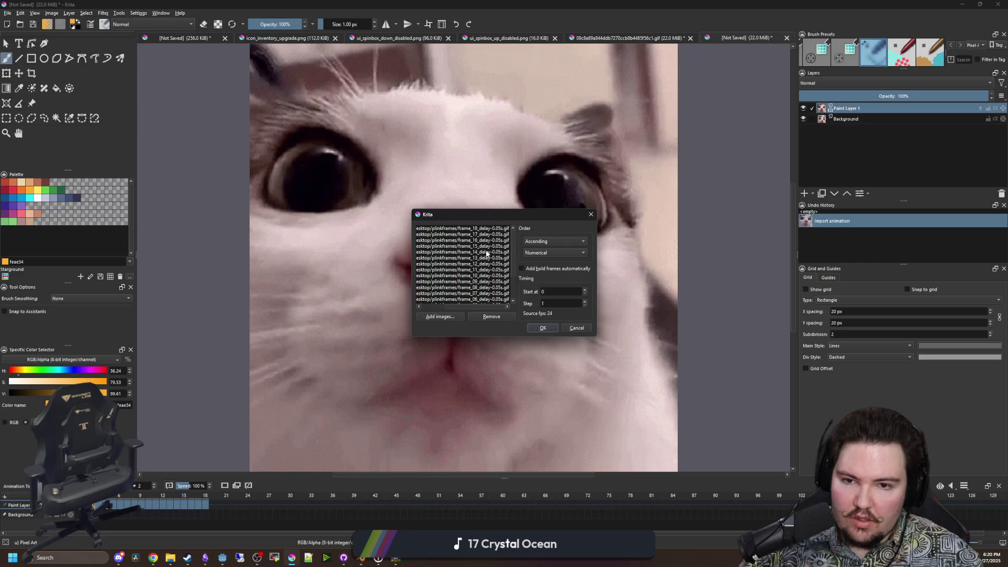
click(533, 241)
click(545, 252)
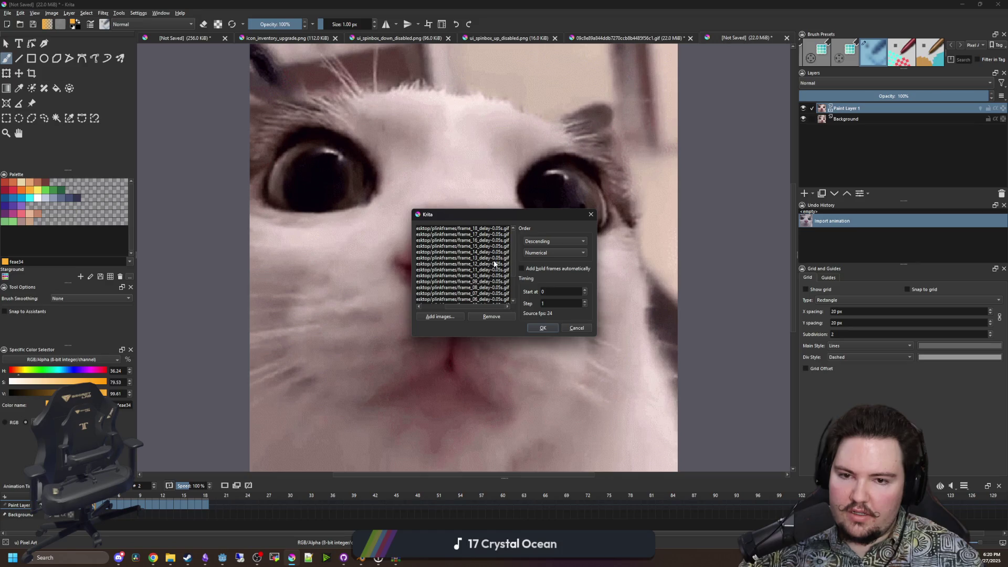
click(542, 328)
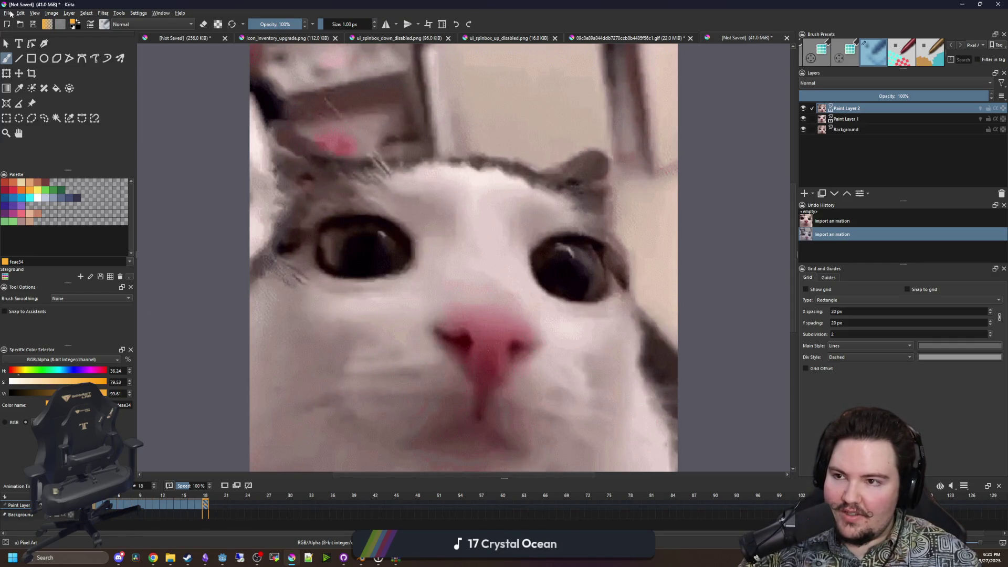
Reopen Import Animation Frames and add all 19 plinkframes images again.
click(9, 13)
click(46, 107)
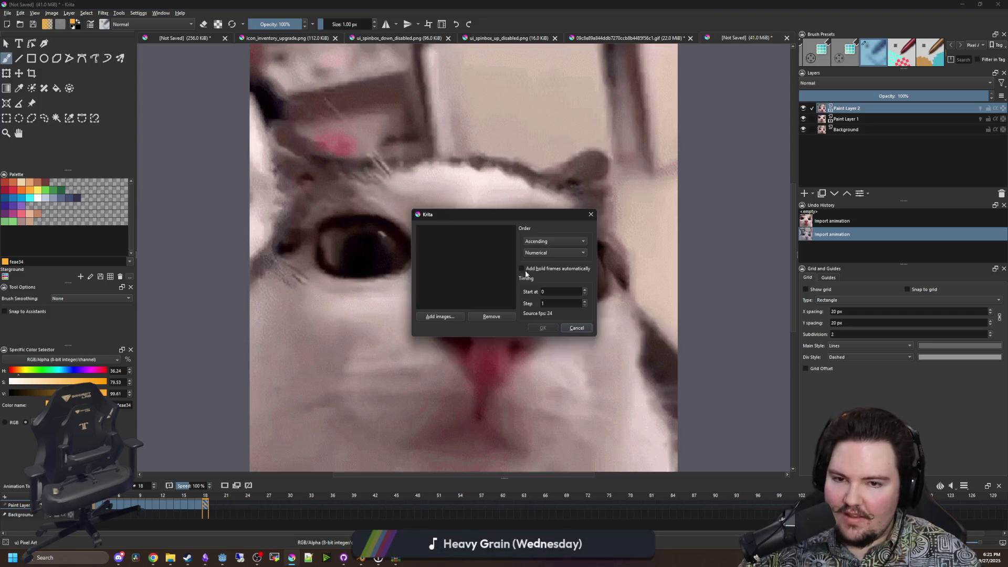
click(442, 316)
click(503, 394)
key(ctrl+a)
key(Return)
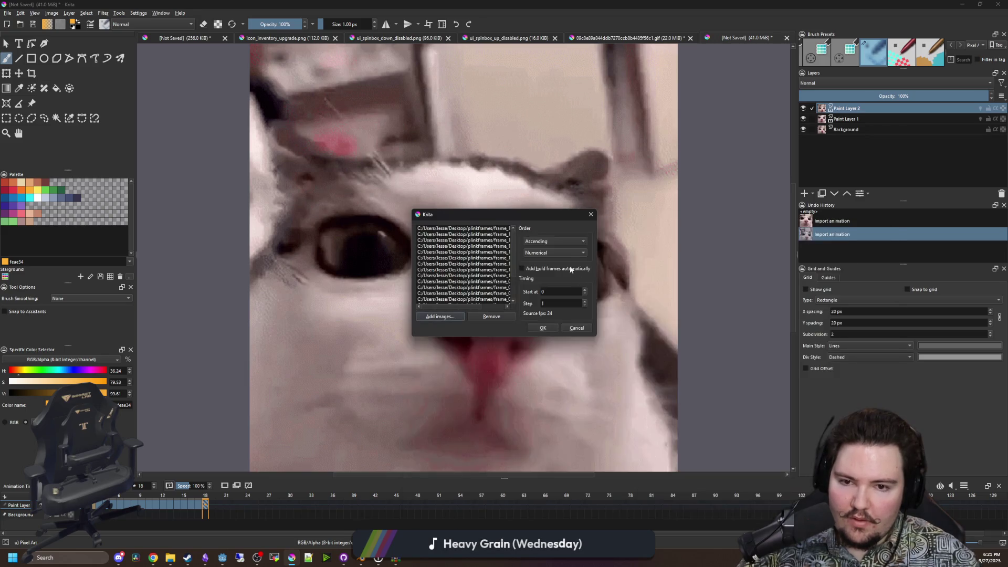
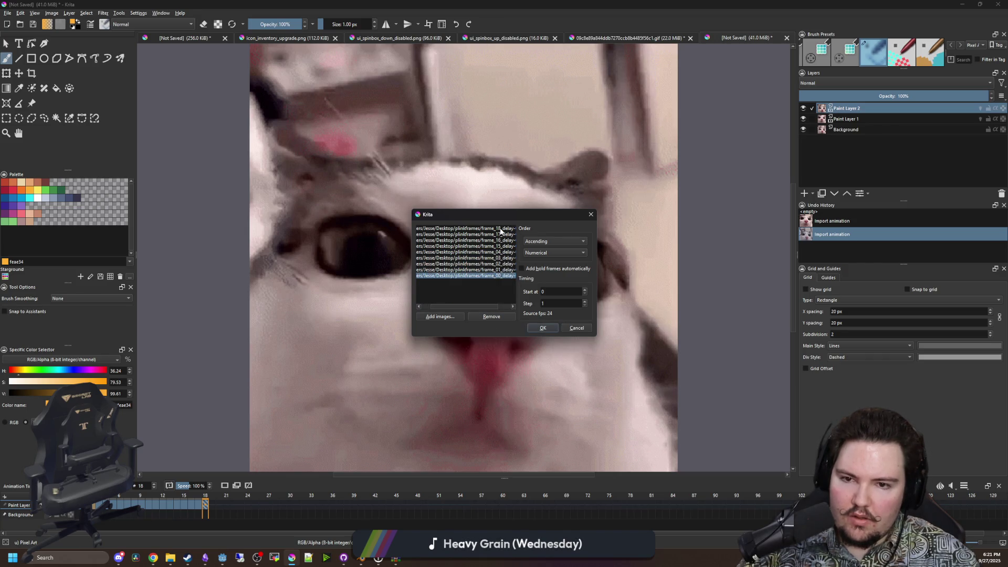
Import all plinkframes cat frame images as a new animated layer.
click(450, 317)
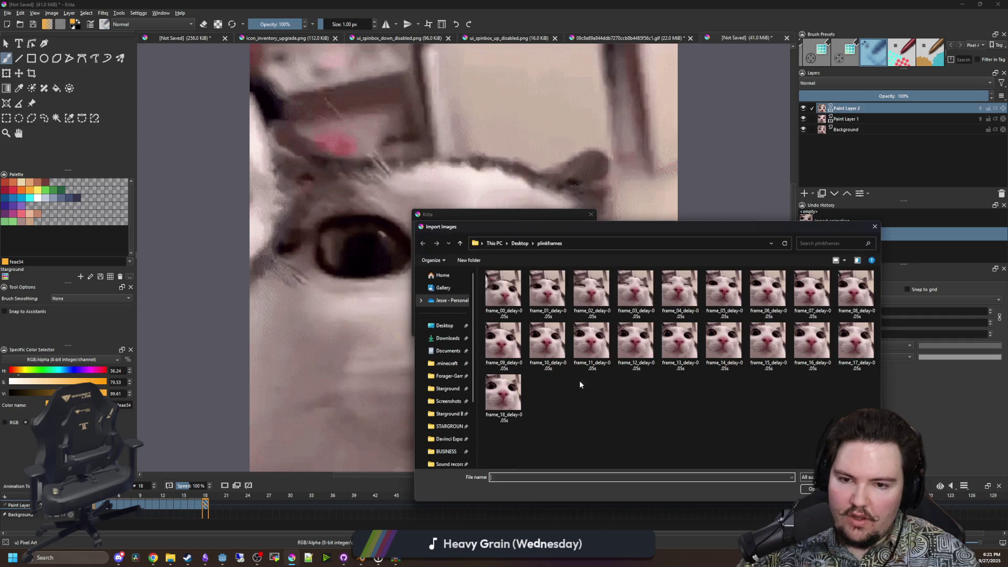
key(ctrl+a)
key(Return)
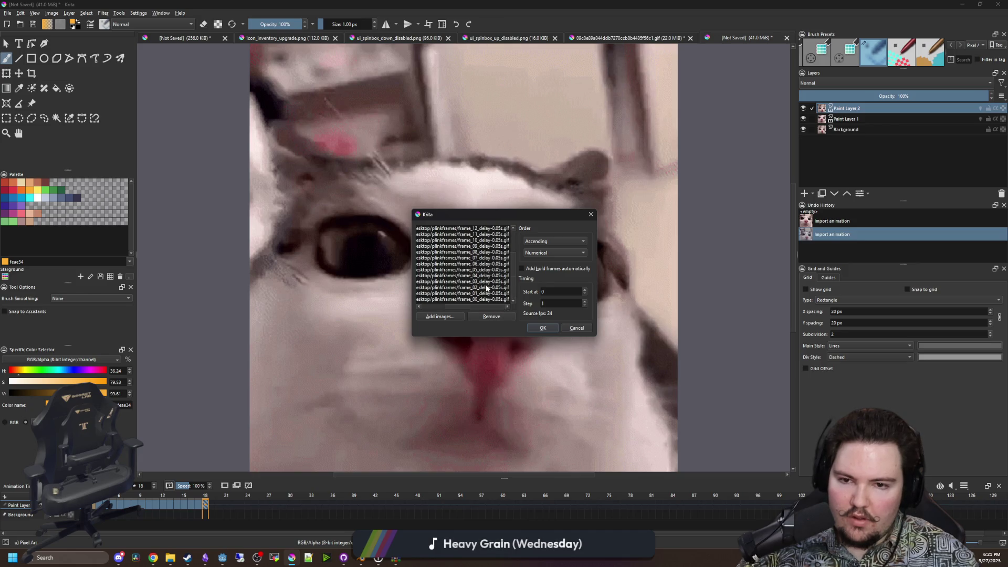
click(544, 329)
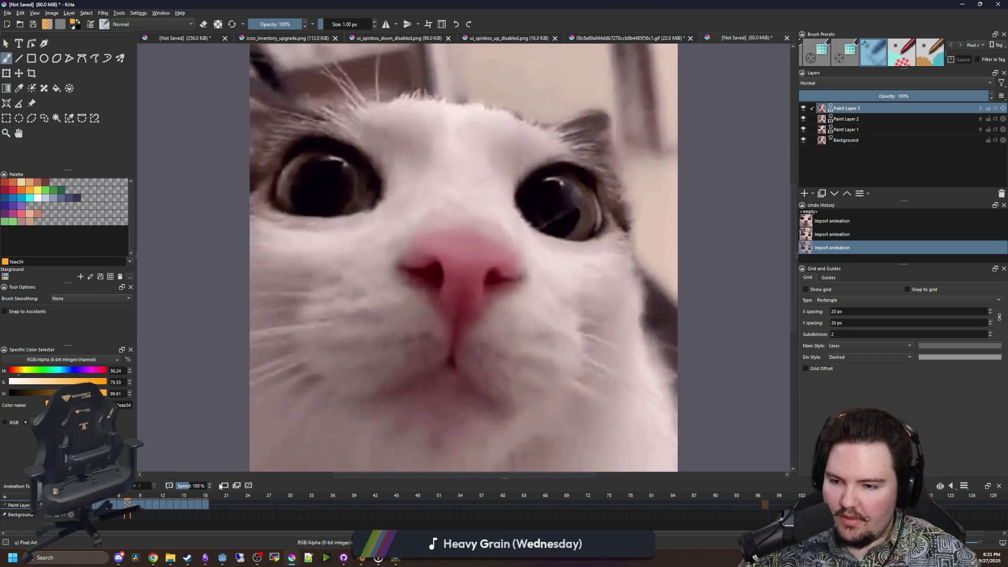
Enlarge the canvas area above the timeline, edit the playback speed, and switch to the Ezgif page.
drag(201, 475, 201, 483)
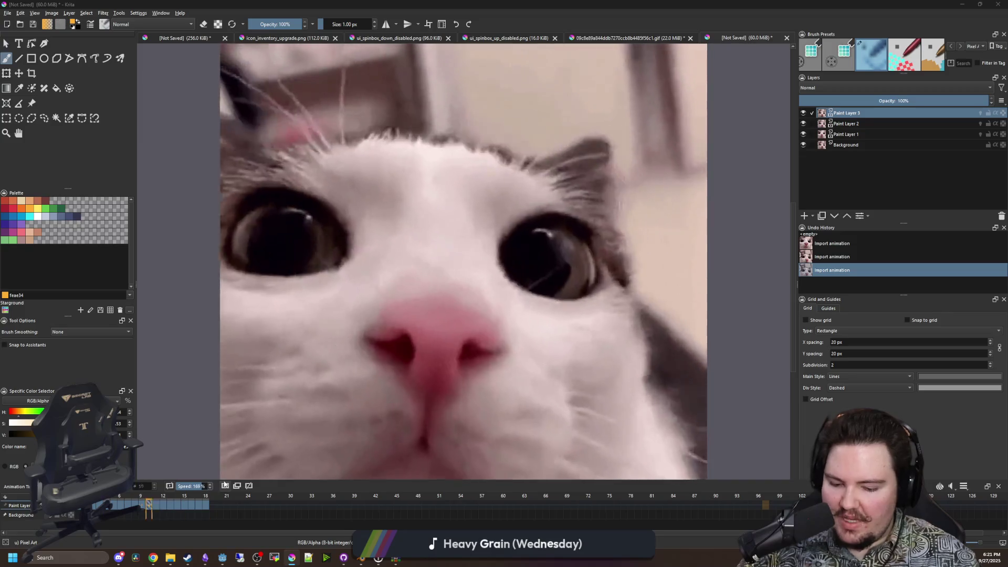
key(BackSpace)
key(BackSpace)
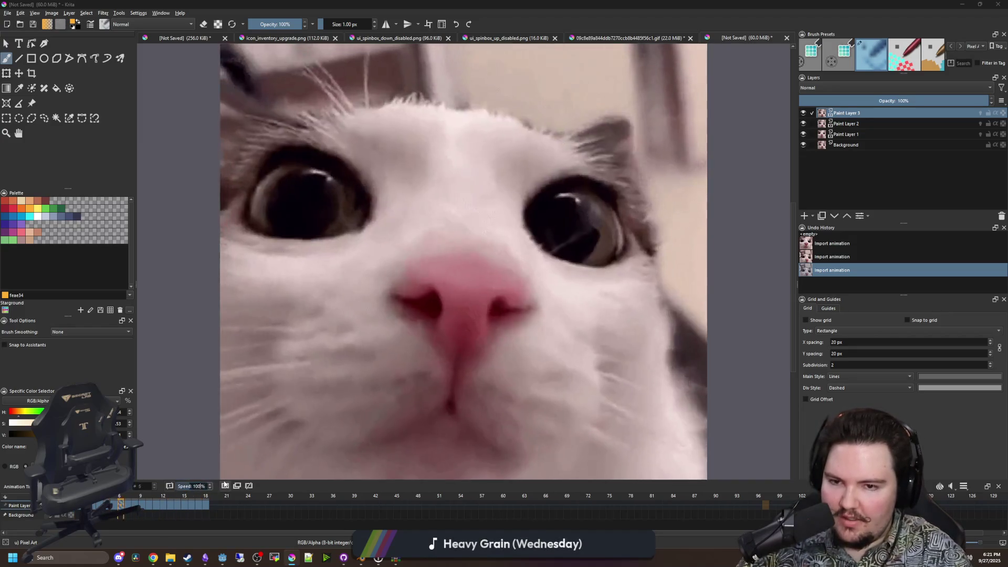
text(00)
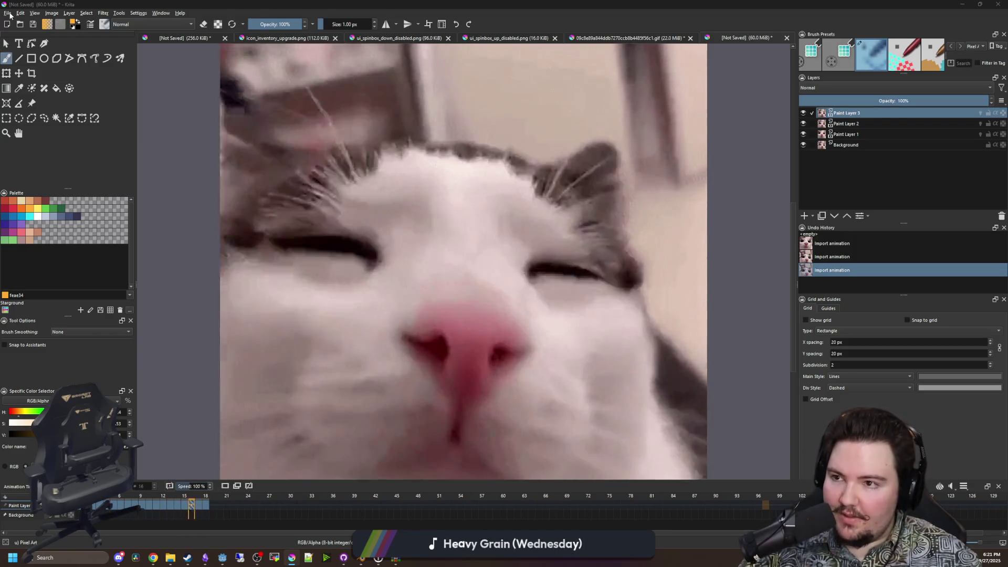
click(7, 12)
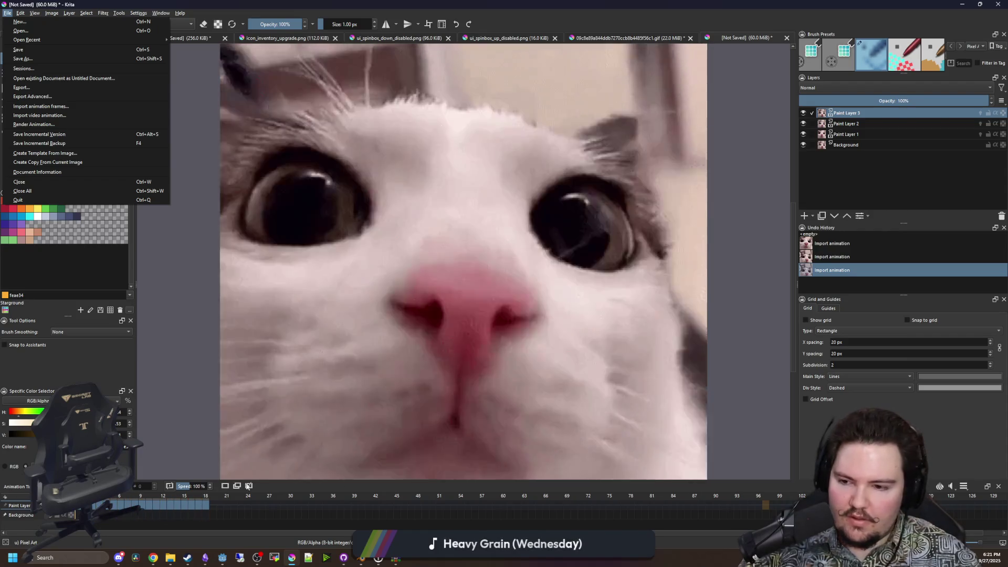
key(alt+Tab)
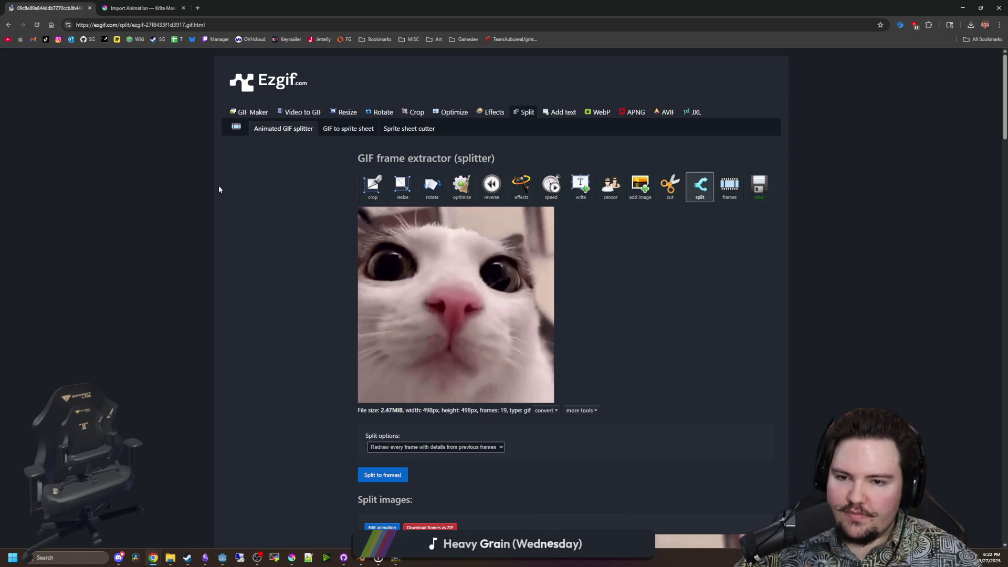
Re-split the cat GIF into frames with PNG output.
scroll(367, 304, down, 3)
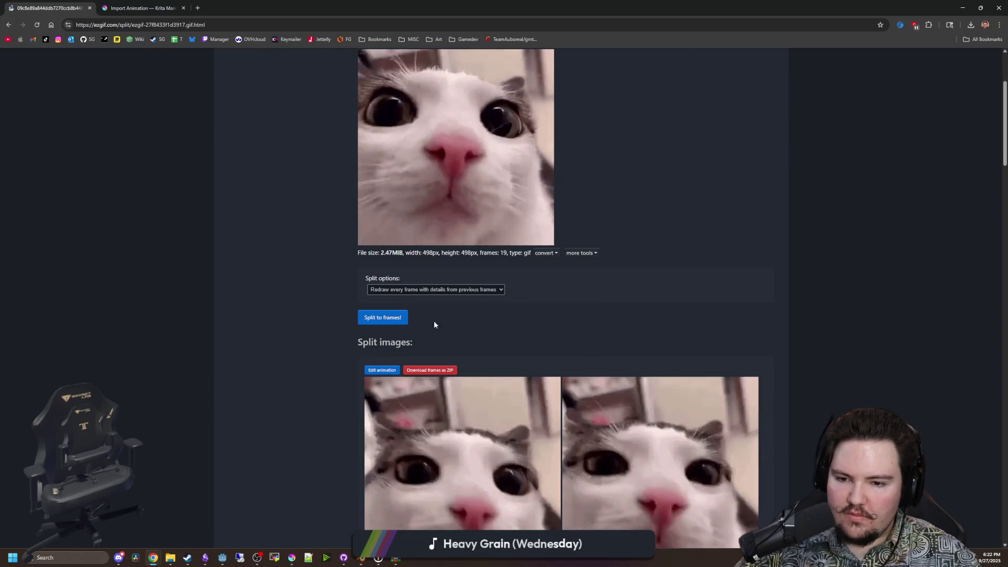
click(462, 290)
click(410, 318)
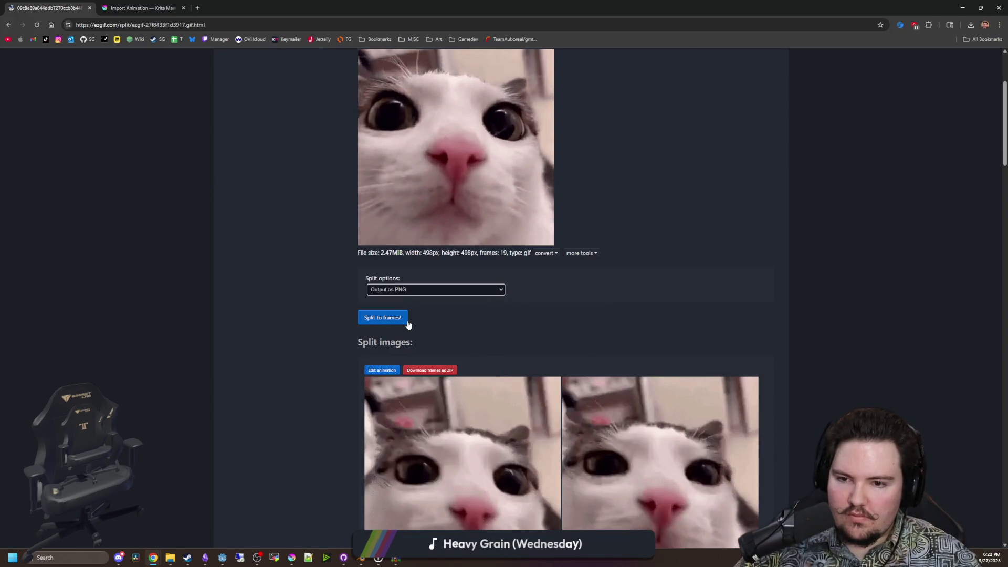
click(380, 319)
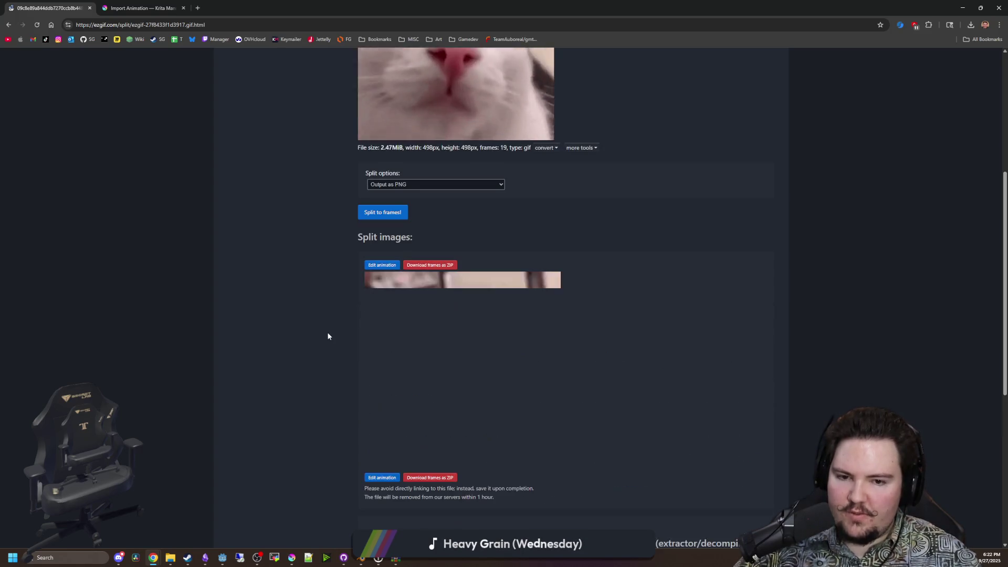
Download the PNG frames as ezgif-split (1).zip and show it in its folder.
scroll(326, 335, down, 5)
scroll(327, 336, up, 2)
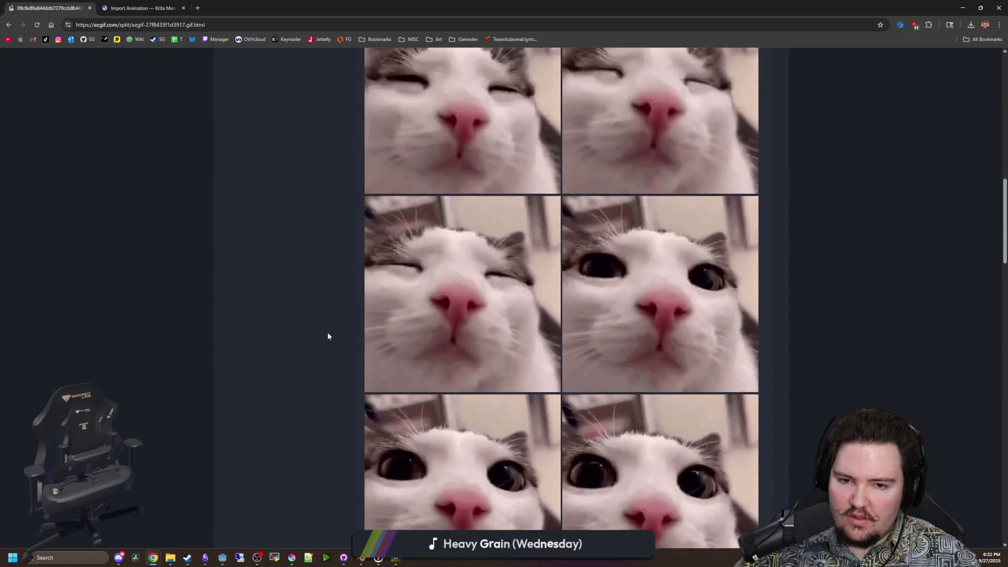
scroll(560, 230, down, 20)
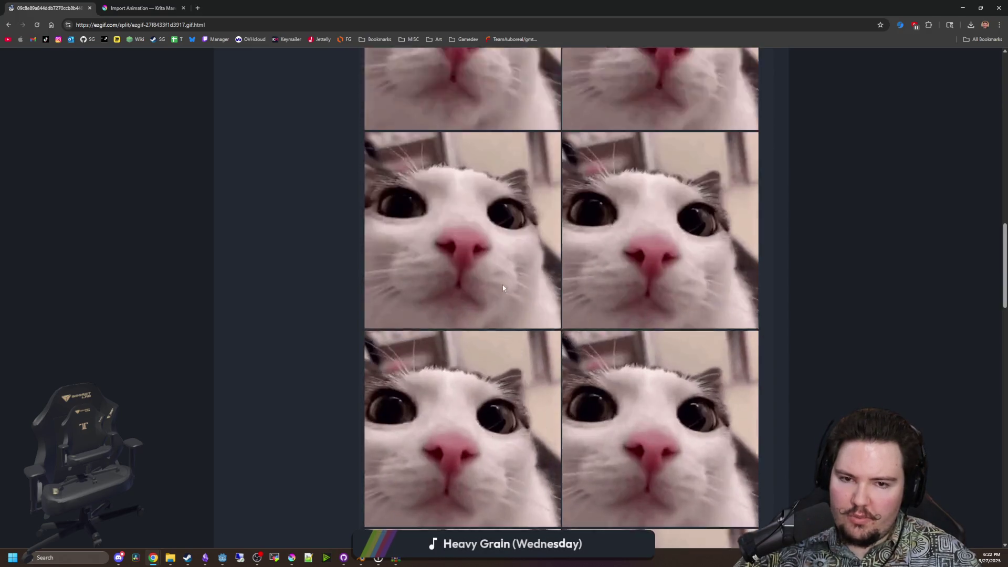
scroll(525, 336, down, 8)
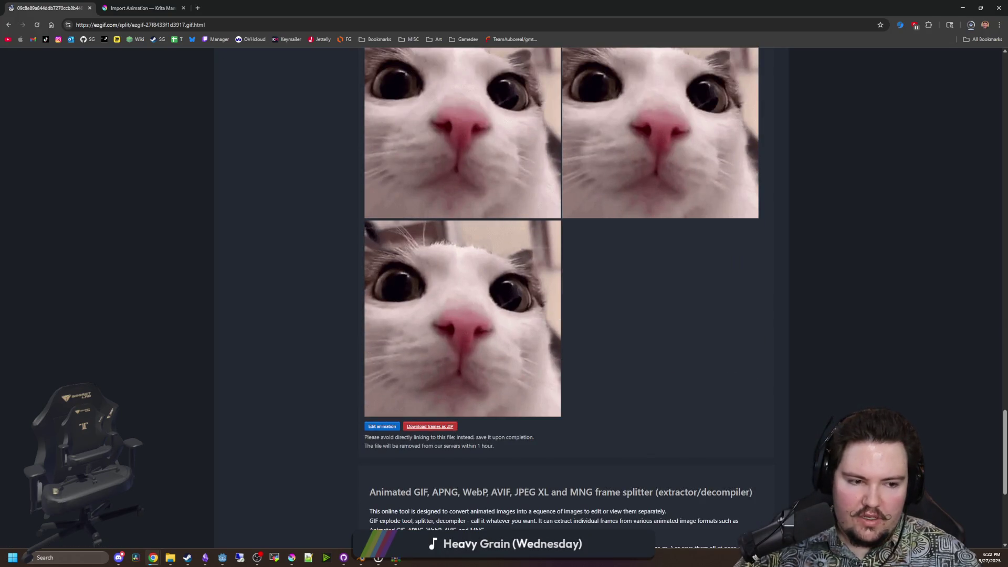
key(alt+Tab)
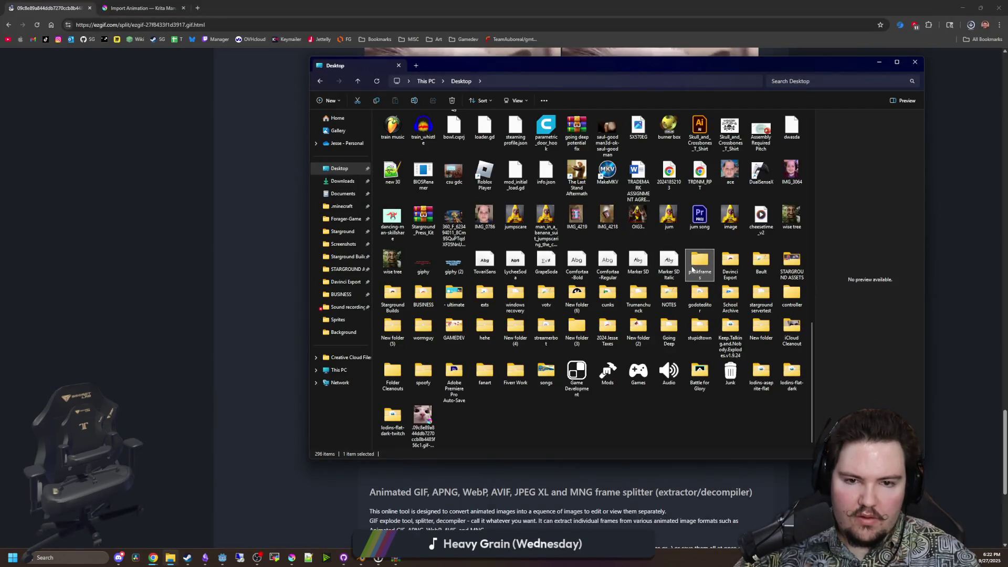
double_click(693, 270)
key(alt+Tab)
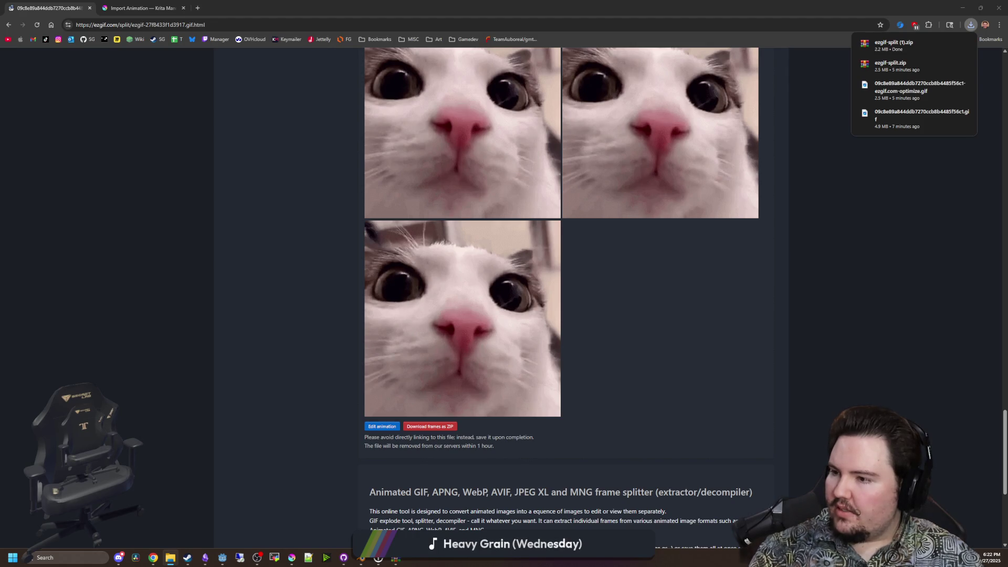
click(950, 64)
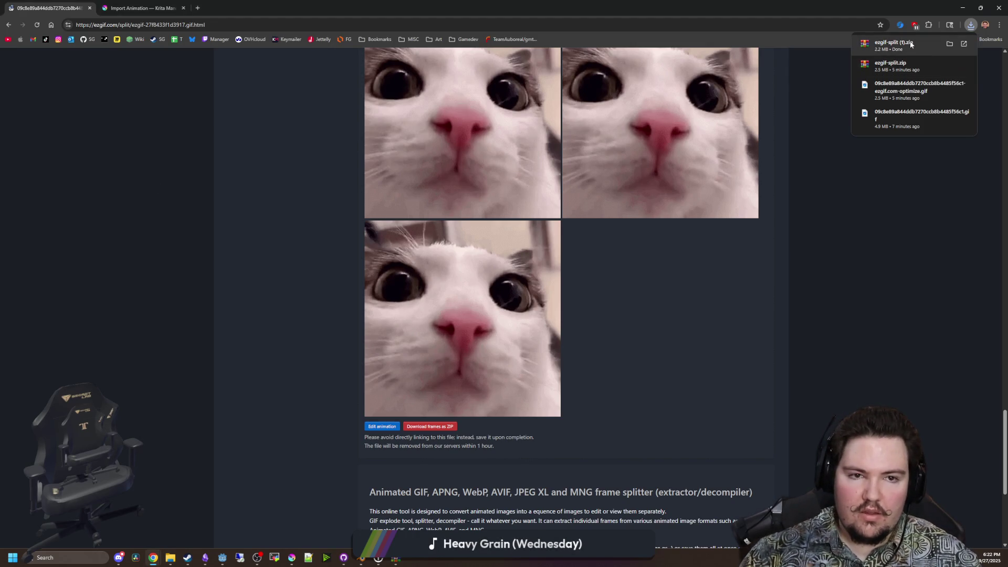
click(678, 114)
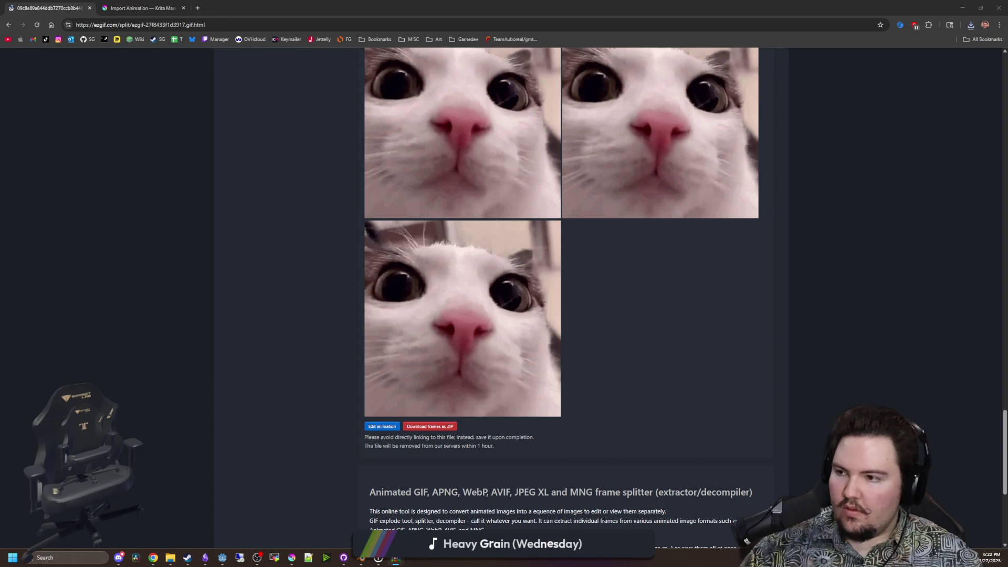
Import all 19 plinkframes frames in Krita as the animated Paint Layer 4.
key(alt+Tab)
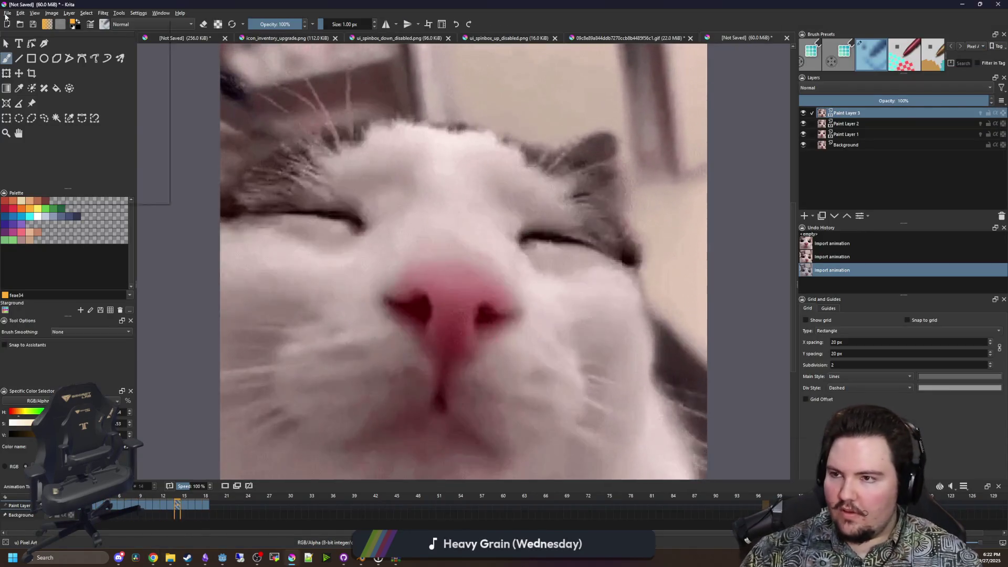
click(8, 13)
click(31, 69)
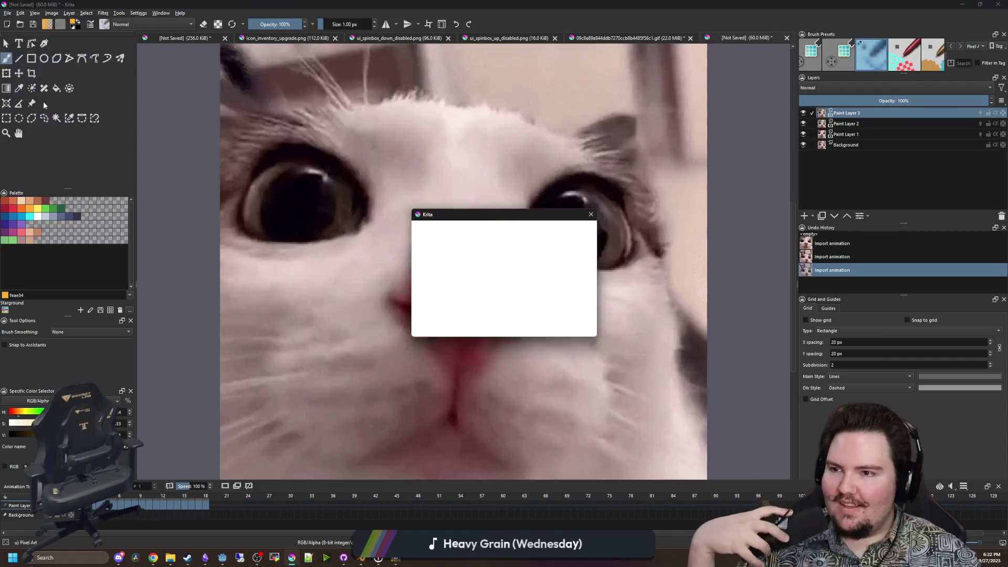
click(434, 317)
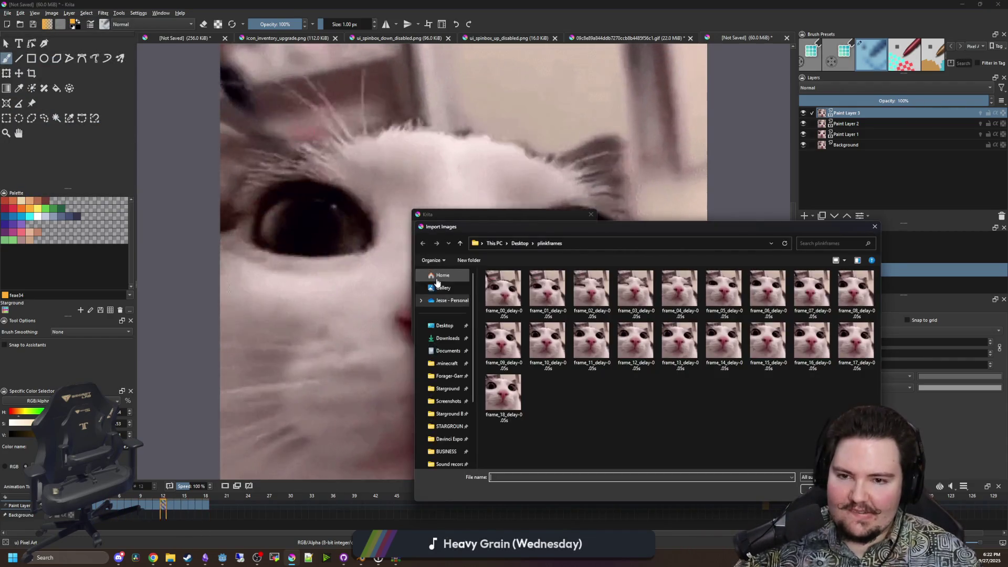
key(ctrl+a)
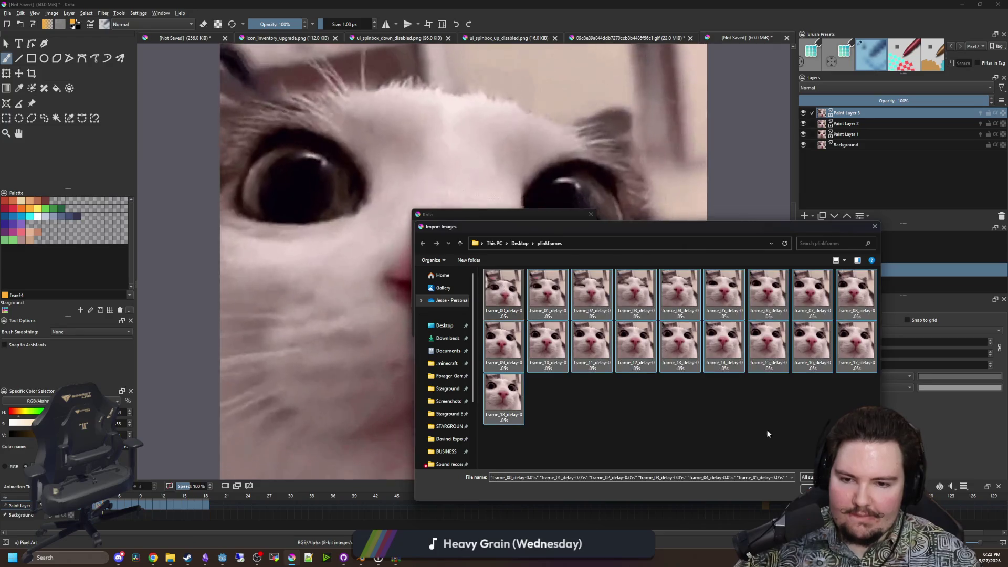
key(Return)
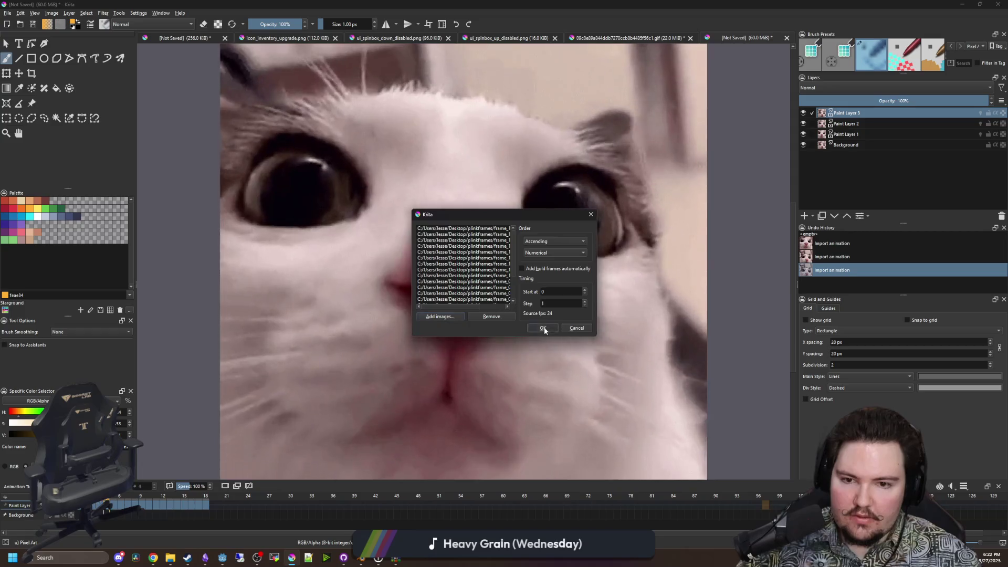
click(543, 328)
Play the imported cat animation to preview it.
key(space)
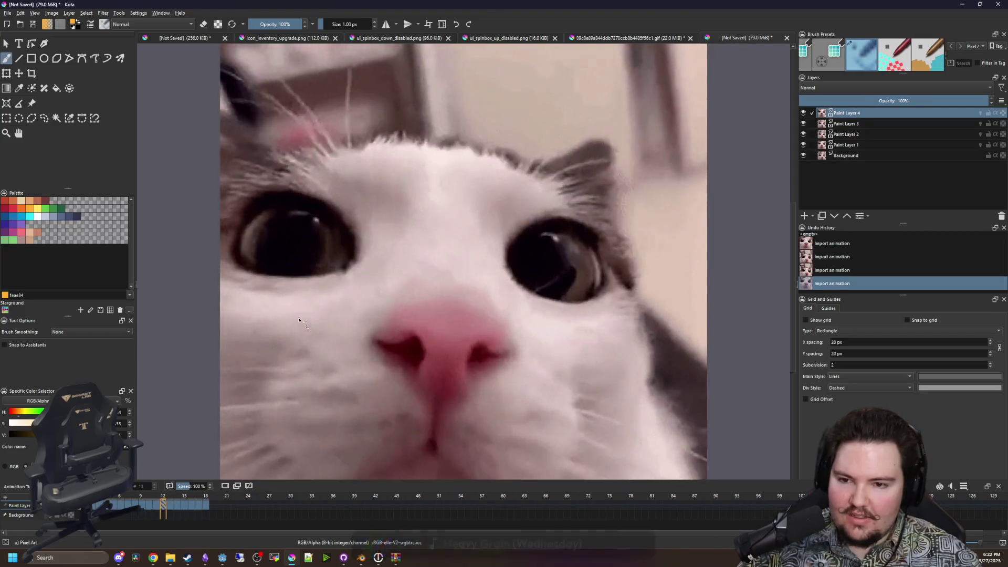
scroll(509, 294, down, 4)
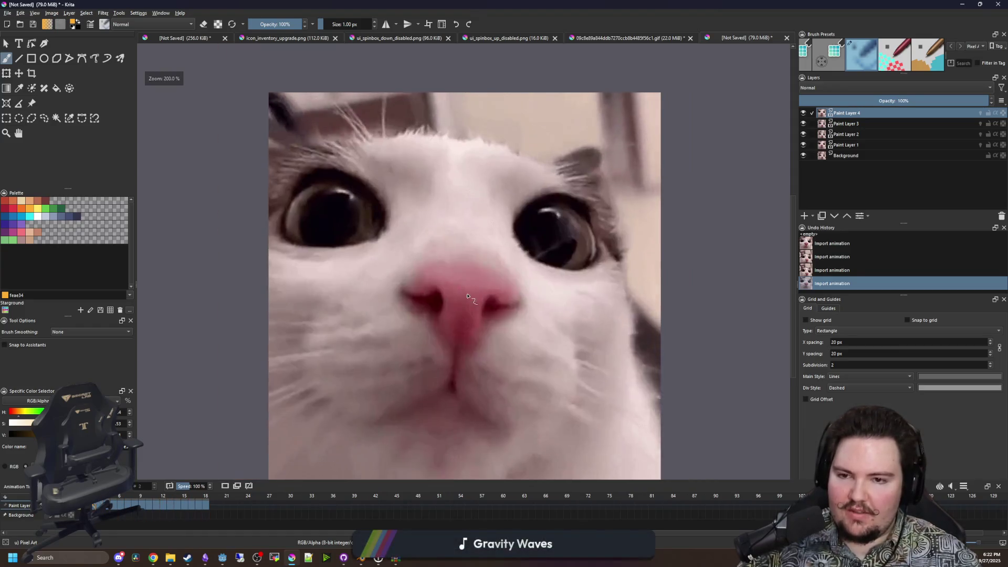
scroll(443, 341, up, 2)
scroll(442, 342, up, 1)
scroll(441, 336, down, 5)
scroll(436, 320, up, 5)
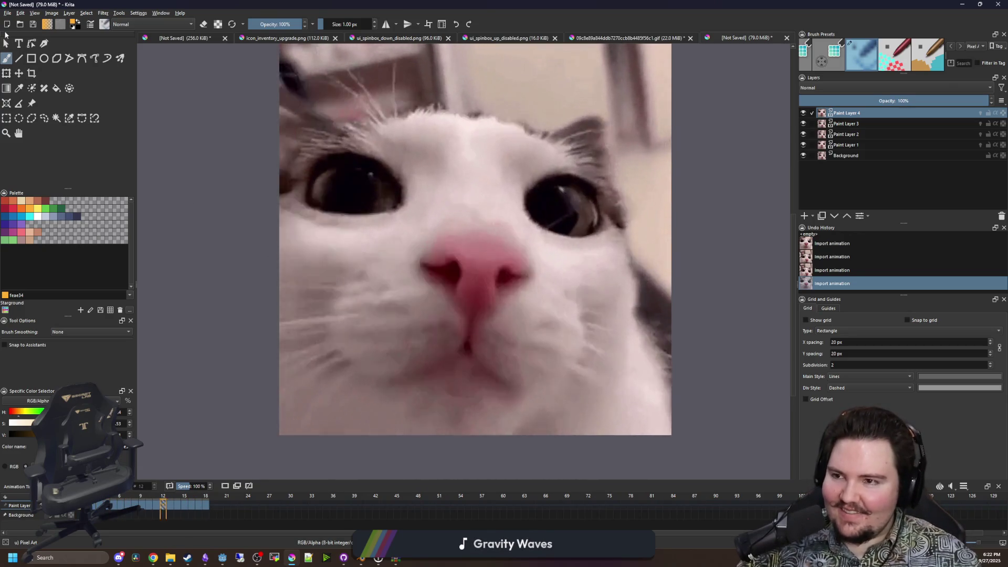
Import all 19 plinkframes frames with Descending order as Paint Layer 5, starting at frame 0.
click(7, 13)
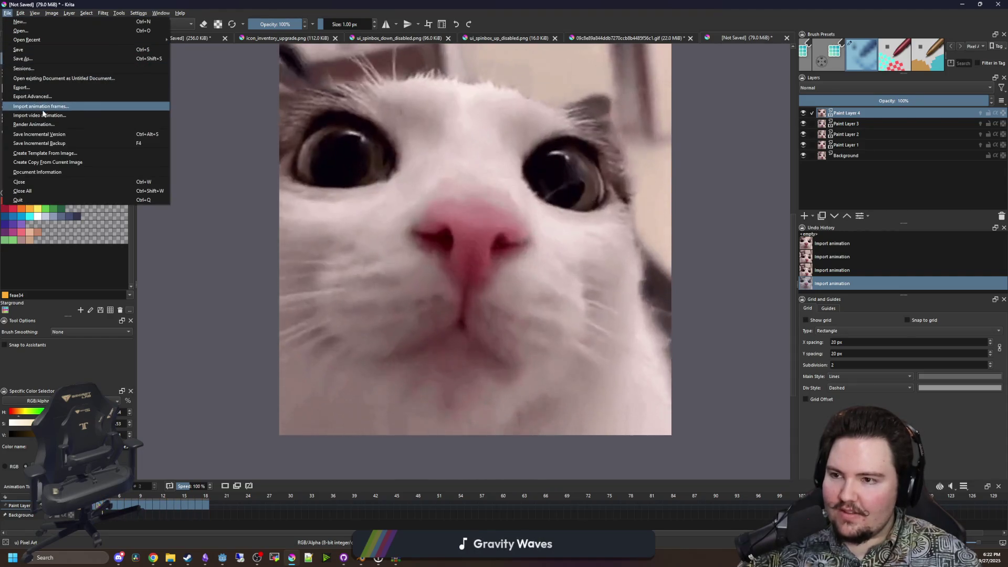
click(41, 106)
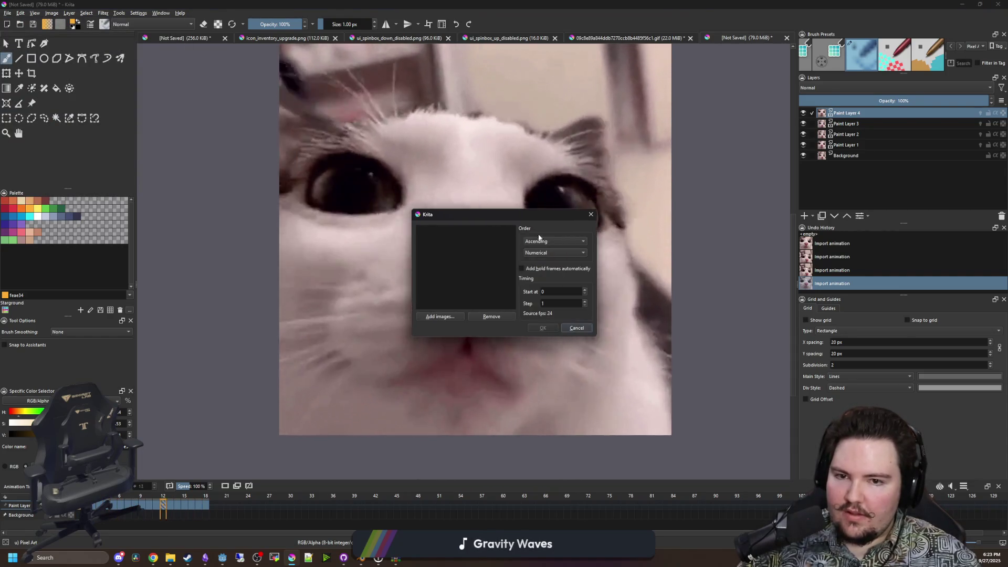
click(449, 316)
key(ctrl+a)
key(Return)
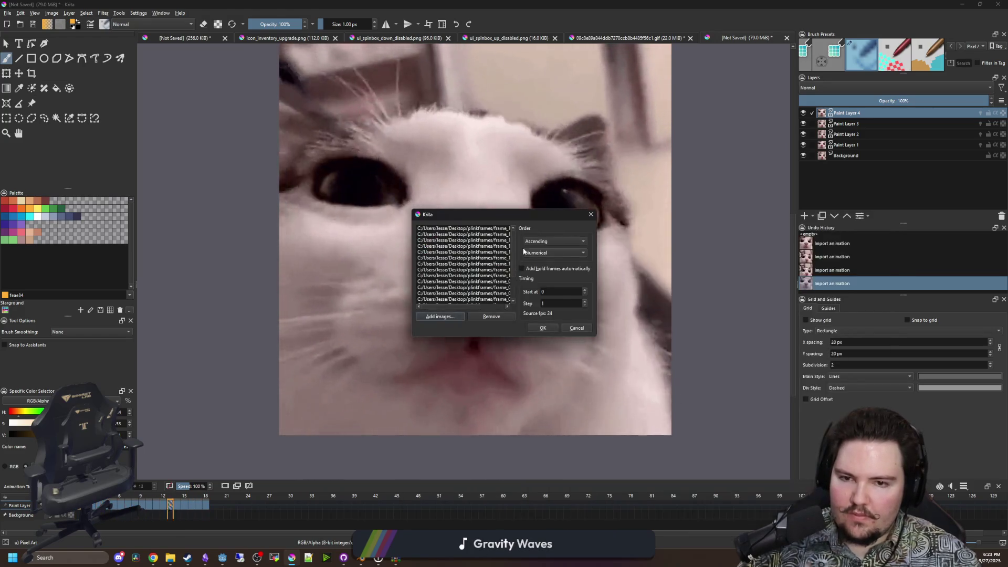
click(553, 241)
click(548, 251)
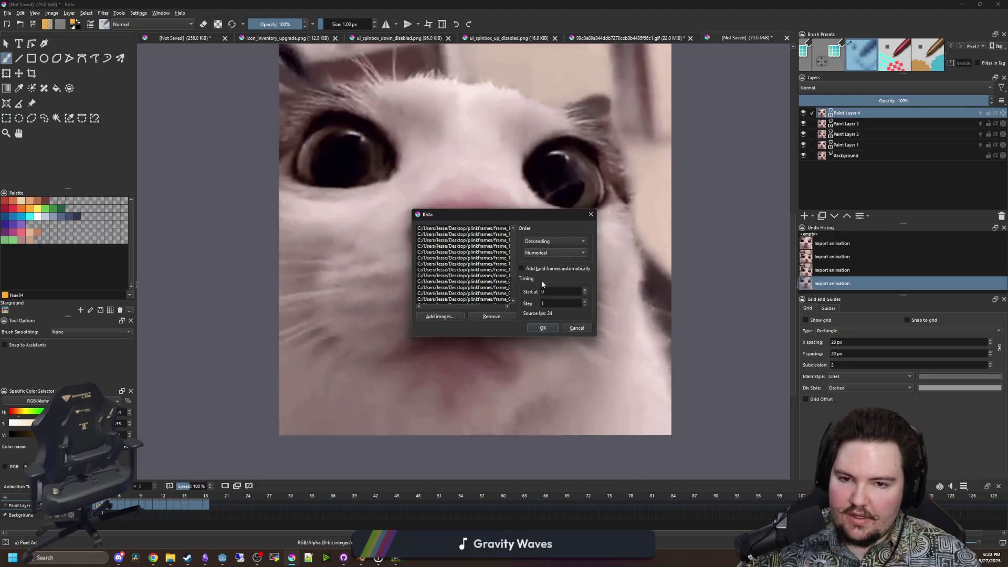
click(542, 328)
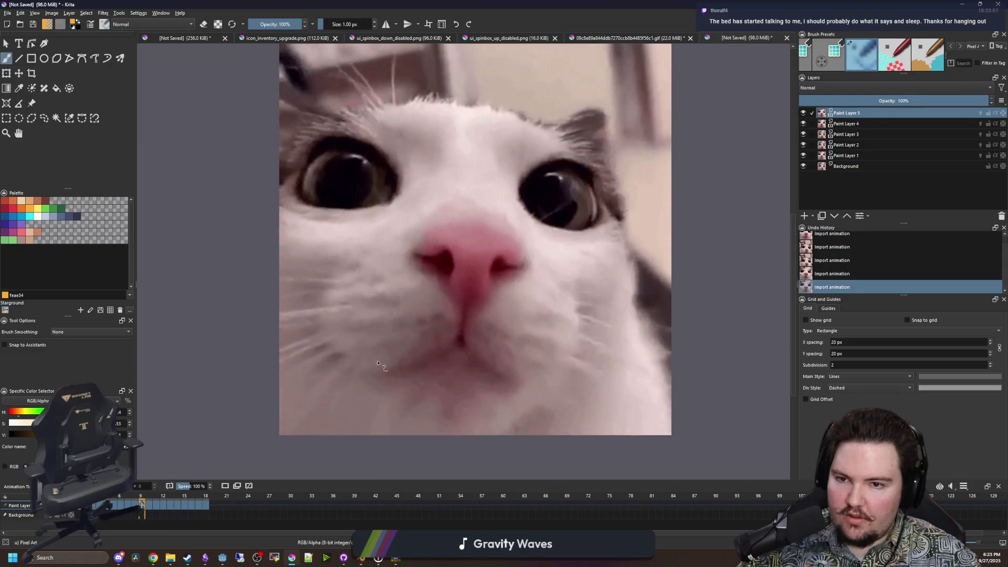
click(149, 501)
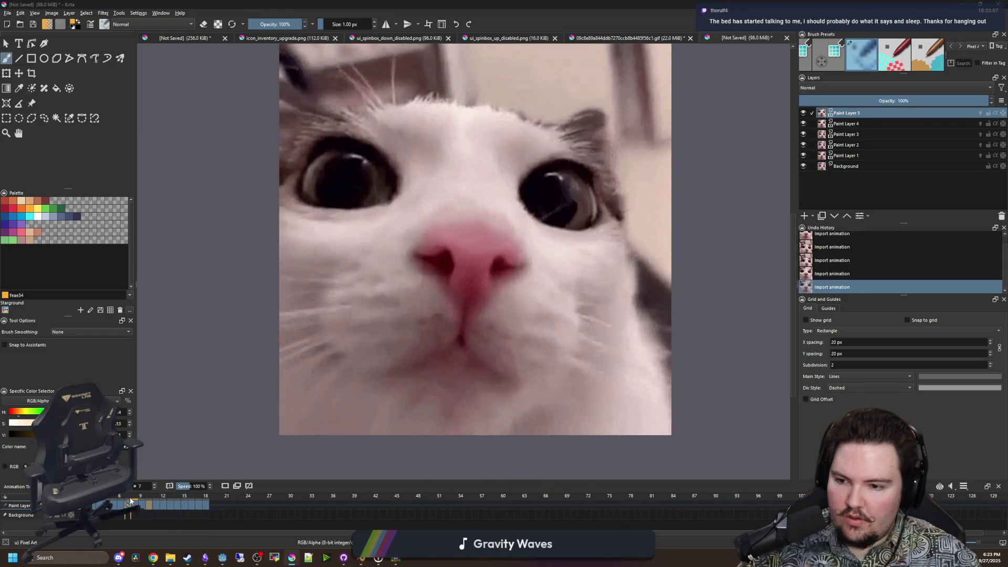
Drag Paint Layer 5's keyframes along the timeline into a loop, previewing the timing.
drag(149, 503, 204, 501)
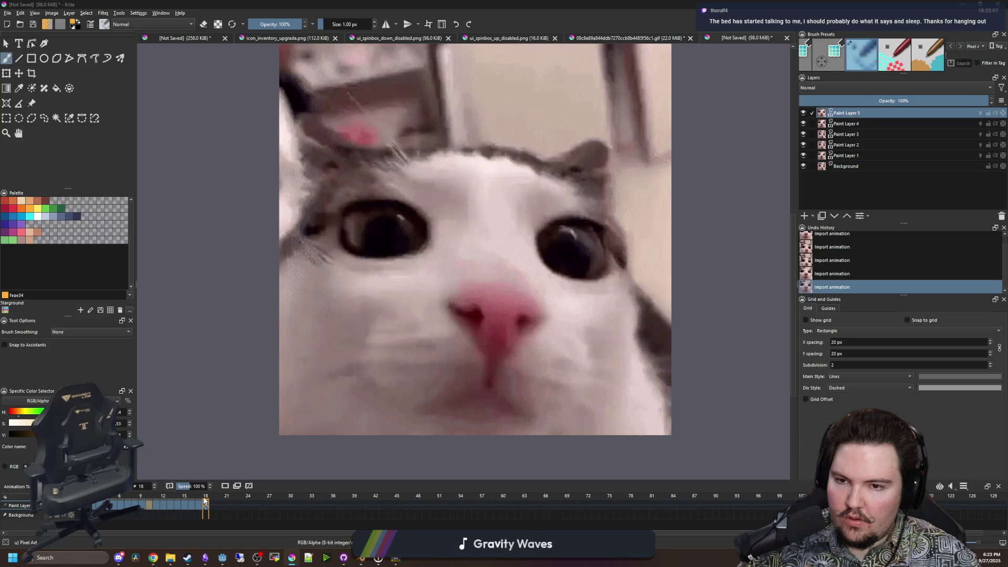
key(space)
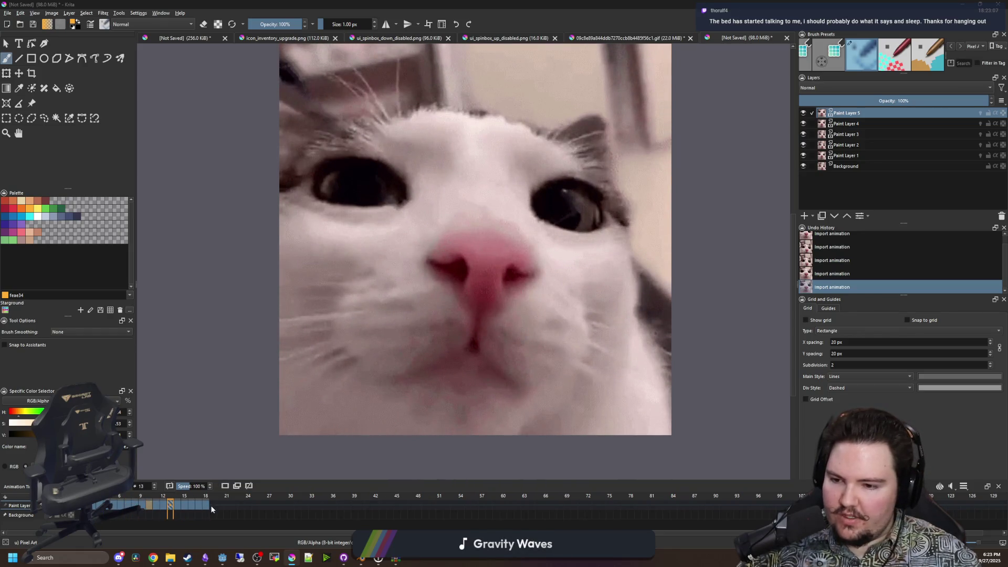
mouse_move(206, 505)
mouse_down()
mouse_move(220, 507)
mouse_move(175, 506)
mouse_move(240, 507)
mouse_up()
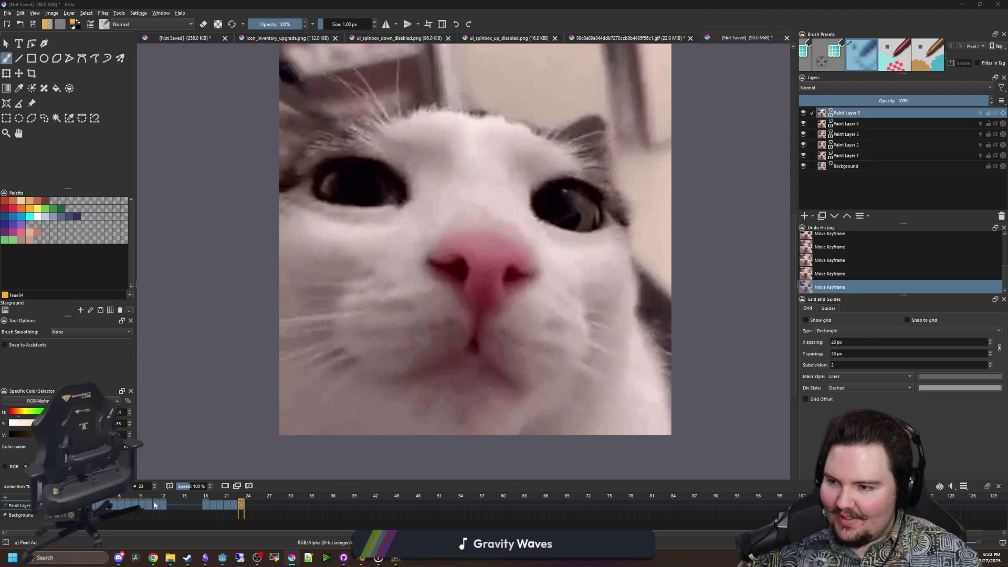
mouse_move(164, 507)
mouse_down()
mouse_move(256, 515)
mouse_move(162, 502)
mouse_move(262, 504)
mouse_up()
drag(142, 505, 304, 507)
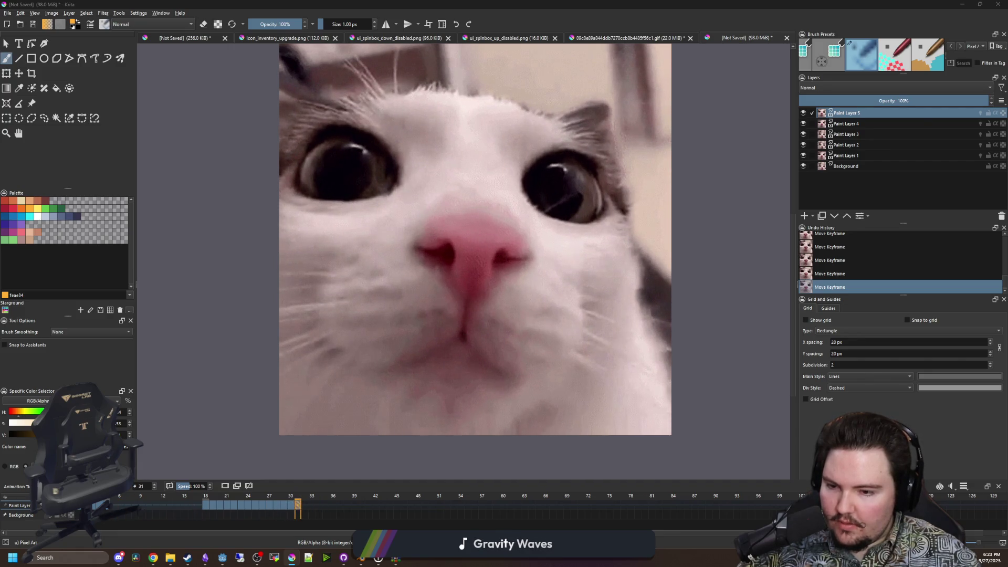
drag(298, 504, 303, 507)
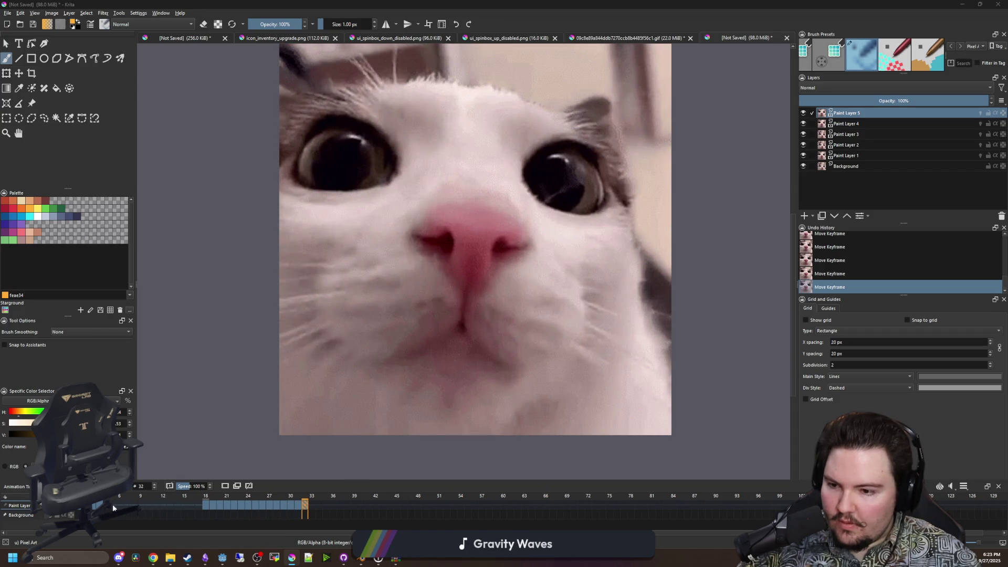
drag(312, 506, 318, 506)
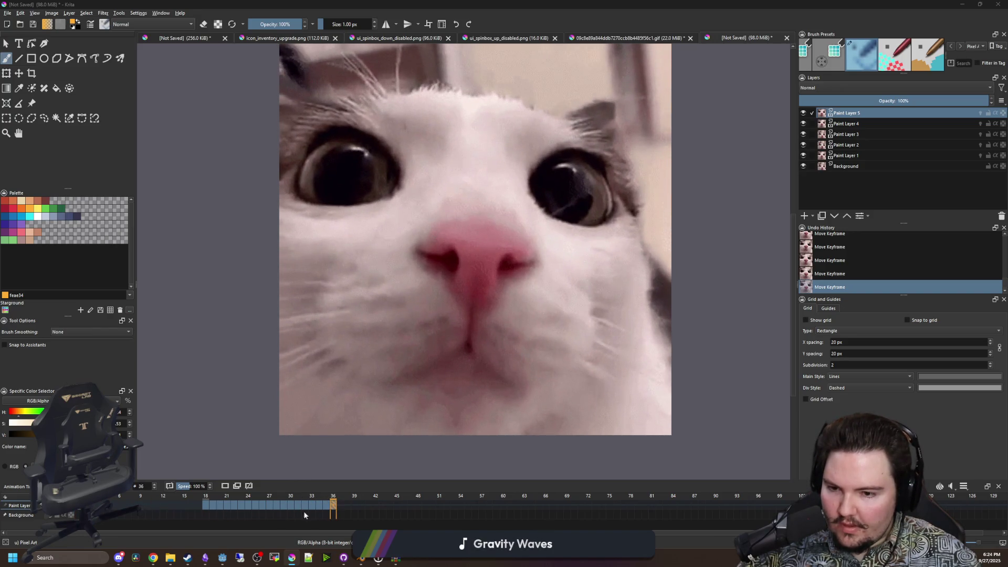
key(space)
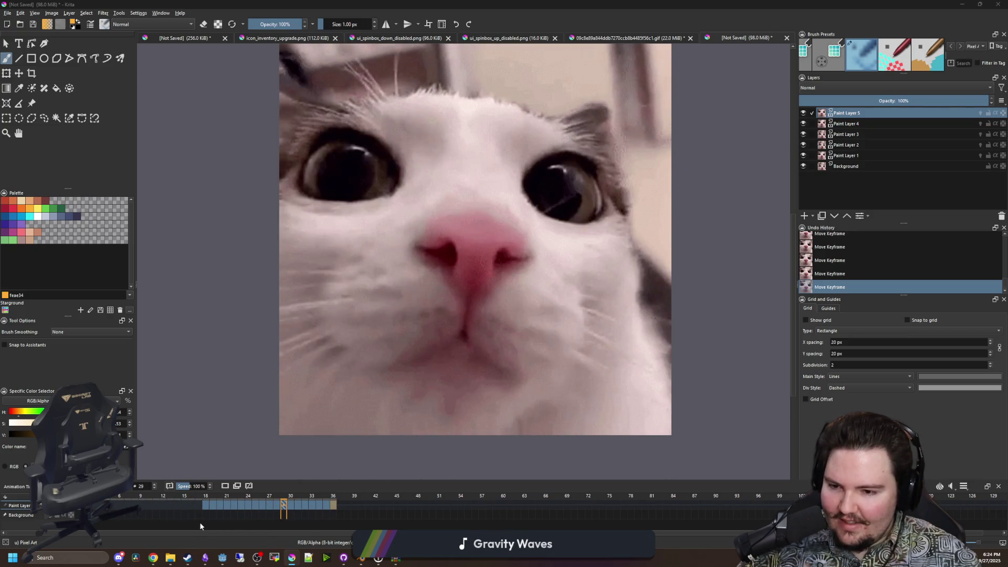
drag(333, 505, 338, 508)
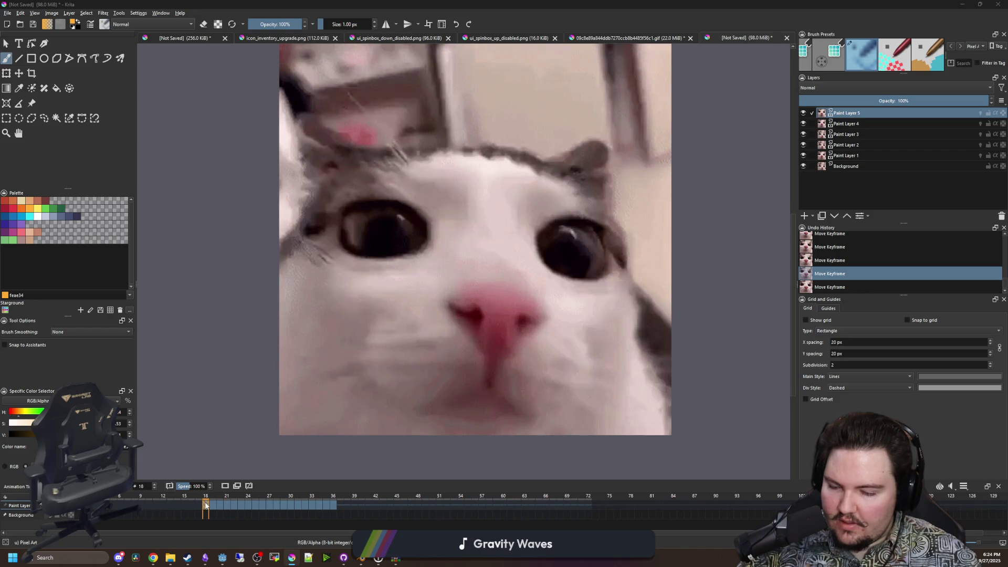
drag(250, 505, 250, 507)
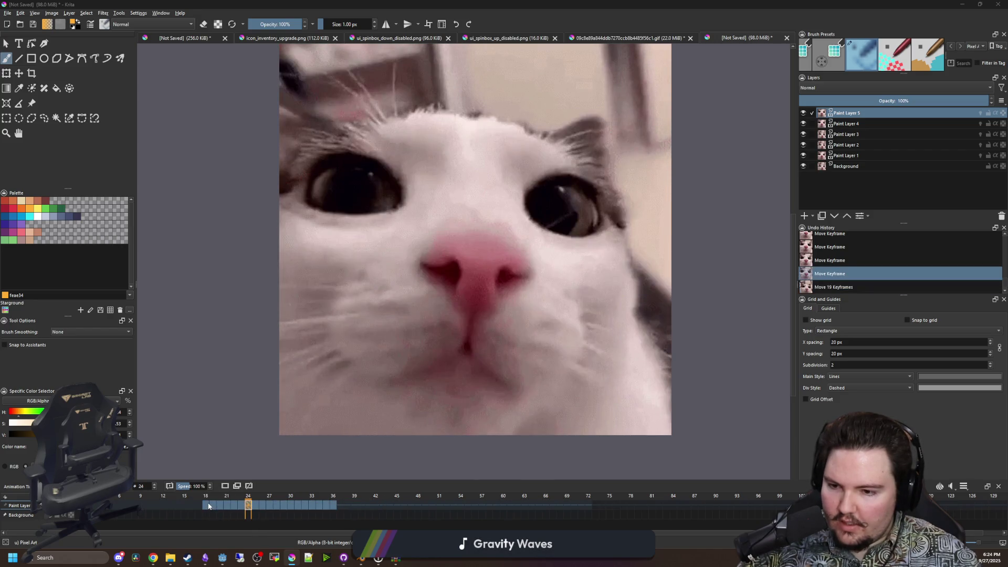
key(ctrl+shift+z)
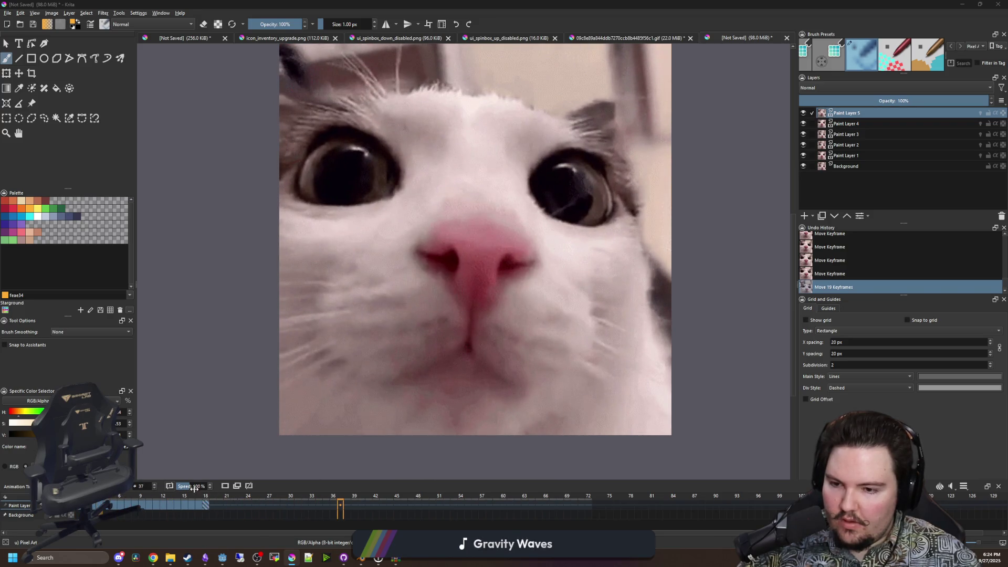
Set the timeline playback End to frame 18 and switch to the Ezgif optimizer page.
click(963, 486)
text(18)
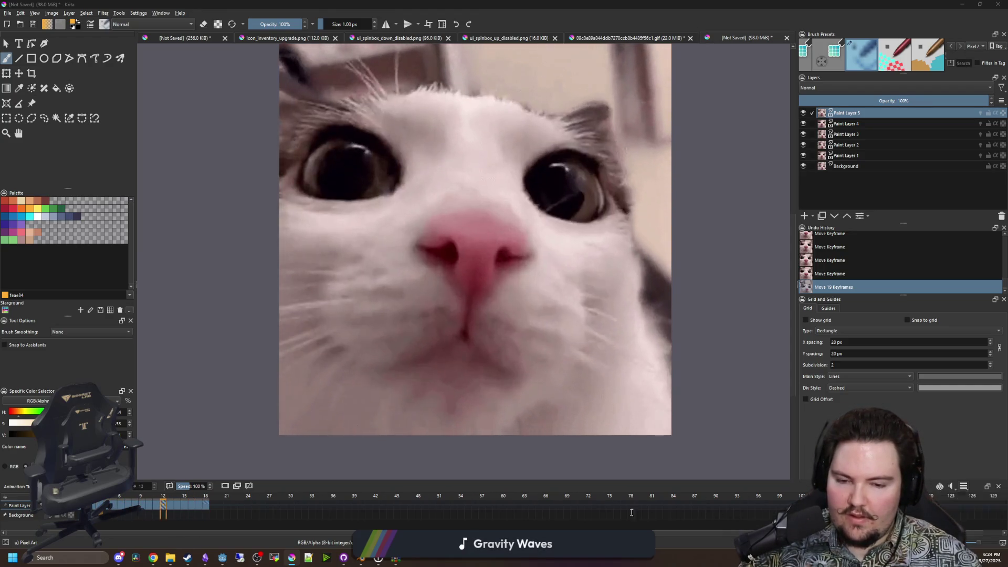
click(631, 512)
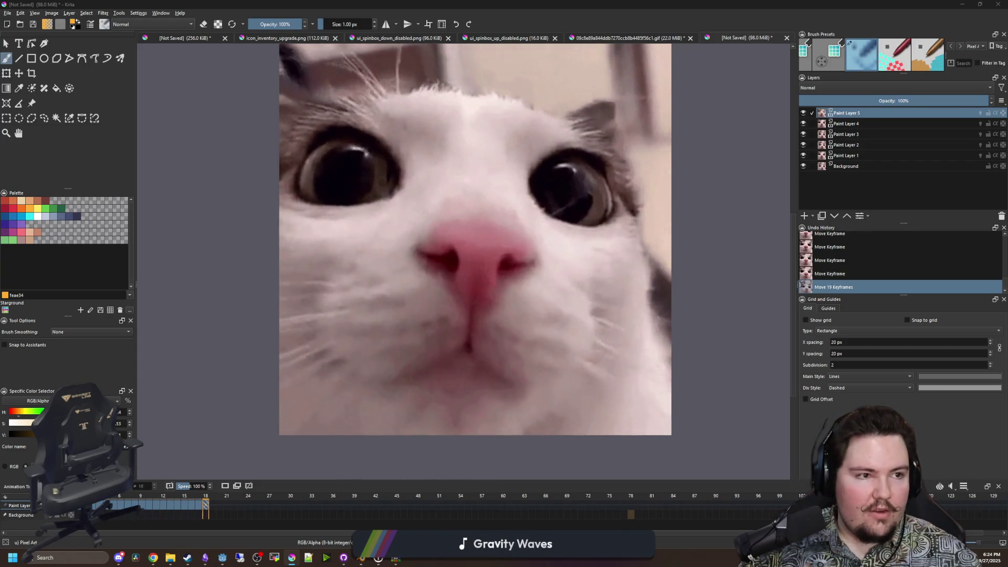
key(alt+Tab)
scroll(414, 165, up, 10)
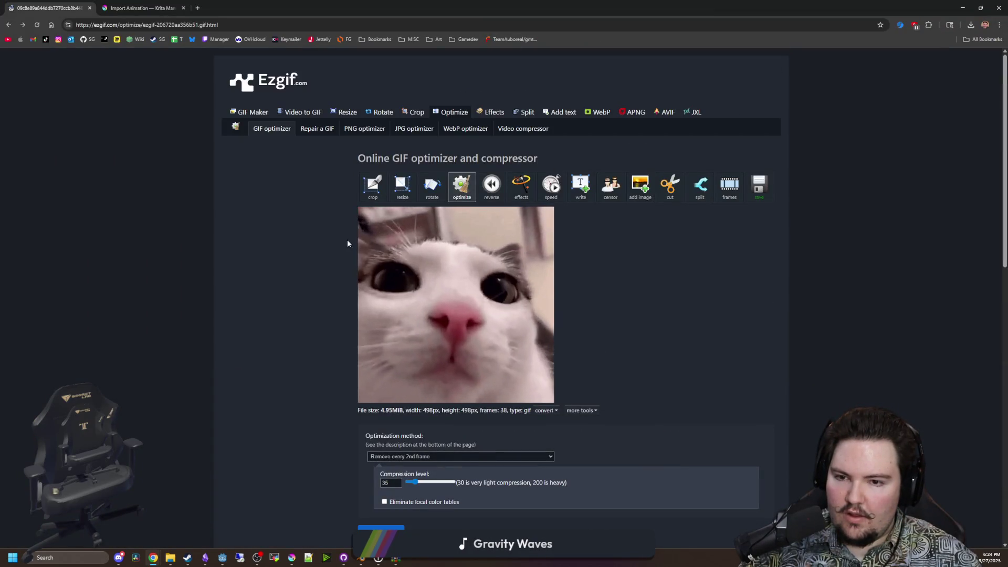
Return to the Krita animation after checking the 498×498, 38-frame GIF details.
key(alt+Tab)
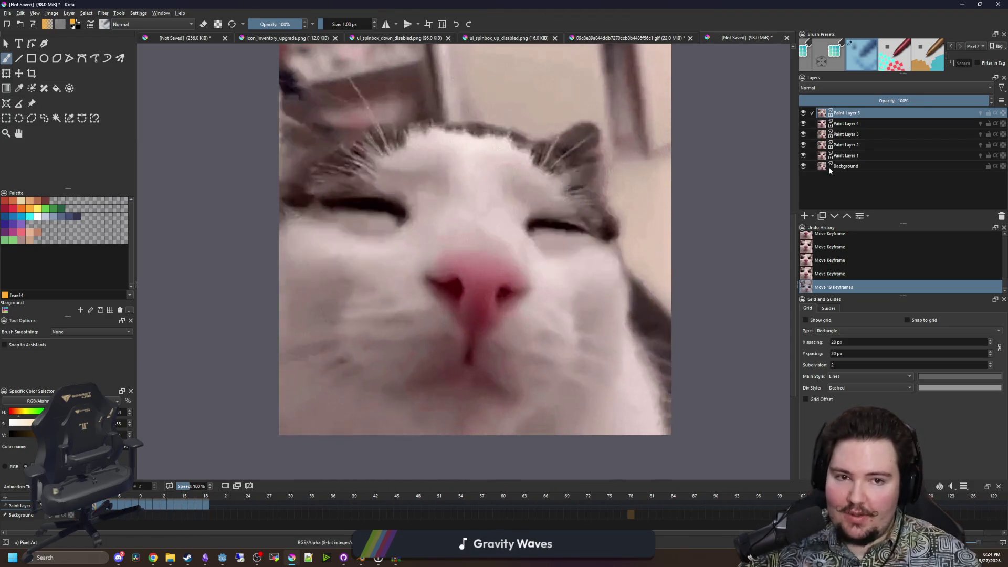
Remove Paint Layers 1–4 and Background, then add a new paint layer above Paint Layer 5.
click(847, 167)
shift+click(846, 124)
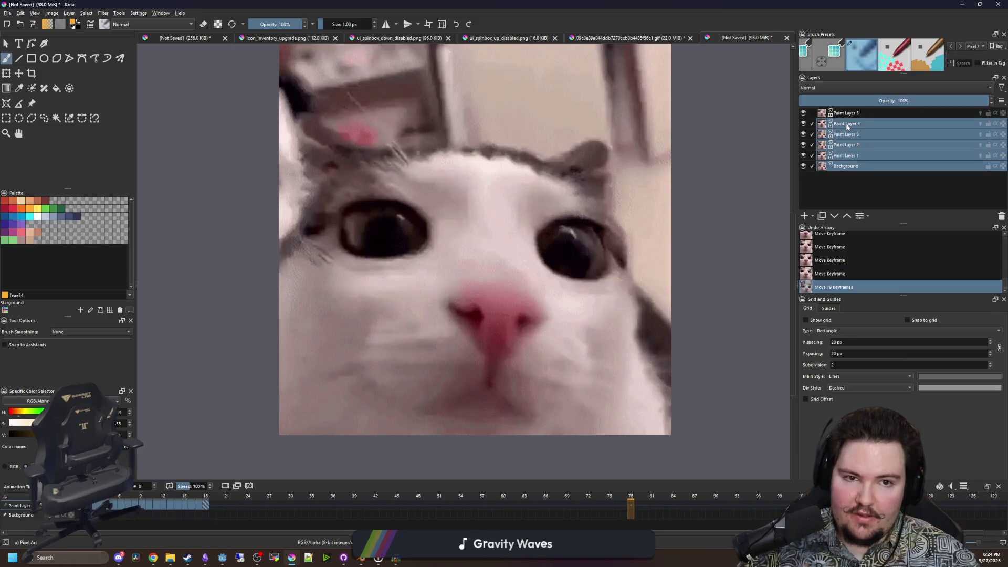
right_click(854, 125)
click(871, 183)
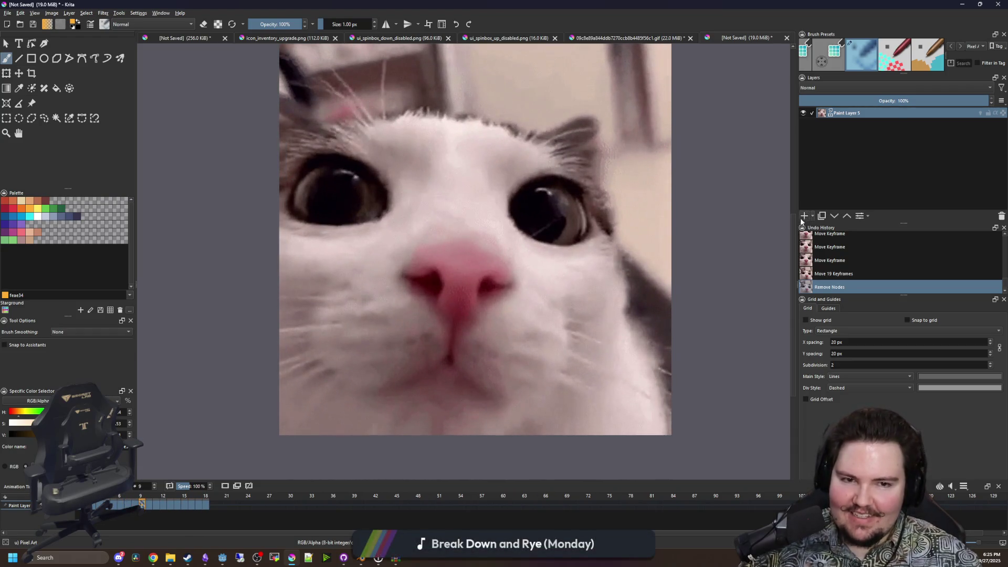
click(804, 216)
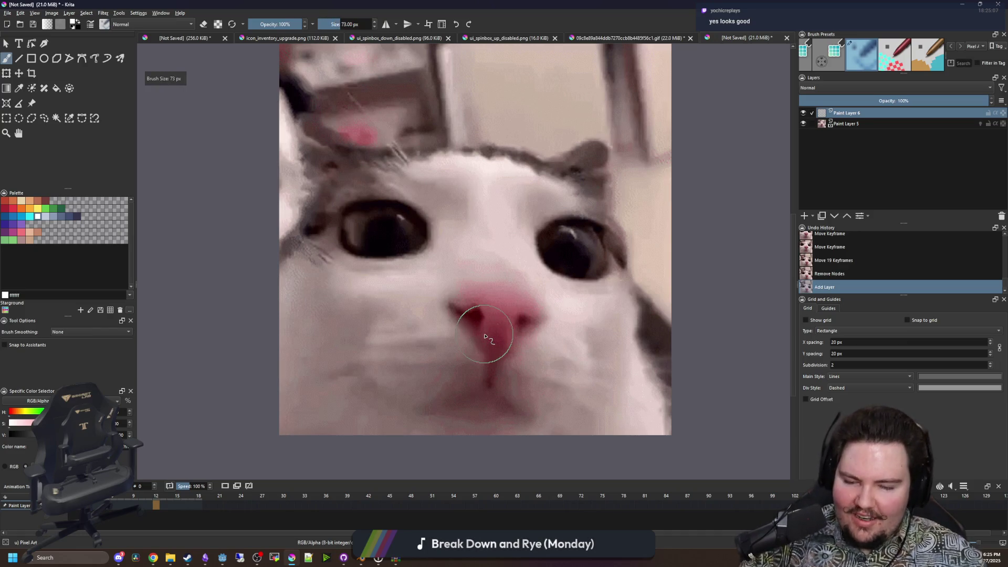
Paint white over the cat's eyes, nose and mouth on Paint Layer 6.
drag(288, 202, 505, 204)
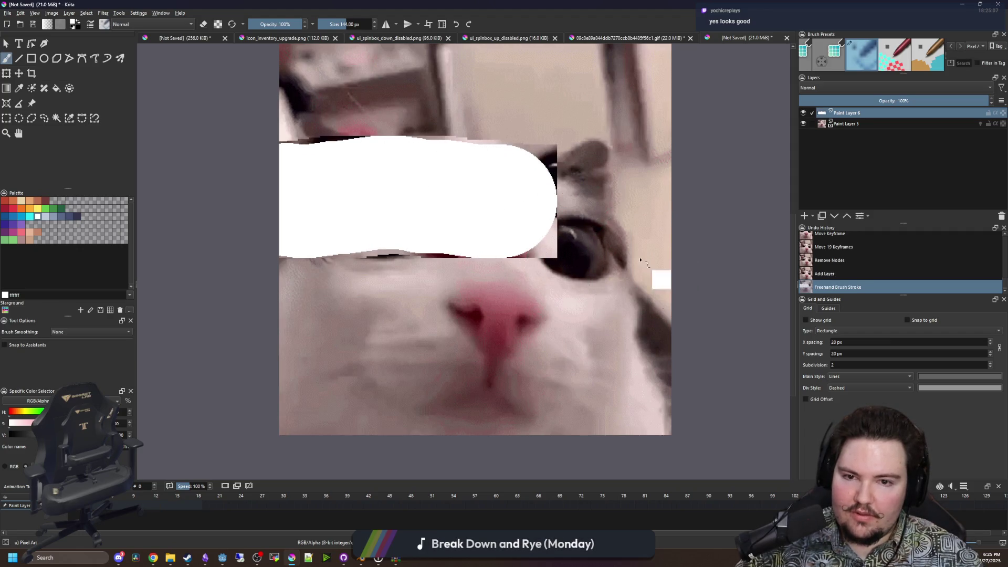
key(ctrl+z)
key(space)
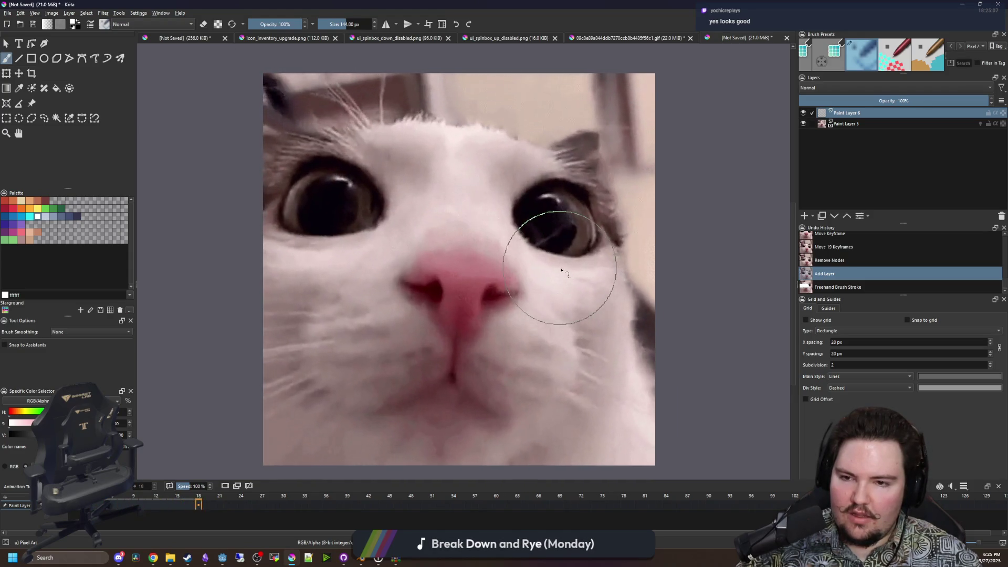
mouse_move(525, 274)
mouse_down()
mouse_move(484, 225)
mouse_move(378, 255)
mouse_up()
drag(274, 218, 669, 216)
drag(556, 297, 607, 197)
mouse_move(757, 181)
mouse_down()
mouse_move(196, 243)
mouse_move(714, 270)
mouse_move(300, 299)
mouse_move(728, 316)
mouse_move(628, 288)
mouse_up()
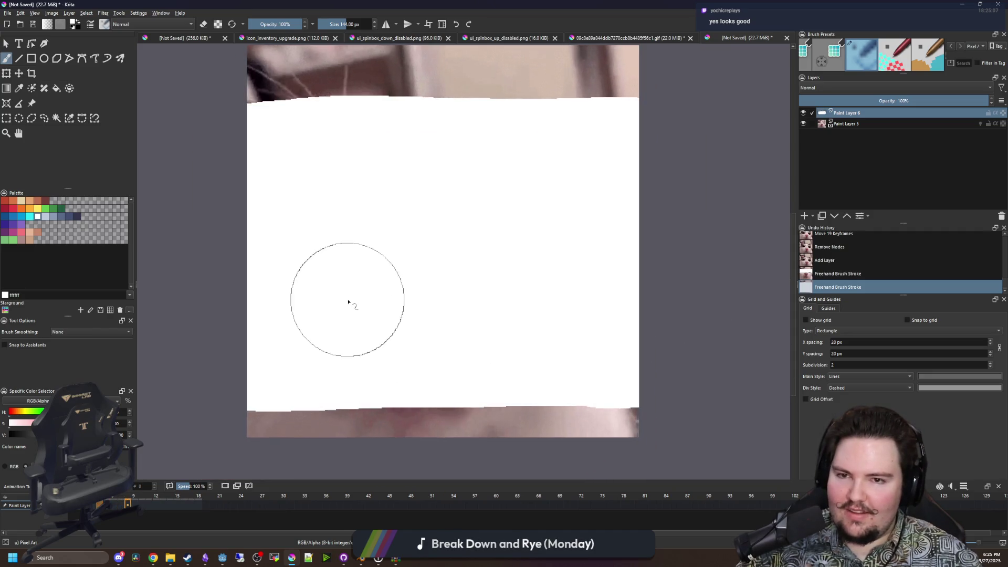
Transform the white overlay down about 55 px and lower the layer opacity to about 39%.
key(ctrl+t)
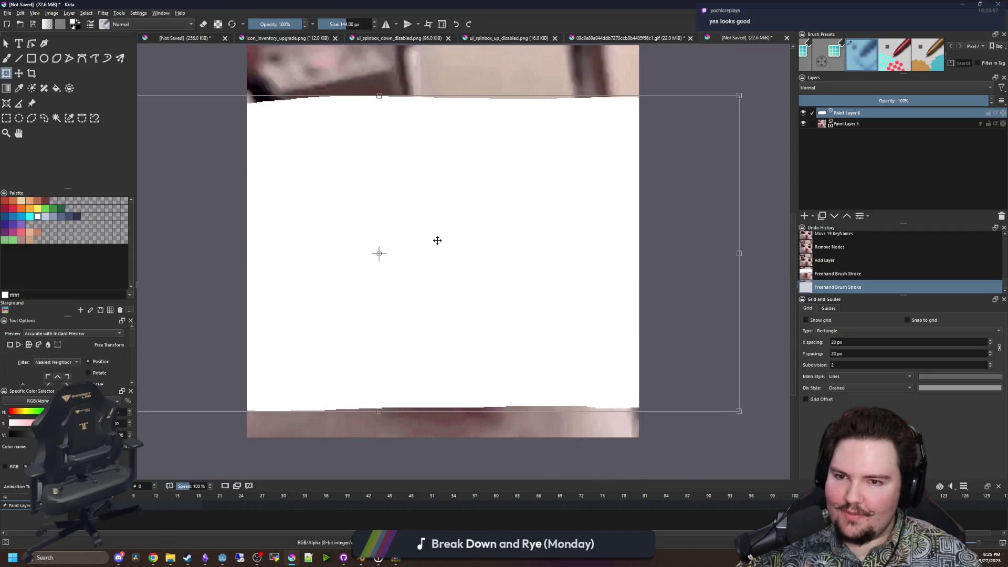
key(Return)
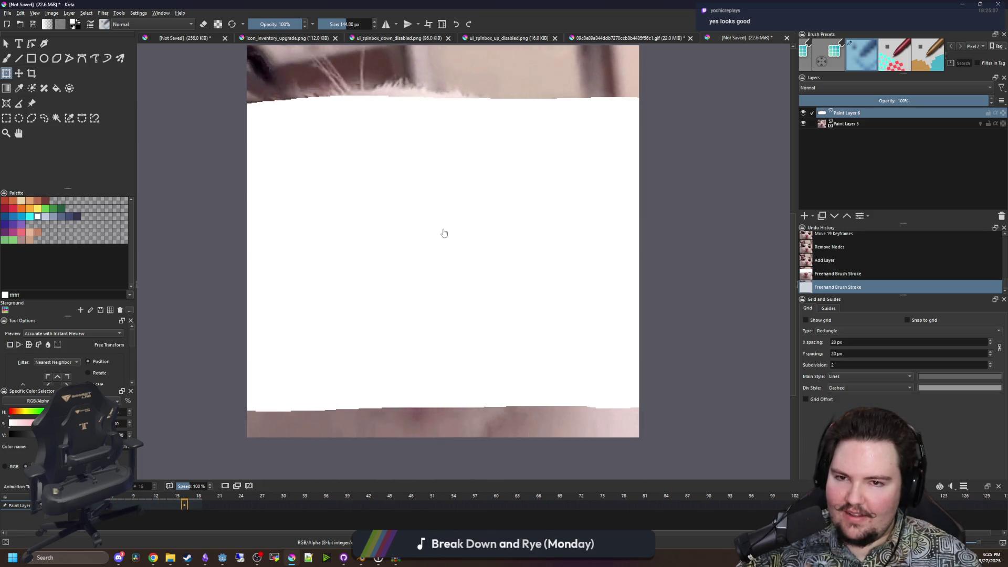
key(space)
mouse_move(447, 228)
mouse_down()
mouse_move(458, 240)
mouse_move(459, 306)
mouse_move(430, 288)
mouse_move(453, 264)
mouse_up()
key(space)
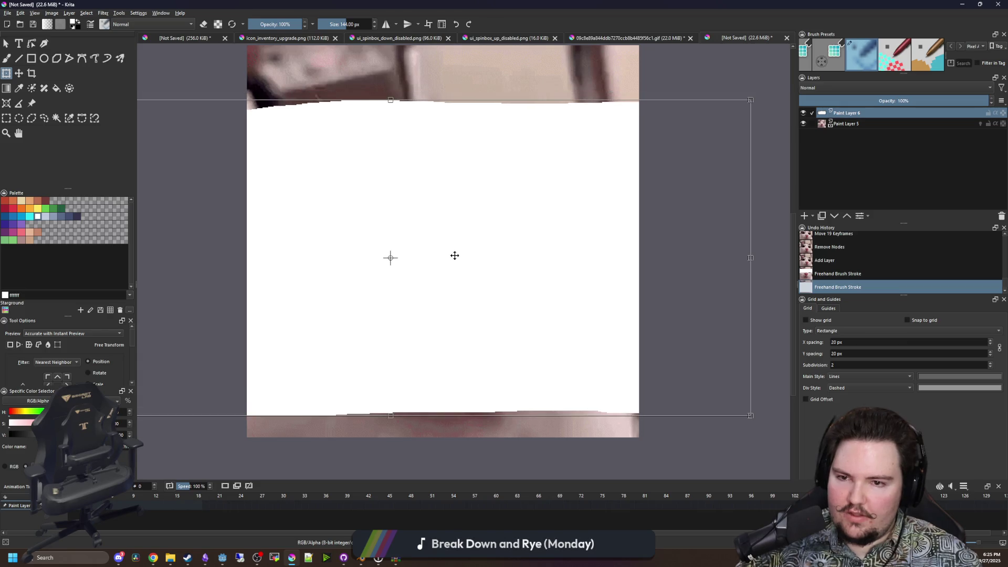
drag(437, 255, 438, 261)
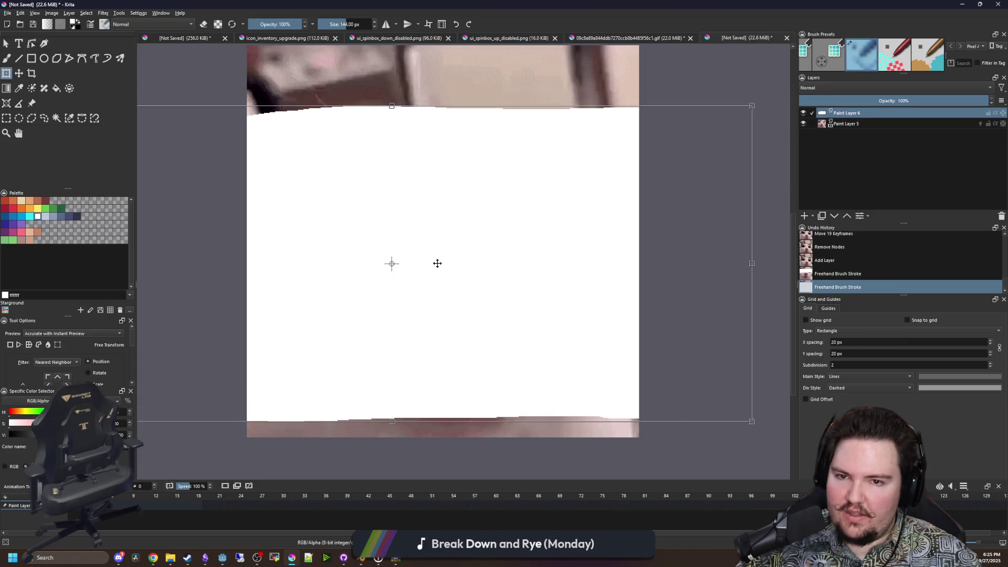
key(b)
drag(880, 100, 873, 101)
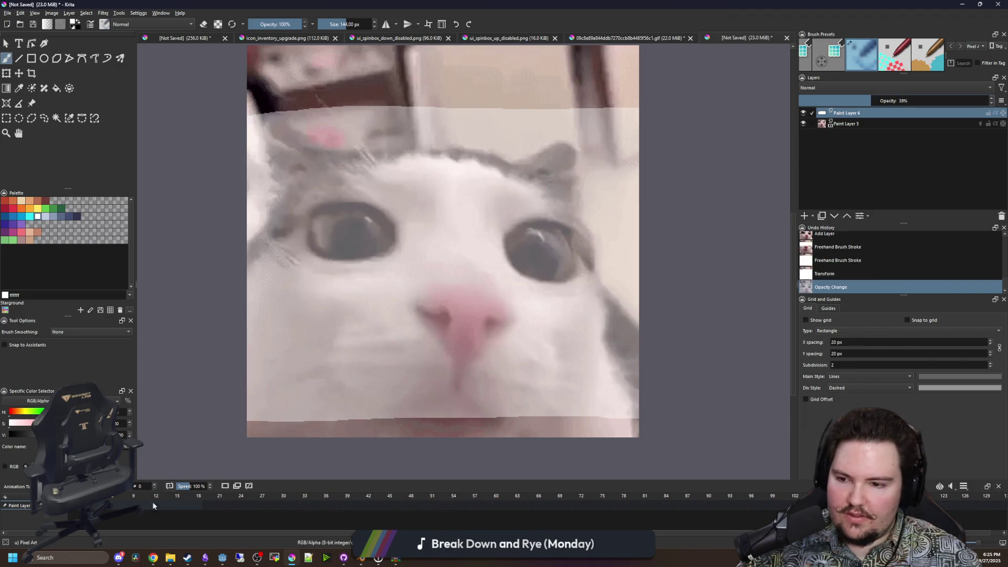
drag(66, 505, 155, 509)
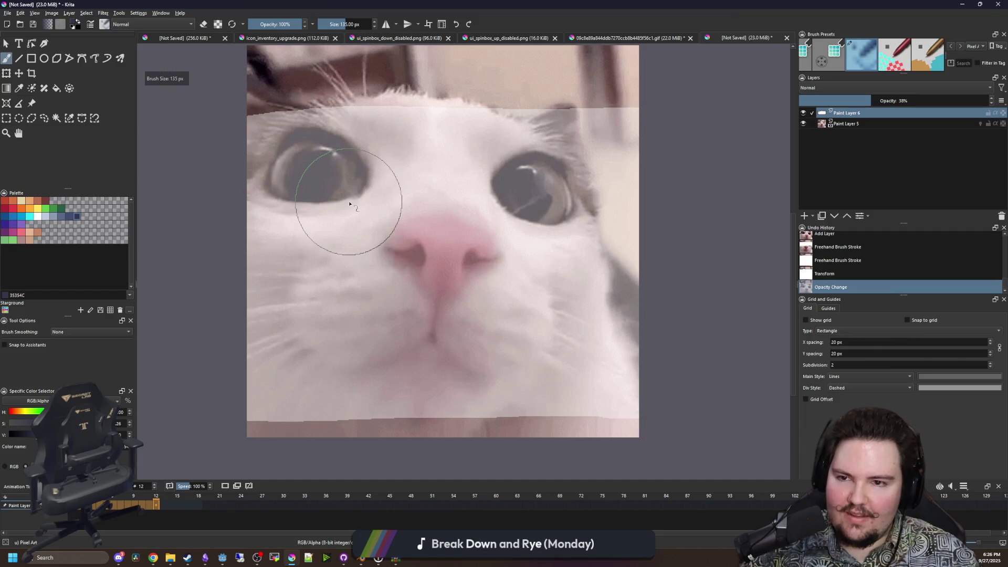
Sketch trial dark mouth strokes under the nose, then undo them.
scroll(424, 268, up, 2)
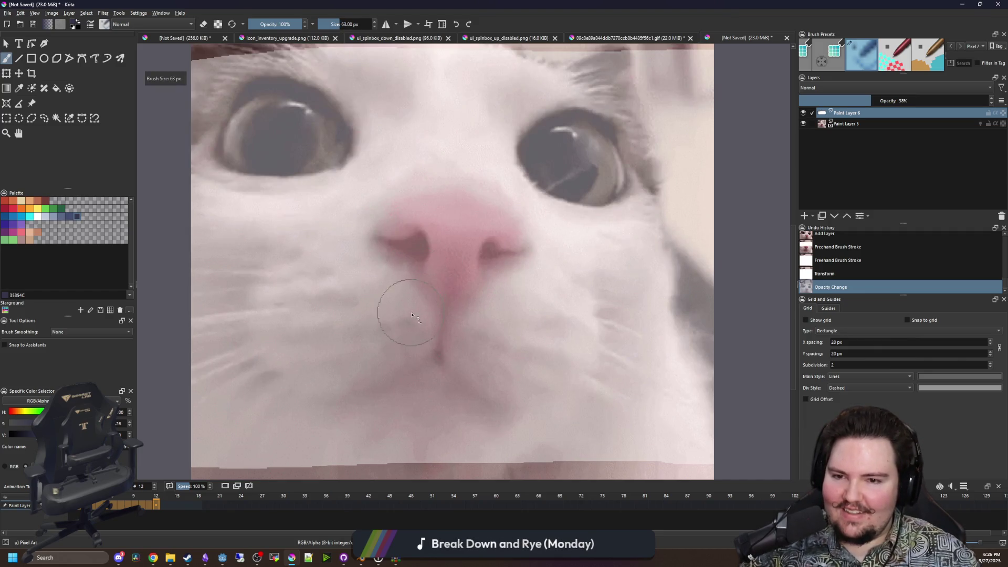
scroll(412, 341, down, 2)
scroll(413, 371, down, 2)
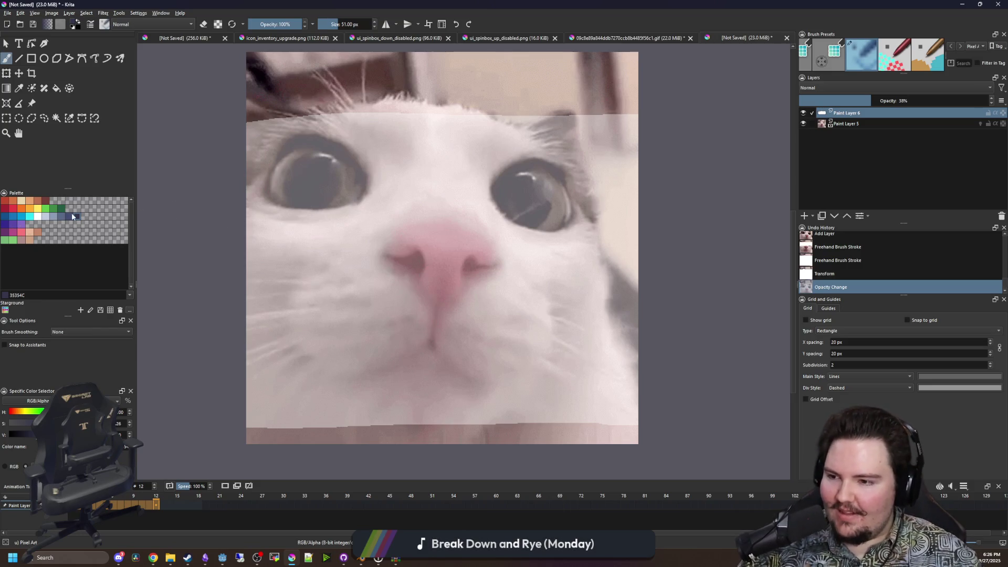
scroll(444, 341, up, 1)
scroll(443, 302, down, 1)
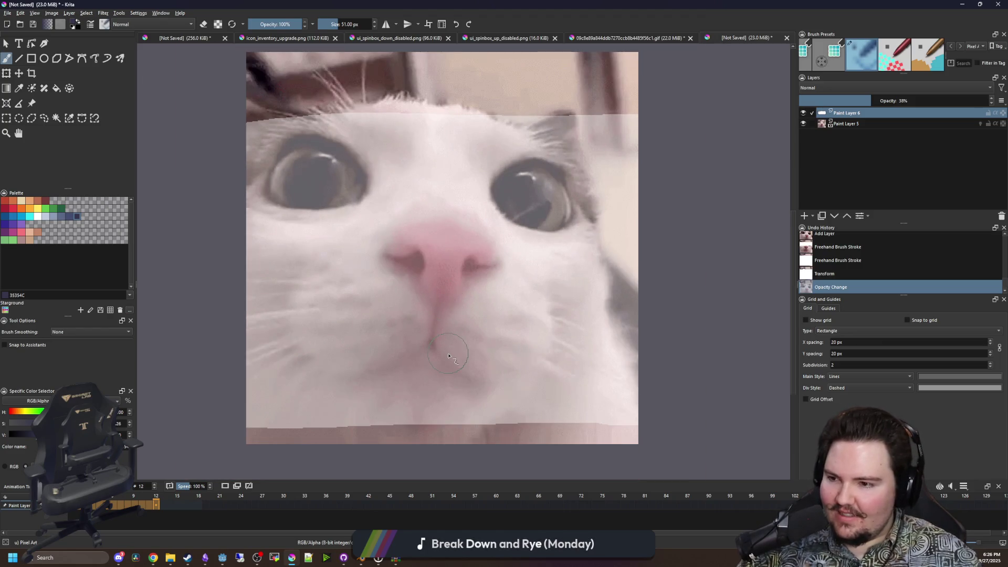
scroll(448, 357, up, 1)
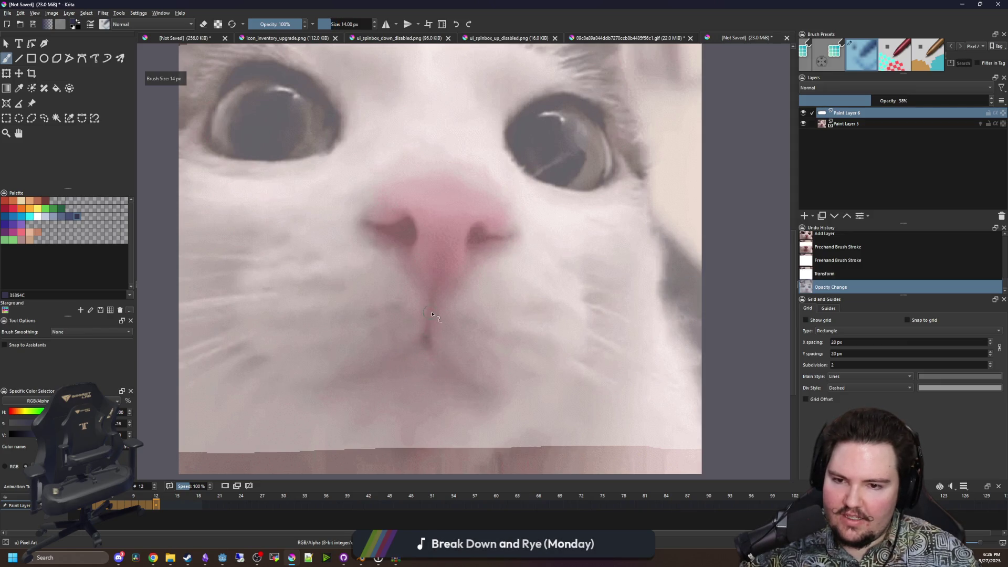
drag(261, 371, 218, 338)
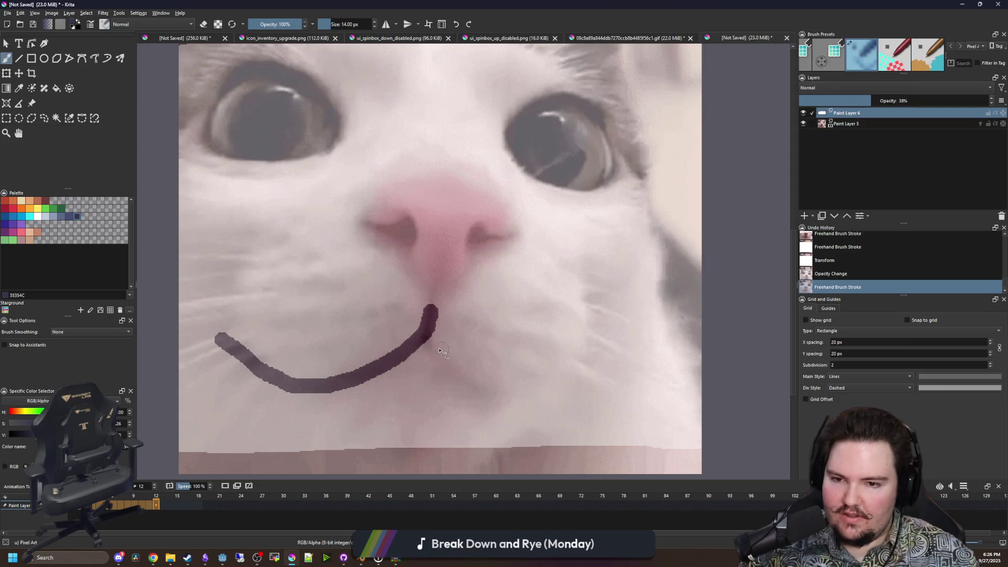
drag(530, 397, 531, 397)
scroll(370, 328, down, 2)
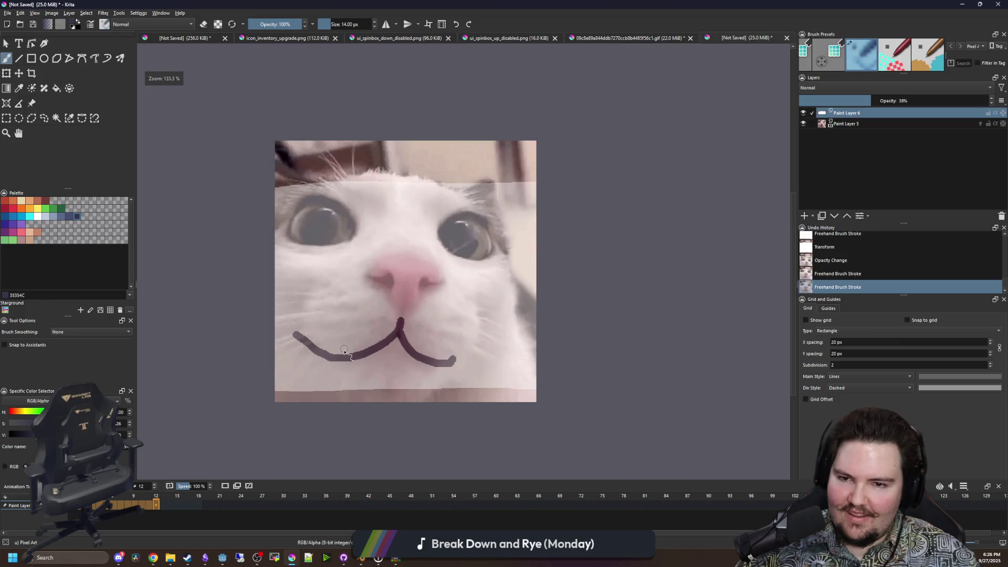
scroll(346, 350, up, 2)
key(ctrl+z)
key(ctrl+z)
Redraw the dark curved mouth beneath the nose and enlarge the brush slightly.
drag(457, 290, 438, 330)
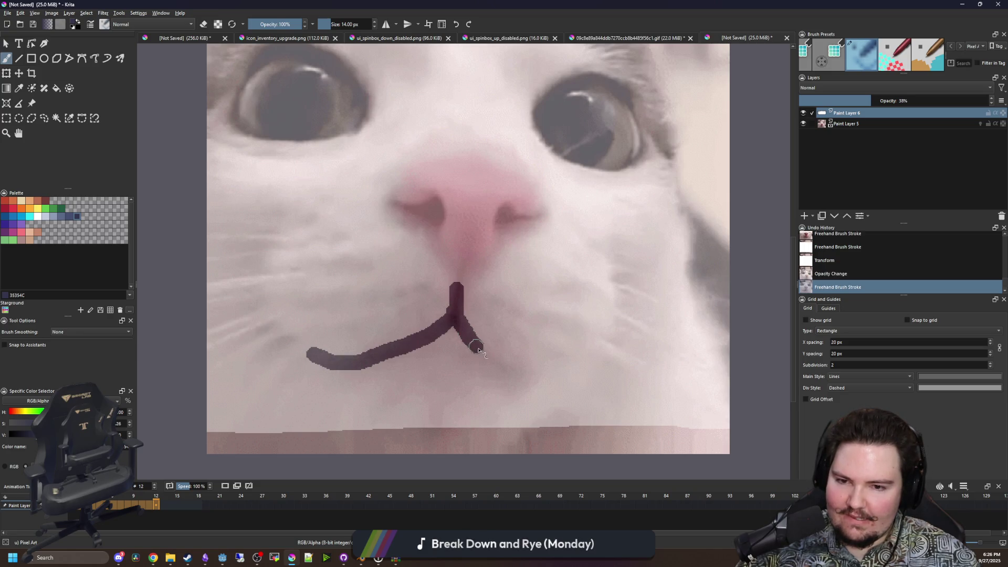
scroll(369, 329, down, 2)
scroll(378, 234, up, 2)
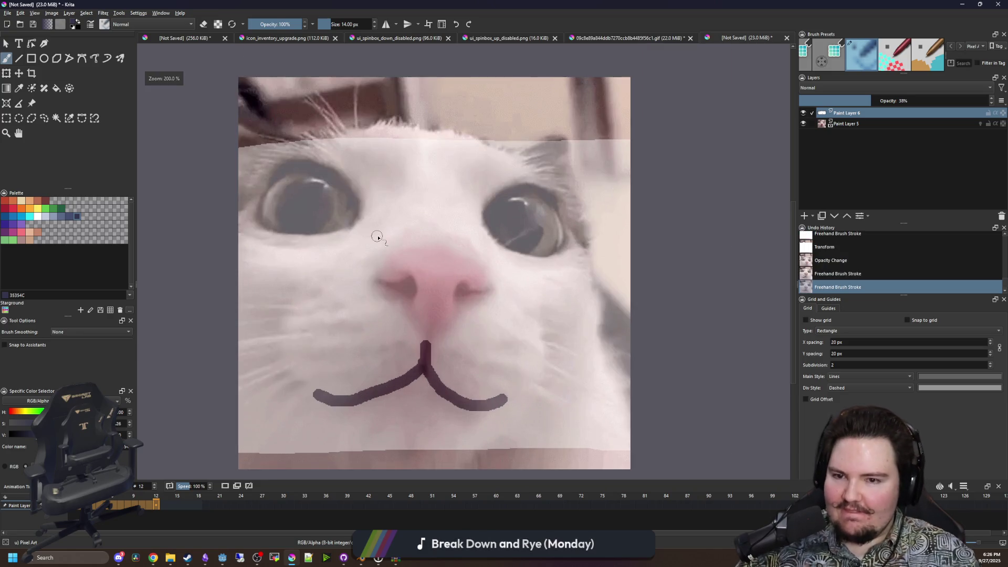
scroll(427, 309, down, 1)
scroll(422, 284, up, 1)
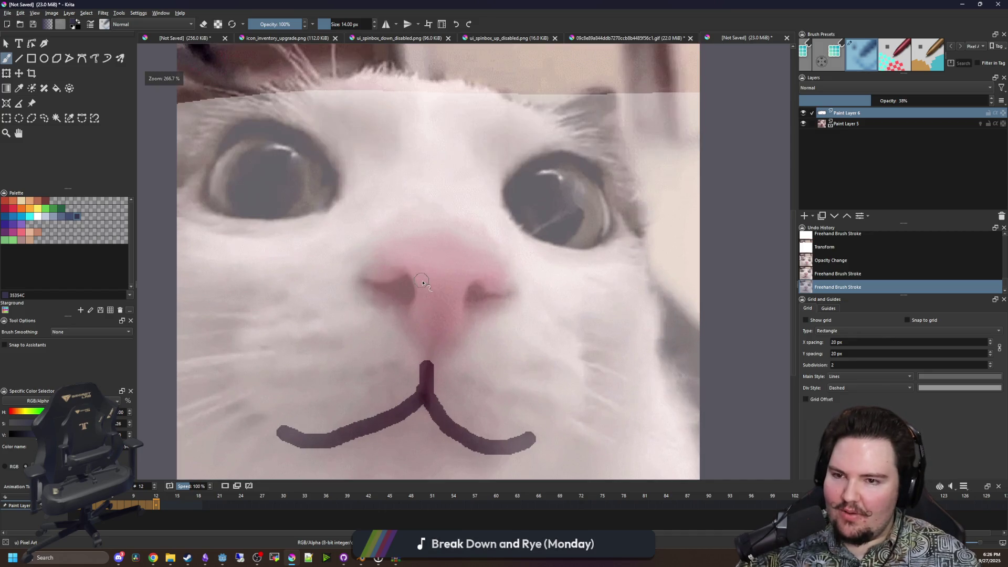
scroll(308, 217, up, 1)
scroll(322, 247, down, 1)
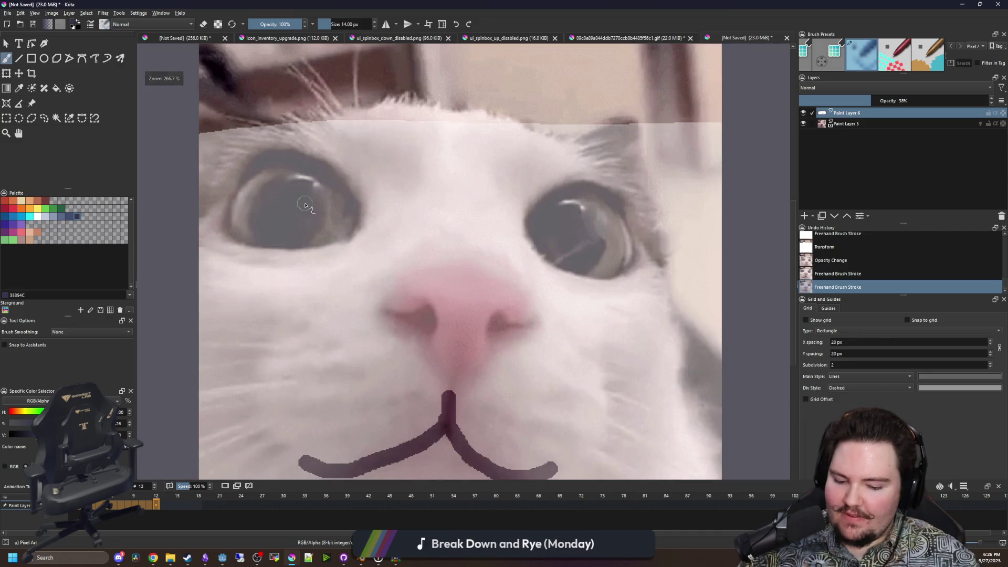
scroll(306, 205, up, 1)
key(bracketright)
Paint a tall dark oval pupil over the cat's left eye.
mouse_move(280, 307)
mouse_down()
mouse_move(292, 131)
mouse_move(277, 185)
mouse_up()
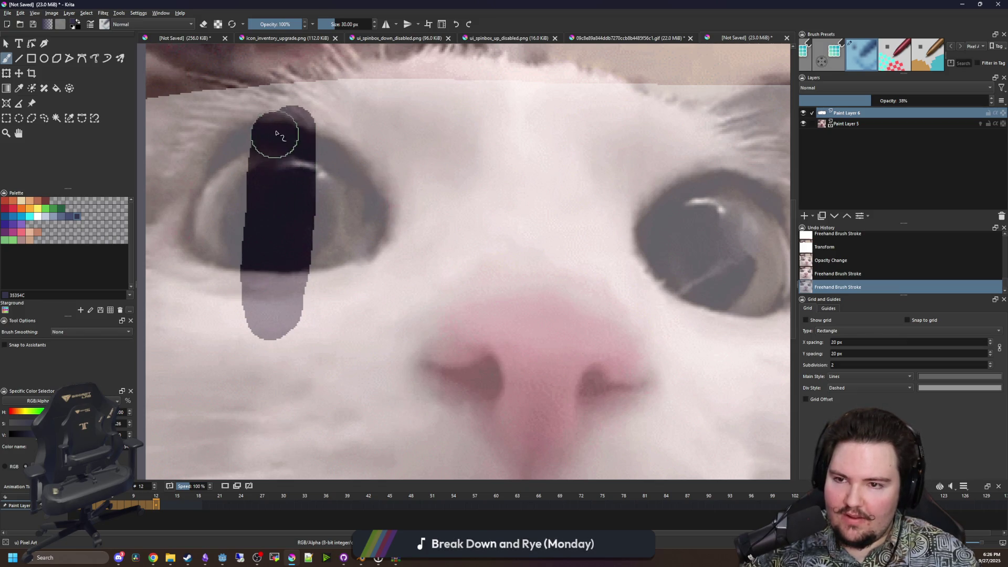
drag(265, 239, 268, 246)
scroll(291, 243, down, 1)
scroll(576, 258, up, 2)
Paint a matching tall dark pupil over the right eye and inspect the finished face.
drag(573, 306, 573, 141)
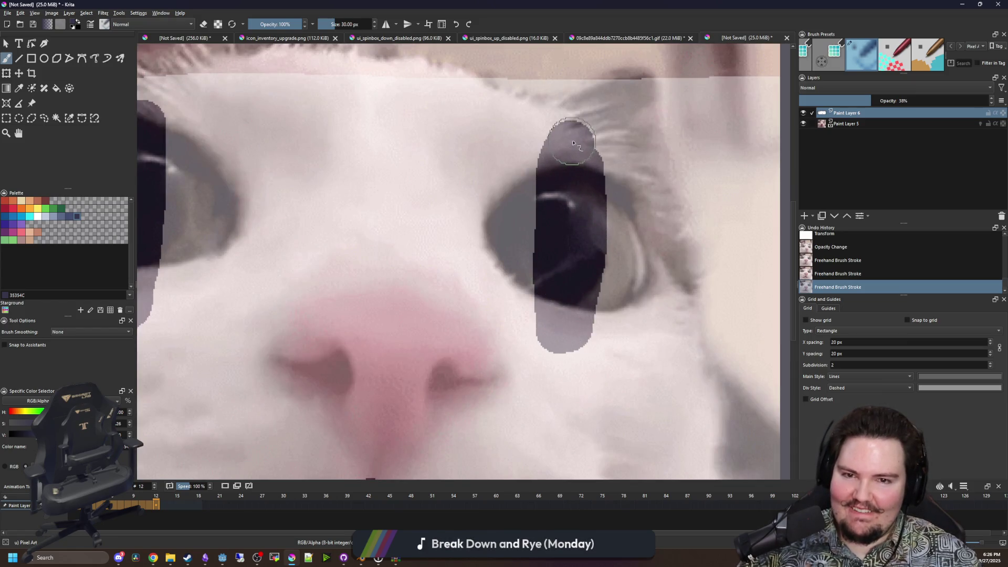
drag(580, 315, 577, 309)
scroll(578, 309, down, 3)
scroll(347, 316, up, 3)
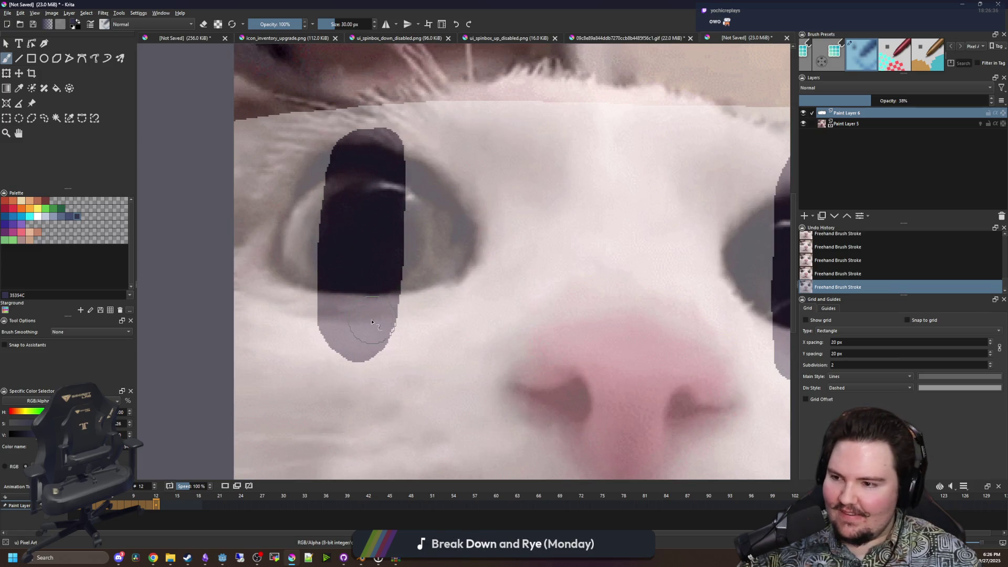
scroll(372, 322, down, 5)
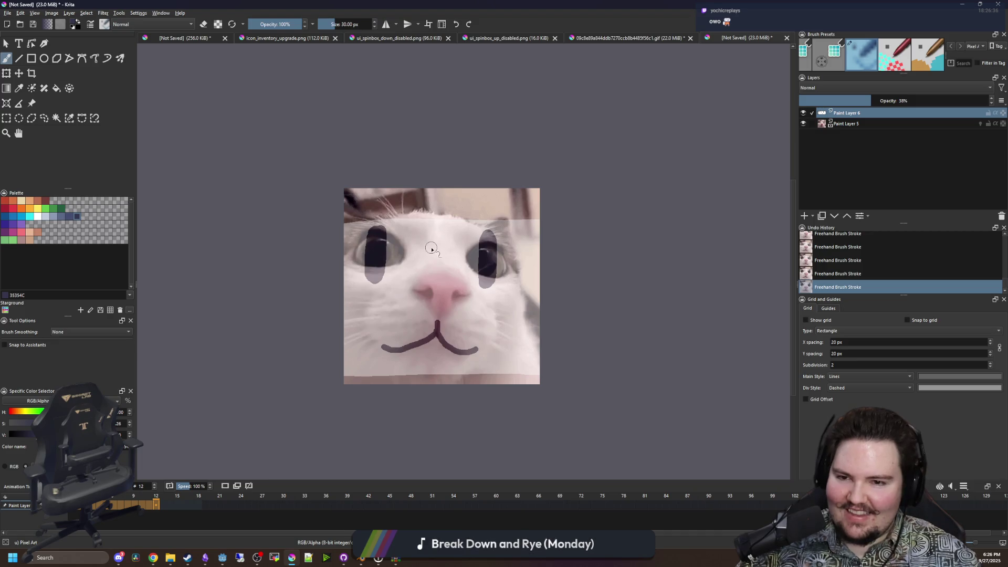
scroll(442, 320, up, 2)
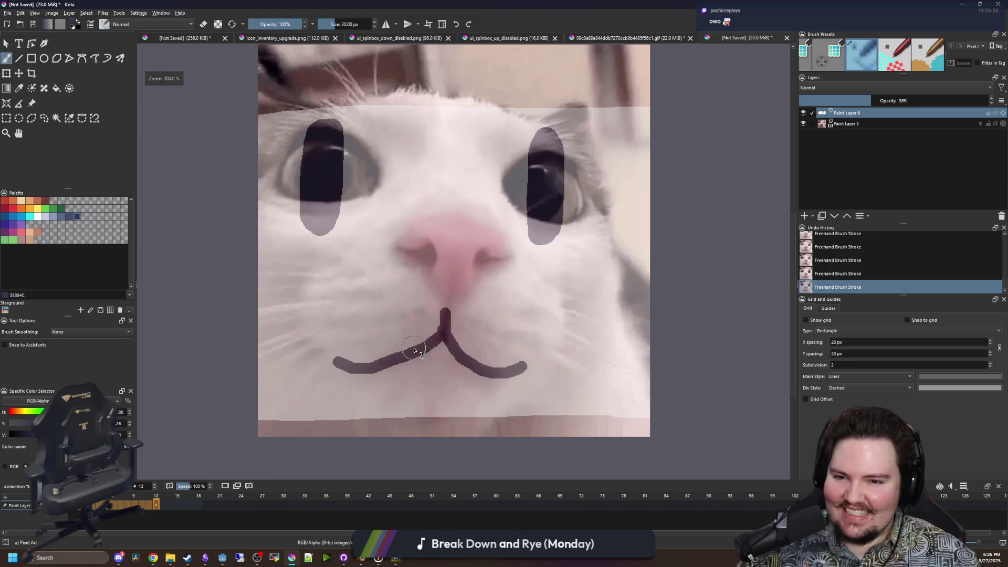
scroll(414, 350, down, 2)
scroll(415, 342, up, 1)
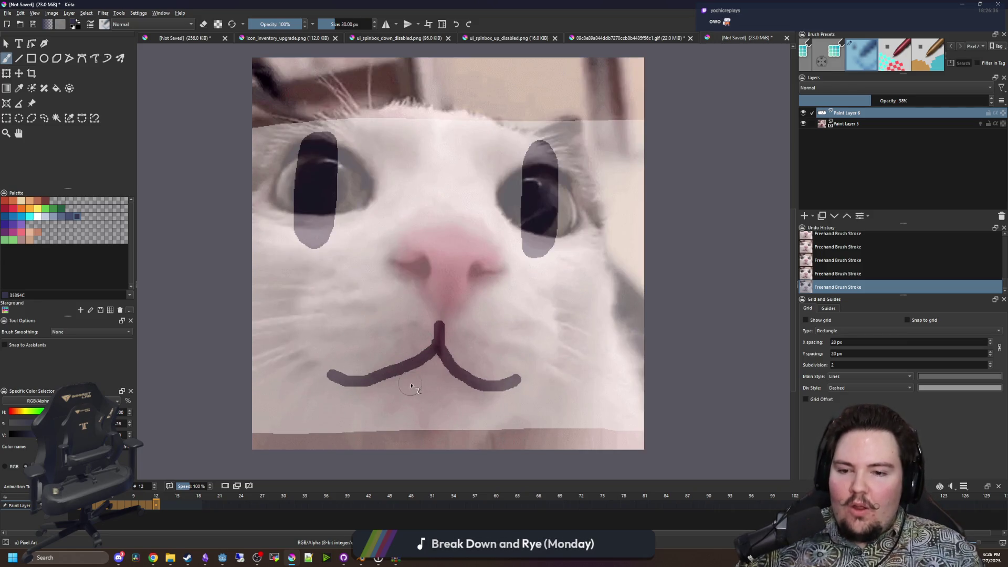
scroll(391, 364, up, 1)
scroll(428, 315, down, 7)
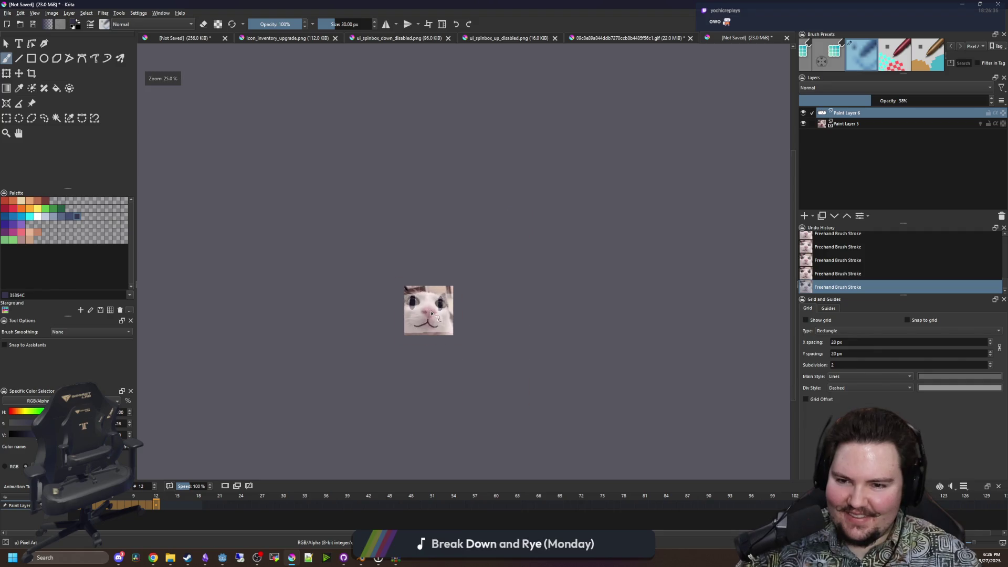
scroll(421, 342, up, 6)
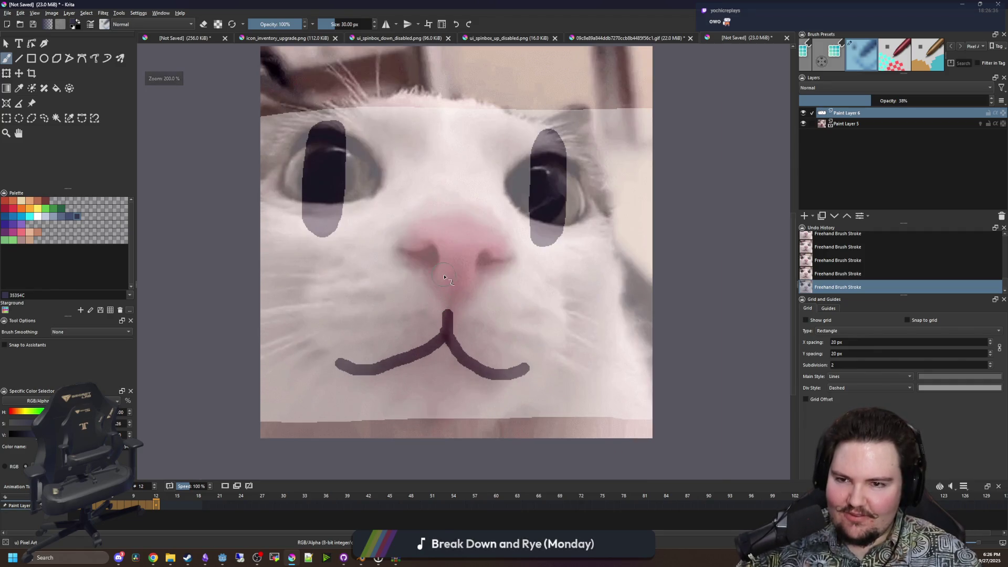
scroll(444, 278, up, 1)
scroll(461, 209, down, 1)
scroll(436, 236, up, 1)
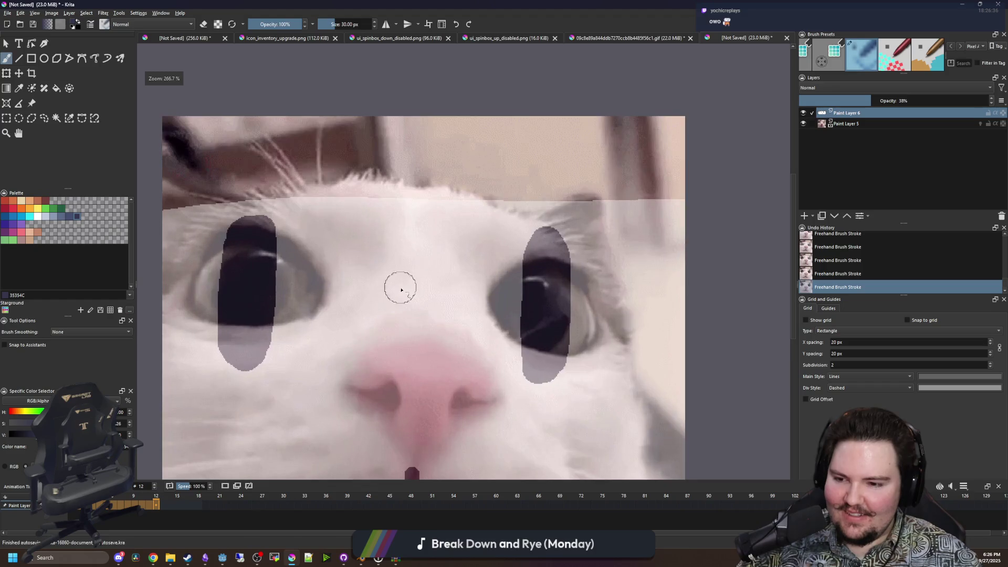
scroll(412, 257, down, 2)
scroll(415, 247, up, 1)
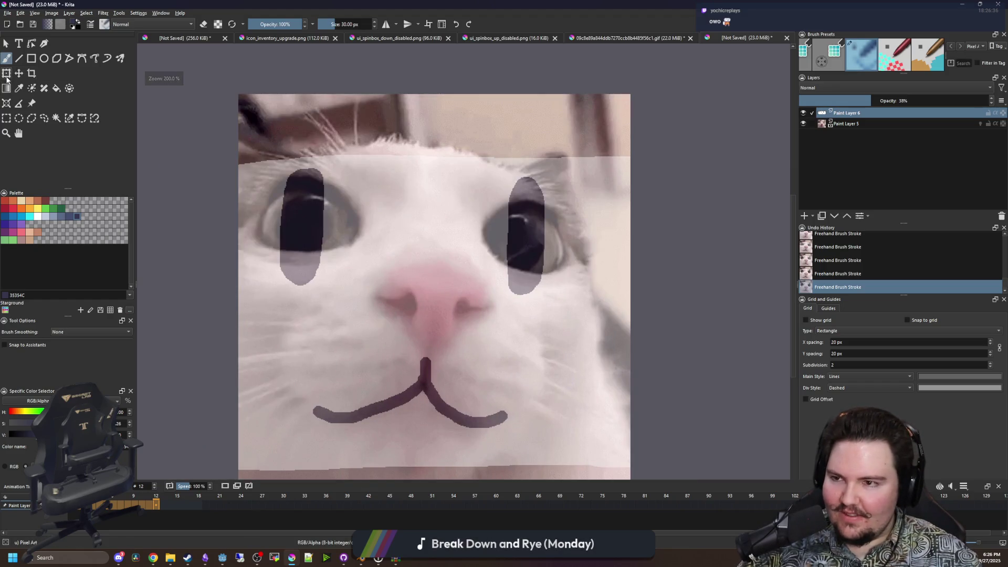
Move Paint Layer 6's cartoon eyes and mouth right over the cat's face and apply.
click(7, 74)
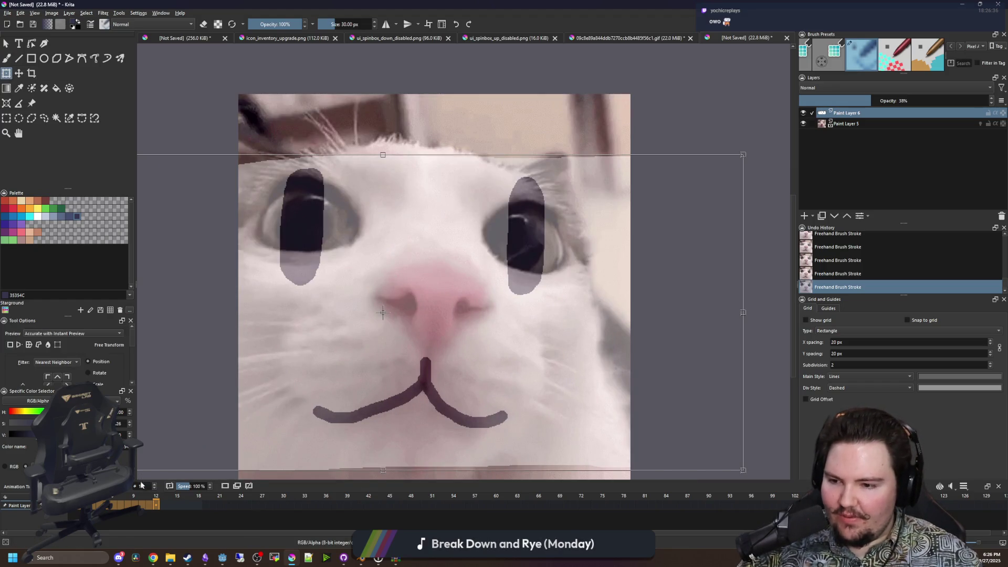
key(space)
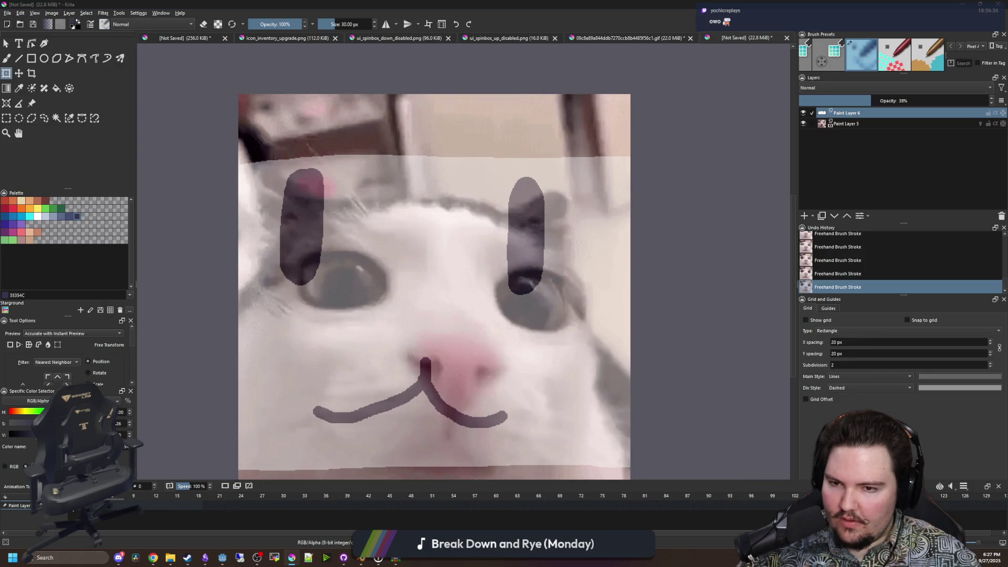
click(361, 366)
scroll(361, 365, down, 2)
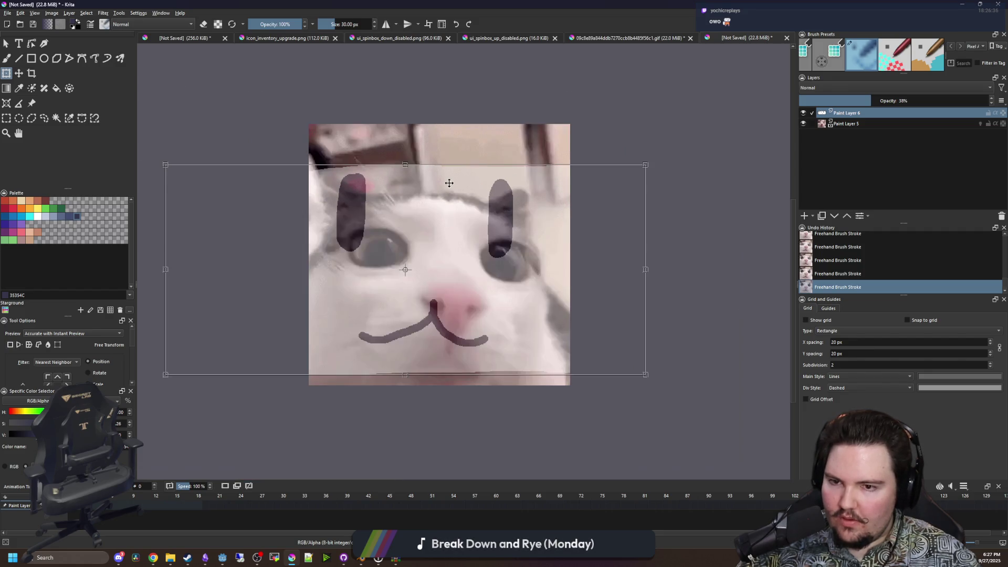
scroll(423, 294, up, 2)
drag(423, 294, 455, 352)
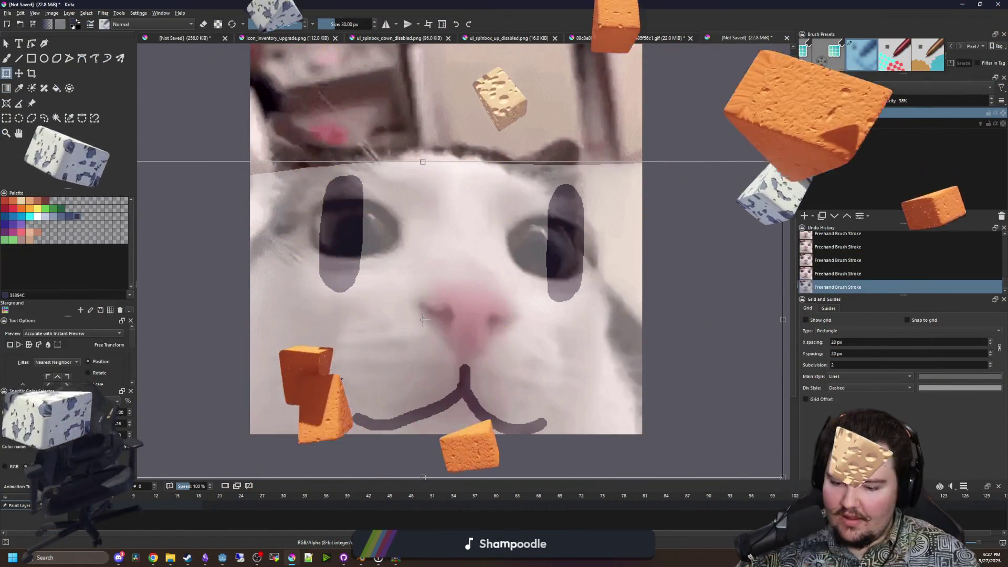
key(p)
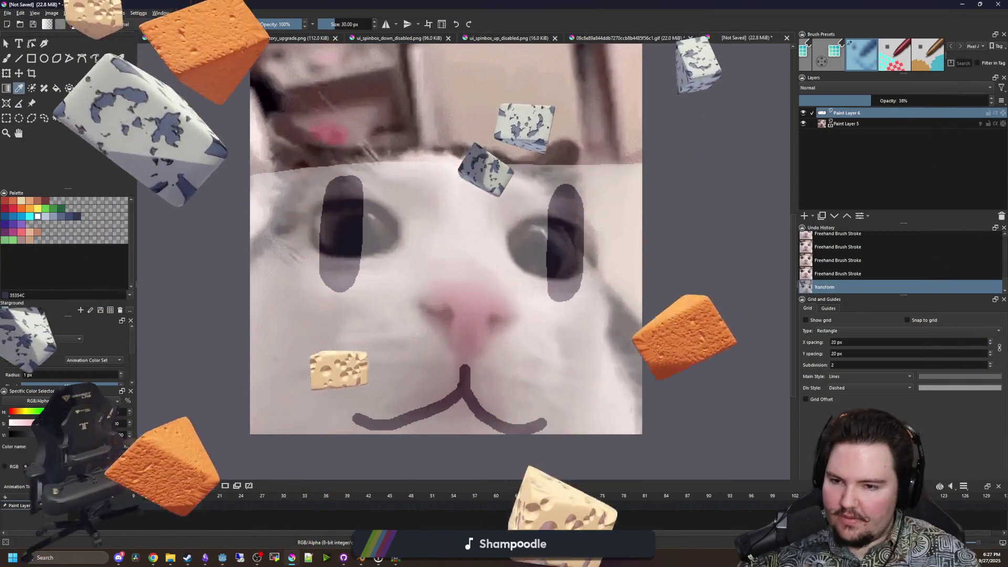
Insert a new keyframe on the overlay layer, transform its face drawing, and advance a frame.
click(7, 43)
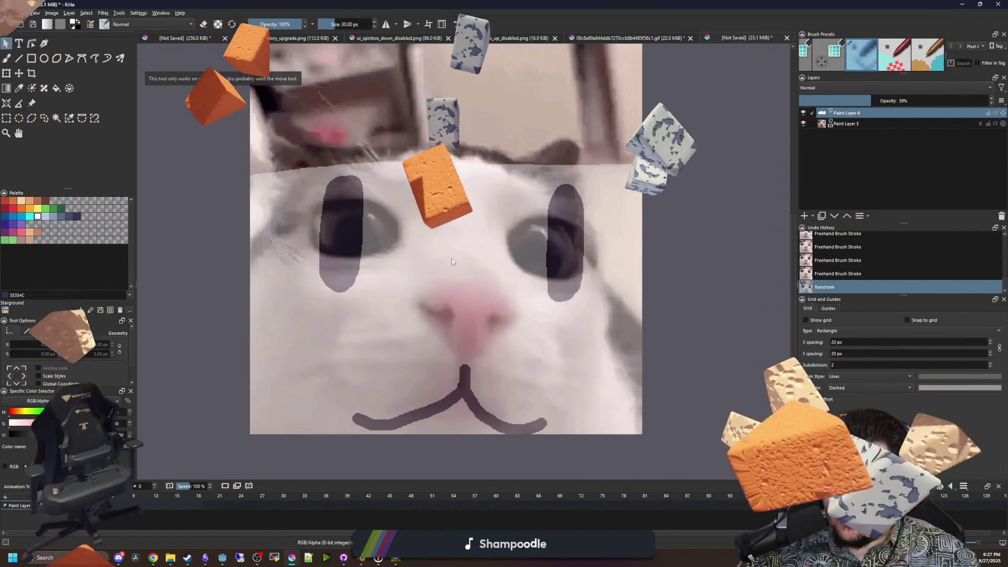
click(6, 74)
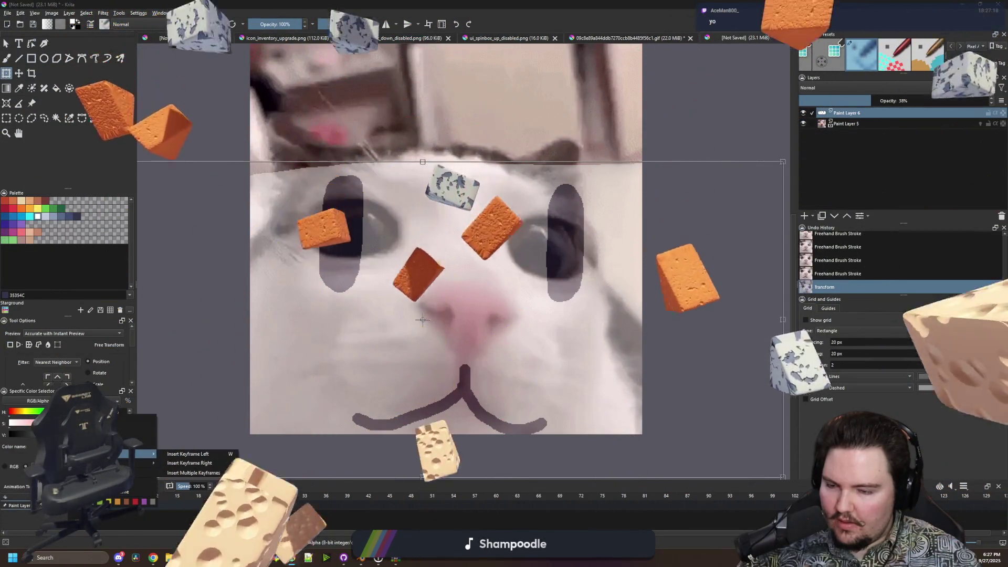
click(199, 522)
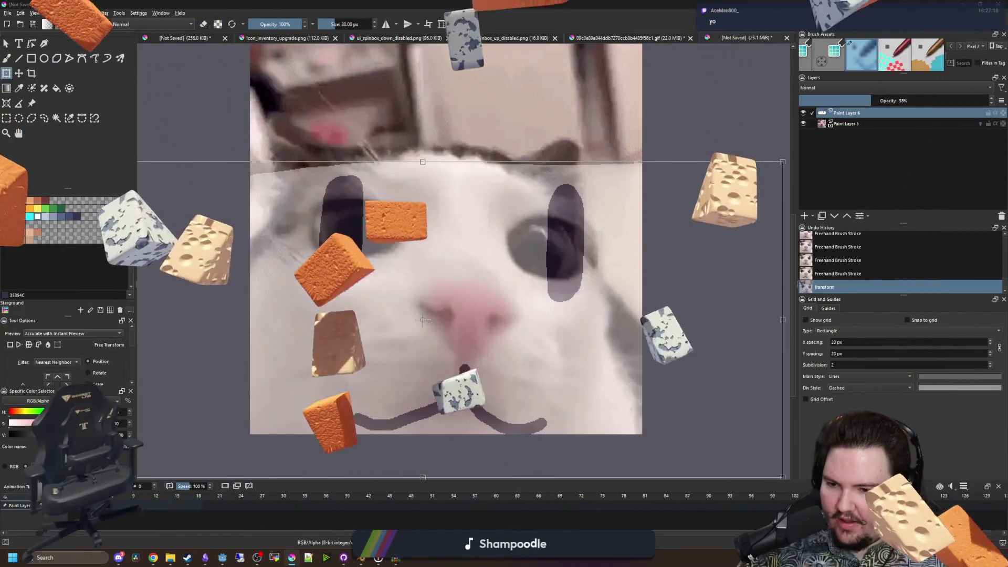
click(421, 317)
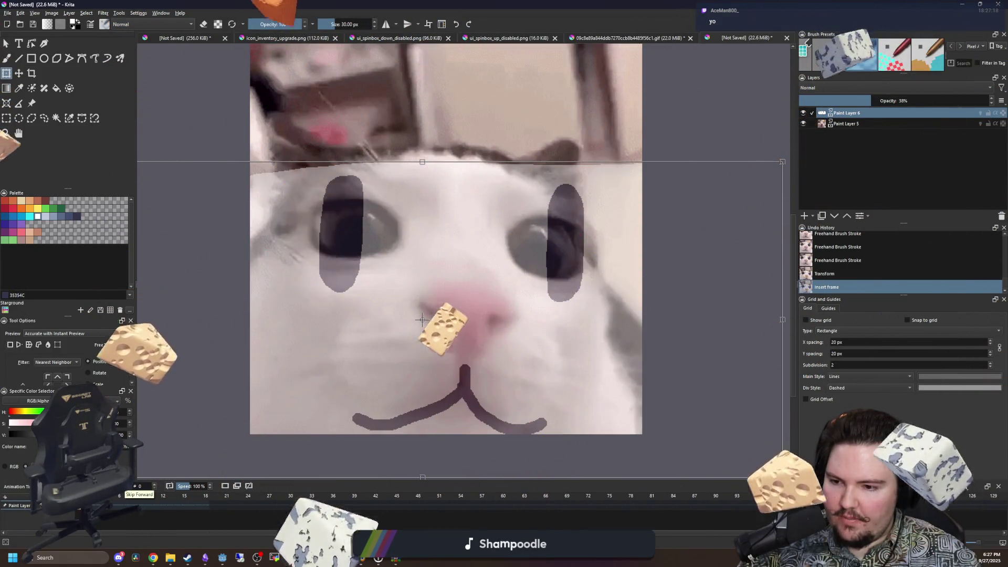
key(Right)
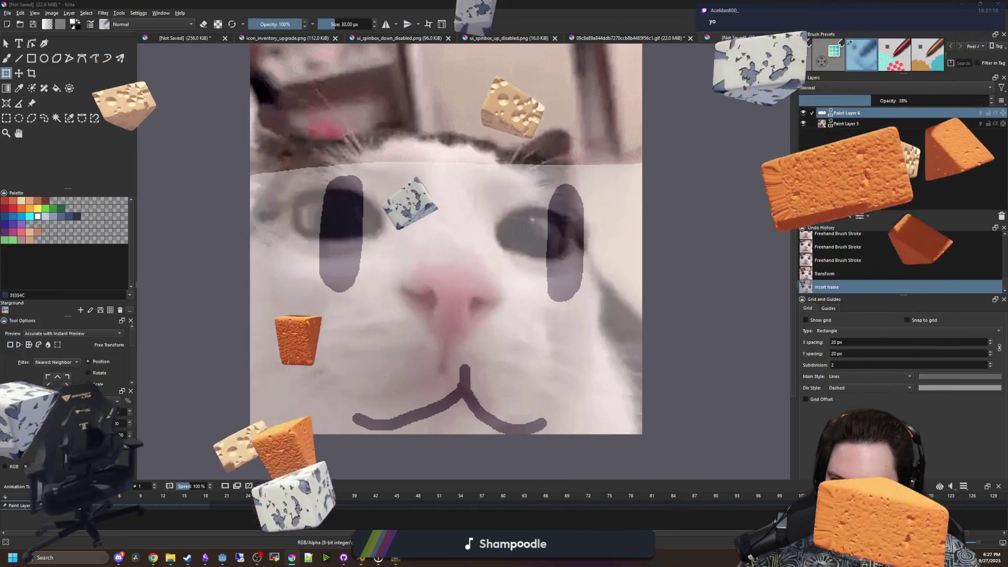
Insert a frame on the overlay layer and apply the repositioned eyes and mouth on frame 1.
key(Insert)
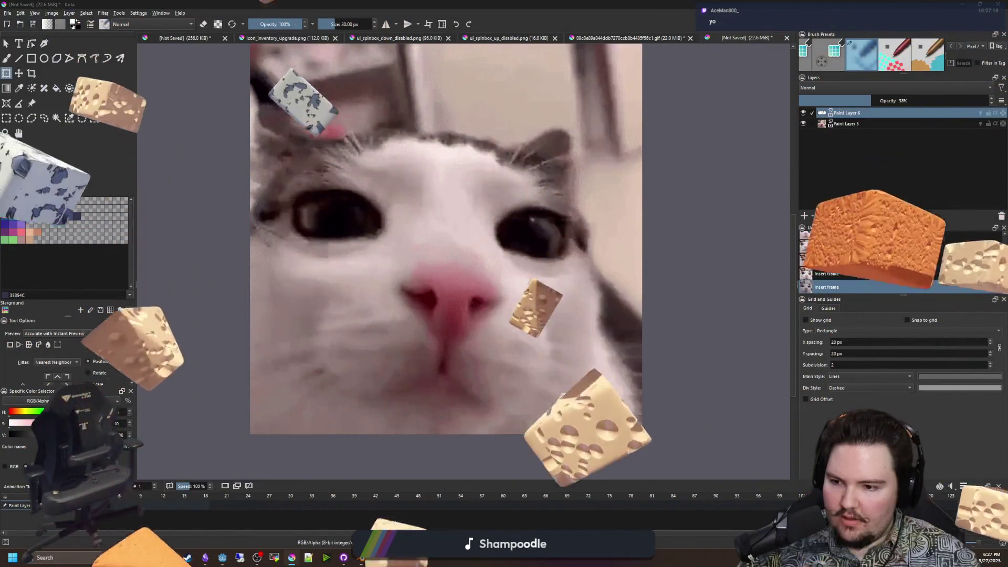
key(Left)
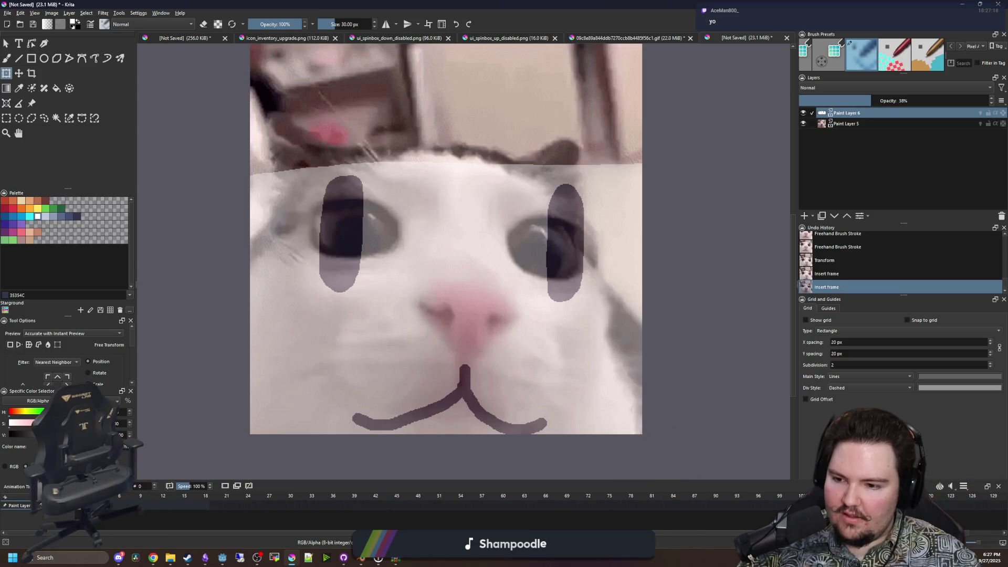
key(Right)
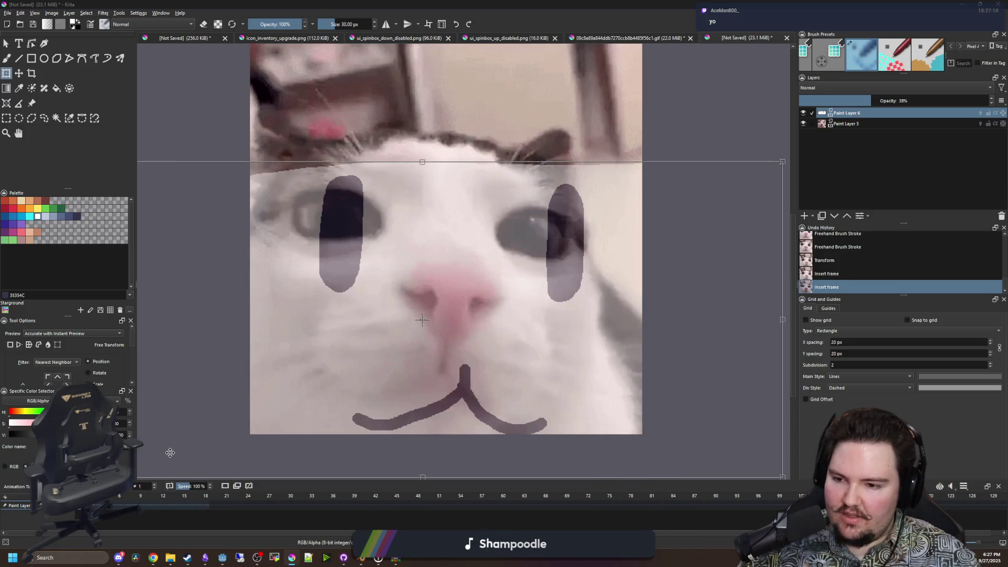
key(Return)
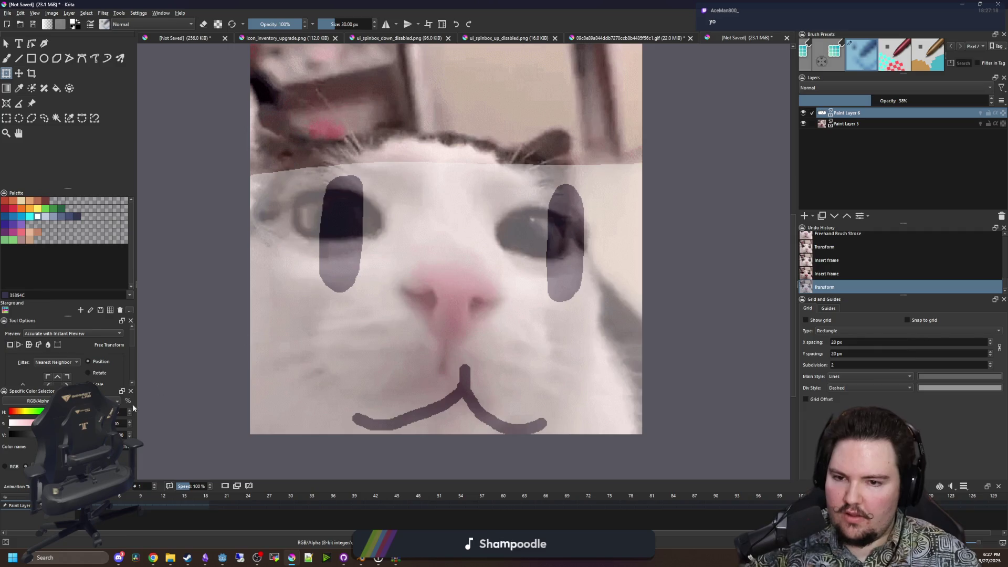
key(Left)
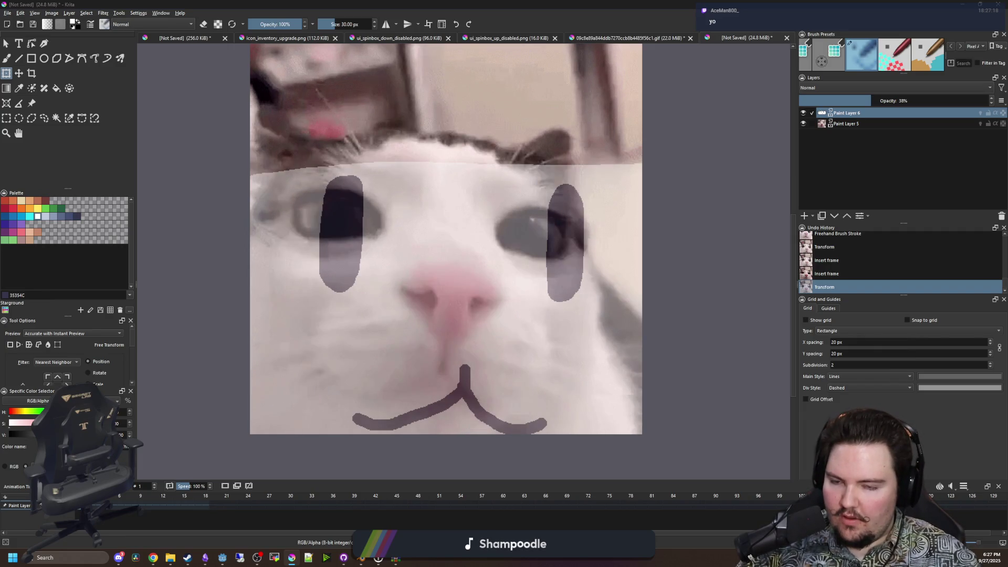
Select frame 2 on the overlay layer's timeline and bring up its frame options.
right_click(102, 503)
key(Escape)
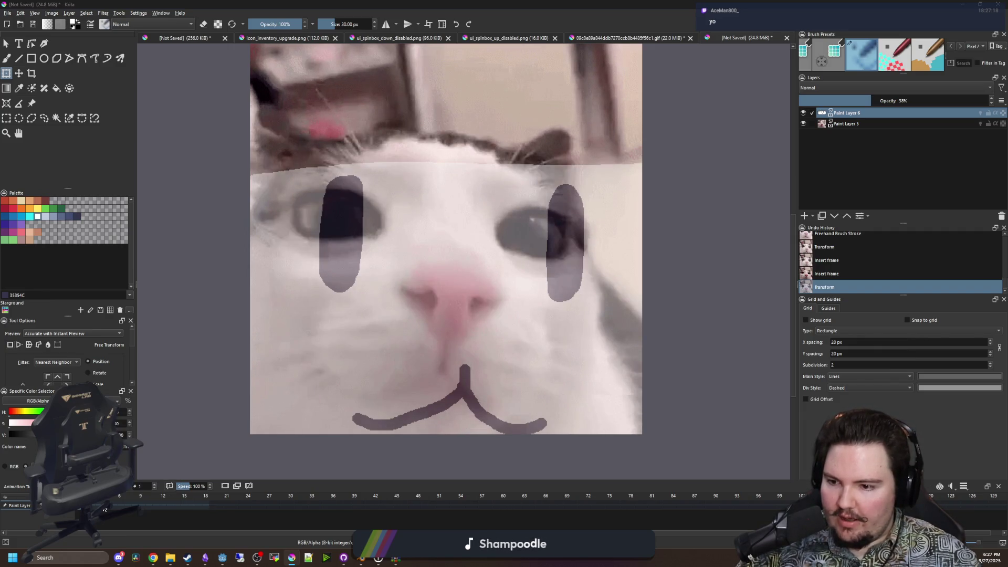
click(93, 506)
right_click(105, 502)
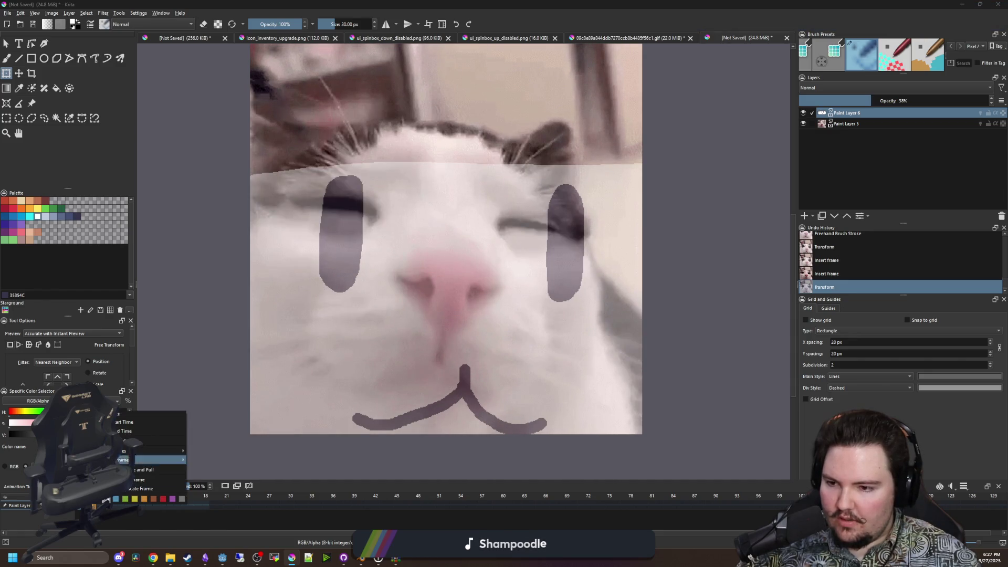
Paste the face keyframe into overlay frames 2 through 8.
click(152, 440)
right_click(108, 503)
click(152, 440)
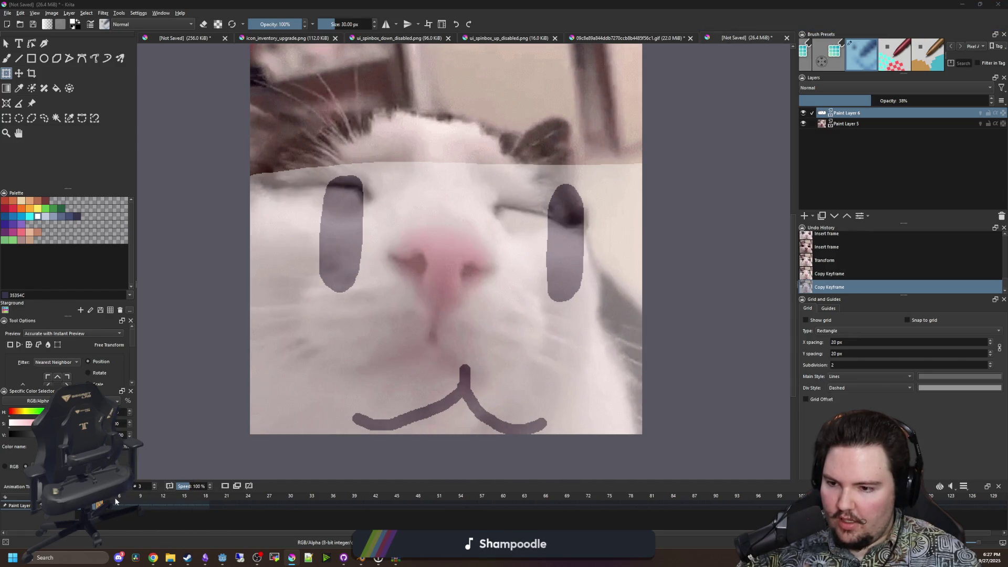
right_click(105, 503)
click(152, 439)
click(112, 503)
right_click(113, 503)
click(157, 440)
click(121, 504)
click(247, 459)
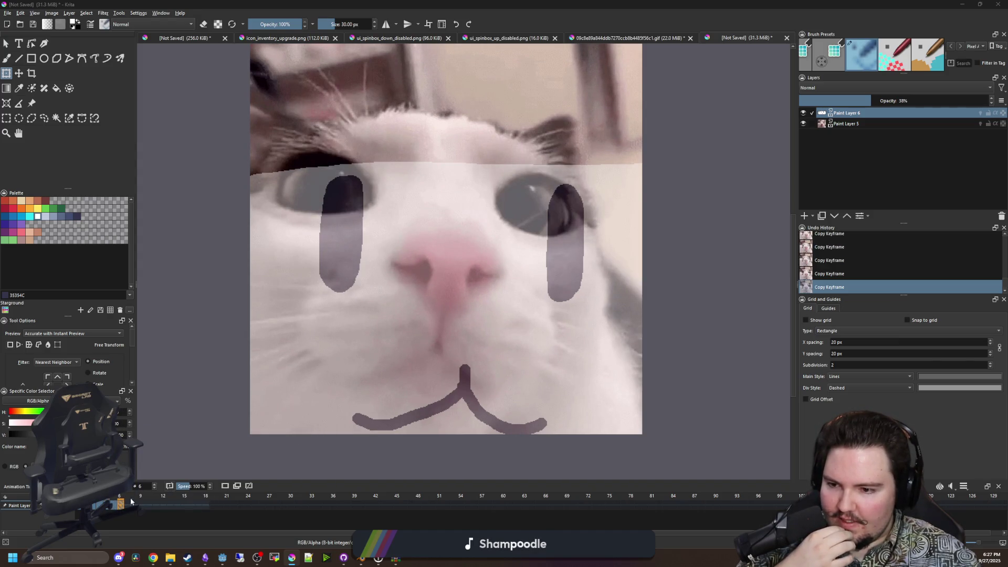
right_click(131, 500)
click(257, 459)
click(136, 501)
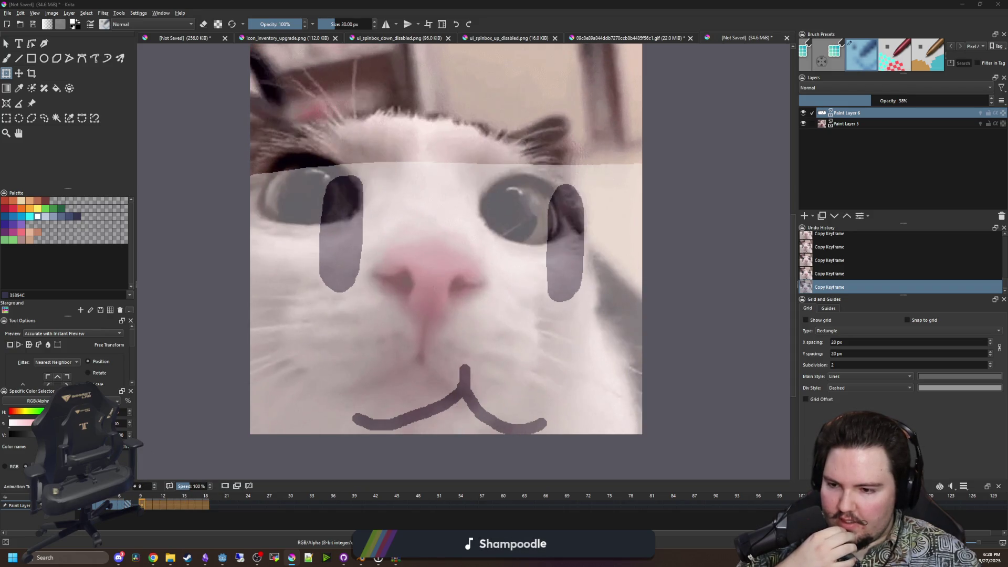
right_click(136, 505)
click(163, 445)
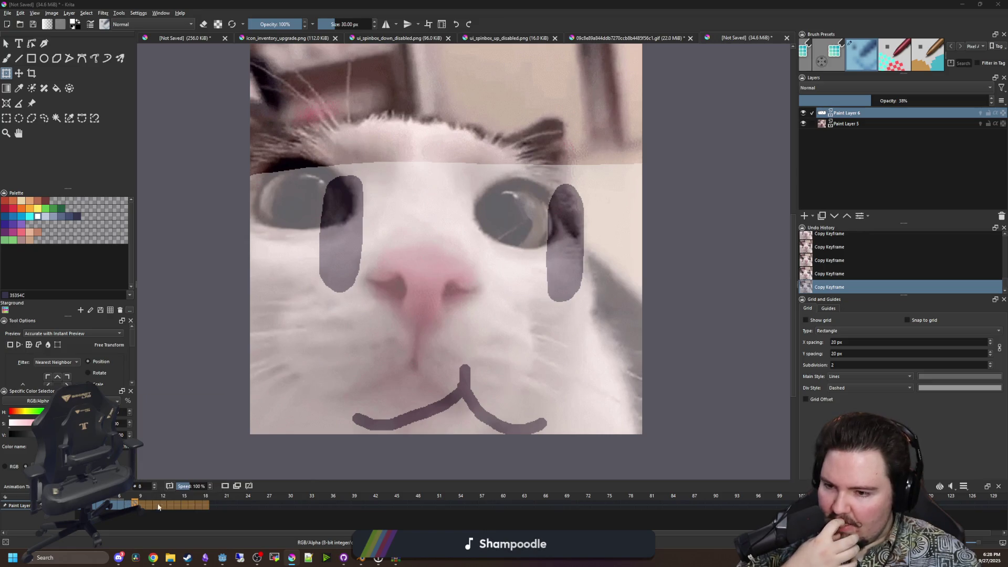
right_click(141, 502)
mouse_move(161, 461)
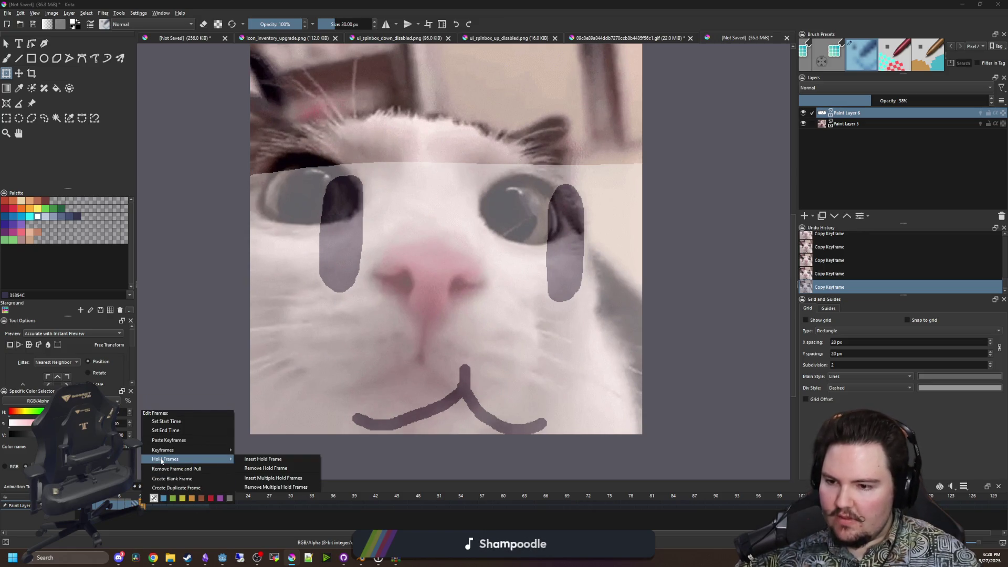
click(142, 481)
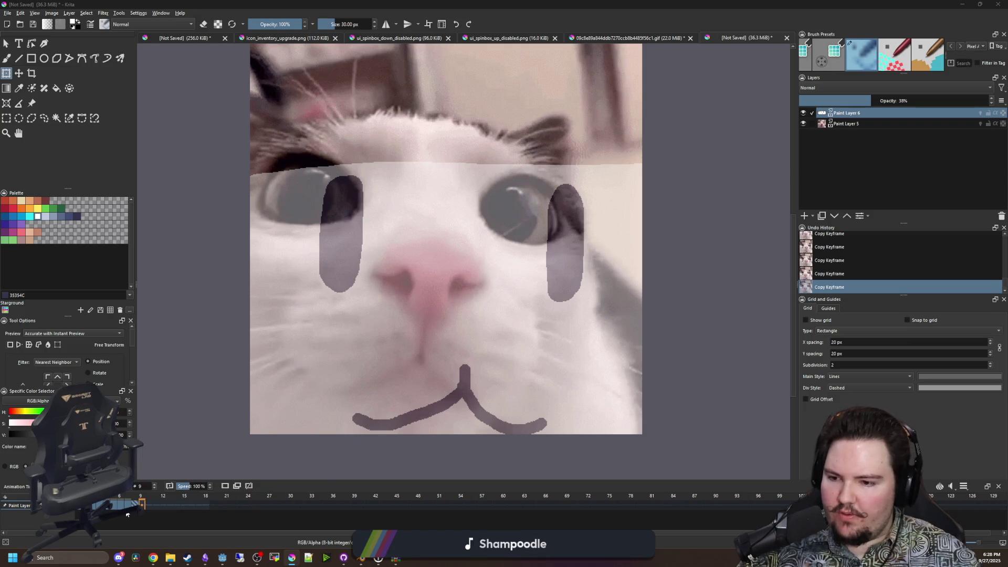
Move the eyes and mouth up on frame 5 and apply the transform.
click(121, 506)
drag(418, 322, 424, 265)
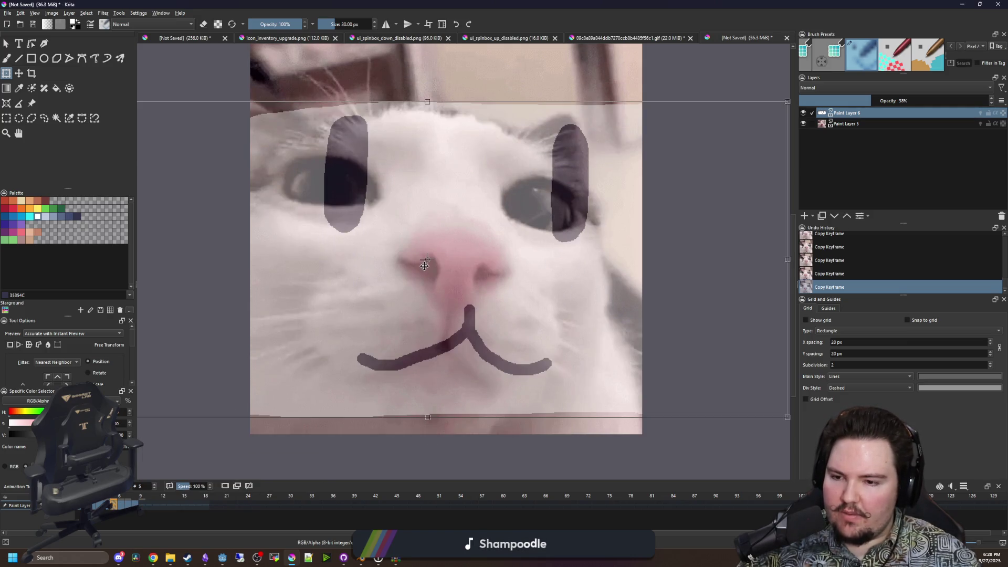
key(Return)
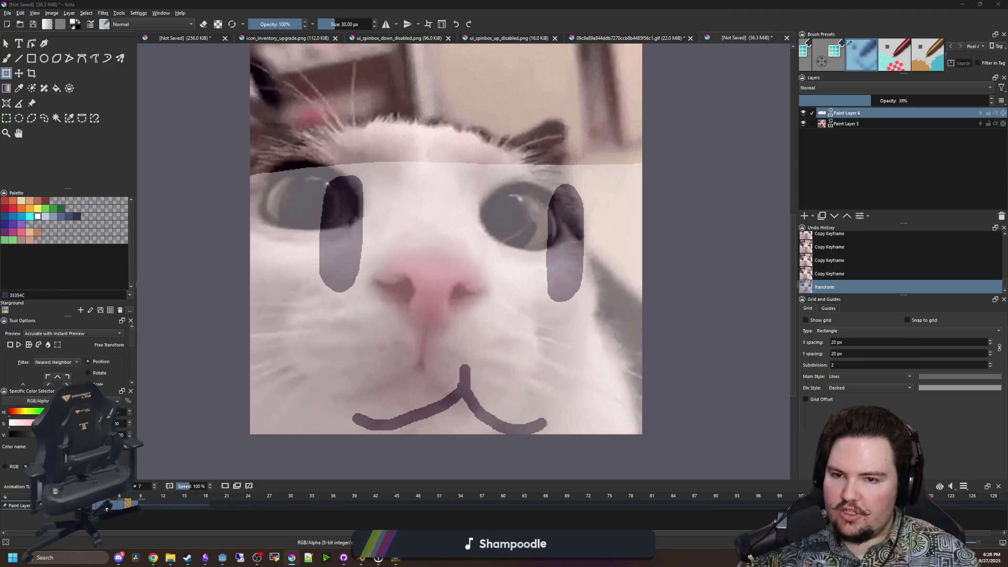
click(106, 506)
Paste the face keyframe into frames 9 through 18, then play the animation.
drag(114, 504, 144, 506)
right_click(145, 507)
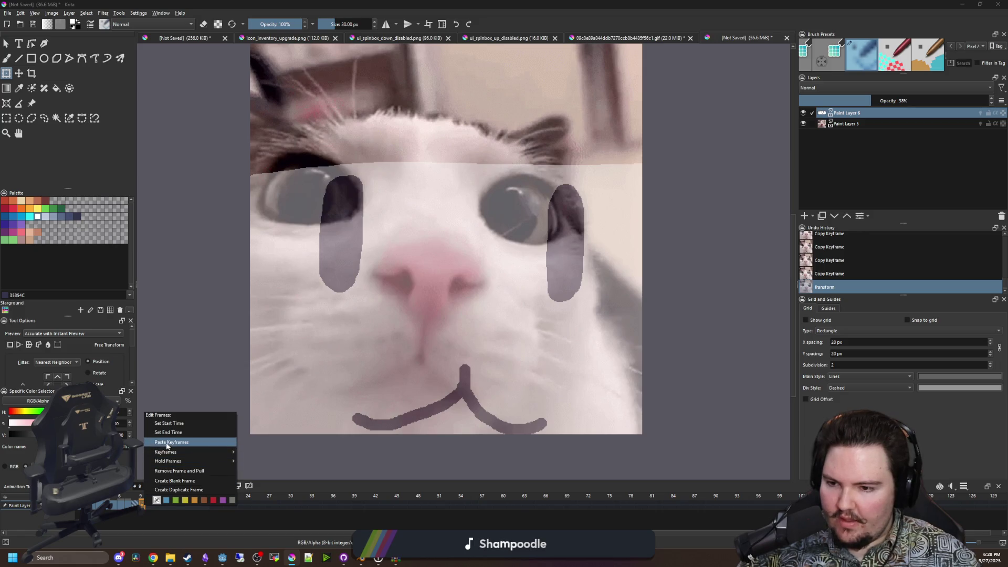
click(168, 443)
right_click(149, 506)
click(173, 443)
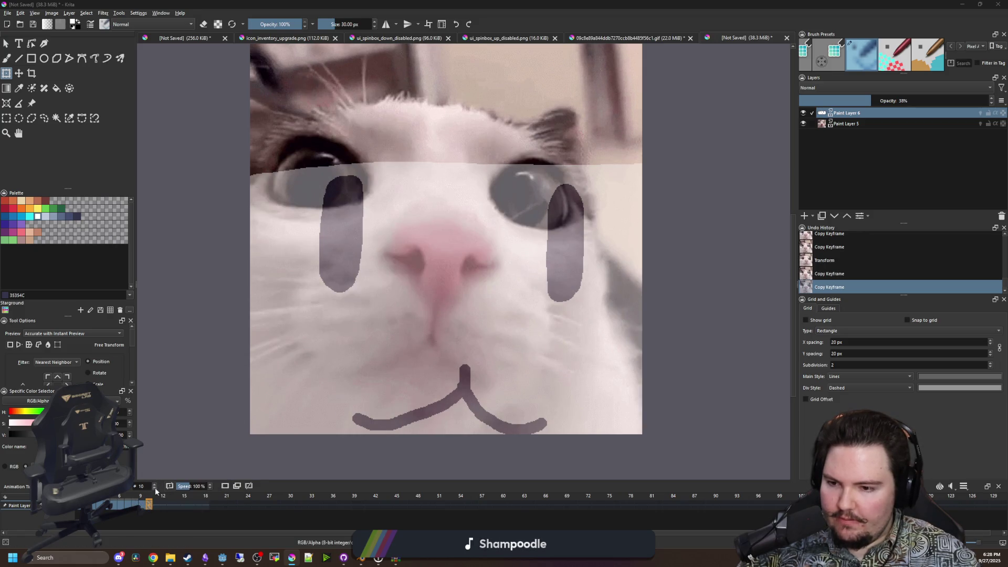
click(155, 505)
right_click(155, 506)
click(174, 446)
right_click(163, 505)
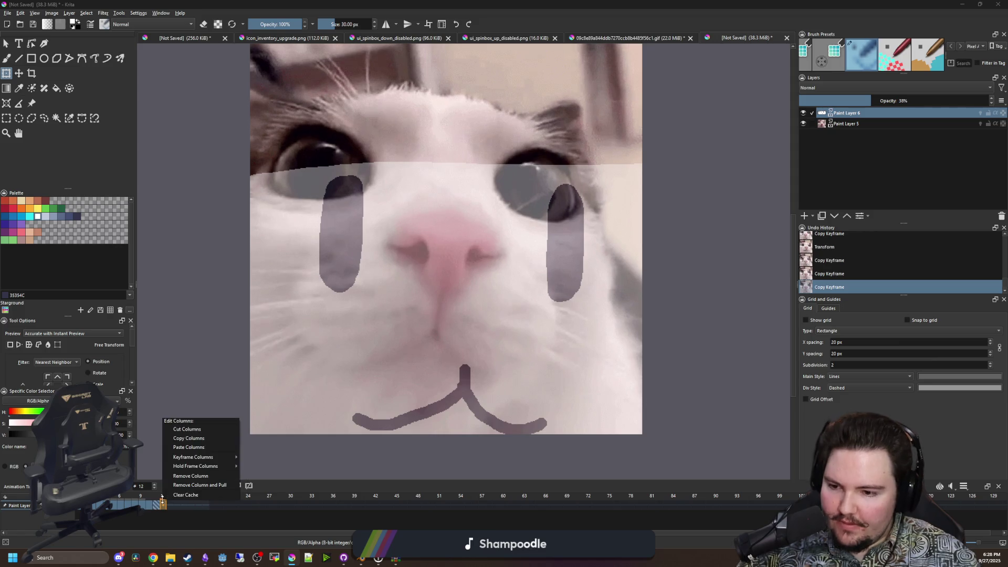
click(179, 447)
right_click(169, 505)
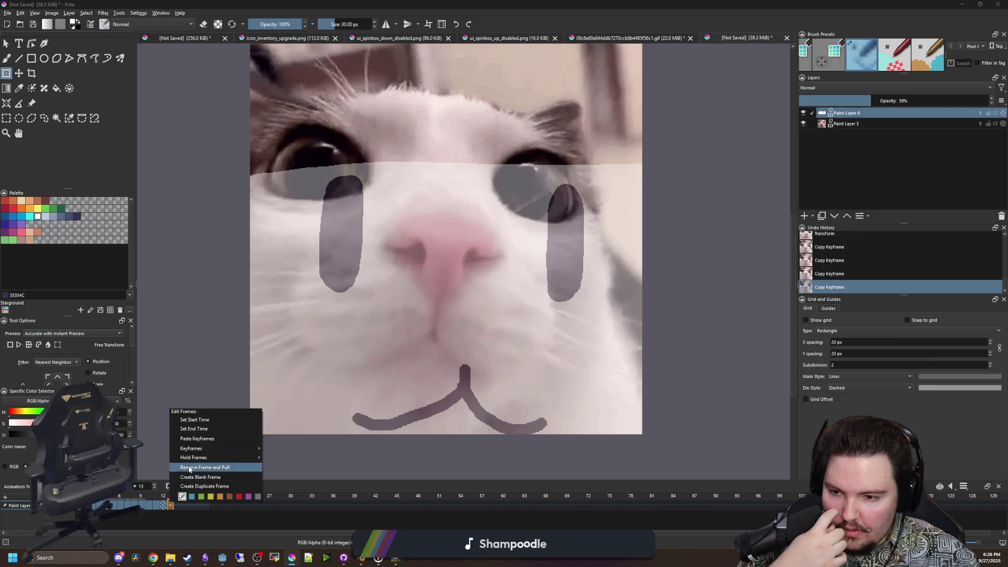
click(181, 438)
right_click(178, 504)
click(181, 441)
right_click(185, 503)
click(189, 441)
right_click(190, 504)
click(212, 440)
right_click(190, 504)
click(213, 444)
right_click(199, 506)
click(220, 444)
right_click(207, 503)
click(227, 444)
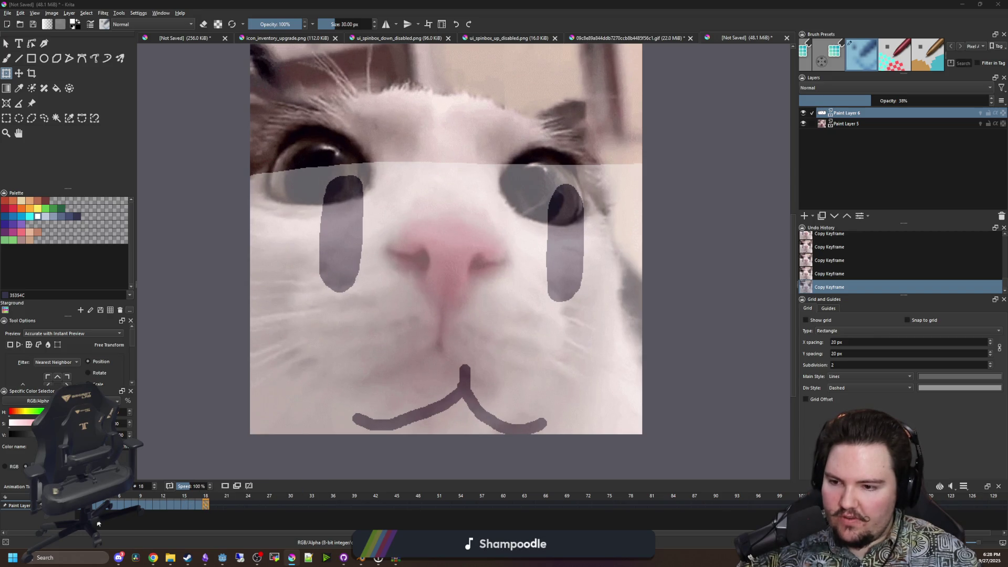
key(space)
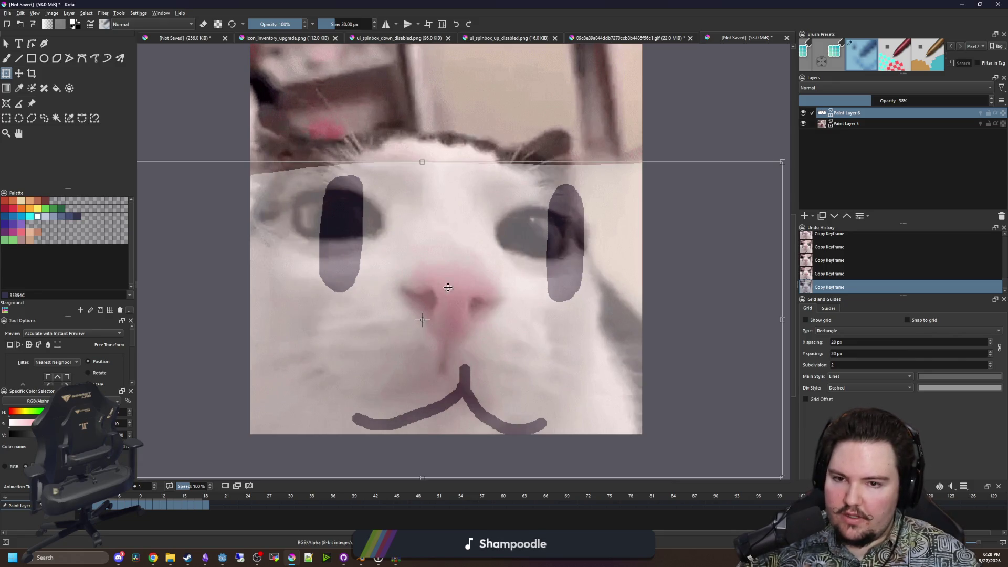
Shift the overlay face left and up on frames 1 and 2, then close the Onion Skins docker.
drag(457, 295, 436, 287)
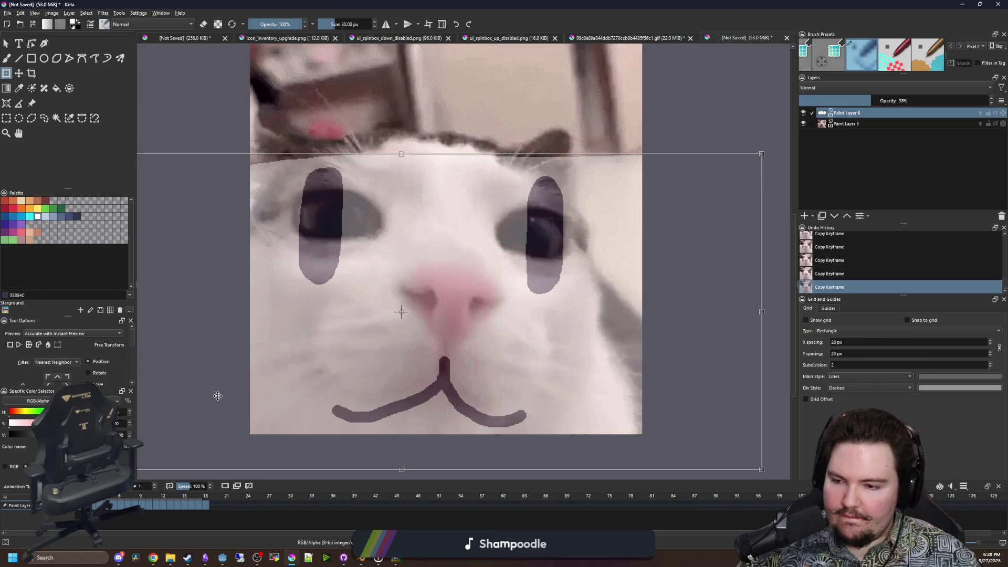
key(Return)
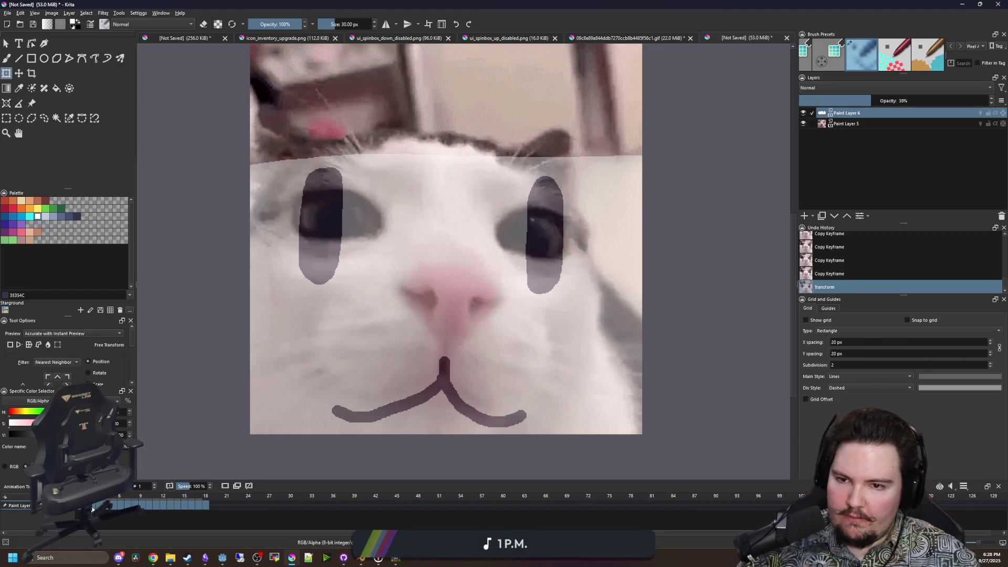
key(period)
drag(428, 316, 424, 309)
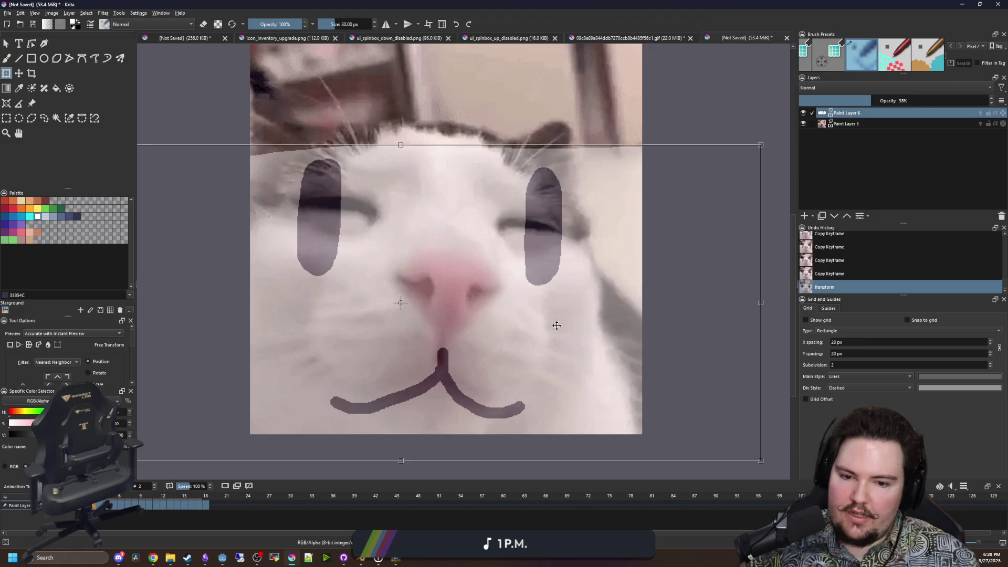
key(ctrl+shift+o)
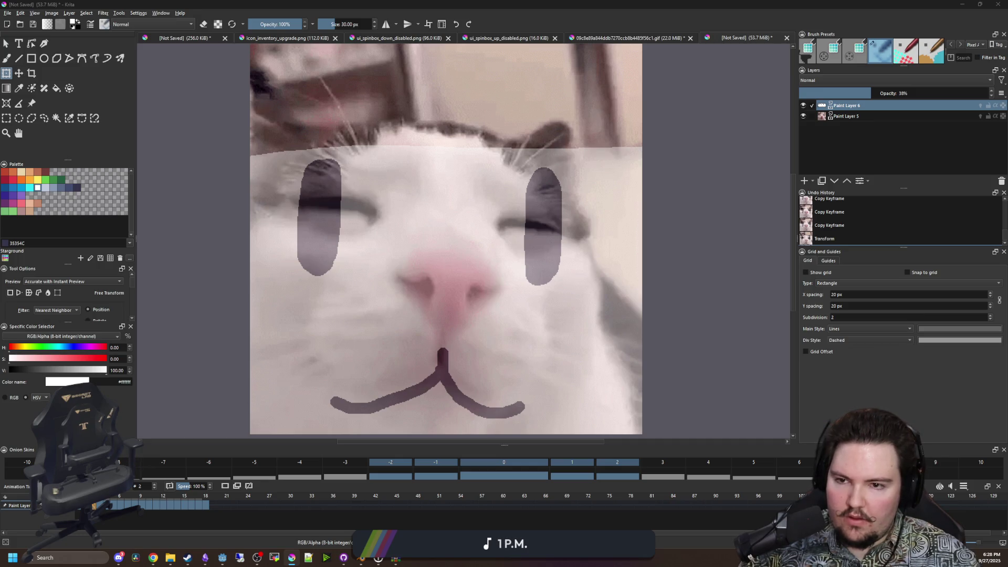
key(comma)
key(comma)
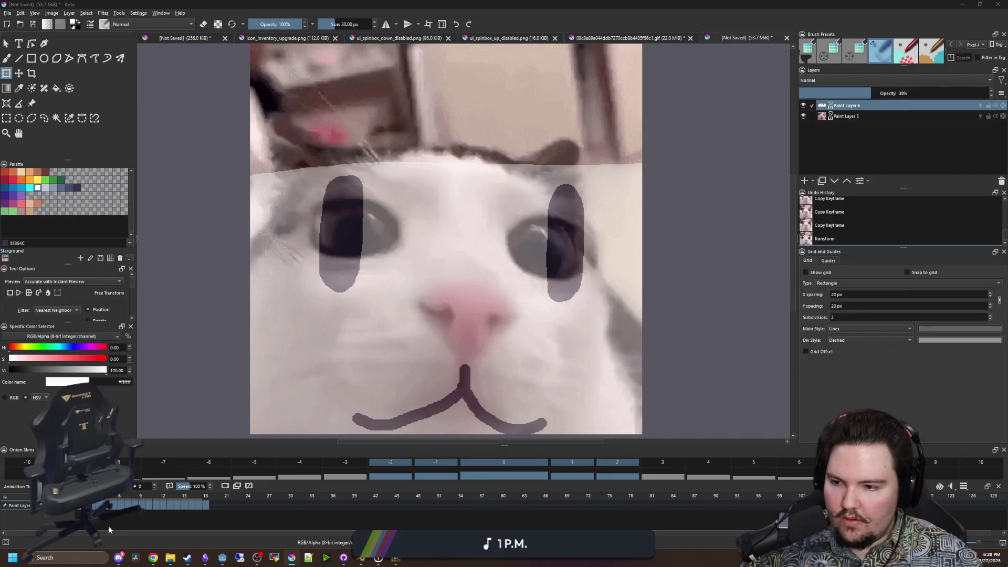
click(1003, 450)
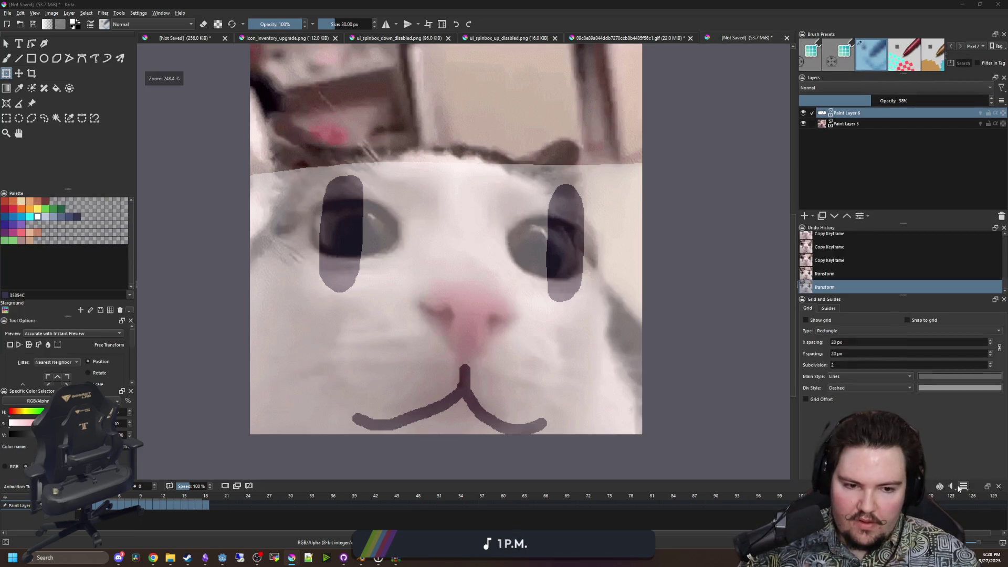